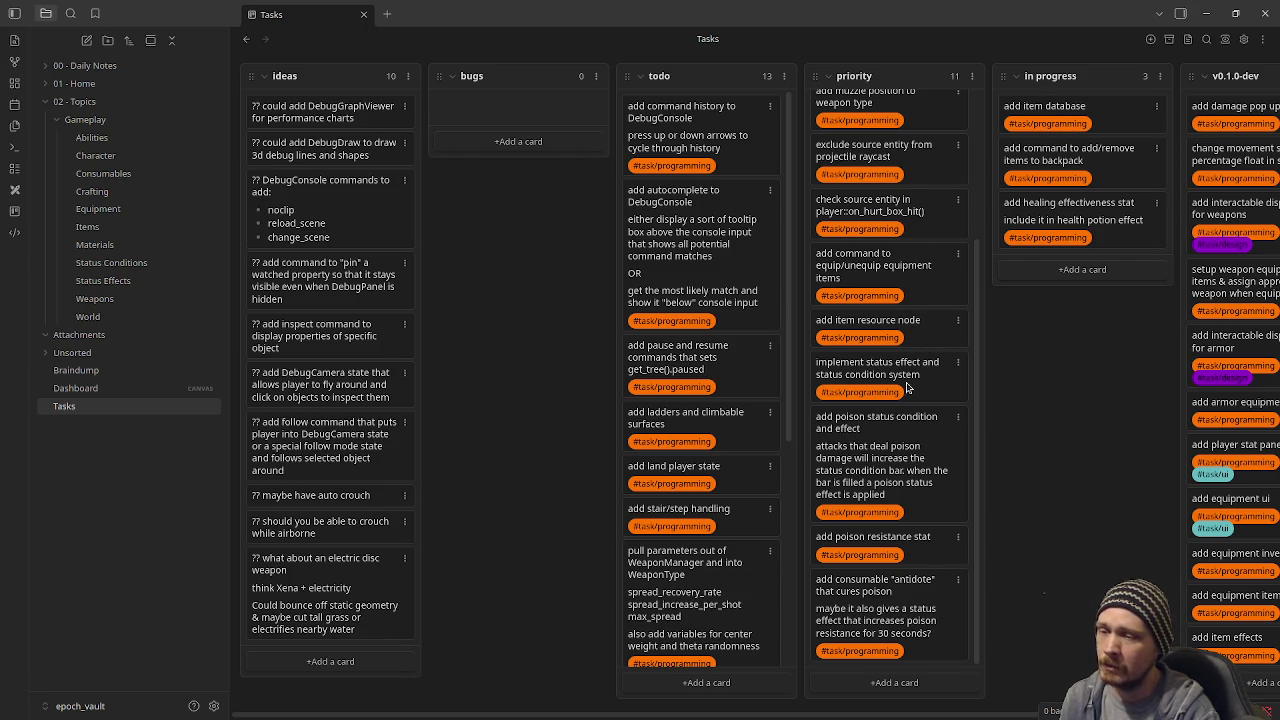
Step: Open the Braindump note and highlight the weapon system section down to sword
left_click(113, 371)
scroll(700, 526, "down", 5)
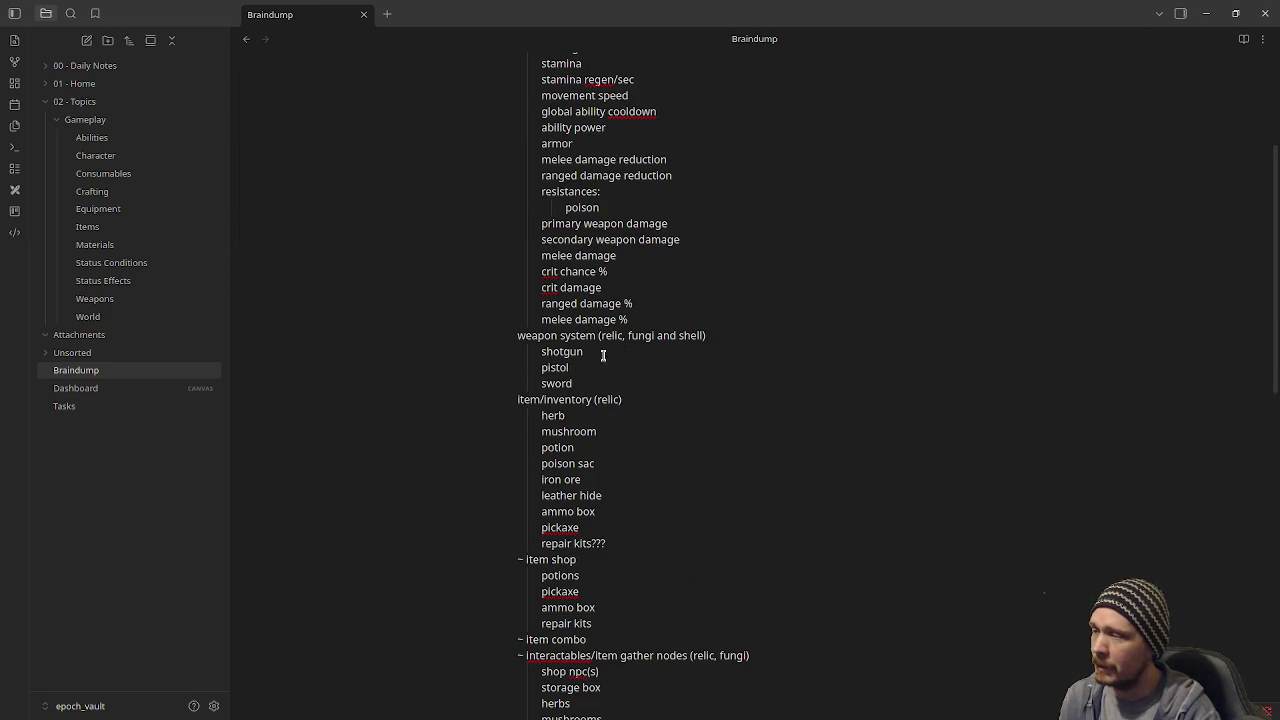
left_click_drag(588, 375, 520, 333)
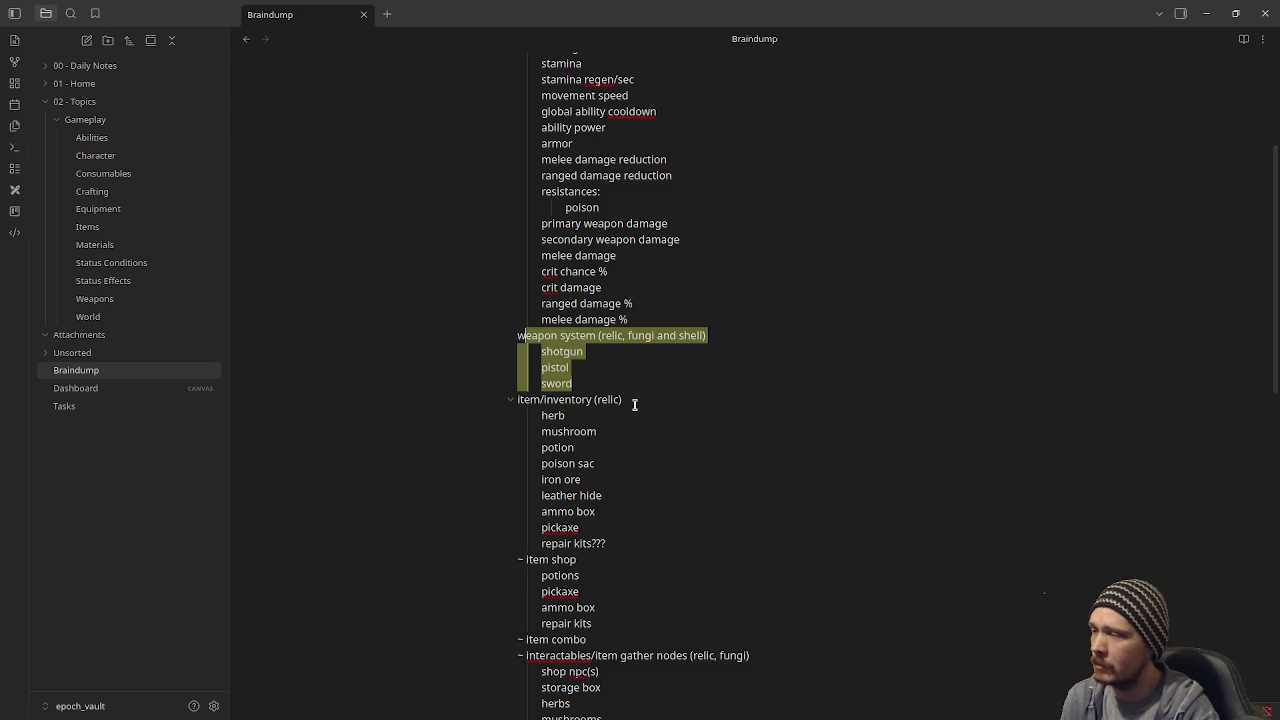
scroll(668, 522, "down", 4)
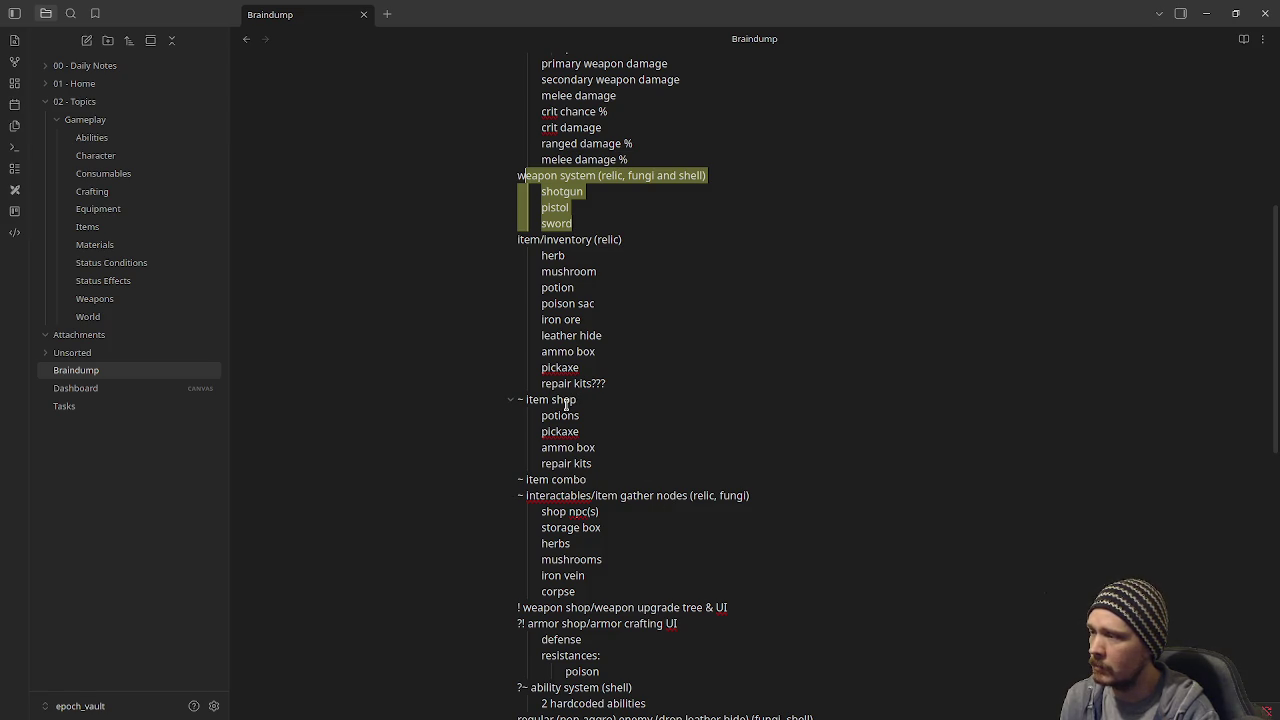
Step: Highlight the ability system lines, then return to the Tasks board and minimize Obsidian
scroll(590, 465, "down", 4)
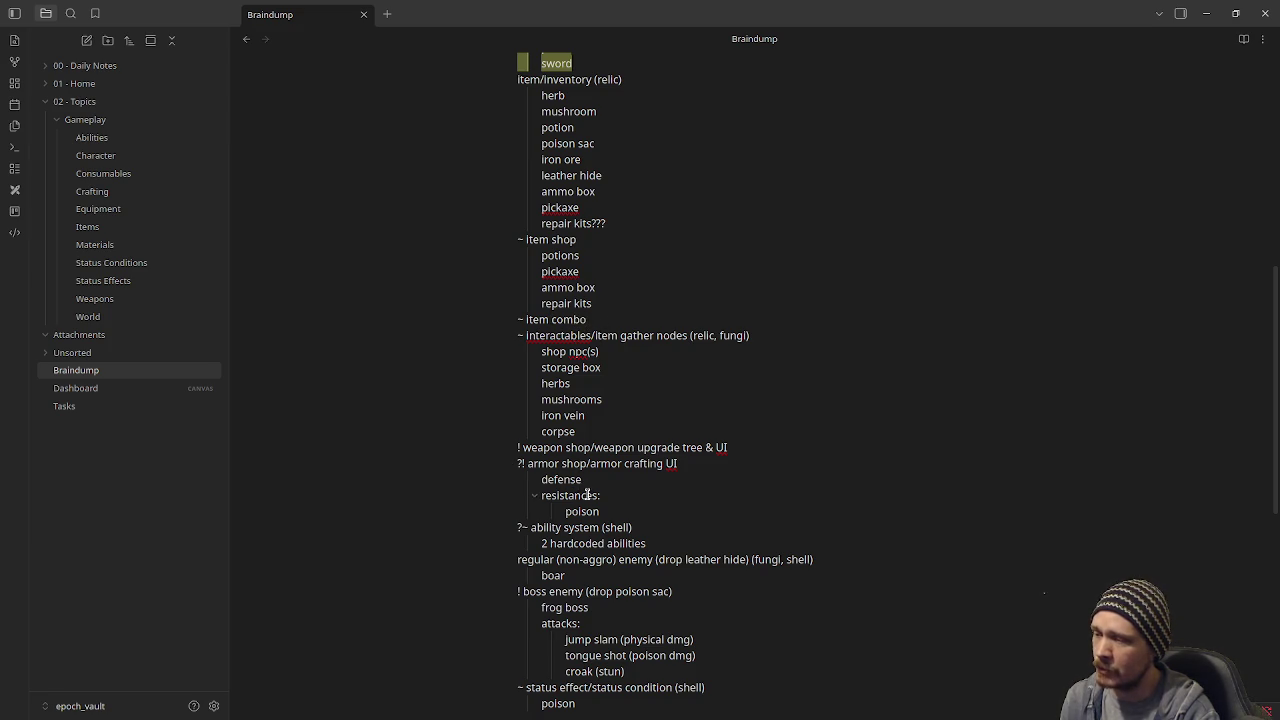
scroll(582, 550, "down", 2)
left_click_drag(531, 448, 573, 463)
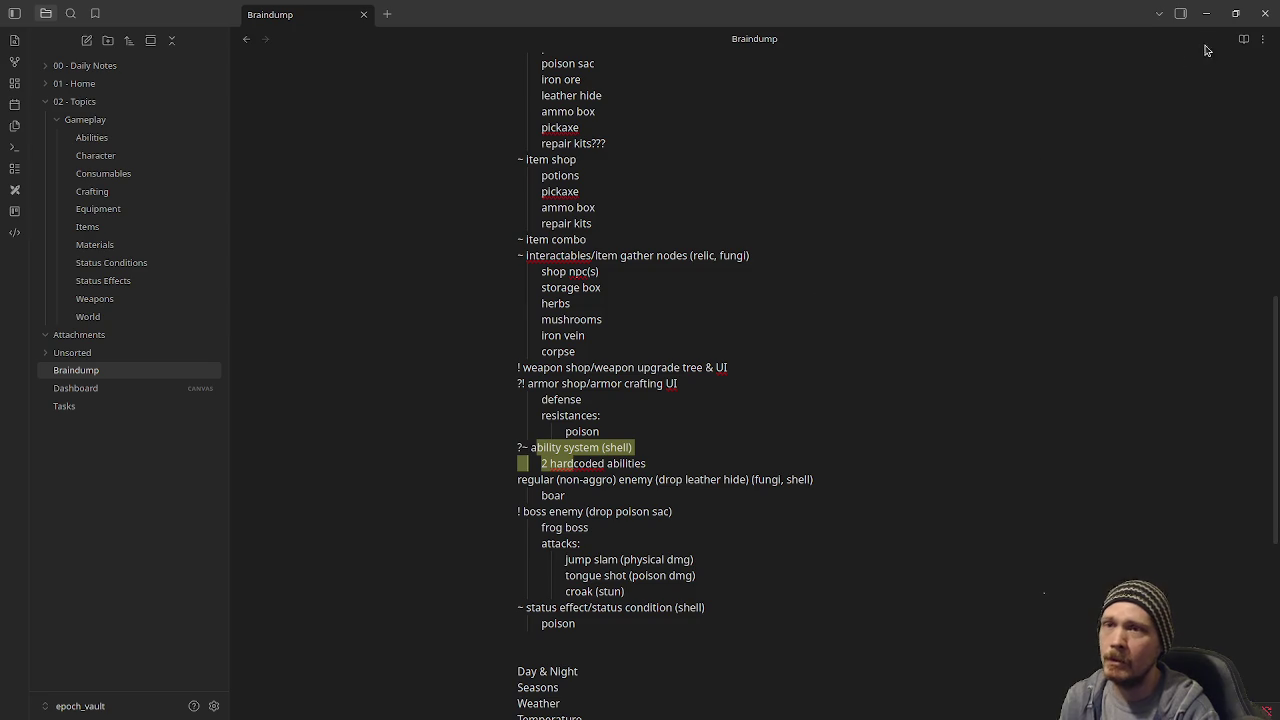
left_click(62, 406)
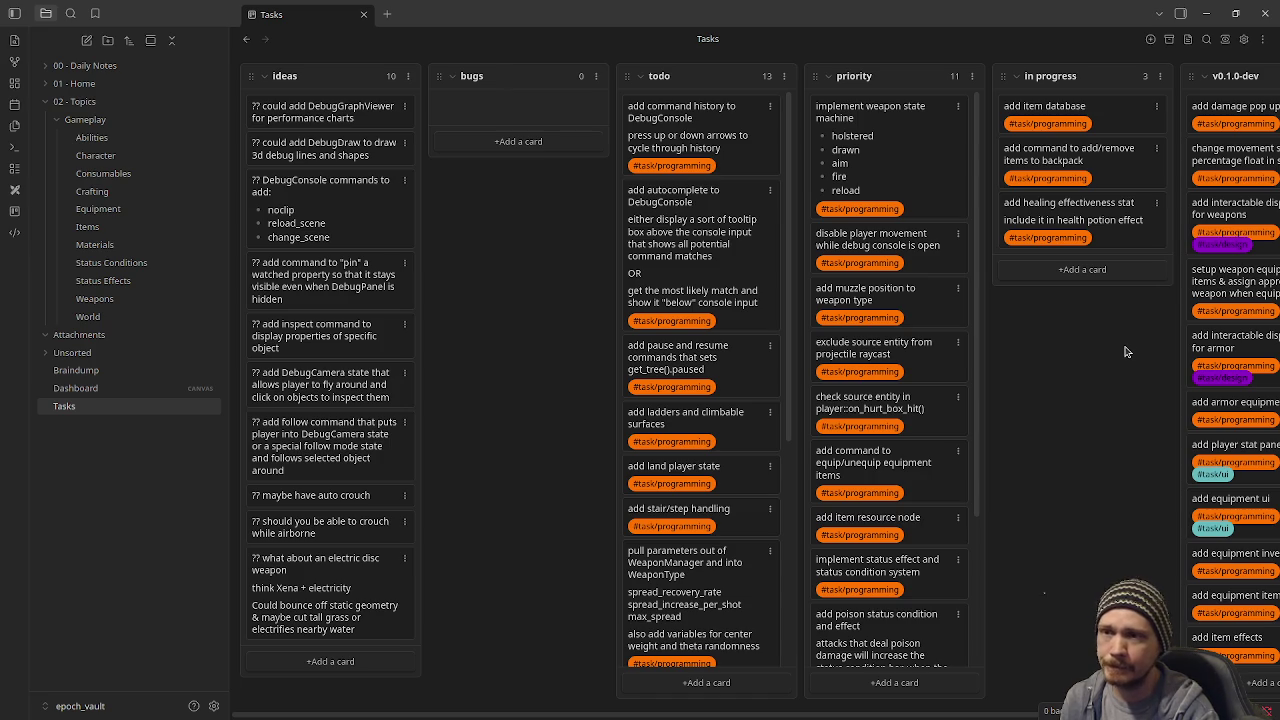
left_click(1207, 13)
Step: Run the project, walk toward the weapon pedestals and switch weapons with E
left_click(1070, 39)
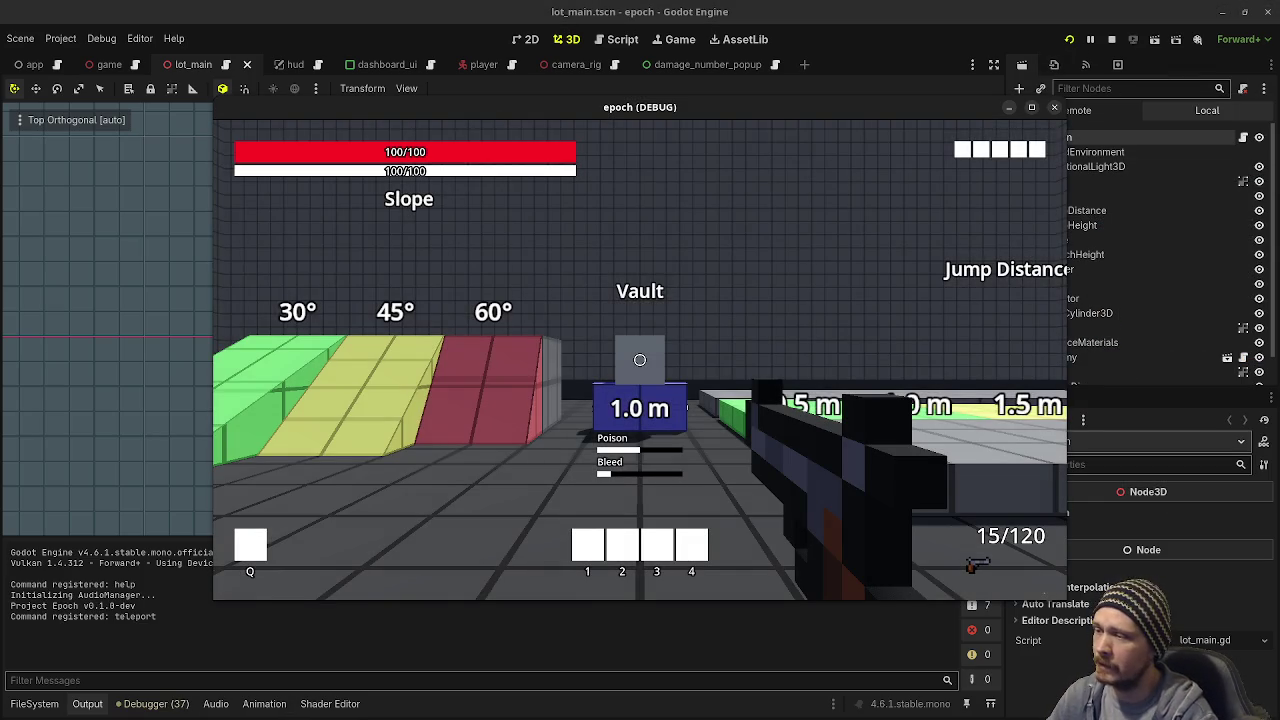
mouse_move(640, 360)
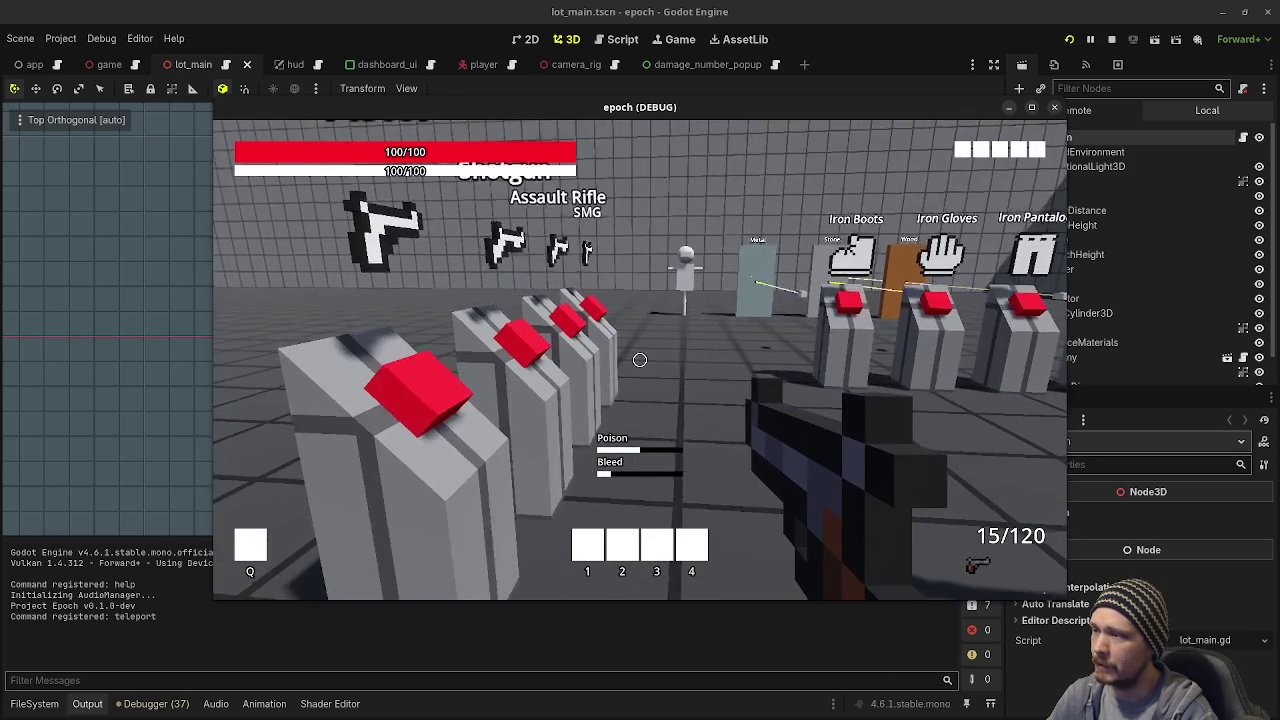
key("w")
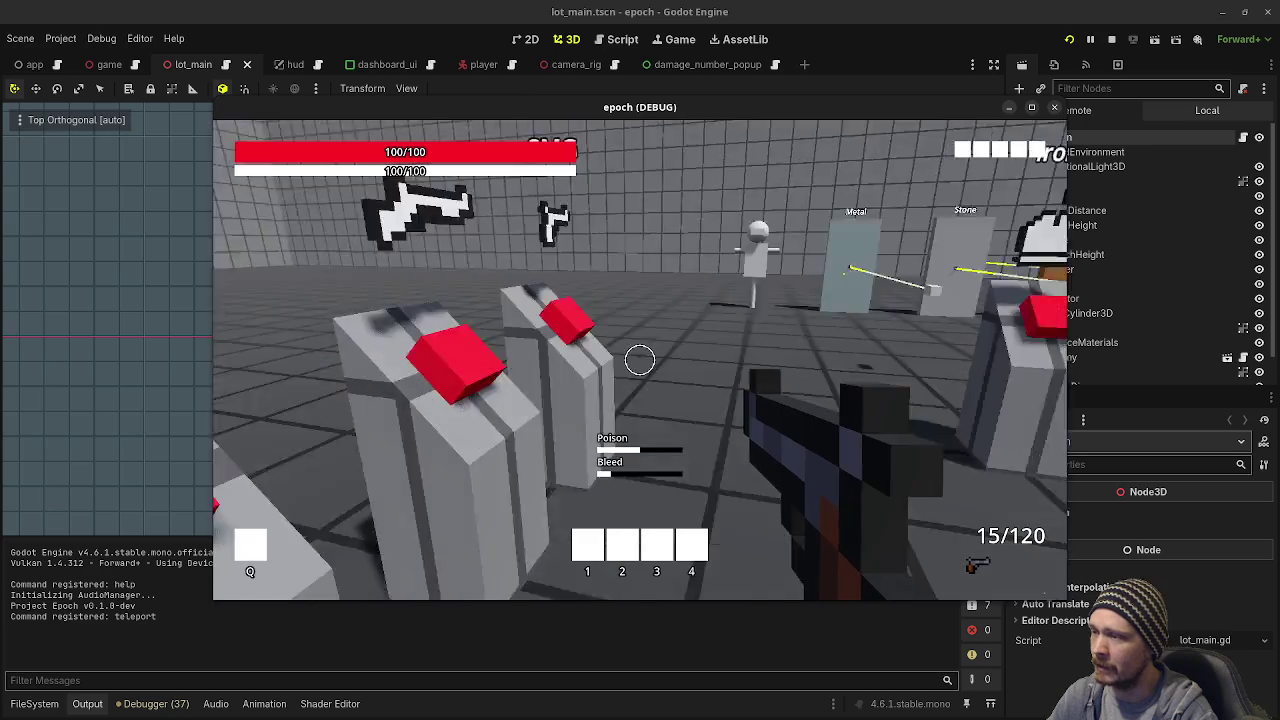
key("w")
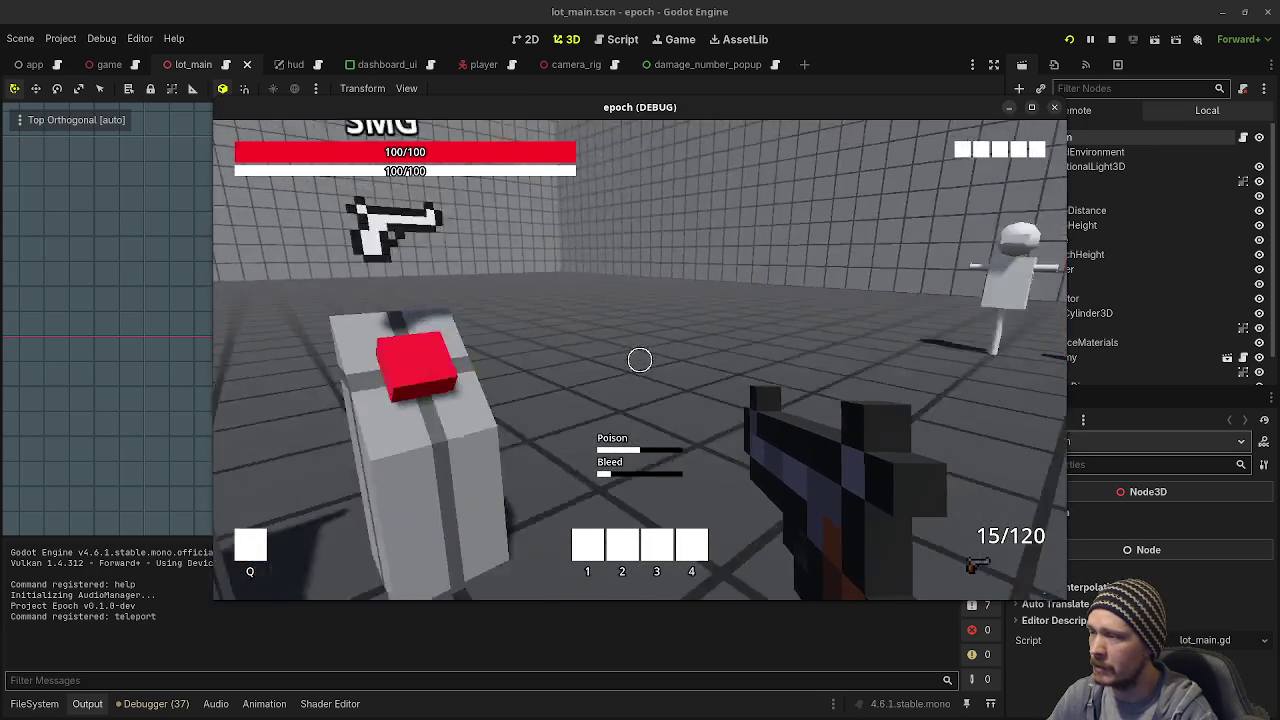
key("e")
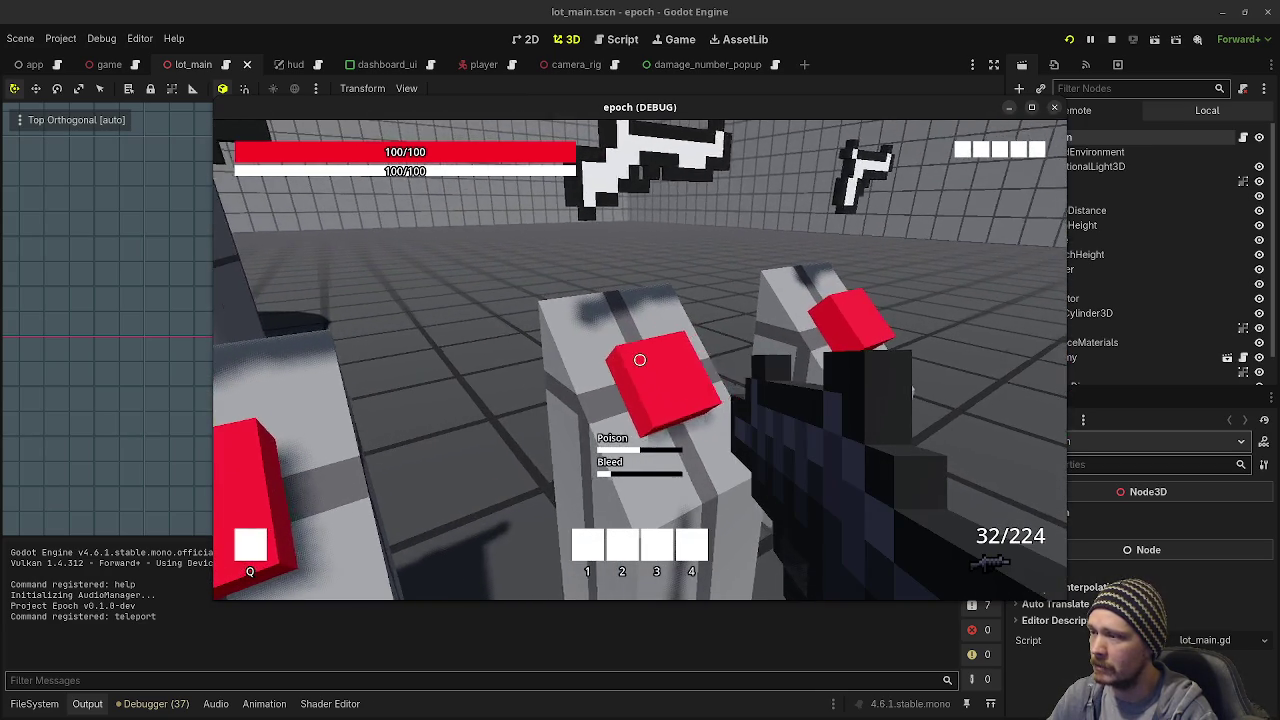
key("e")
key("e")
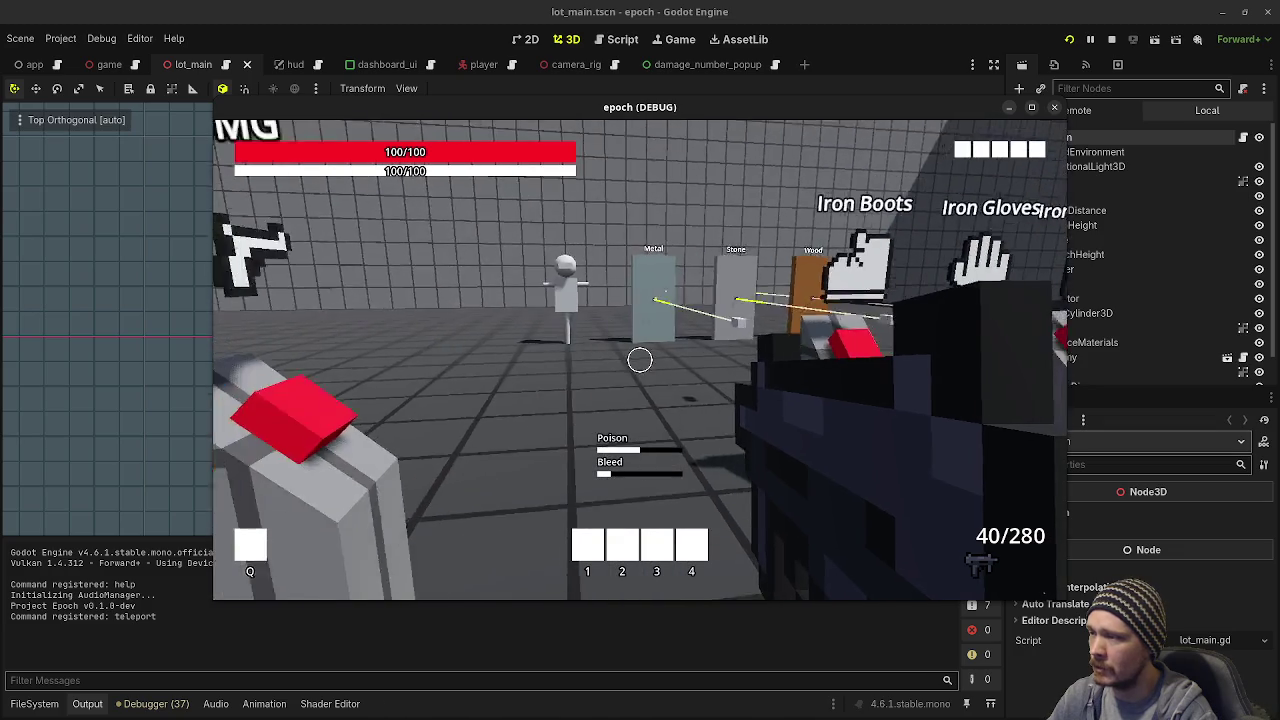
Step: Fire the SMG at the training dummy, reload, and walk to the Clear Armor pedestal
left_click(640, 360)
left_click_drag(640, 360, 640, 360)
key("r")
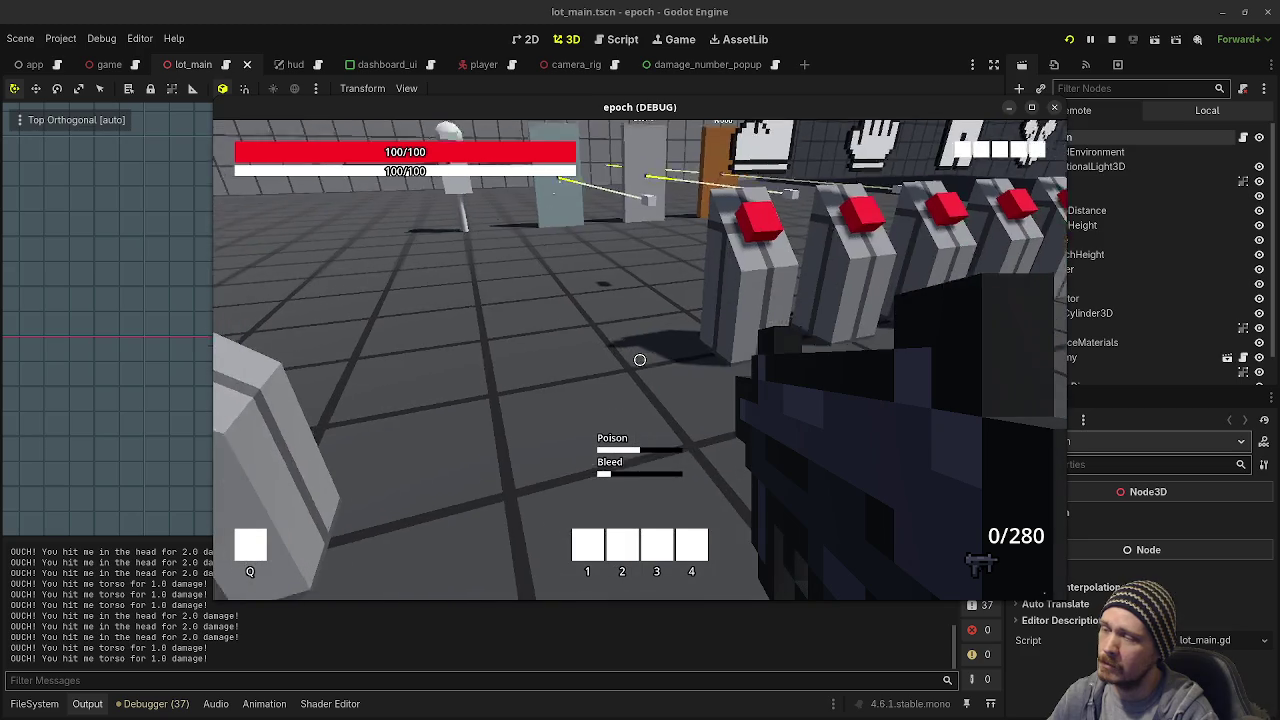
key("w")
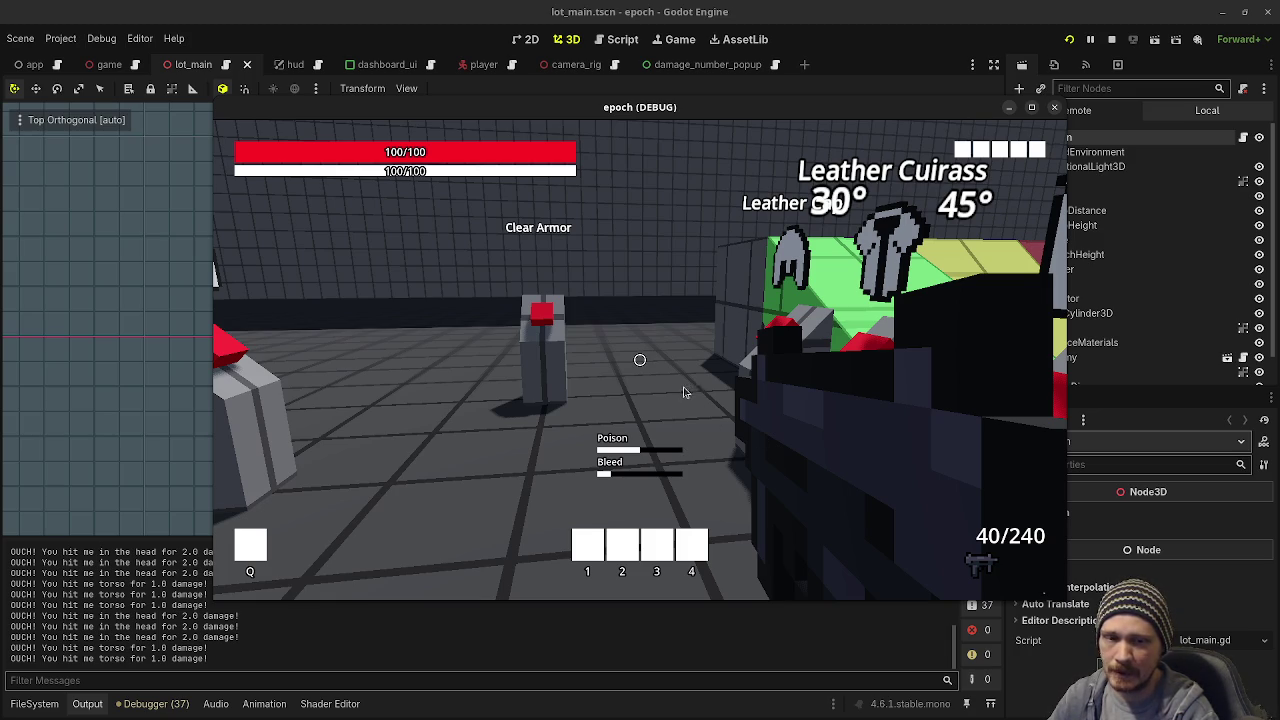
Step: Empty the SMG into the training dummy, reload, and keep shooting
left_click(657, 331)
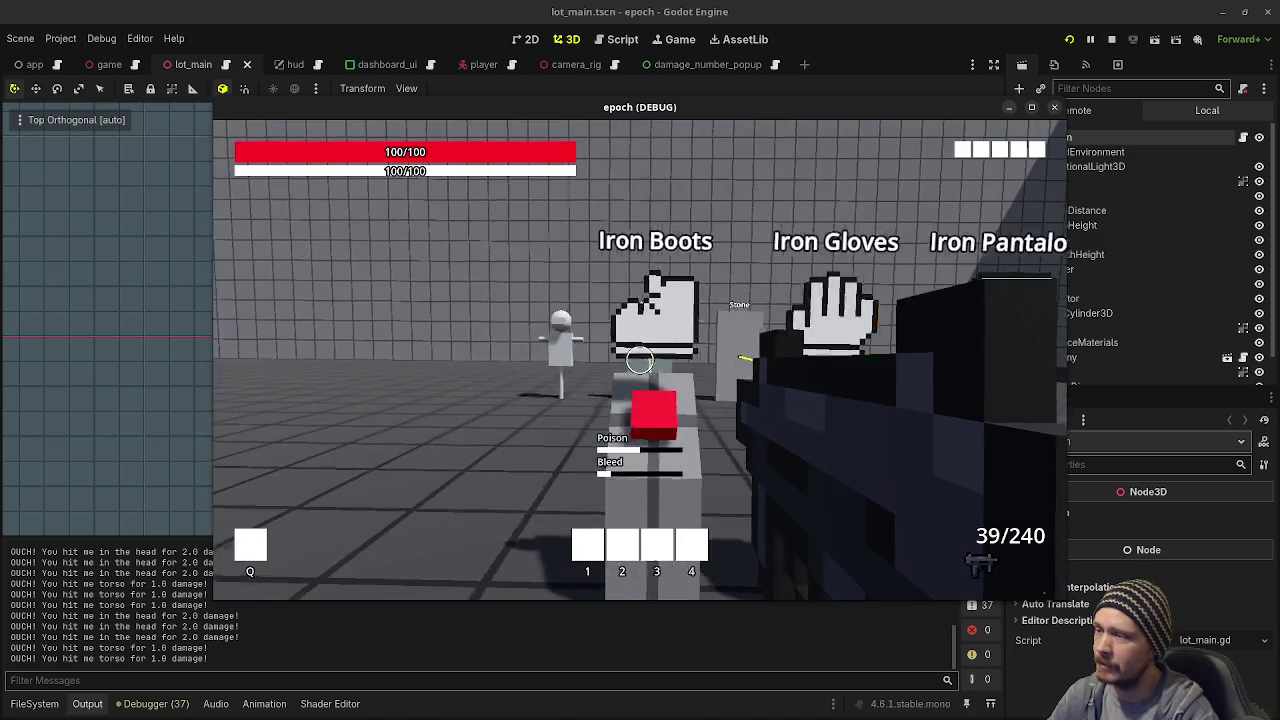
left_click_drag(640, 360, 640, 360)
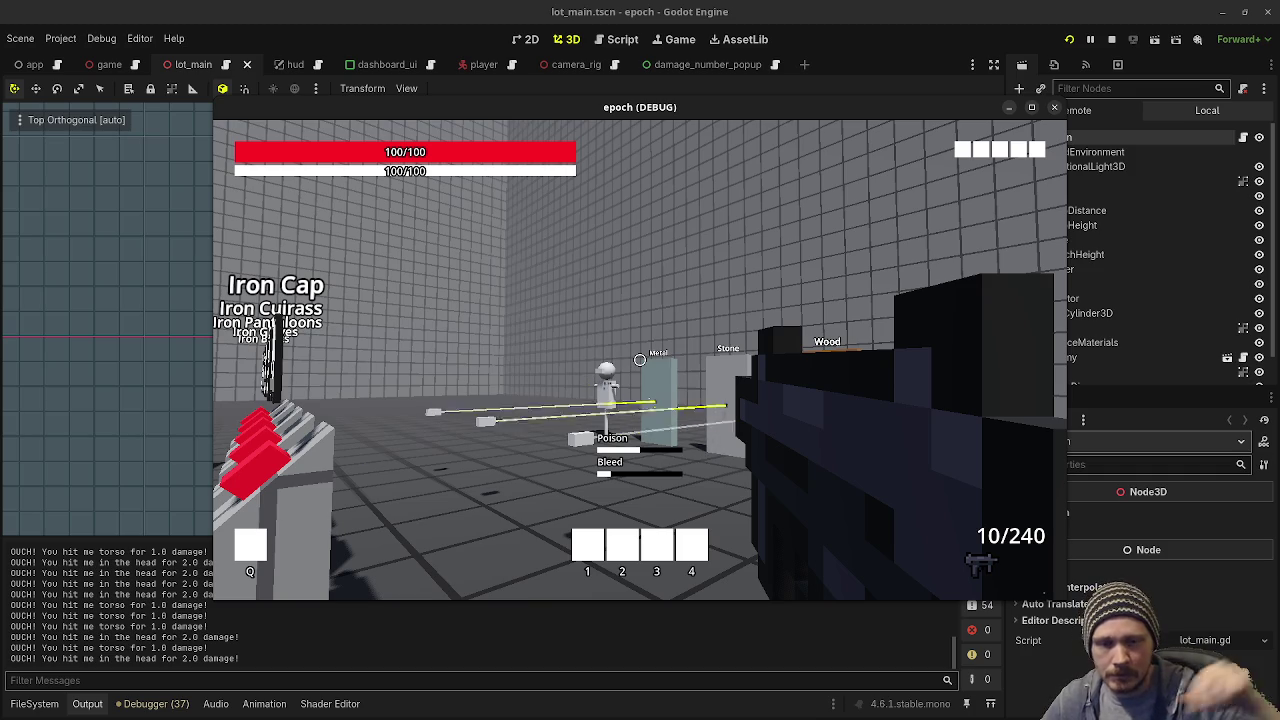
left_click_drag(639, 358, 640, 358)
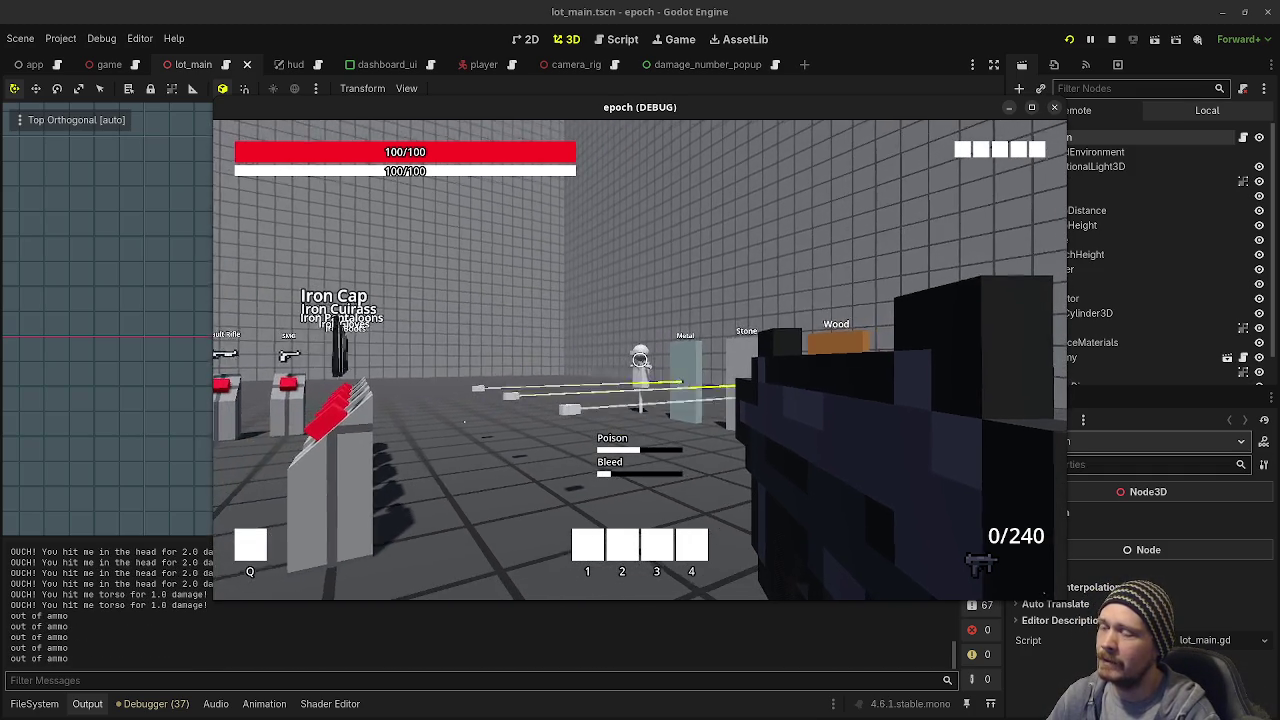
key("r")
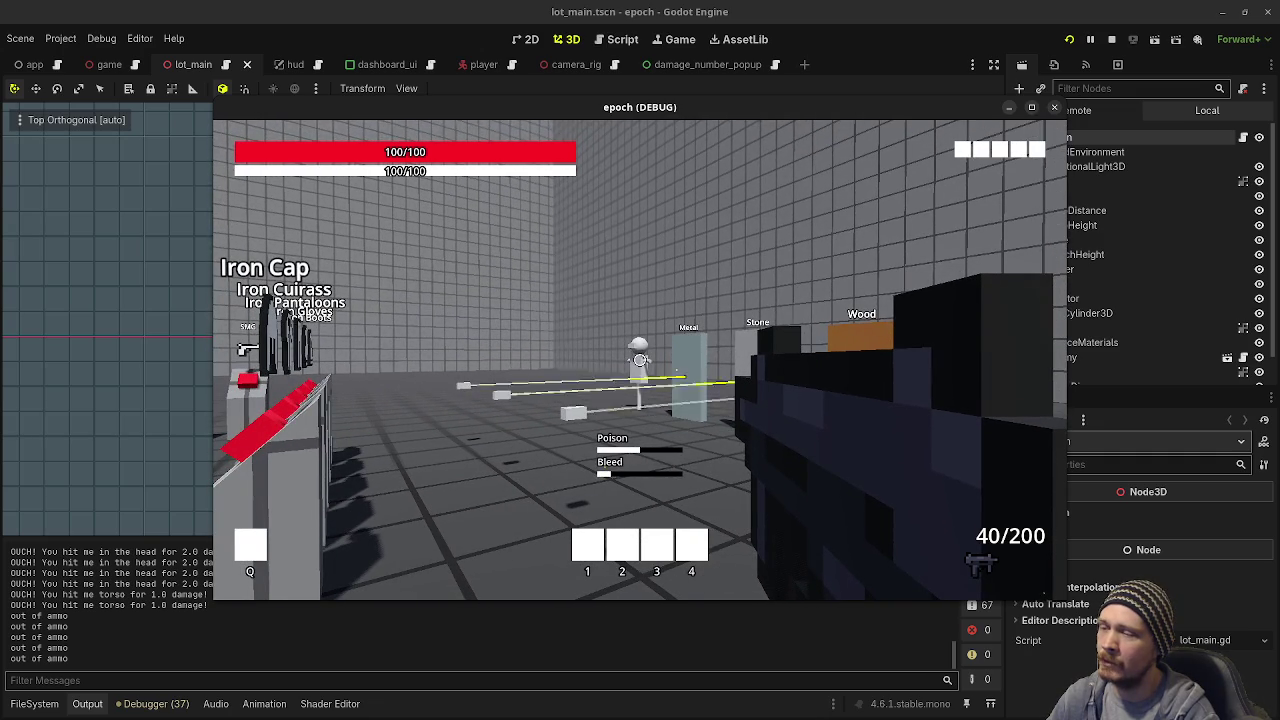
left_click_drag(640, 359, 640, 359)
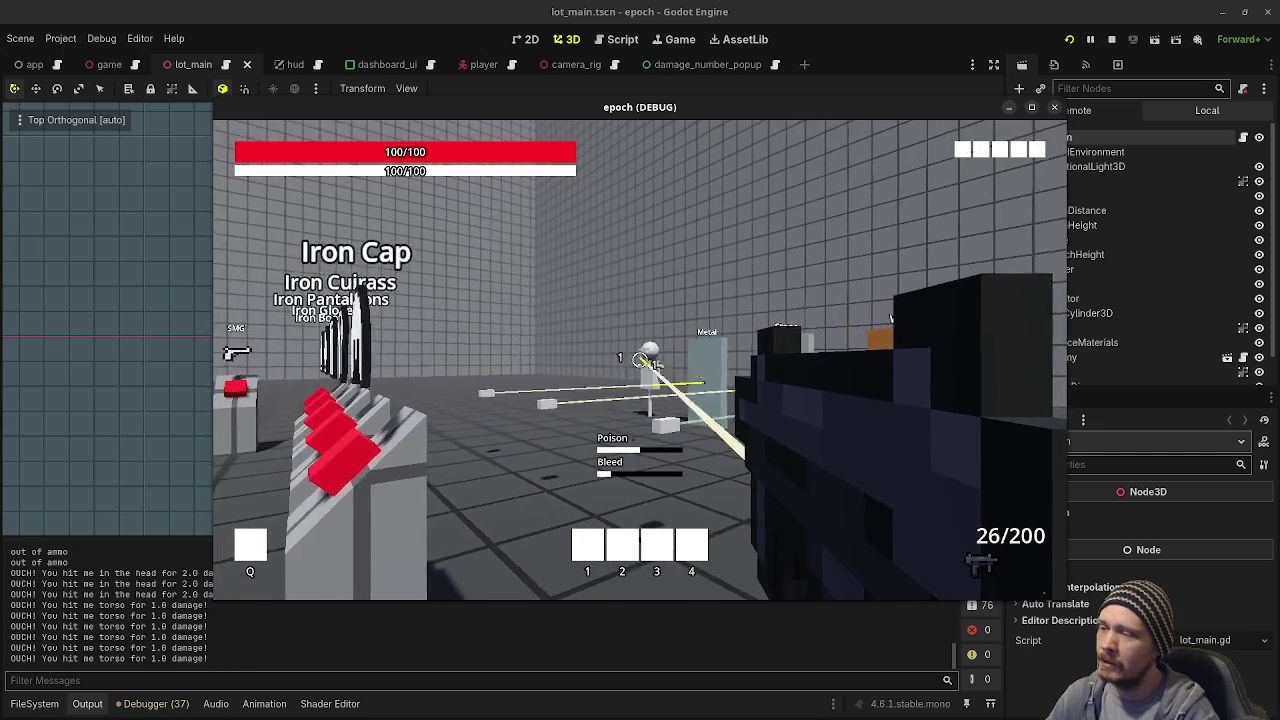
Step: Move around the door and Metal test panels while firing at the dummy and reloading
key("w")
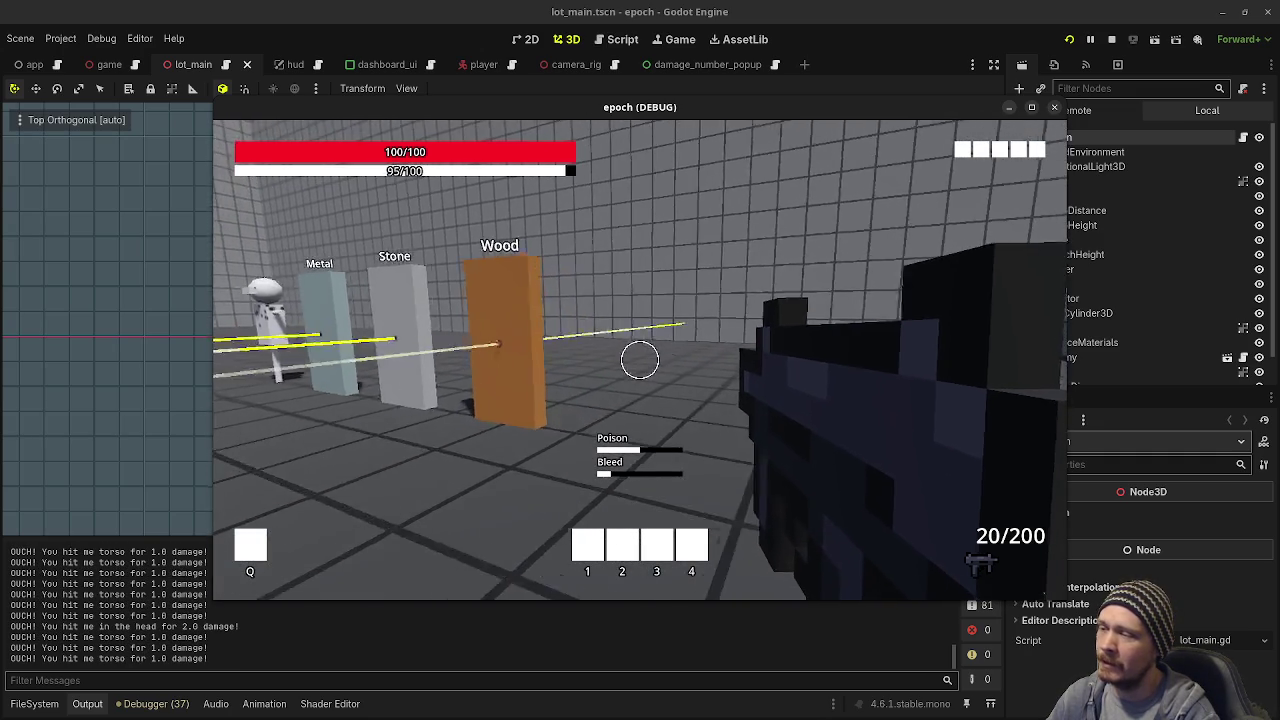
key("s")
left_click_drag(640, 359, 640, 359)
key("d")
key("r")
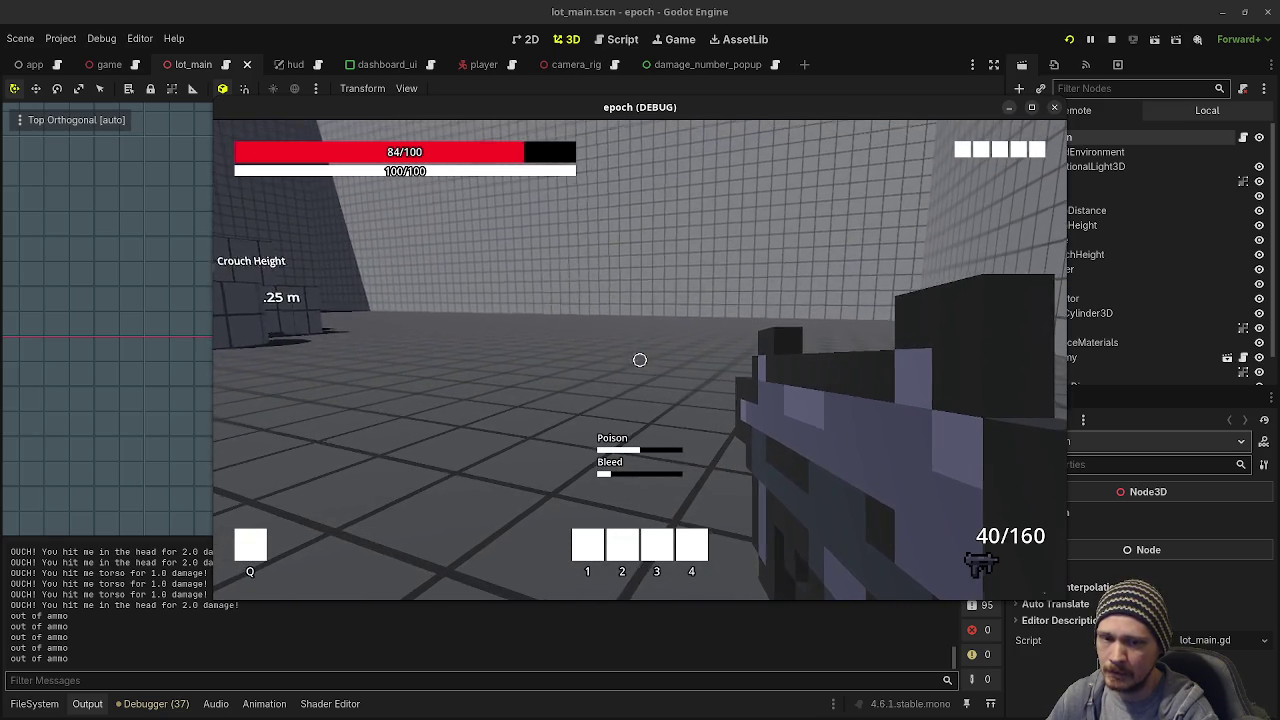
key("s")
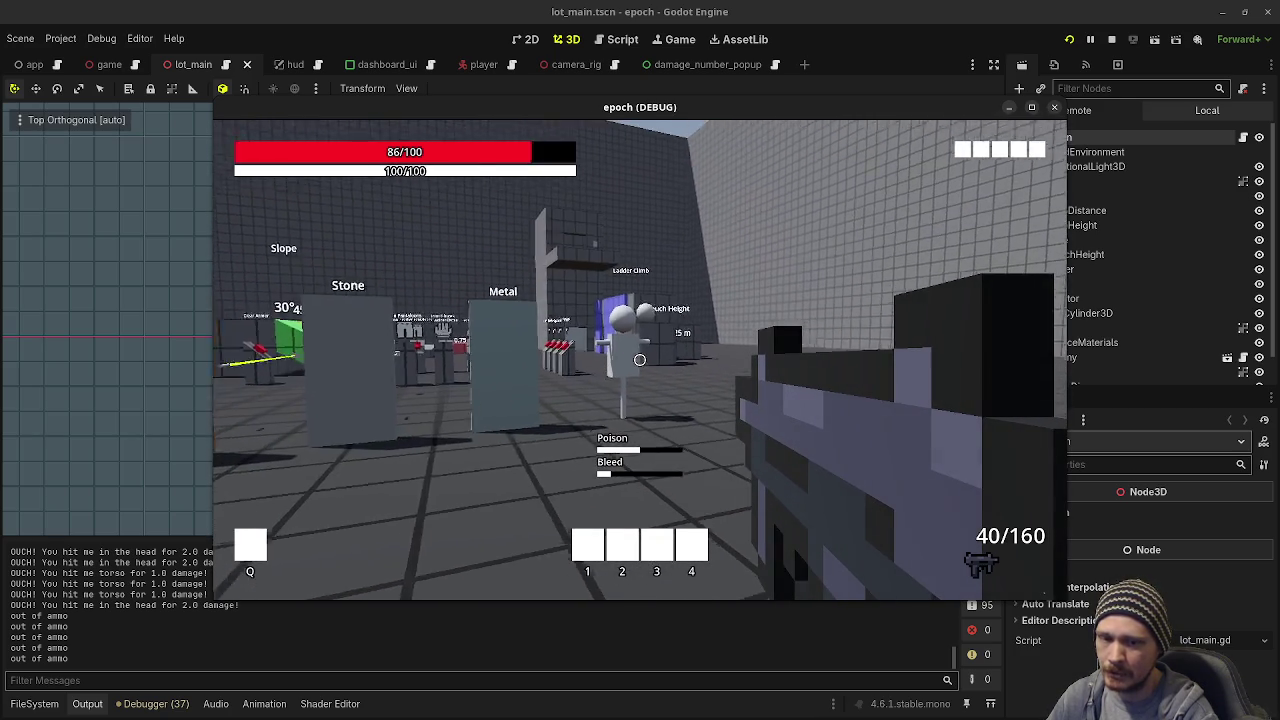
key("w")
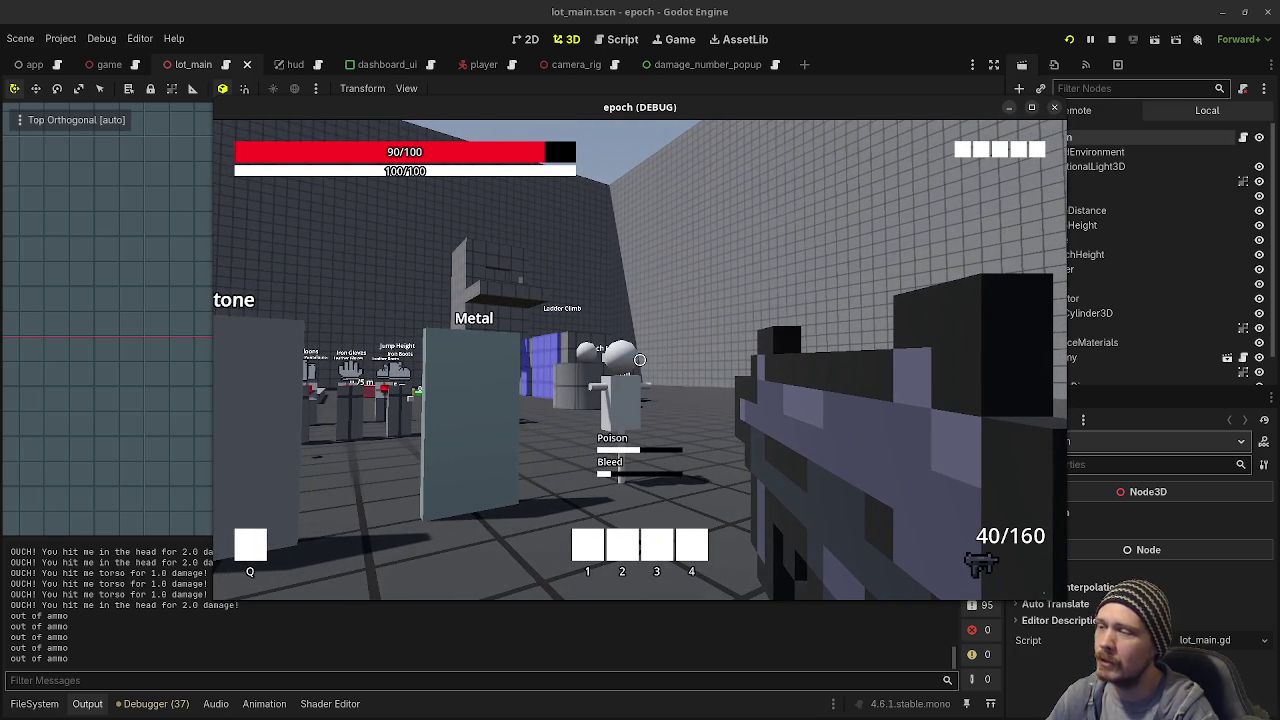
key("s")
left_click_drag(640, 360, 640, 360)
key("r")
key("s")
Step: Sprint past the Wood block to the armor displays and open the Equipment and Stats panels
key("shift+w")
key("a")
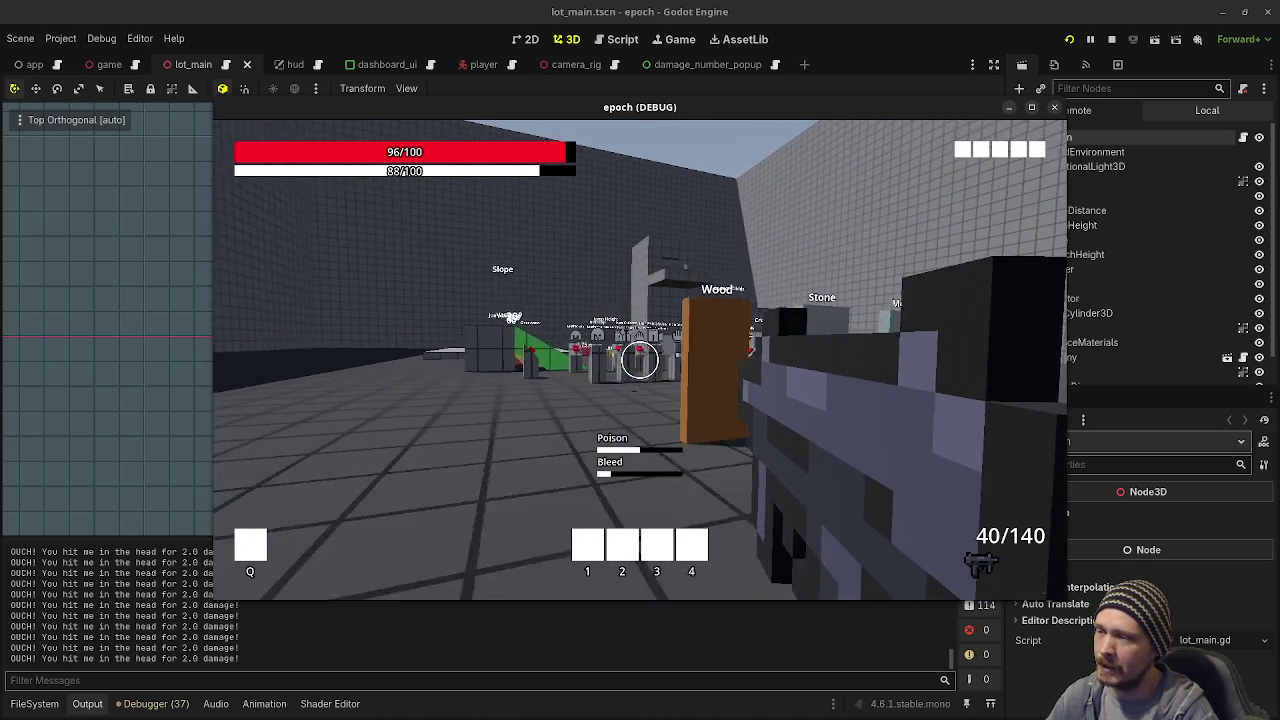
key("w")
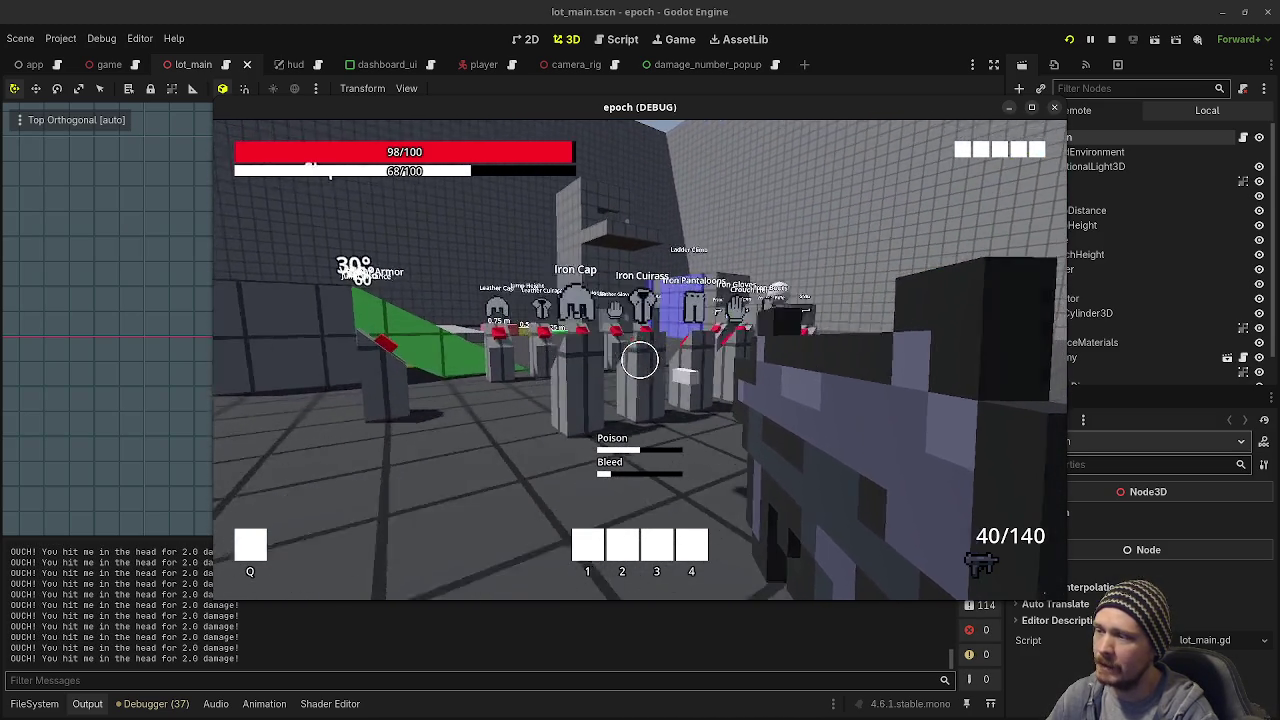
key("w")
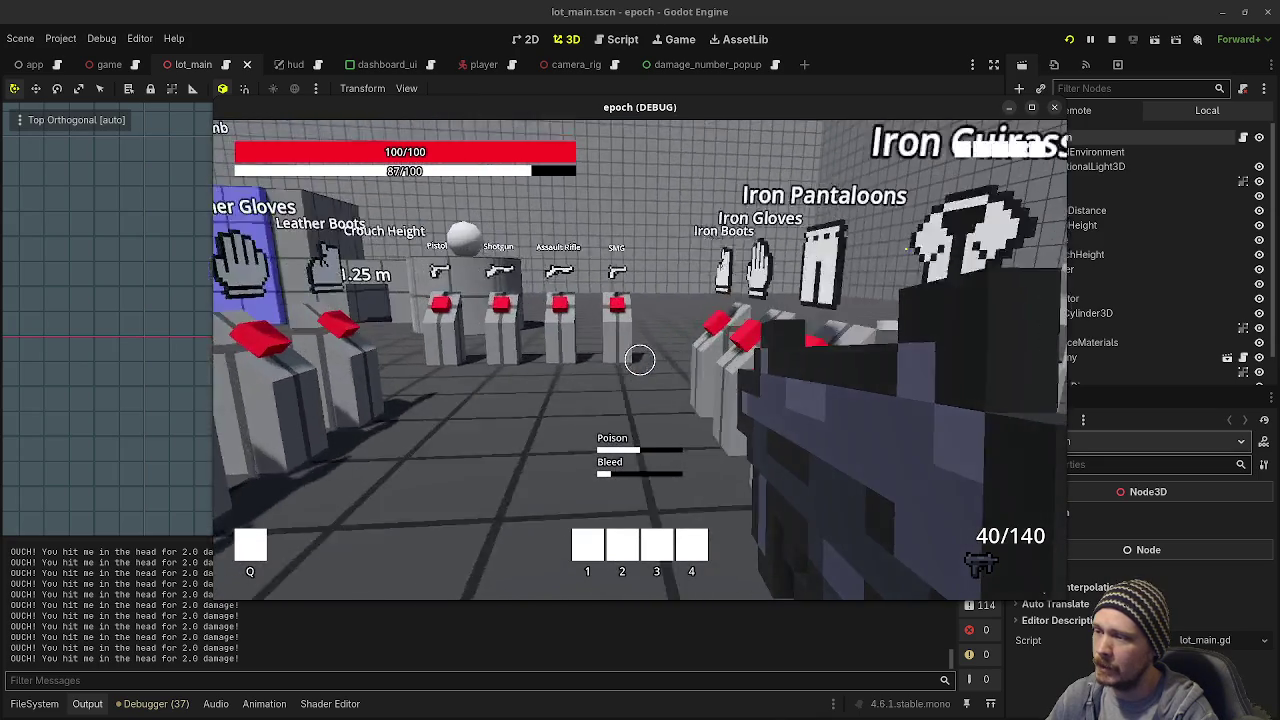
key("w")
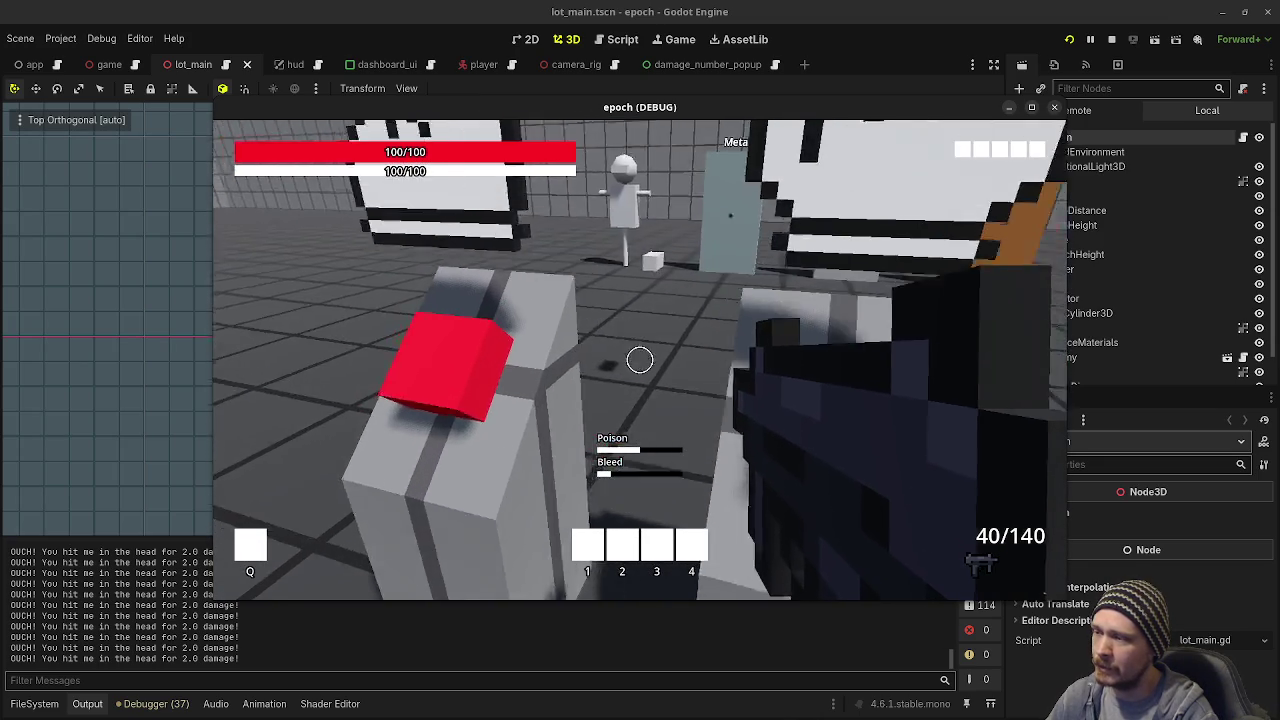
key("w")
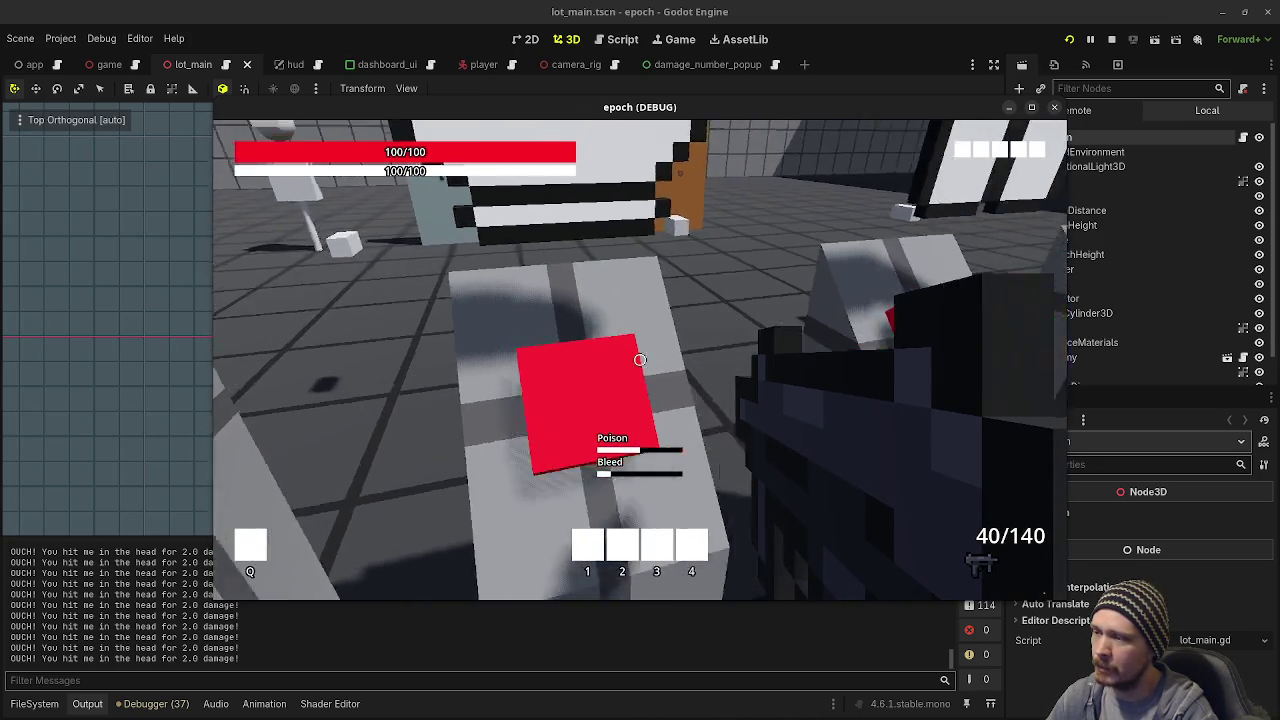
key("w")
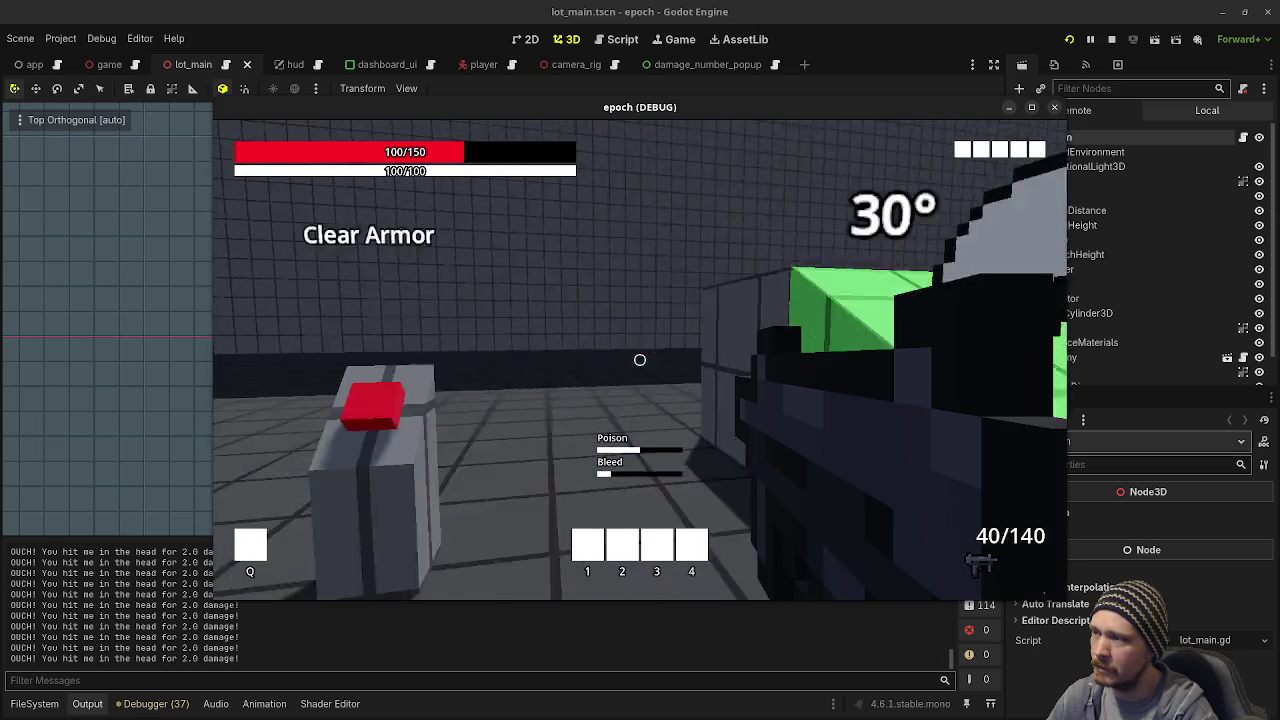
key("Tab")
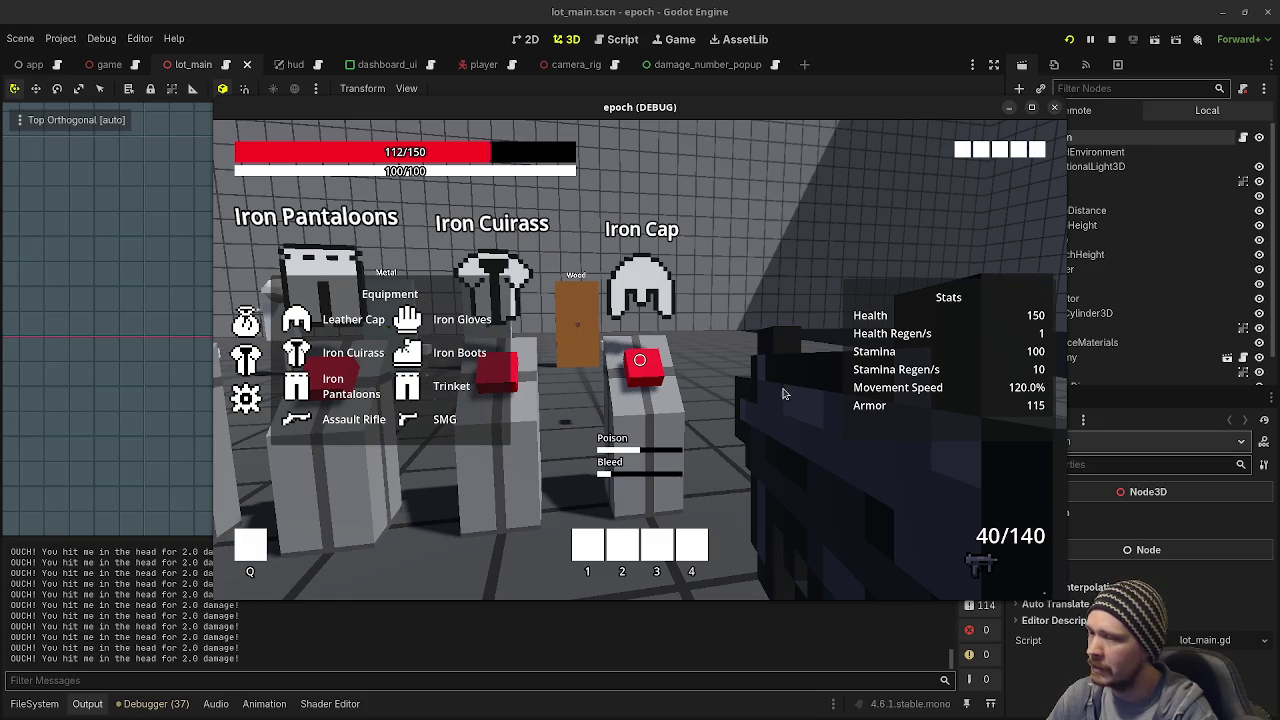
Step: Close the equipment panels and walk up to the weapon stands
key("Tab")
key("Tab")
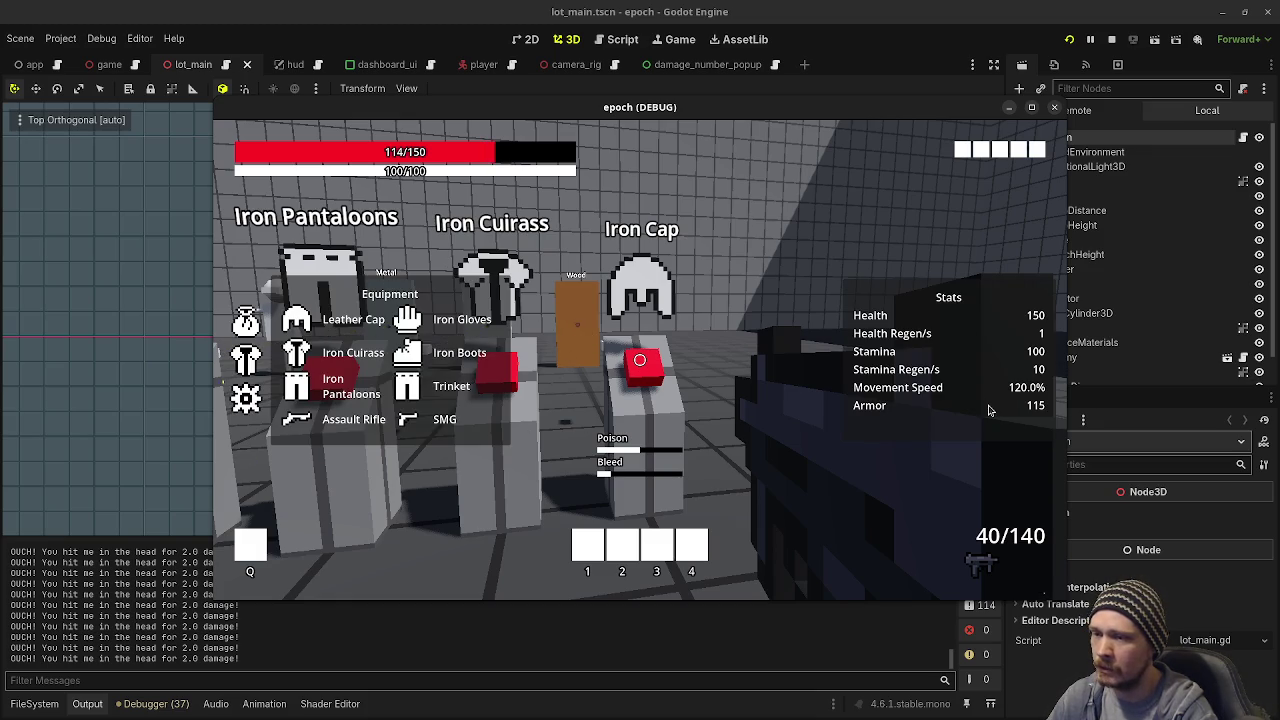
key("Tab")
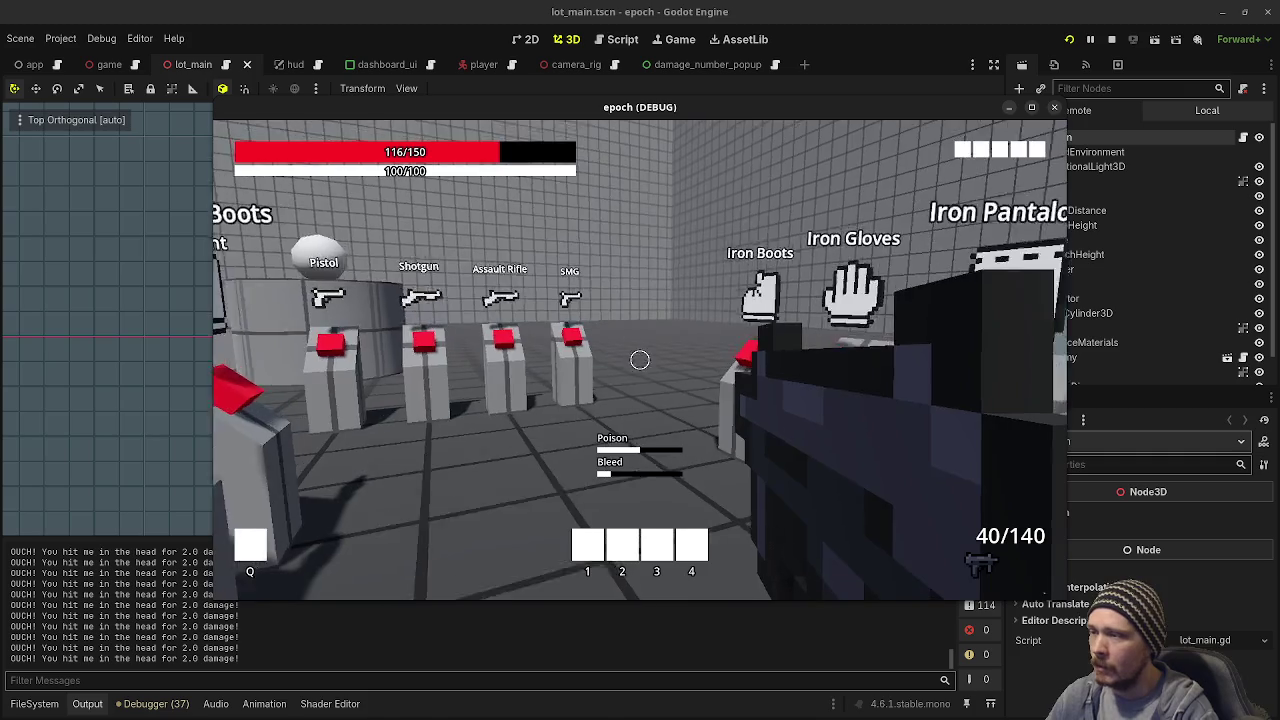
key("w")
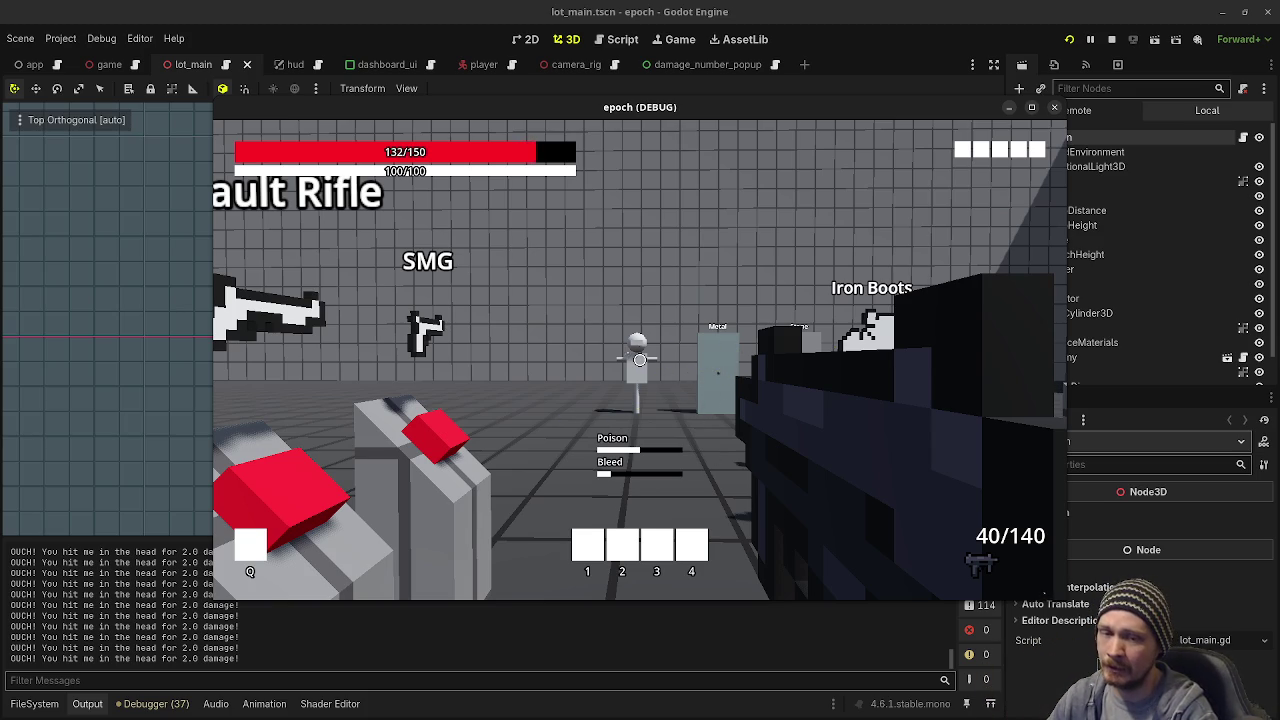
Step: Check the Equipment and Stats panels again, step back, and stop the game with F8
key("Tab")
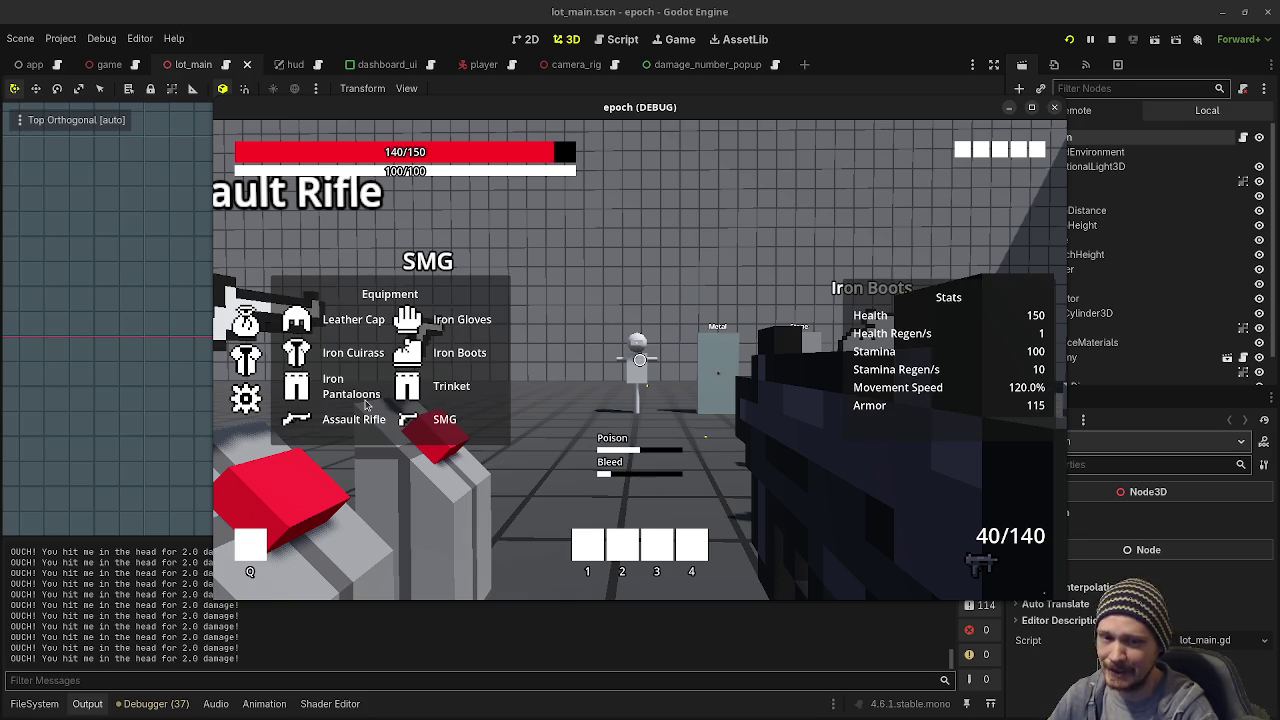
key("Tab")
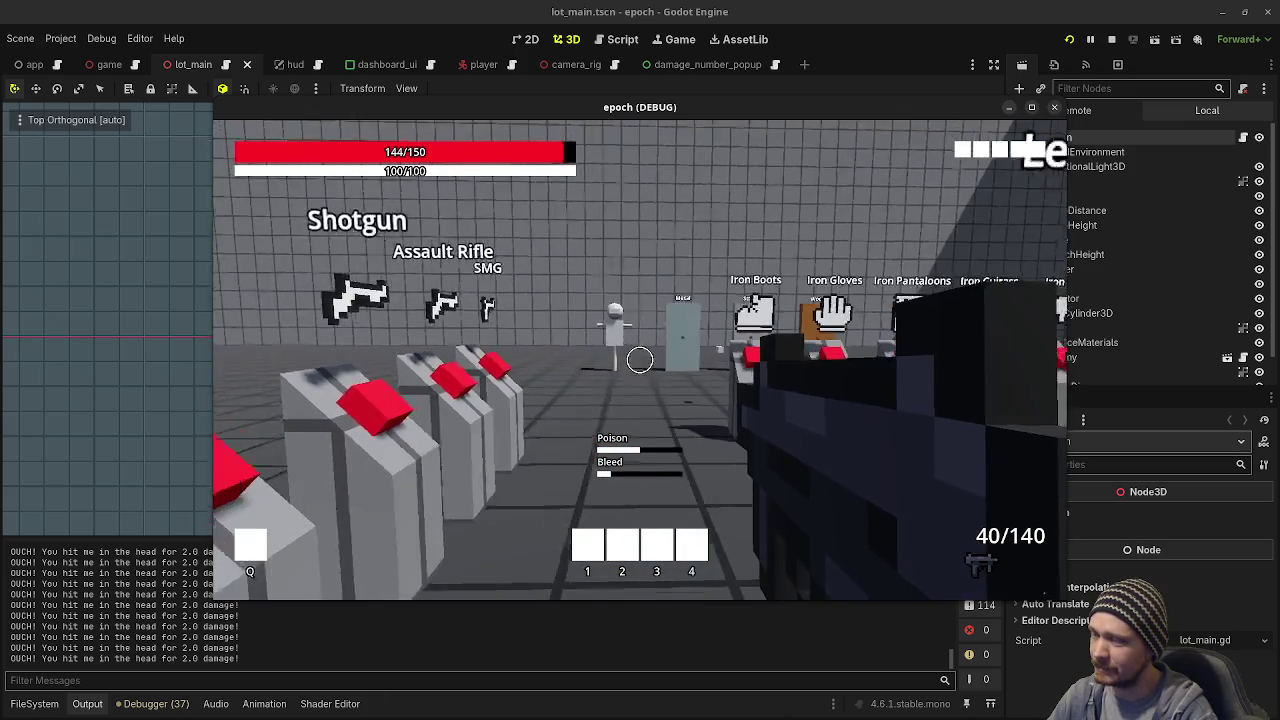
key("s")
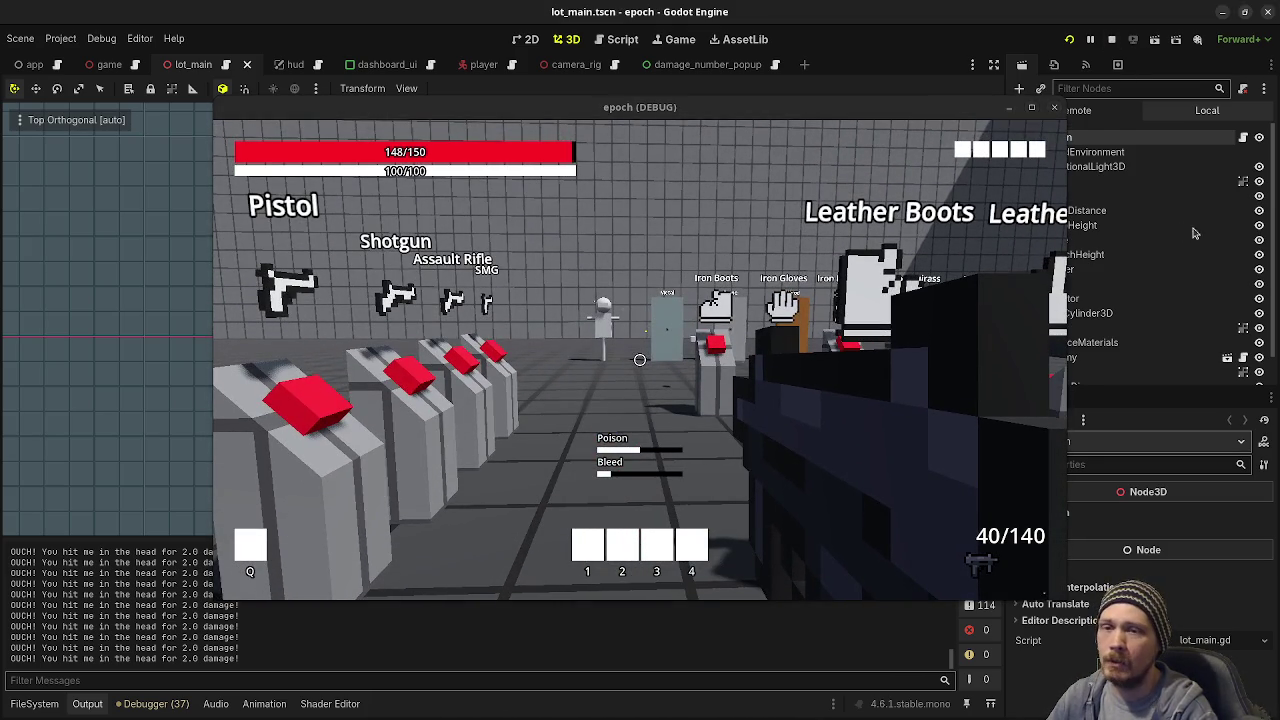
key("F8")
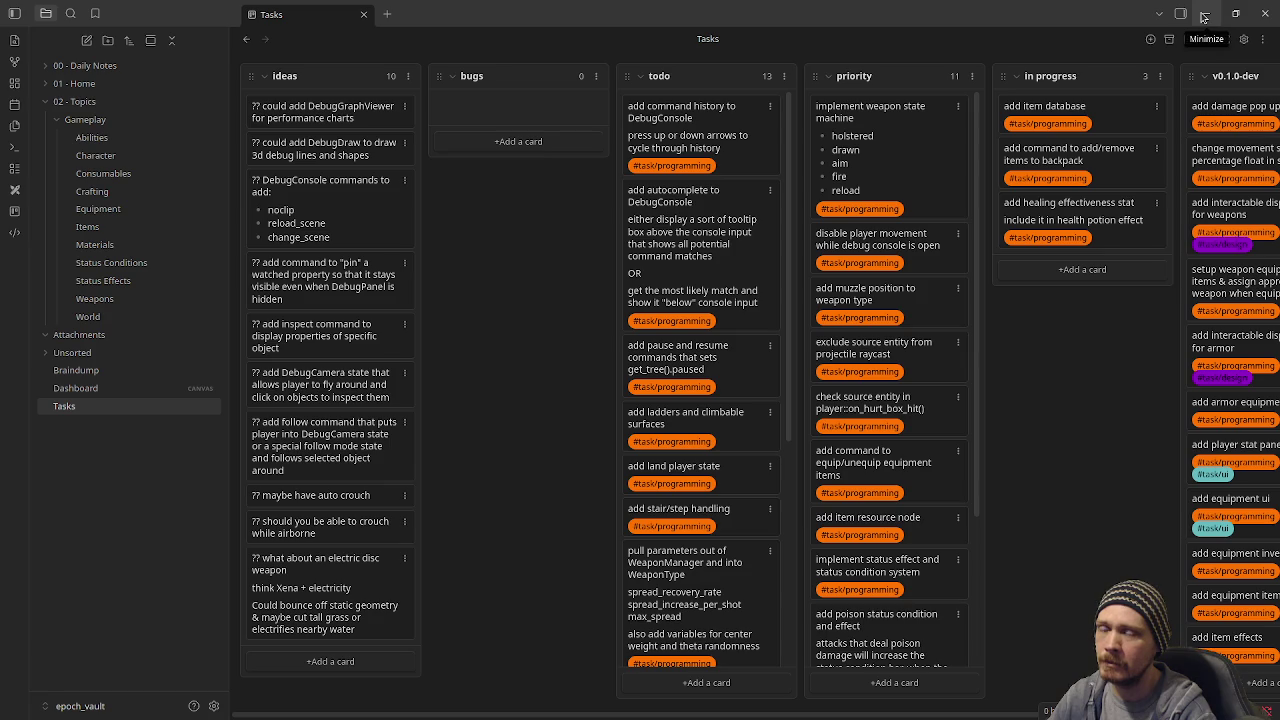
Step: Minimize Obsidian, switch to the Script workspace, and list the res://src/item/item_effects/ scripts in FileSystem
left_click(1205, 17)
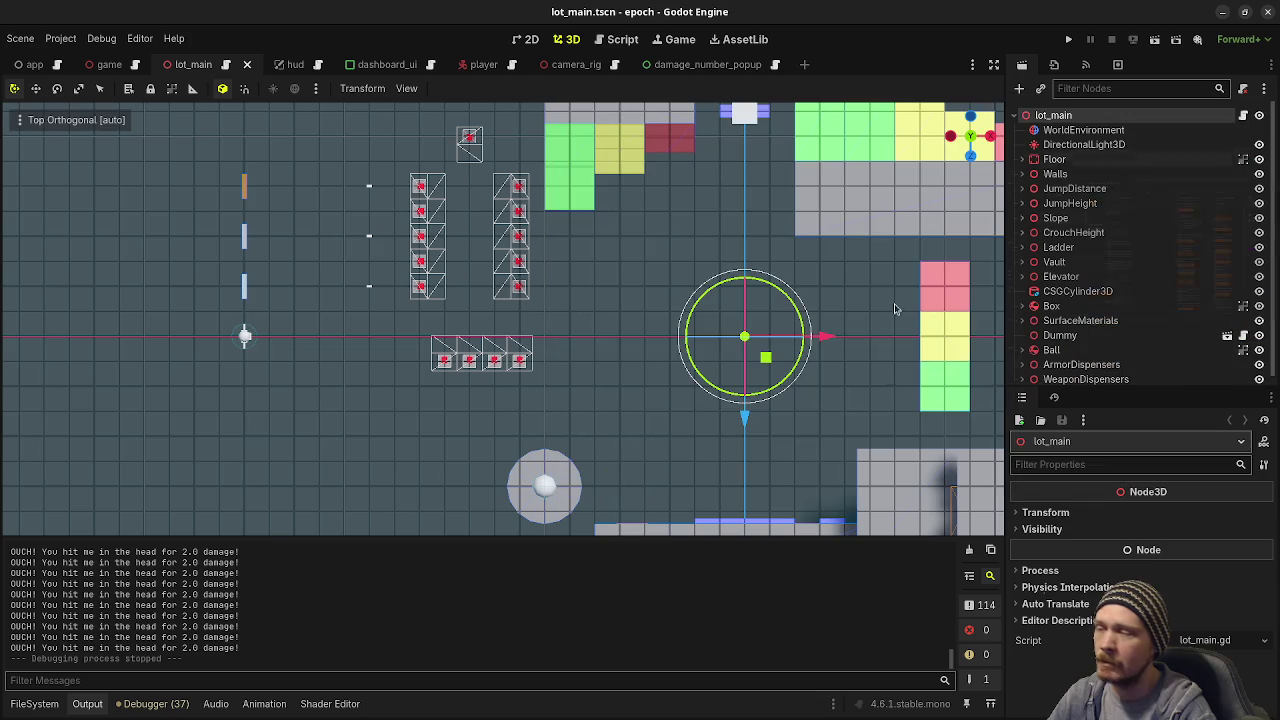
left_click(622, 39)
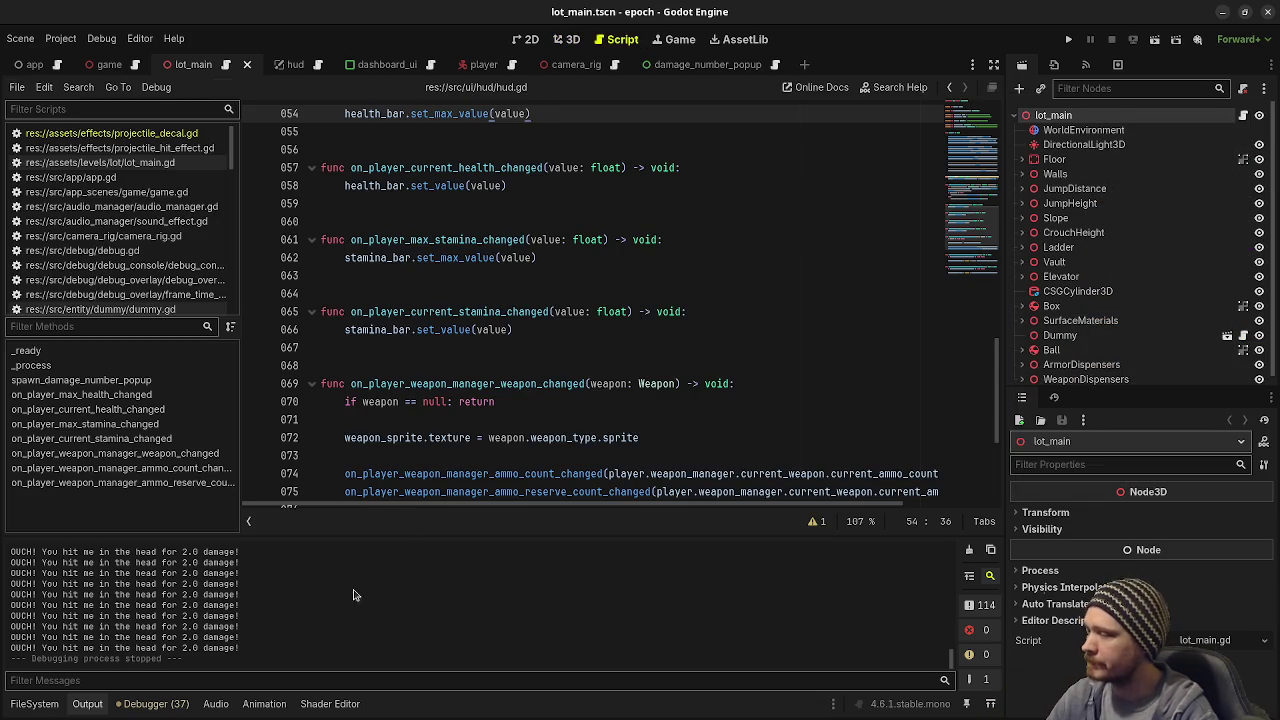
left_click(40, 710)
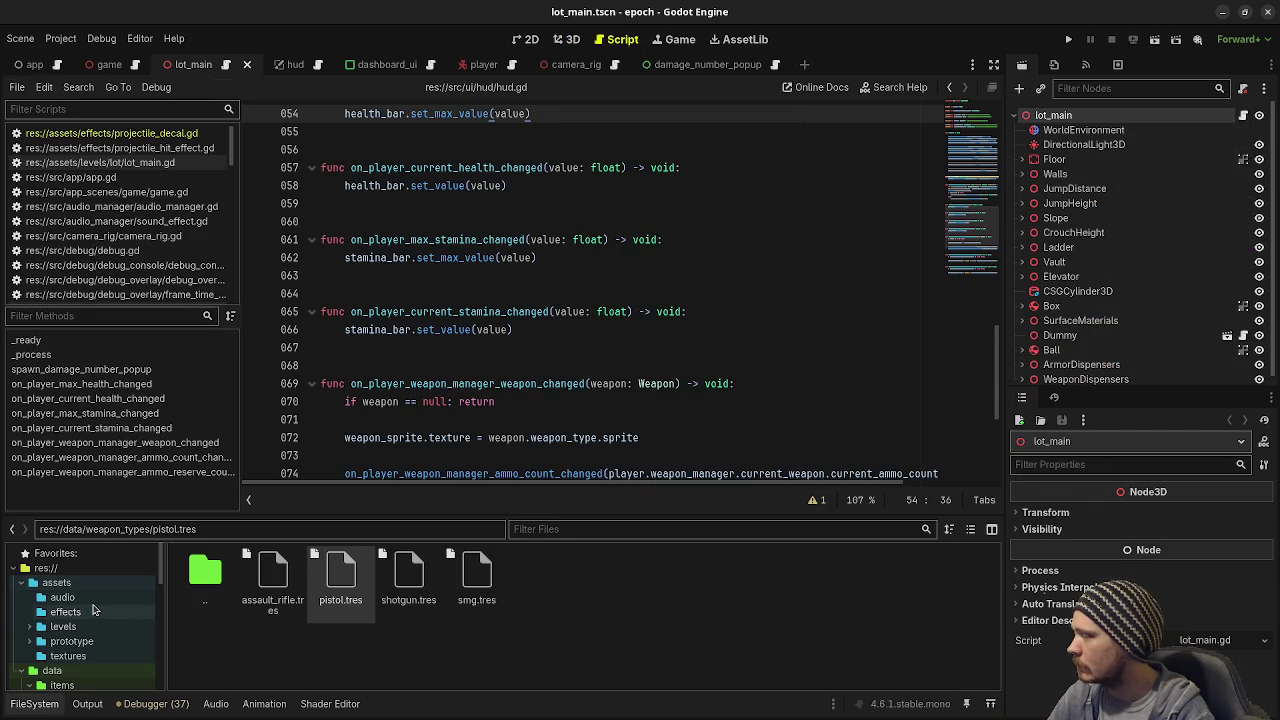
scroll(90, 618, "down", 3)
scroll(88, 620, "down", 5)
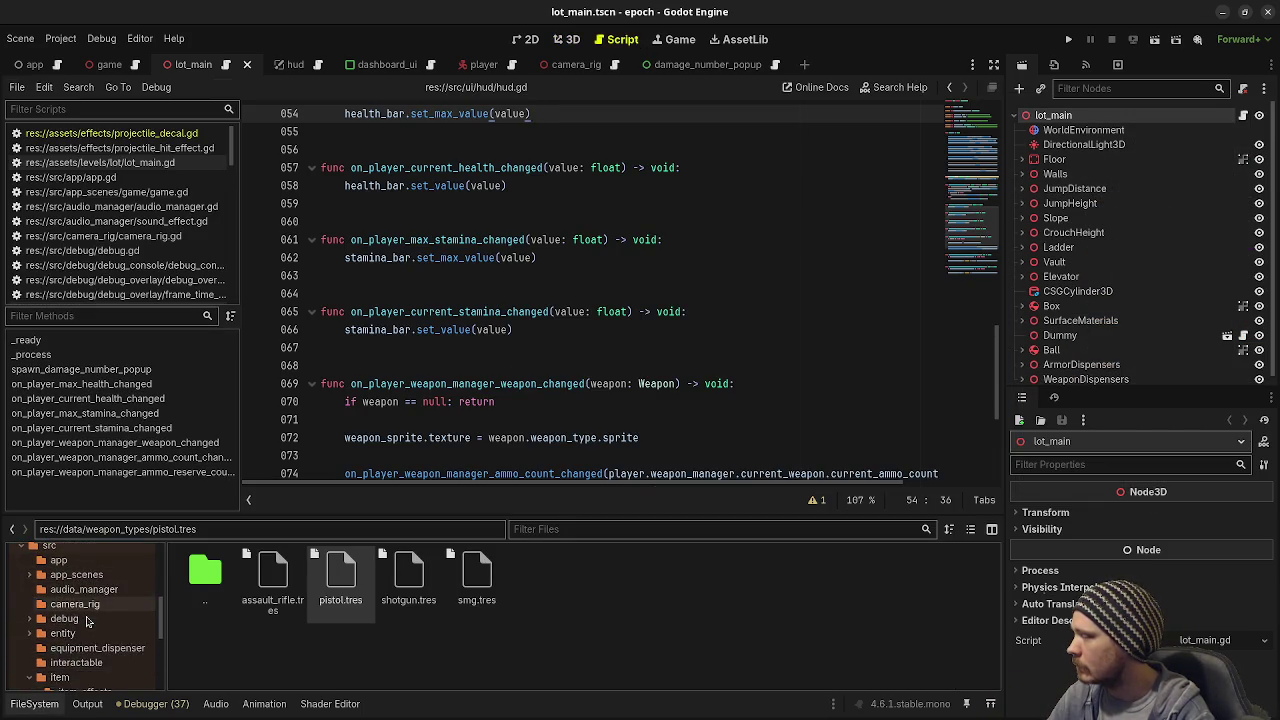
left_click(94, 606)
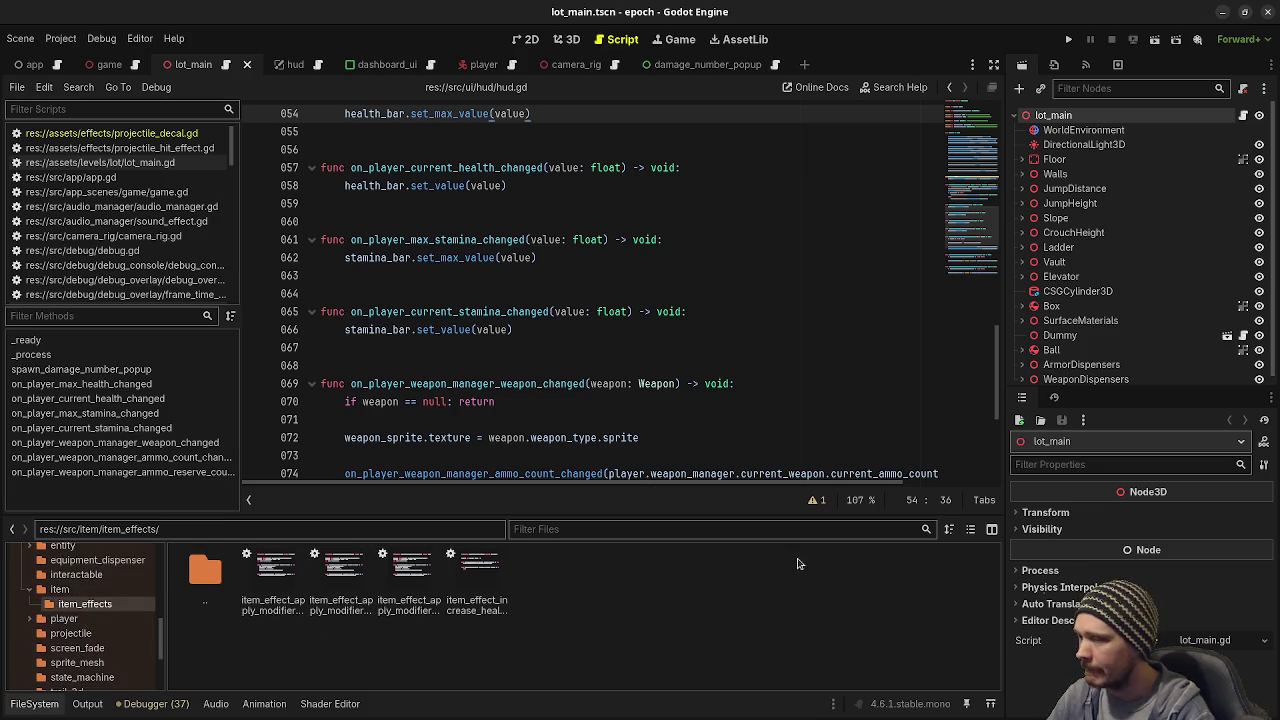
left_click(970, 529)
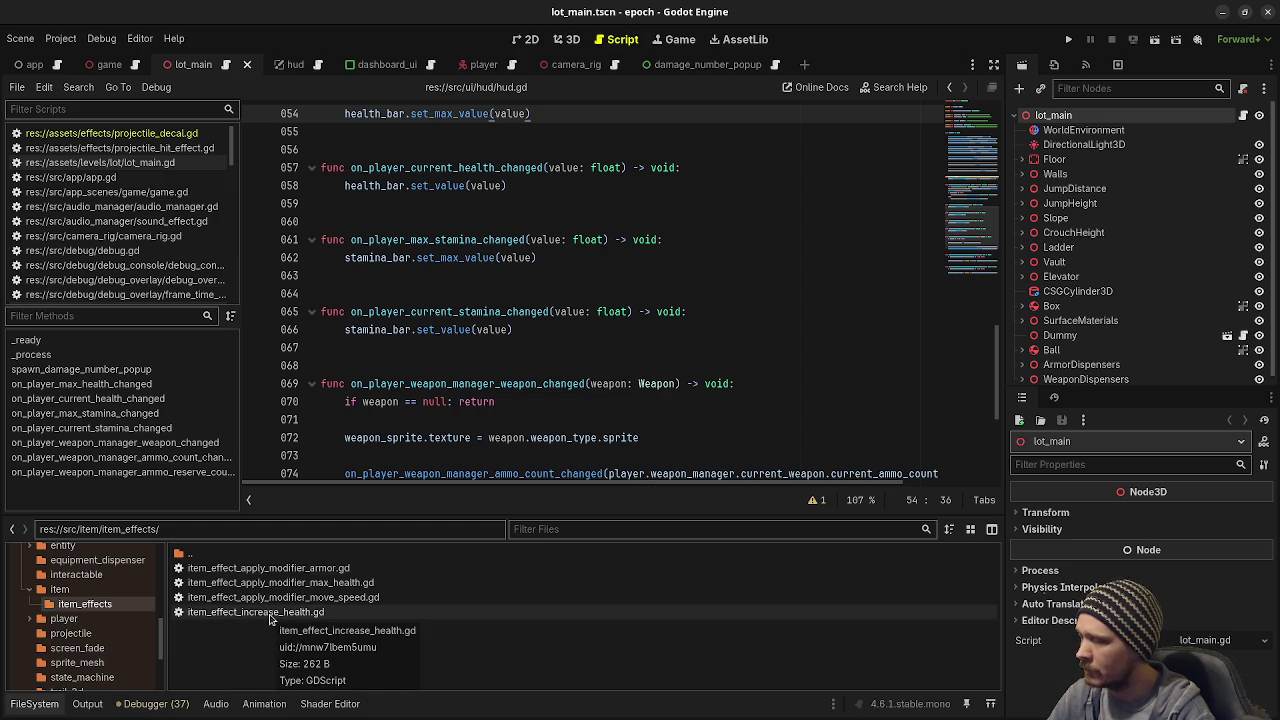
Step: In item_effect_increase_health.gd, multiply line 8's amount by player.healing_effectiveness_stat.get_value() and save
double_click(250, 618)
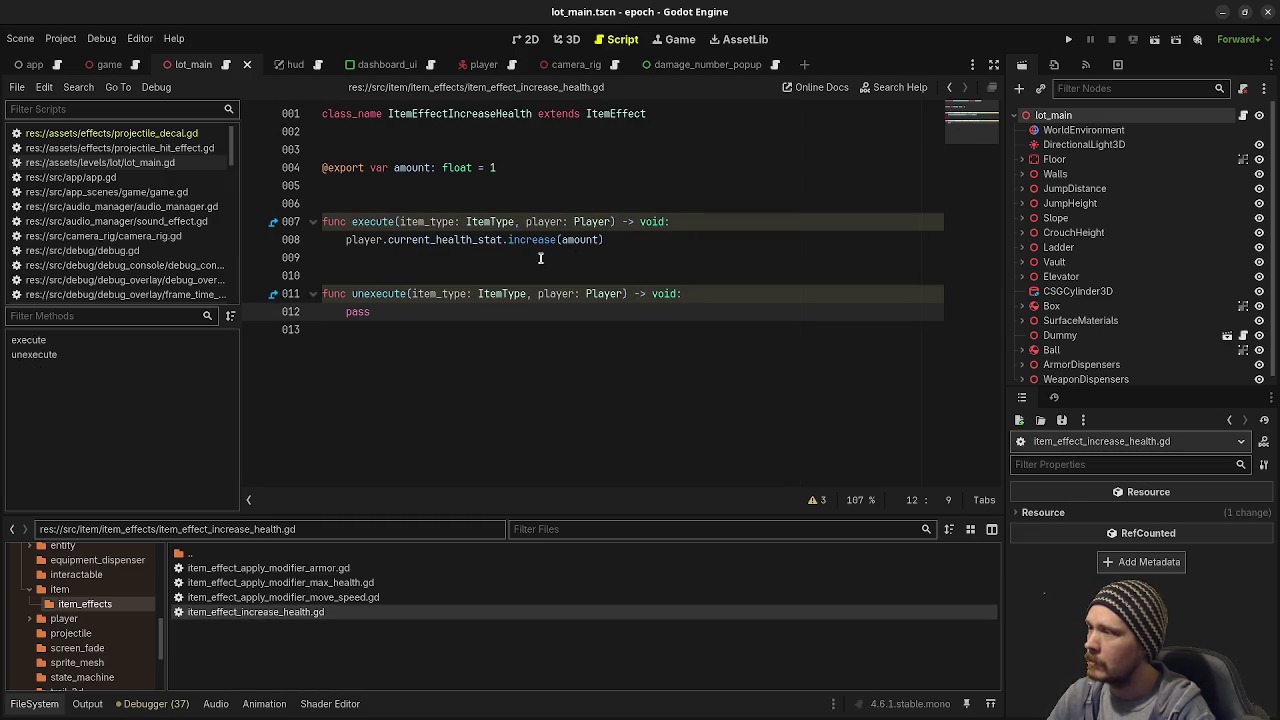
left_click(598, 240)
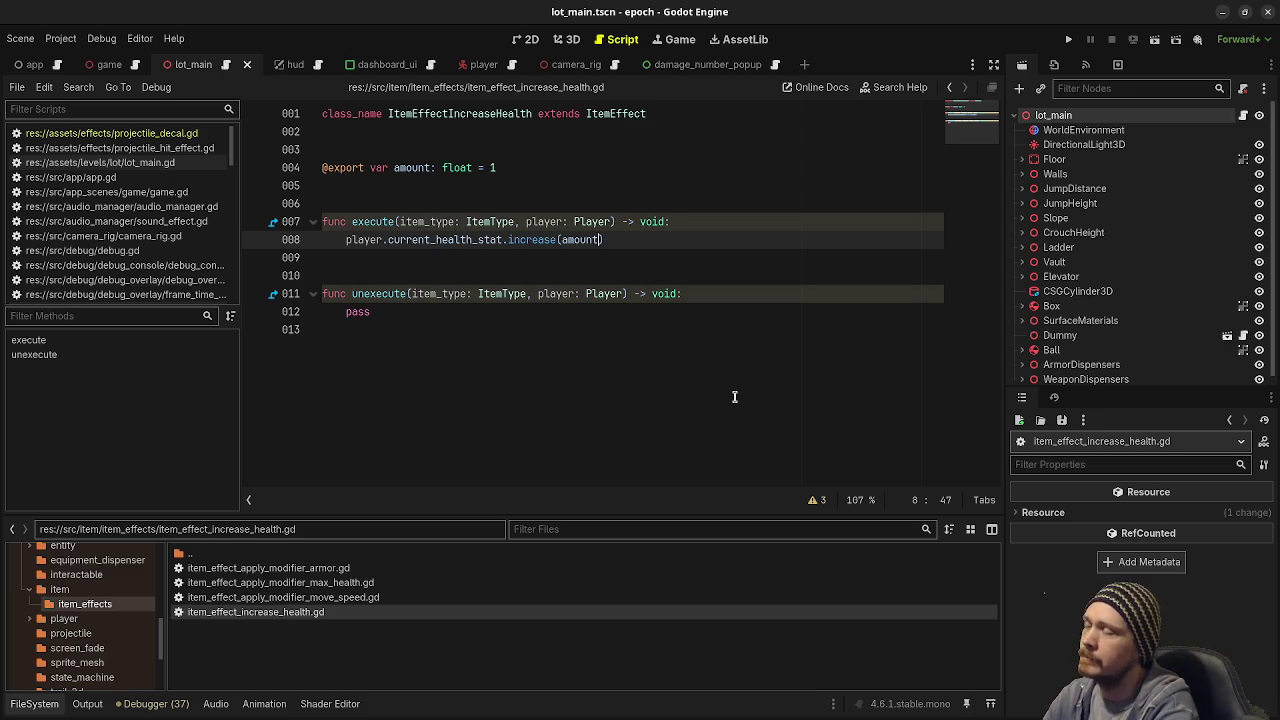
type("* player.")
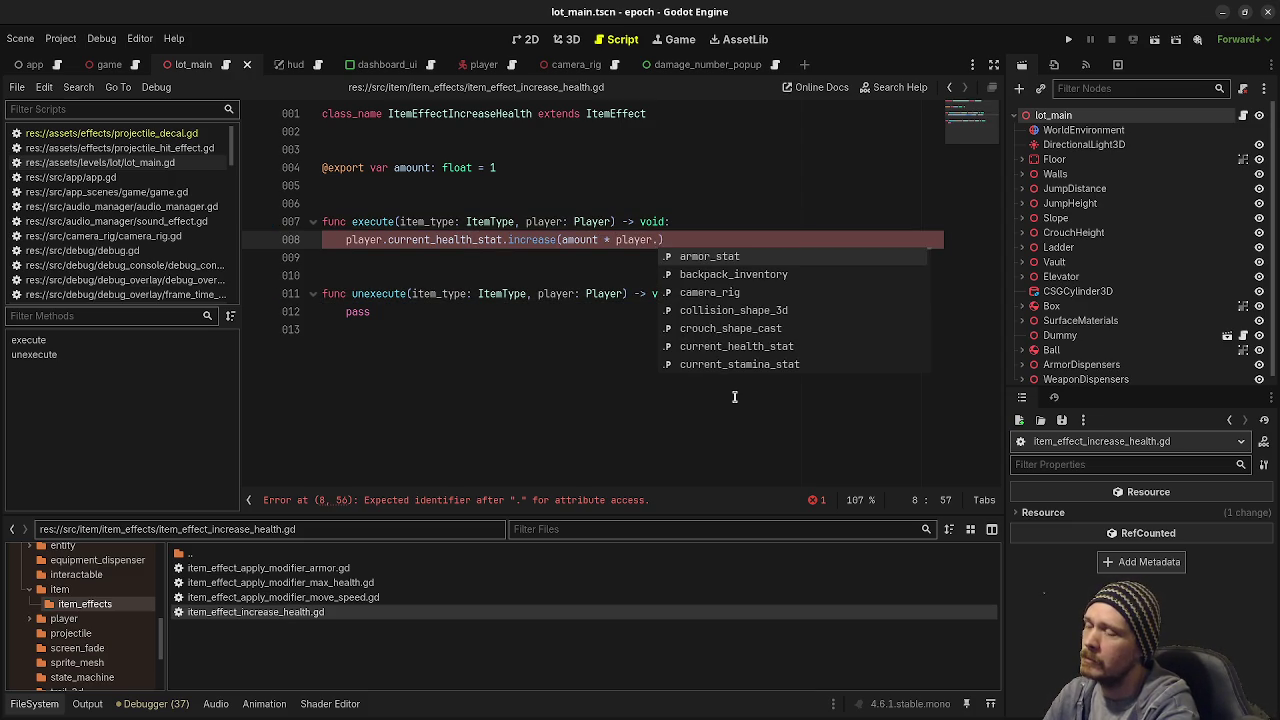
type("healing_e")
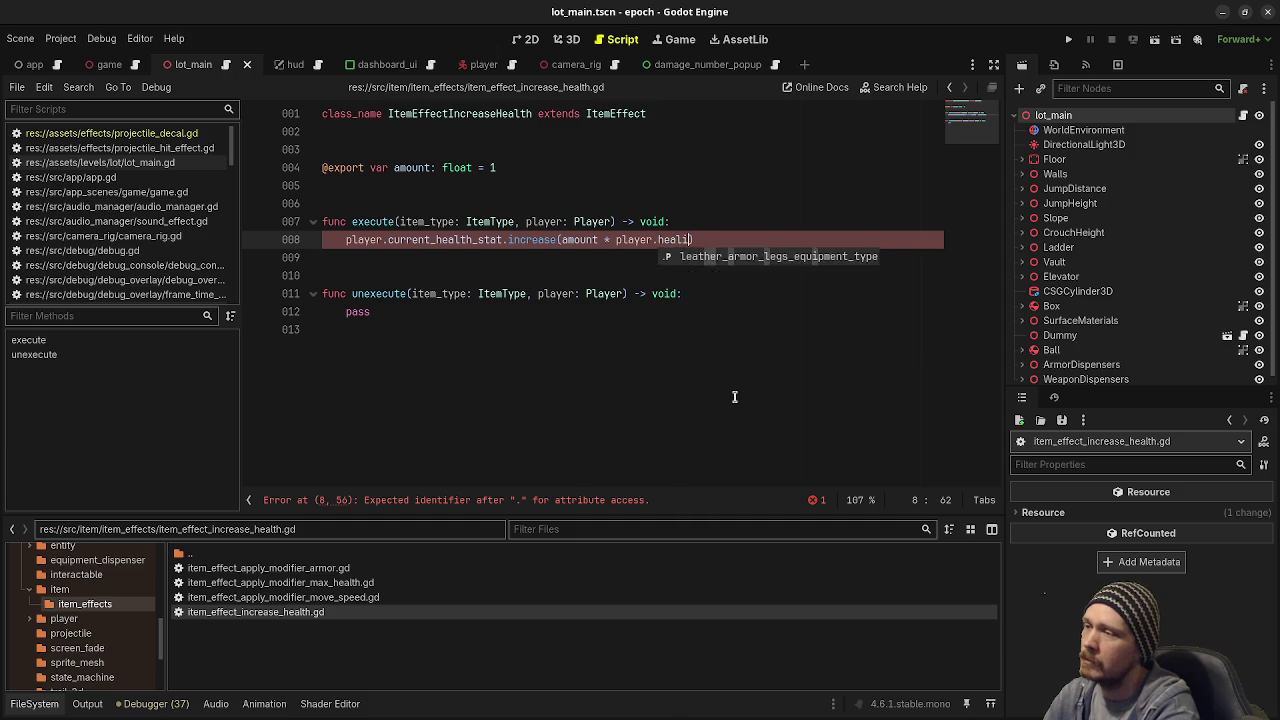
type("ffectiveness_")
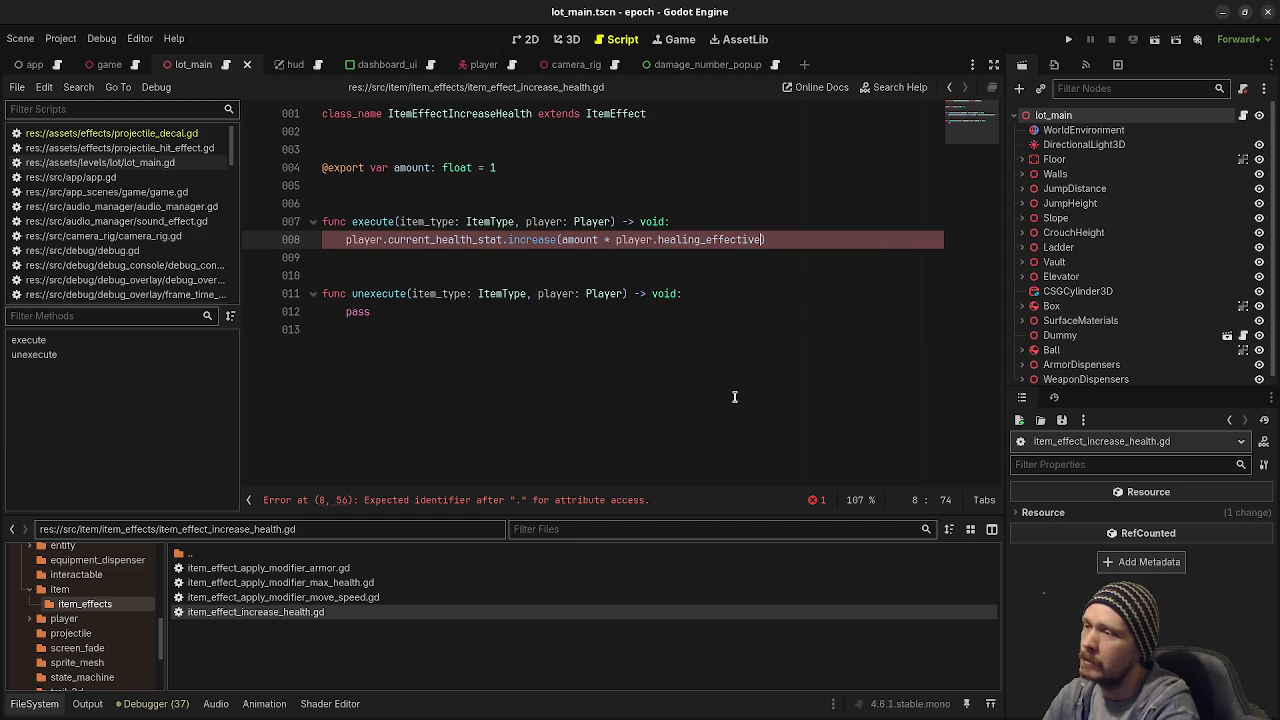
type("stat.get_value()")
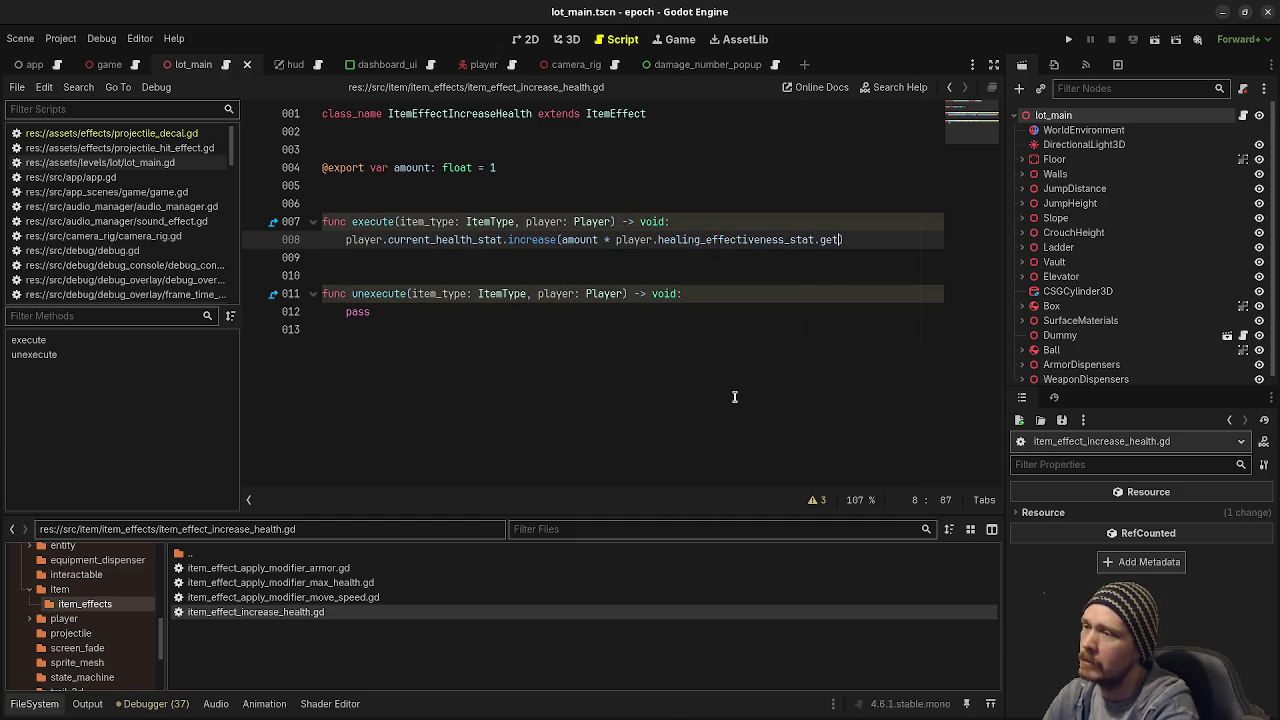
key("ctrl+s")
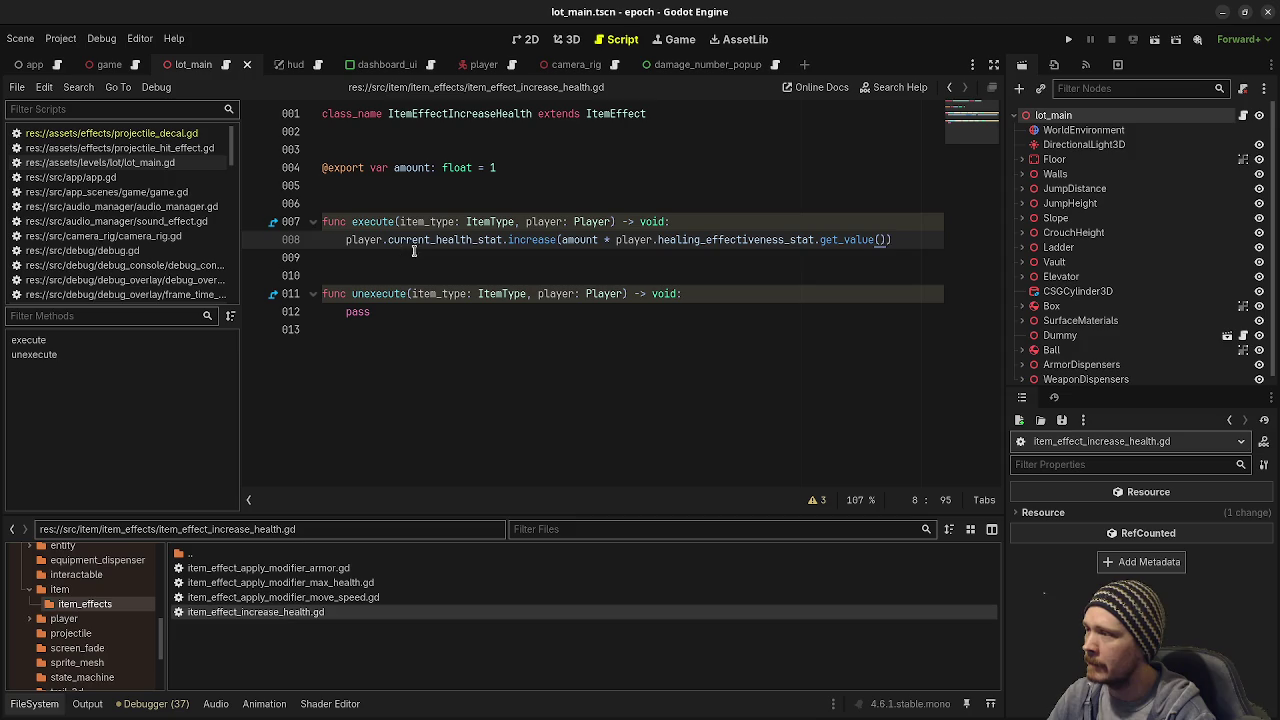
key("Down")
key("ctrl+s")
scroll(103, 240, "down", 3)
scroll(103, 240, "down", 10)
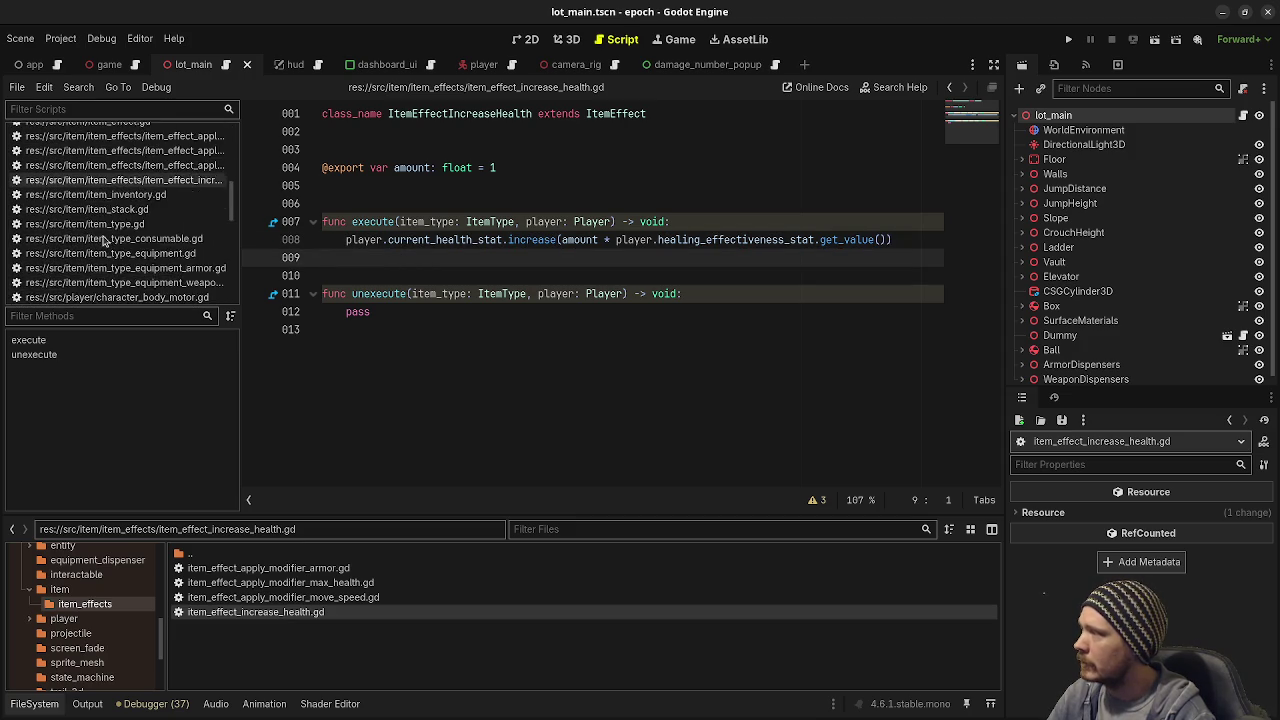
scroll(103, 240, "up", 1)
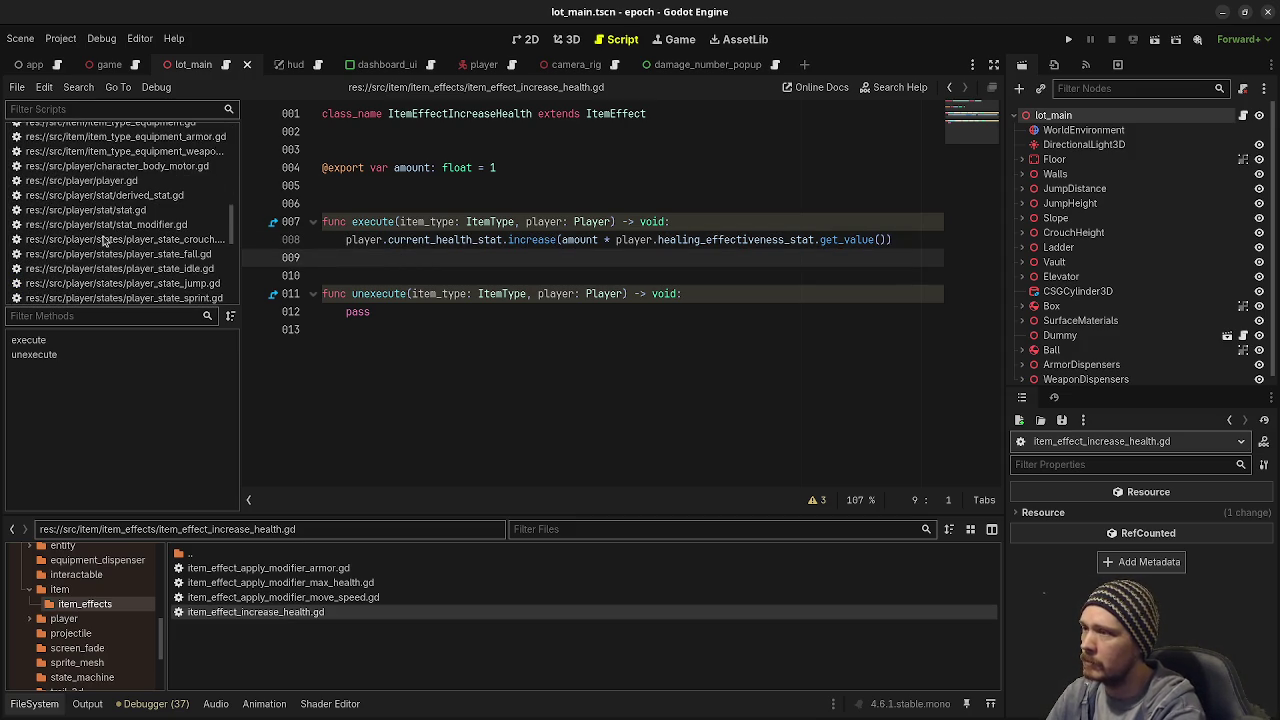
key("ctrl+alt+o")
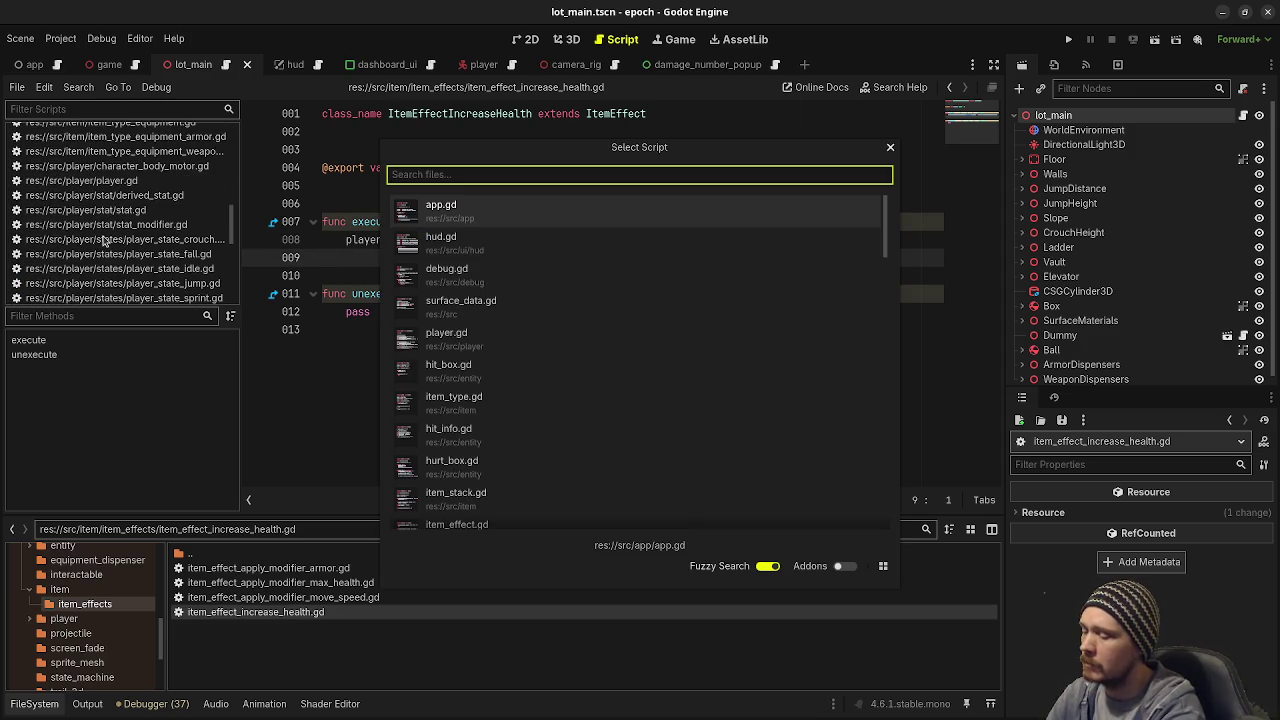
Step: Open player.gd by searching 'play' and scroll to the Stats export variables
type("play")
key("Return")
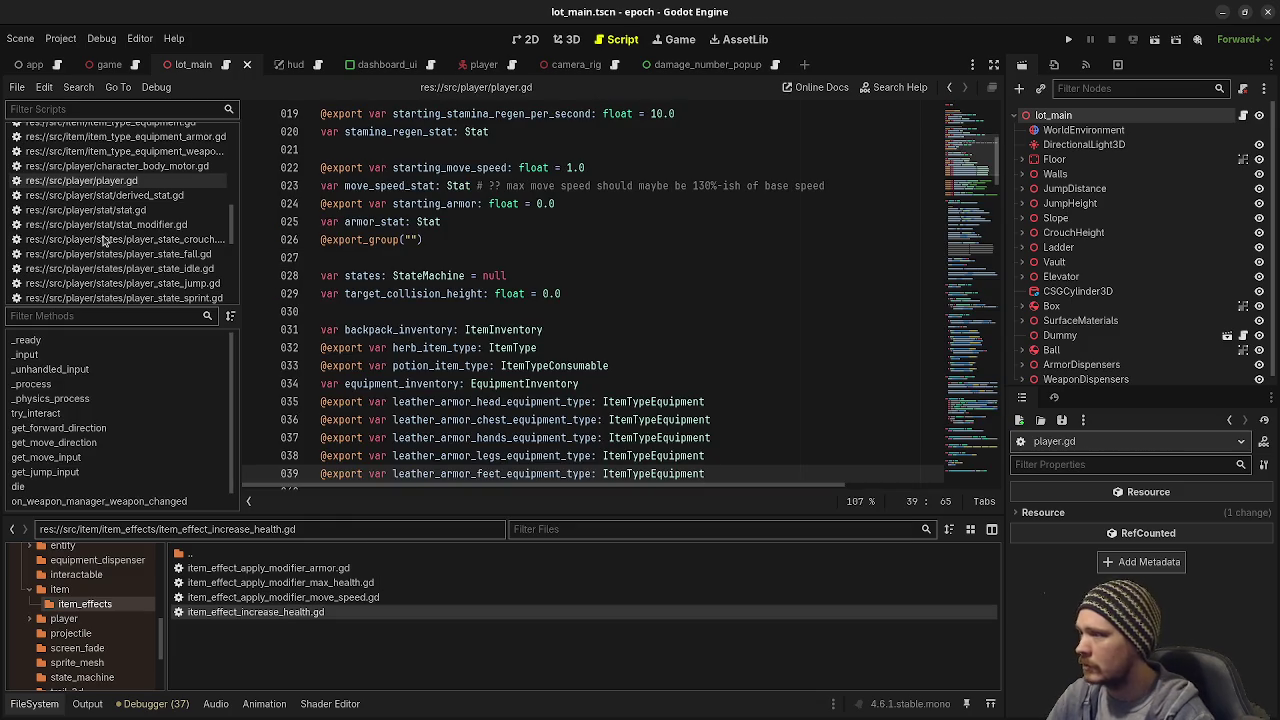
scroll(667, 369, "down", 4)
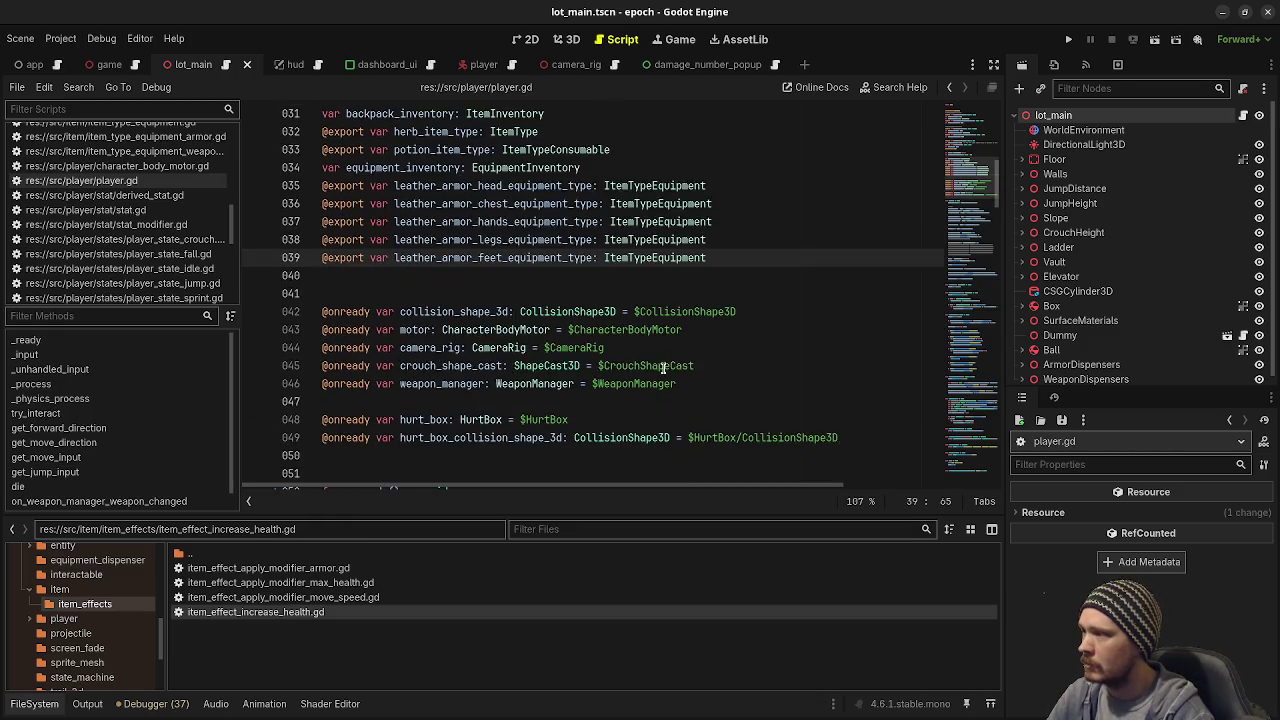
scroll(667, 369, "down", 5)
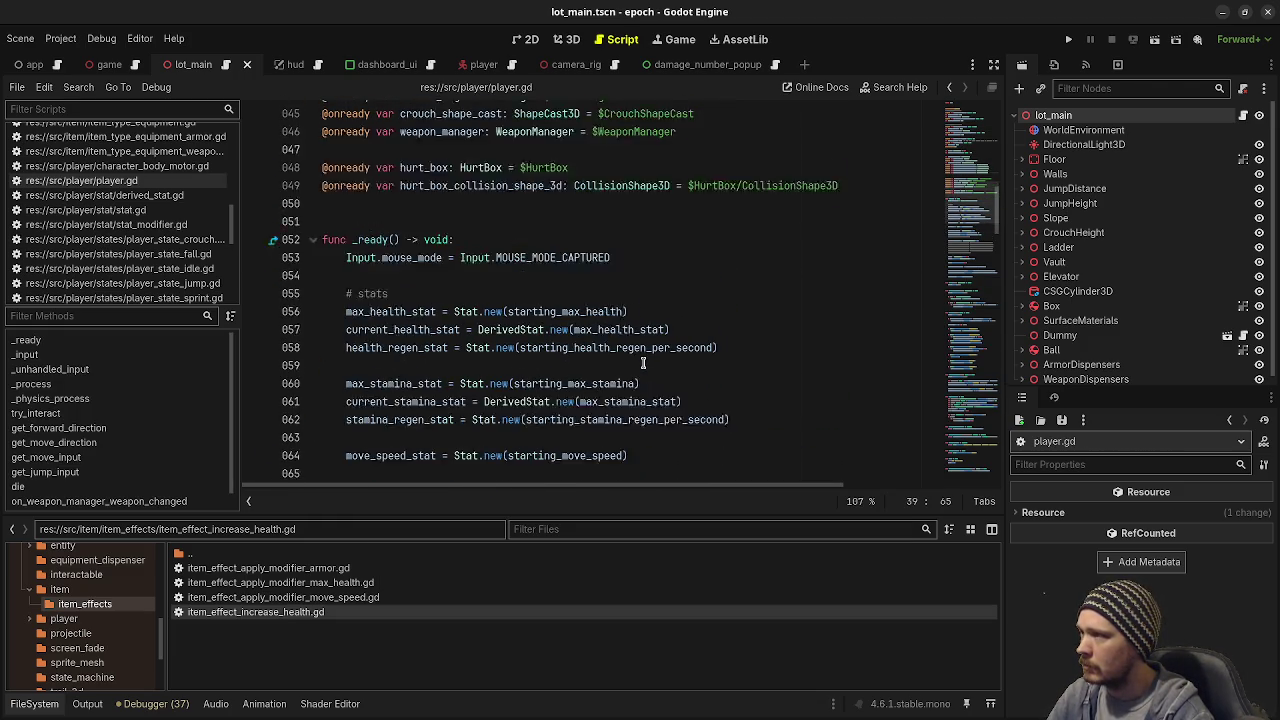
scroll(643, 362, "up", 13)
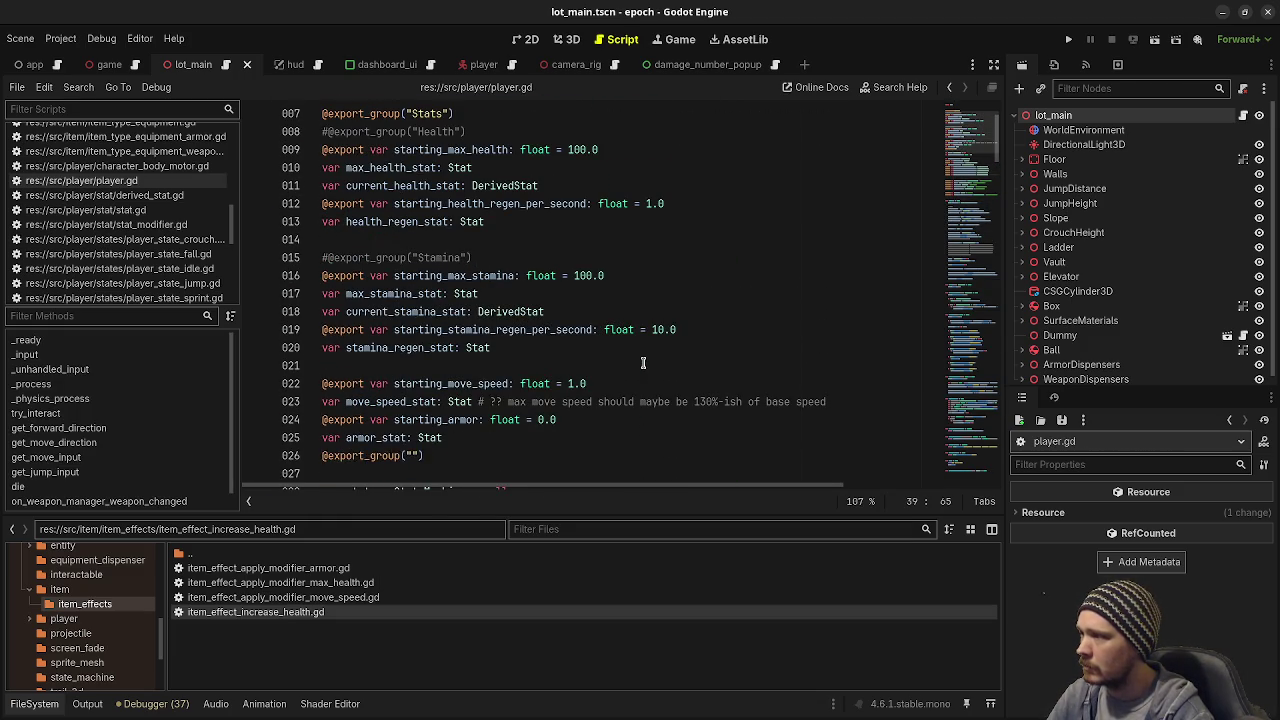
left_click(482, 437)
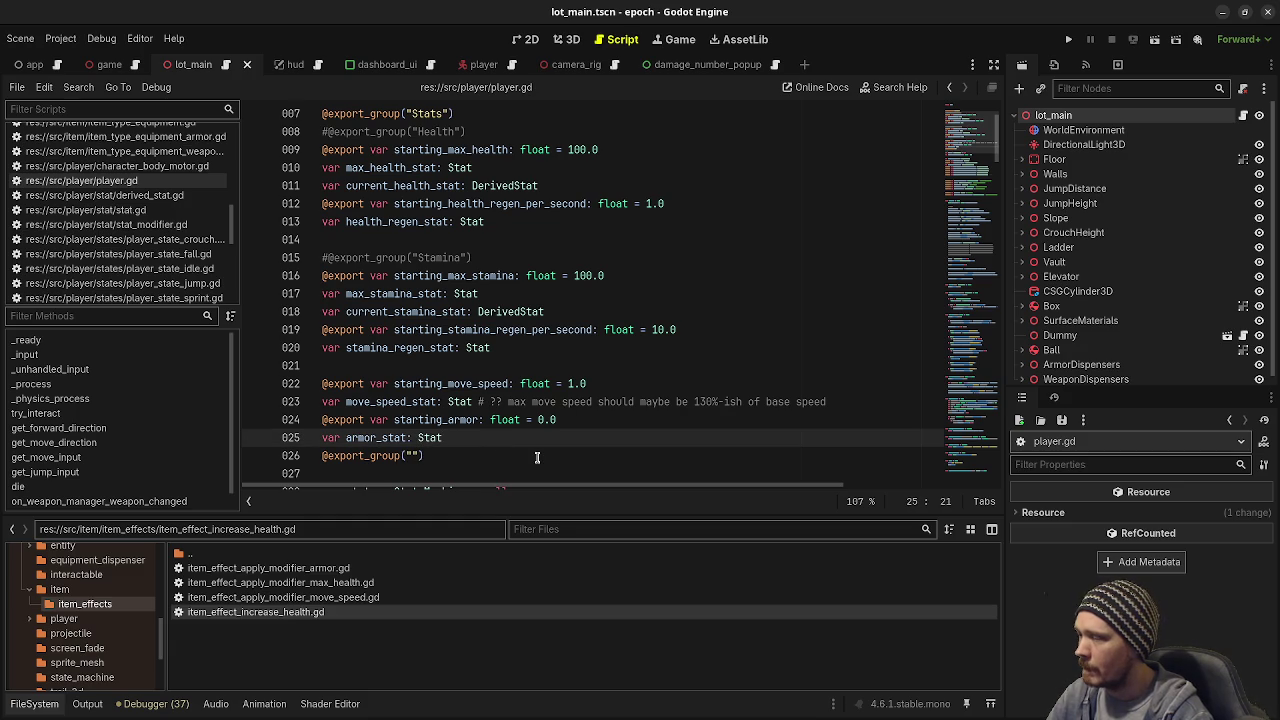
scroll(537, 457, "up", 2)
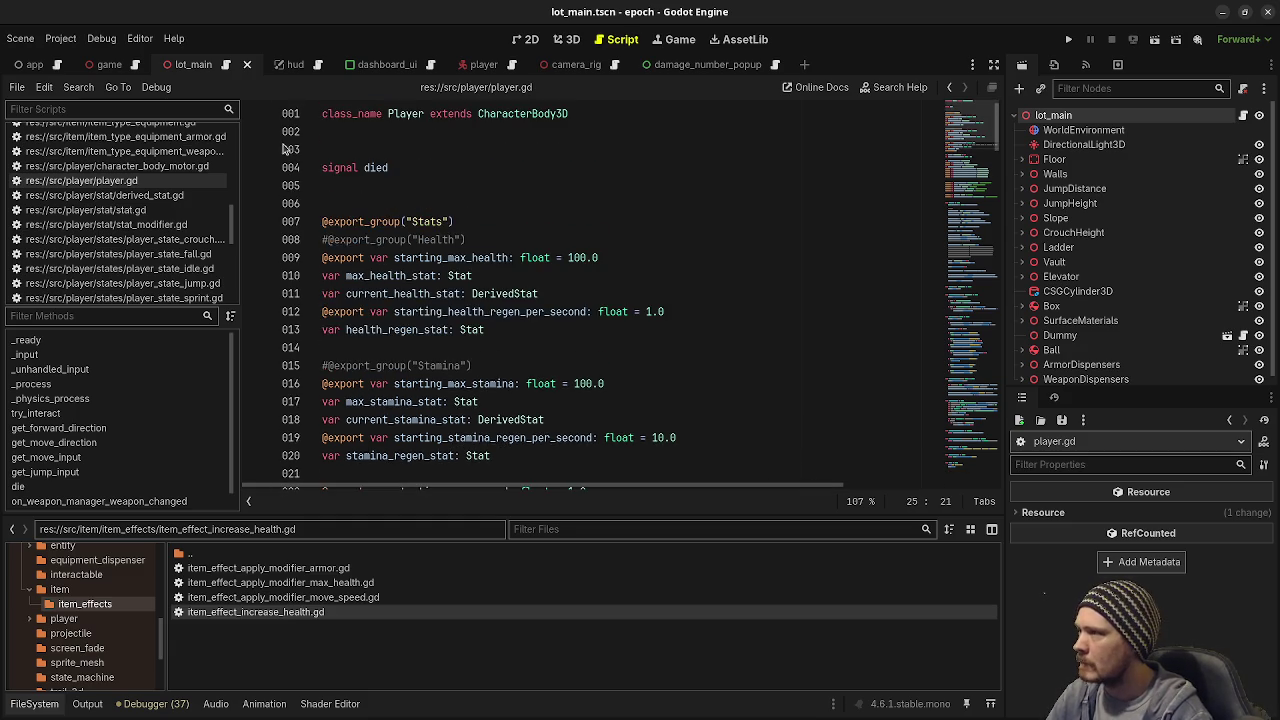
scroll(440, 365, "down", 1)
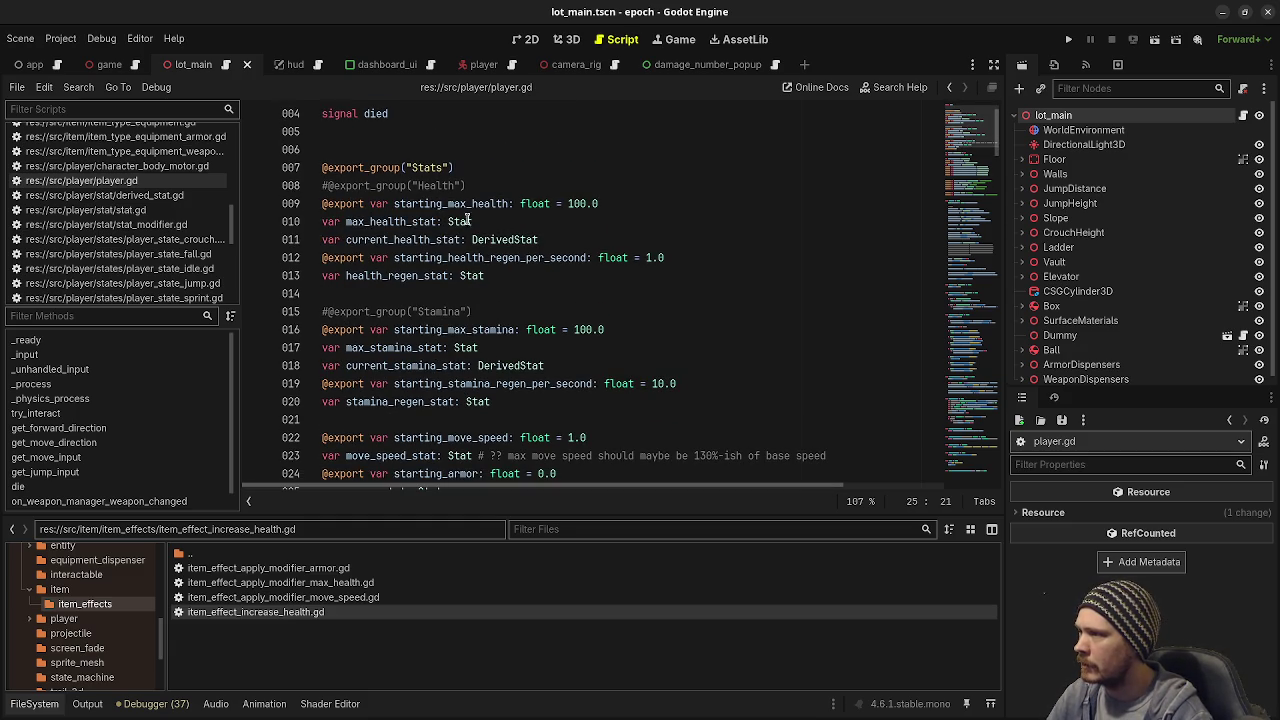
left_click(518, 275)
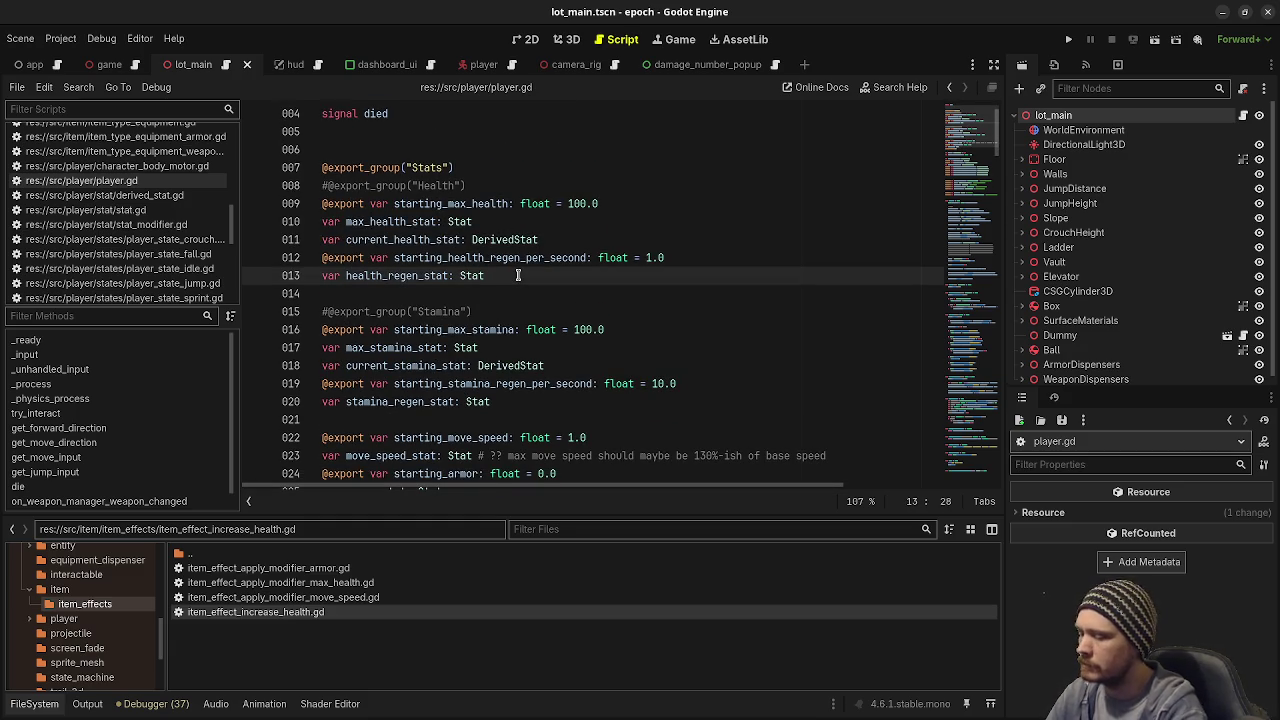
key("Return")
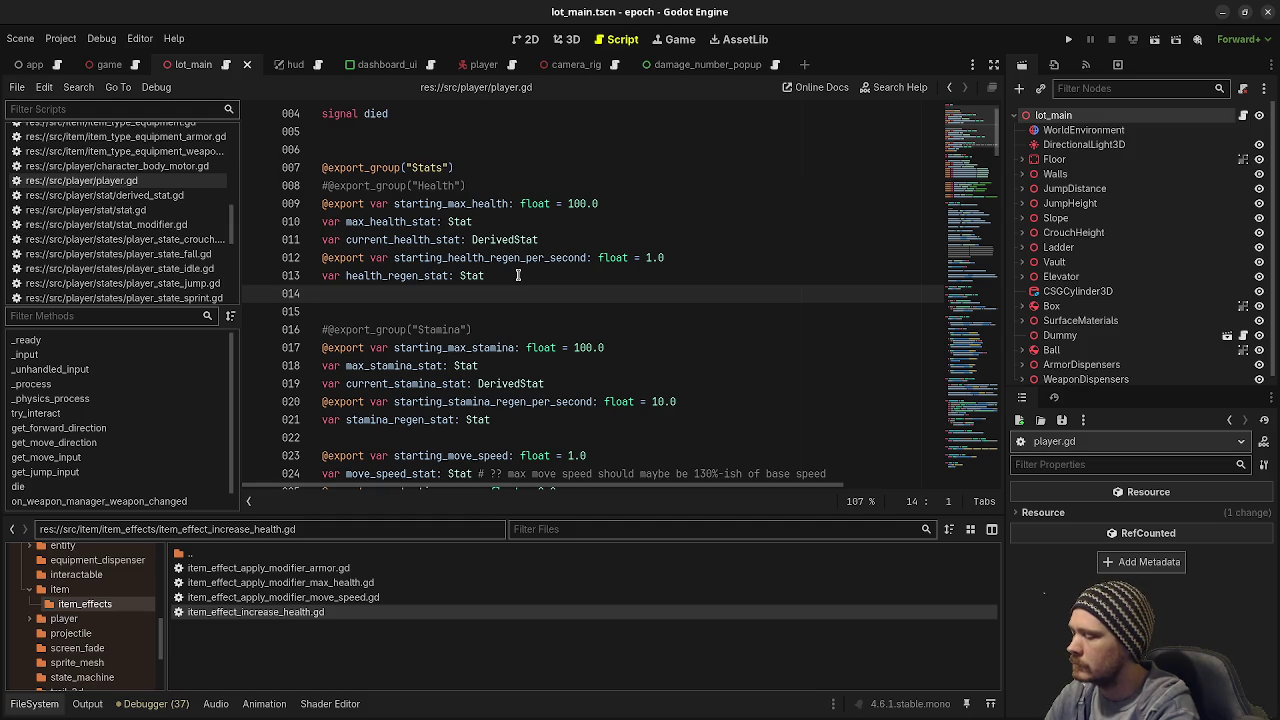
type("@exp")
key("BackSpace")
key("BackSpace")
key("BackSpace")
type("export var starting_healt")
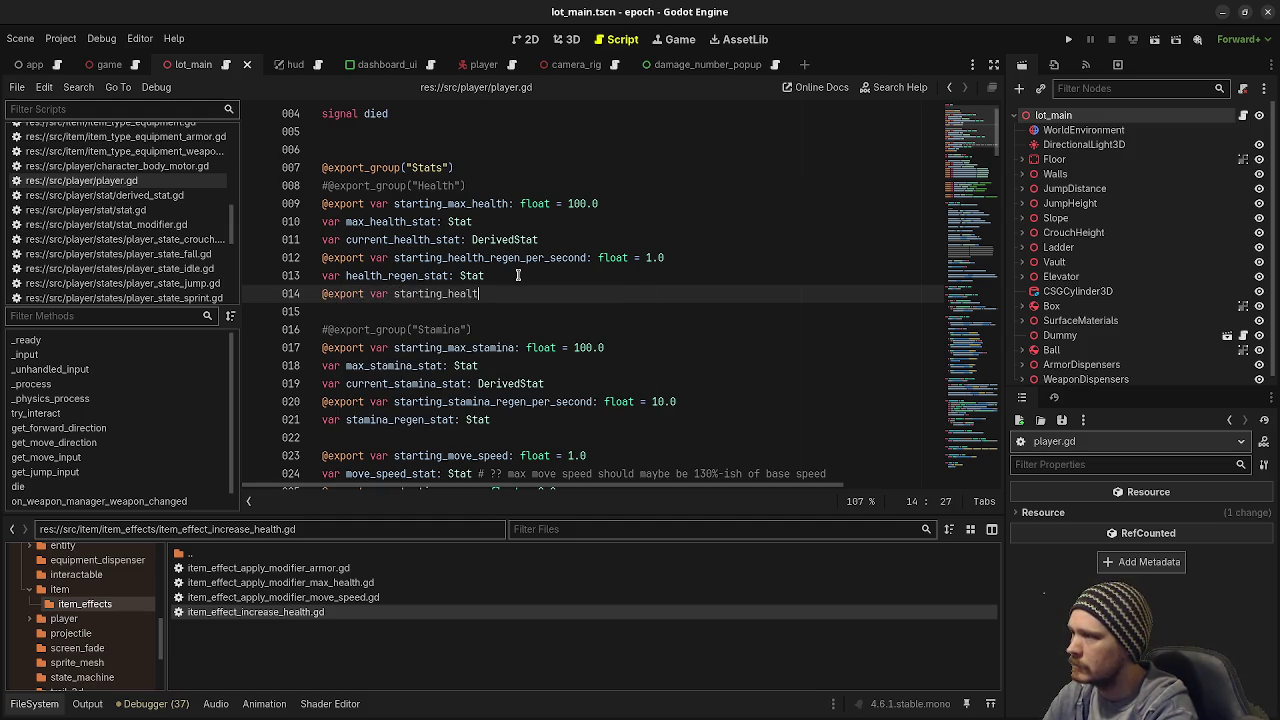
key("BackSpace")
type("ing_effective")
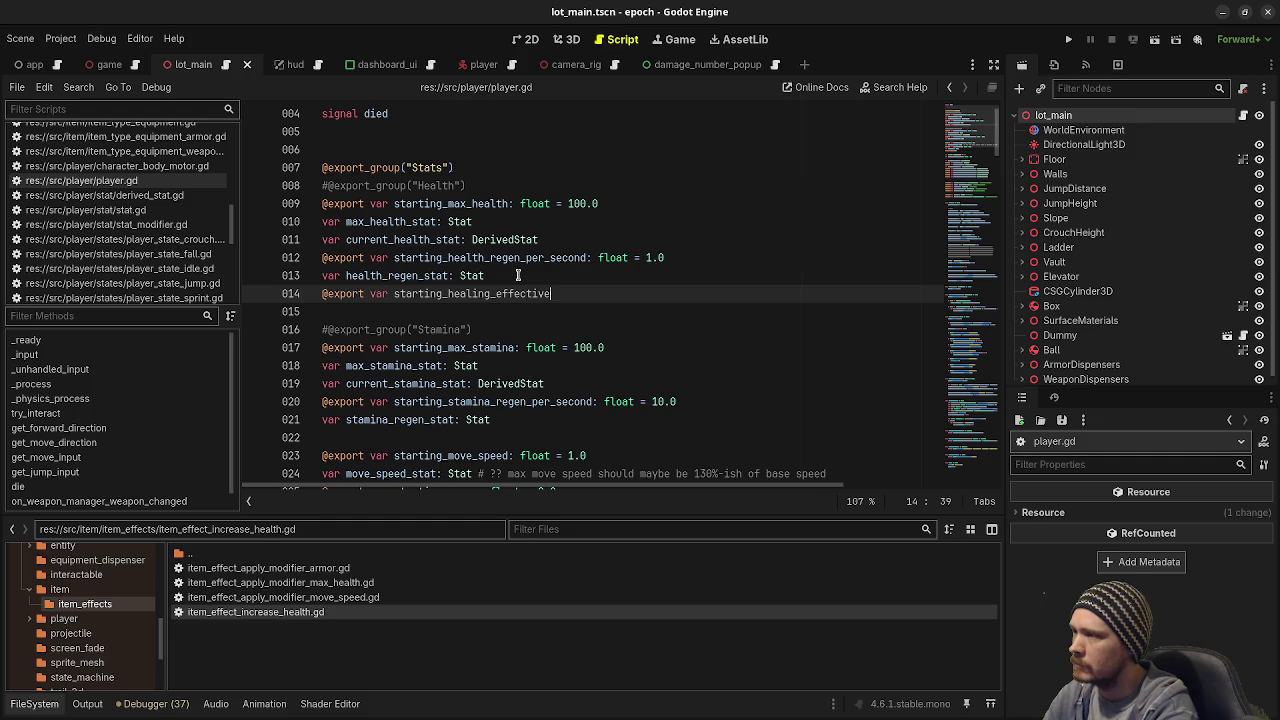
type("ness: float = ")
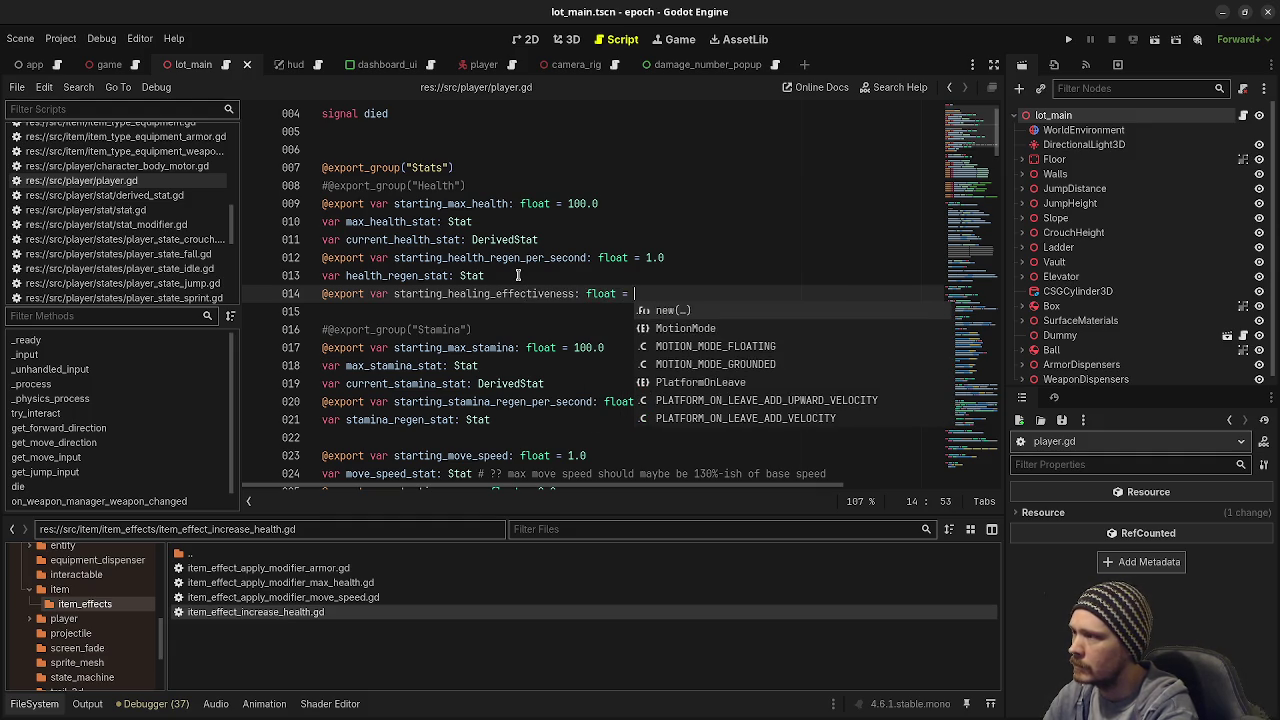
type("1.0")
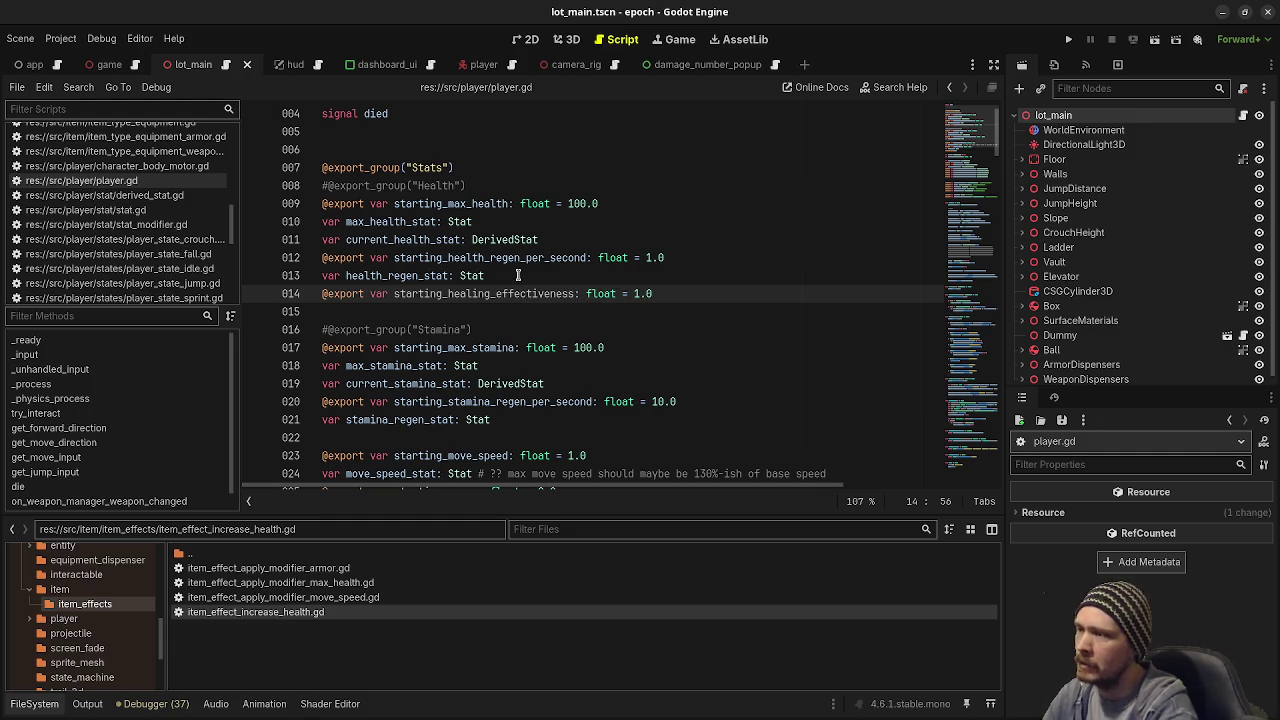
scroll(518, 275, "down", 3)
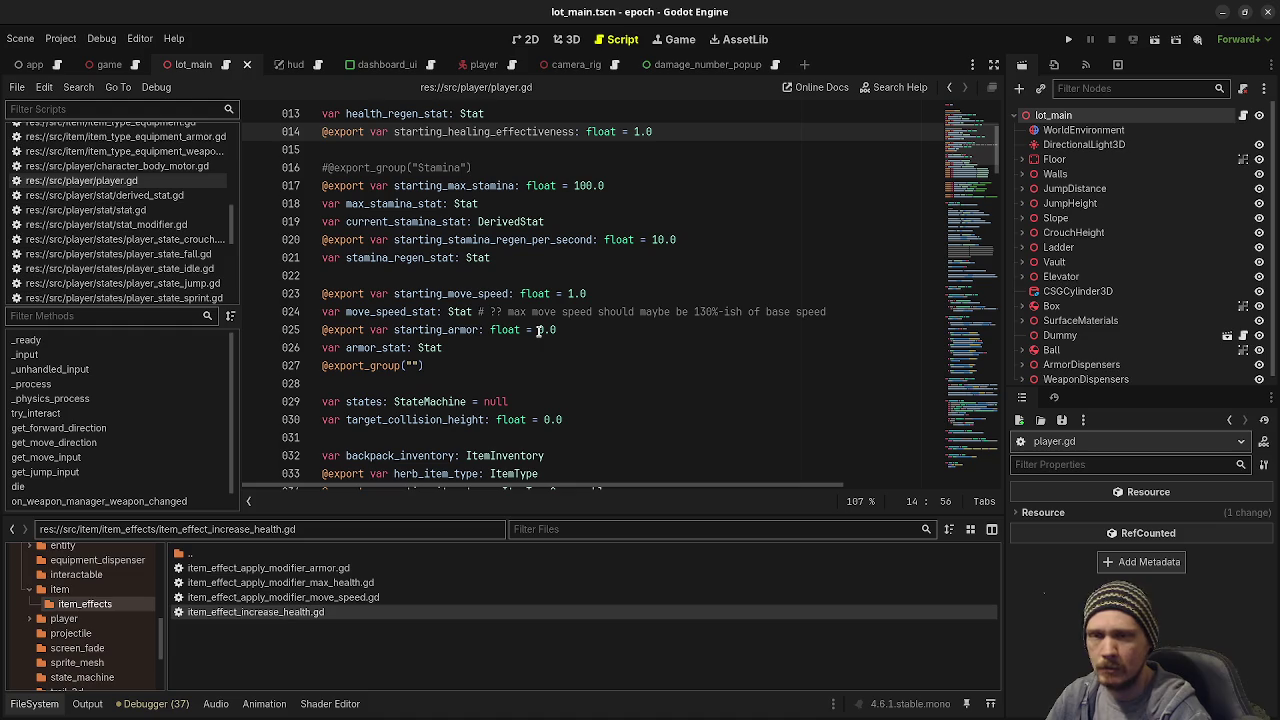
scroll(432, 351, "down", 3)
scroll(432, 351, "down", 8)
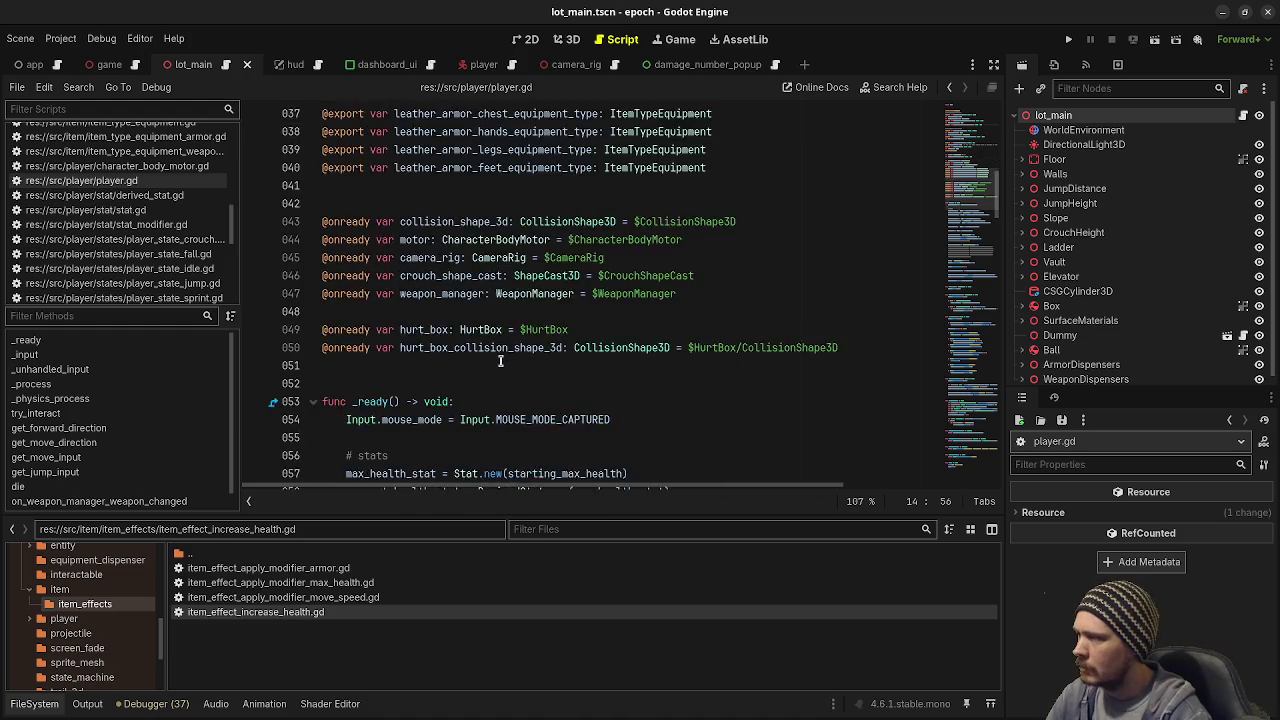
scroll(500, 363, "up", 13)
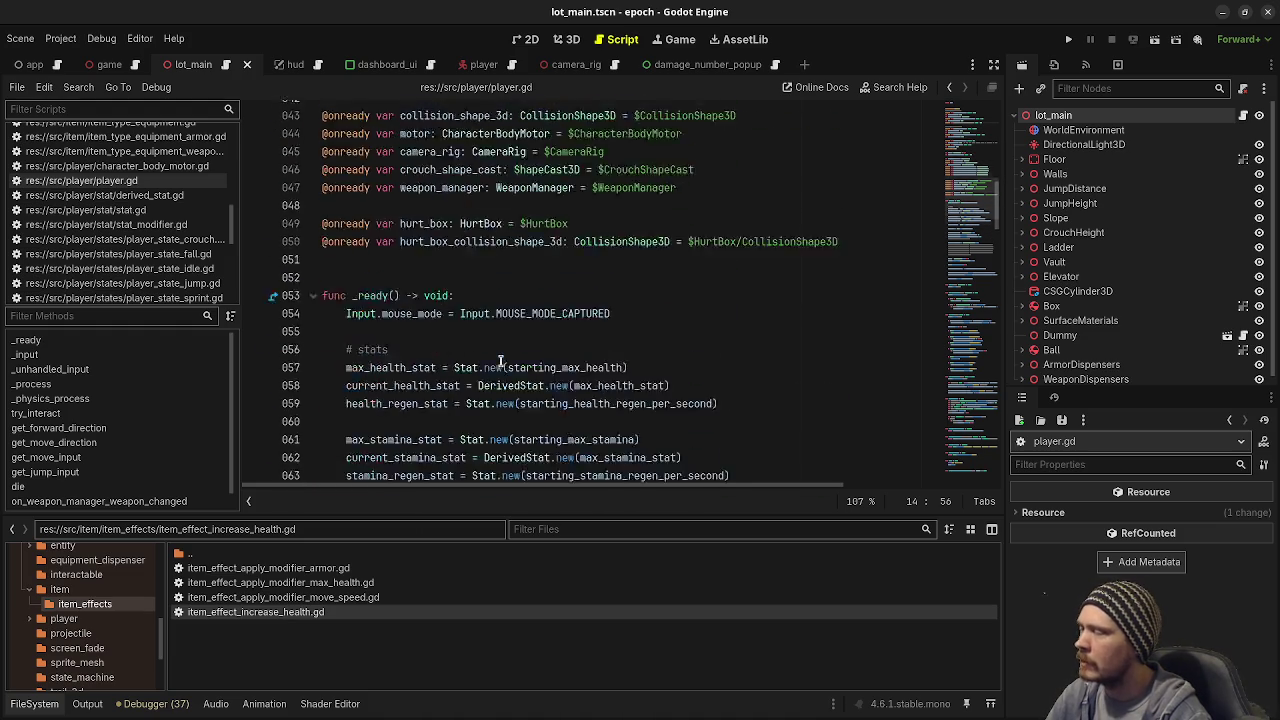
scroll(500, 363, "up", 2)
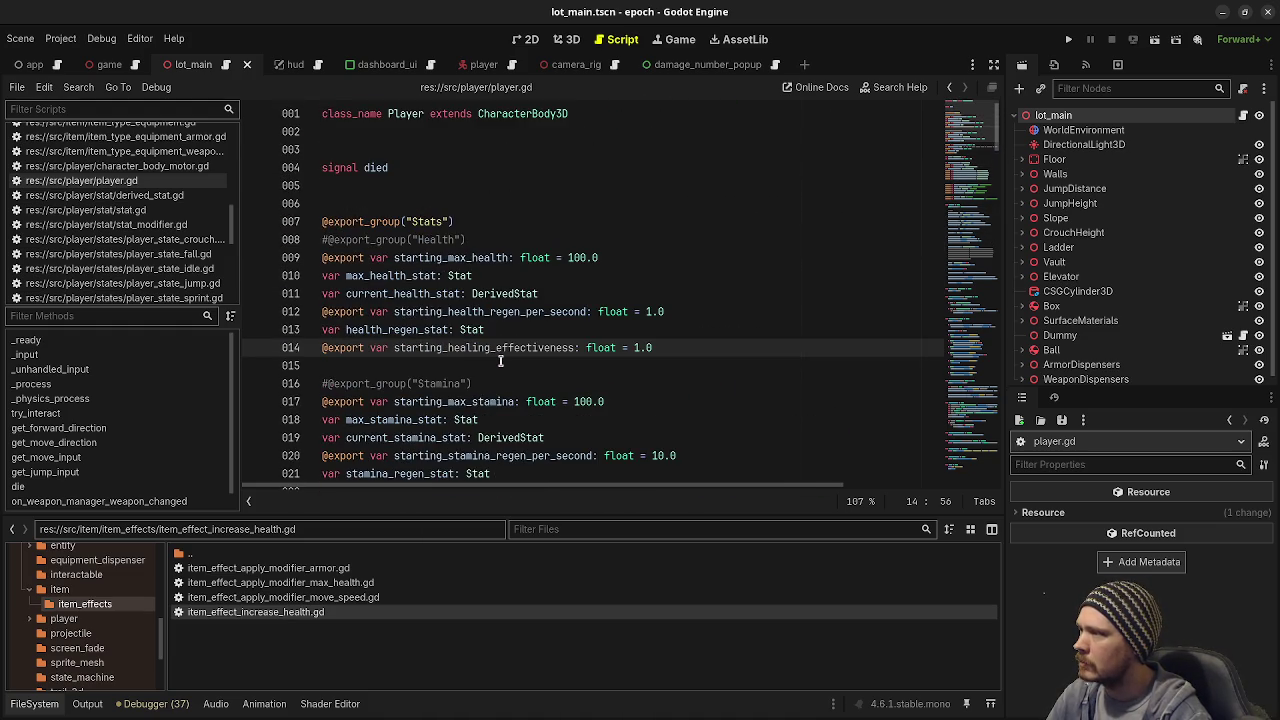
scroll(500, 361, "down", 3)
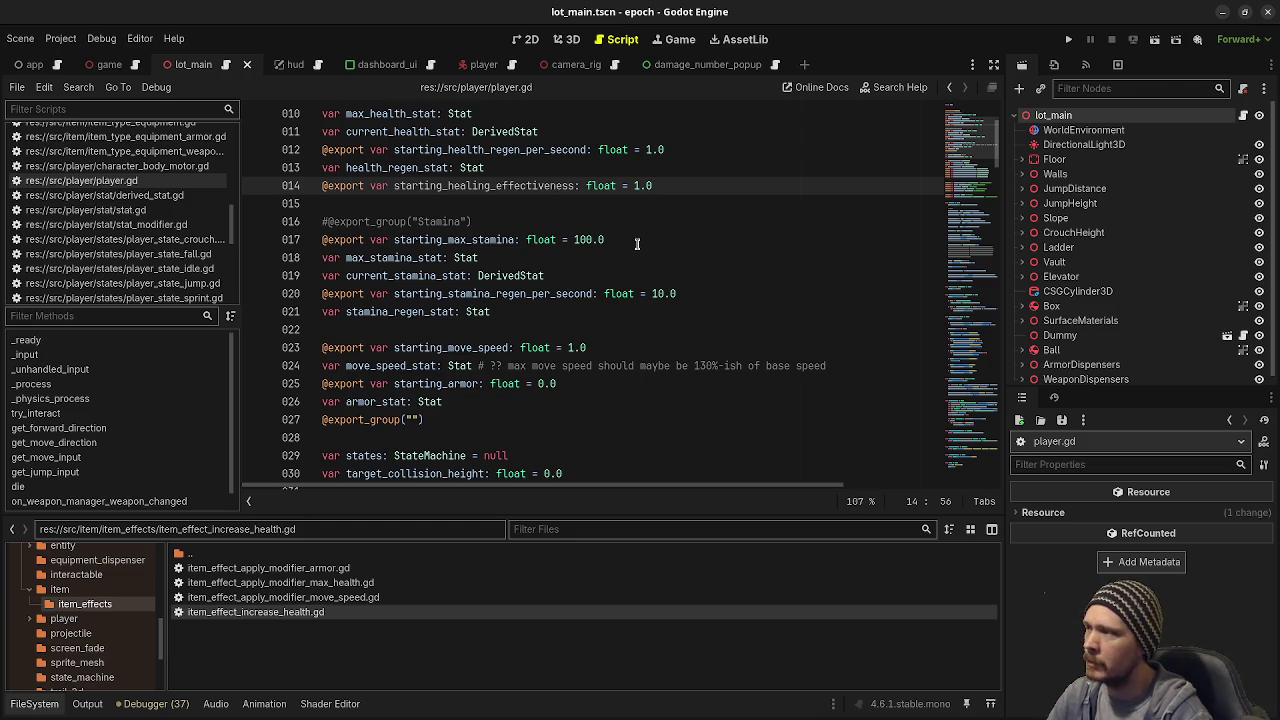
Step: Declare 'var healing_effectiveness_stat: Stat' on the line below it
key("Return")
type("var healing_effectiveness_stat: ")
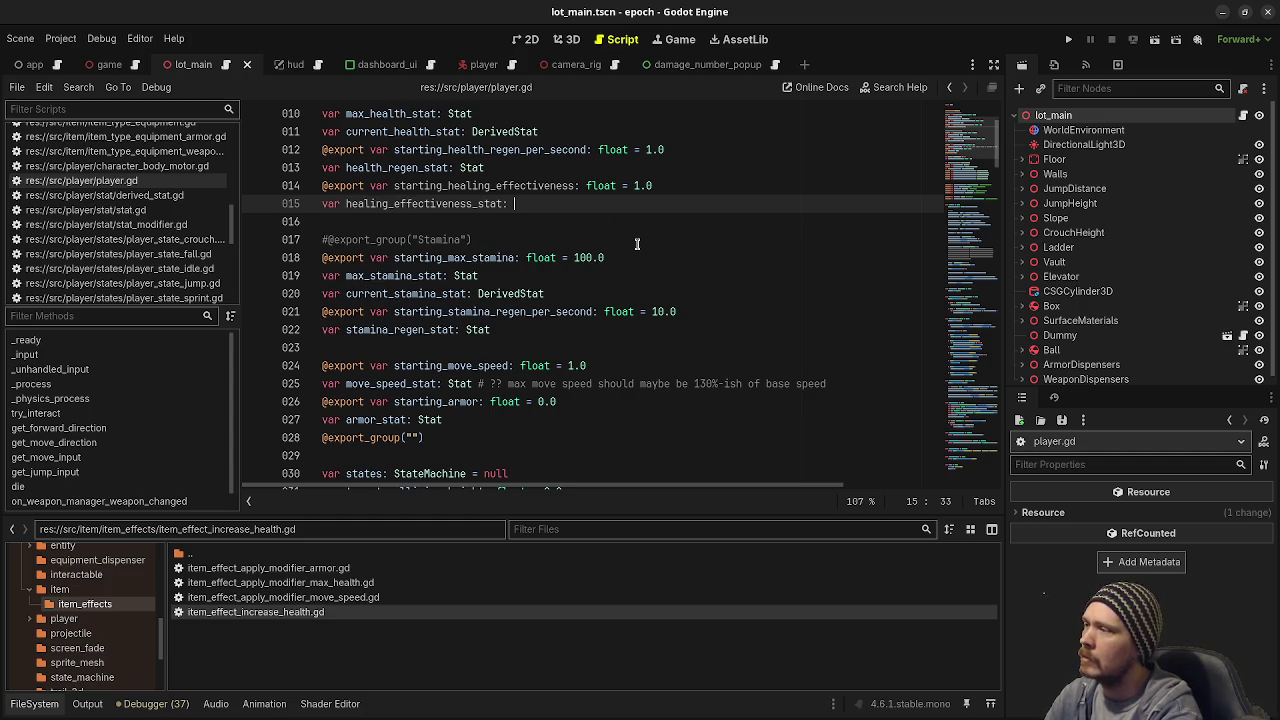
type("Stat")
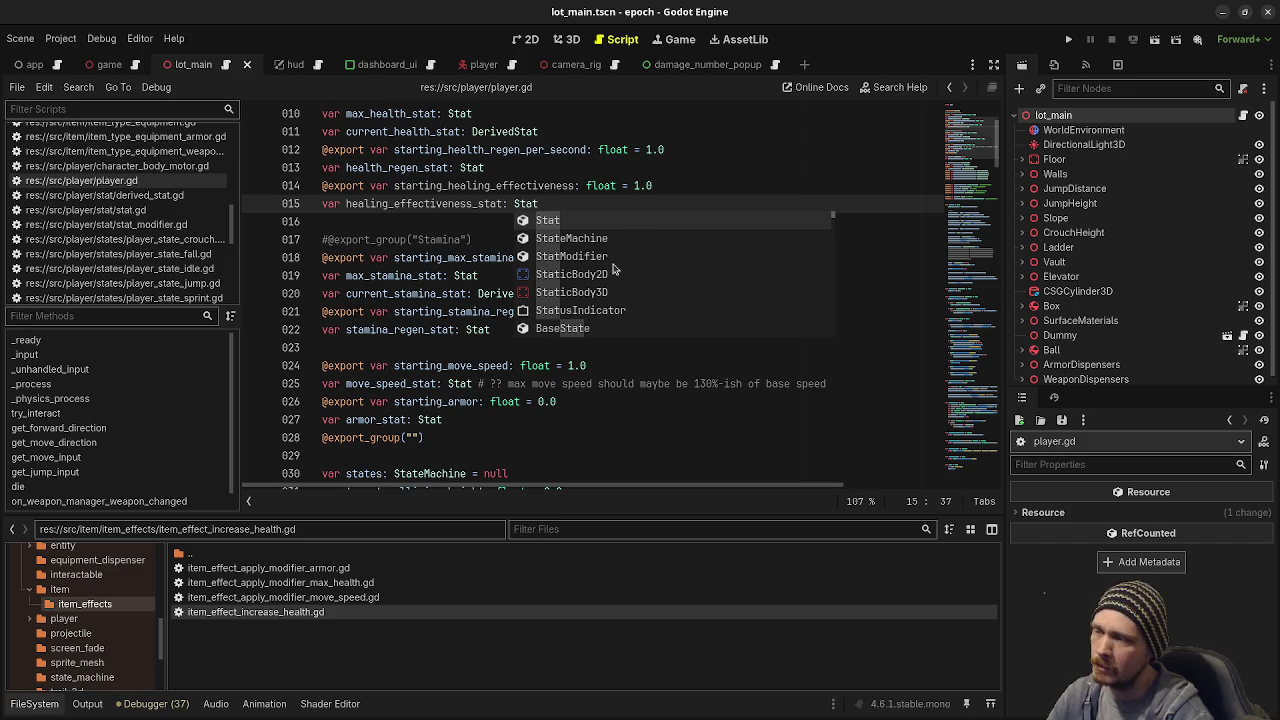
key("Escape")
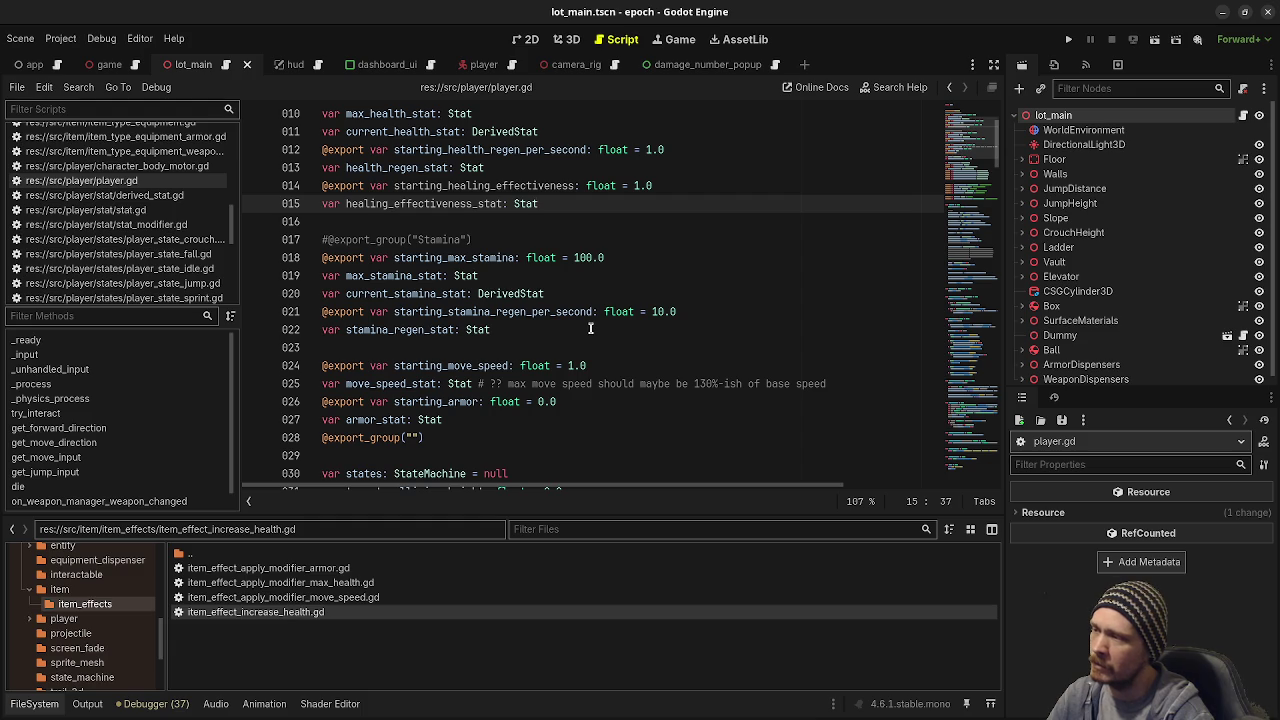
scroll(566, 338, "down", 7)
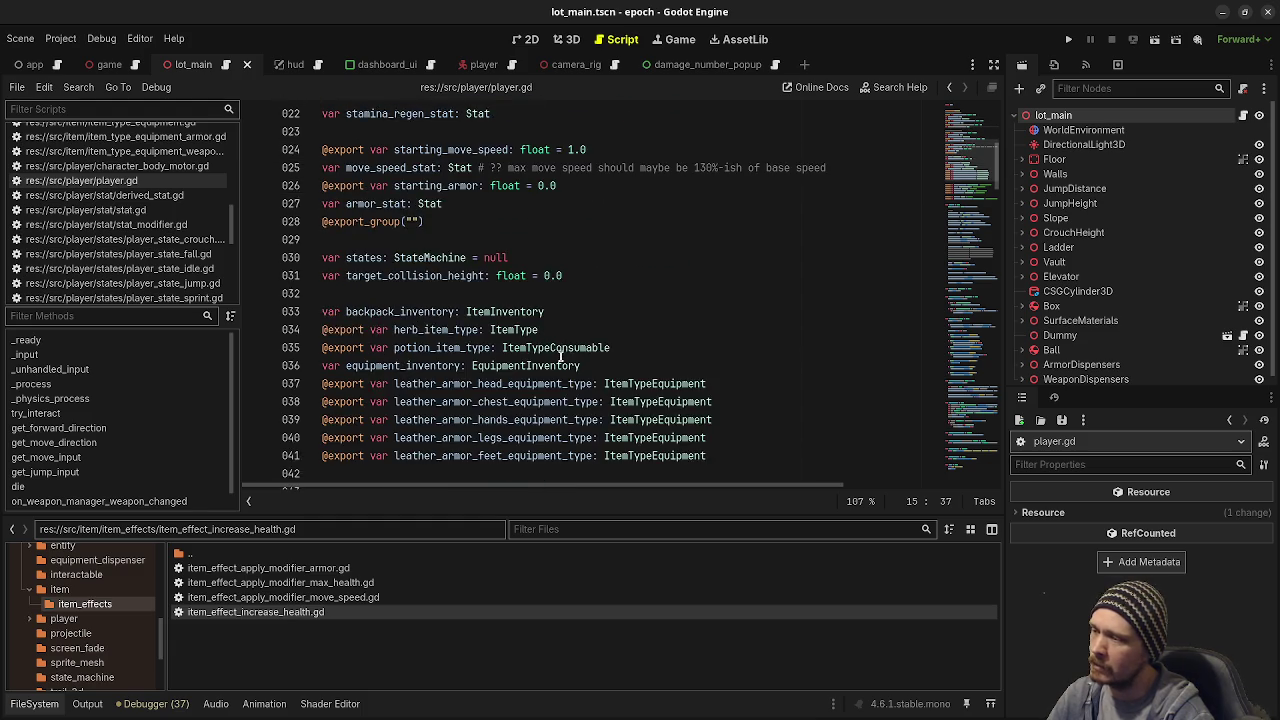
scroll(560, 356, "down", 10)
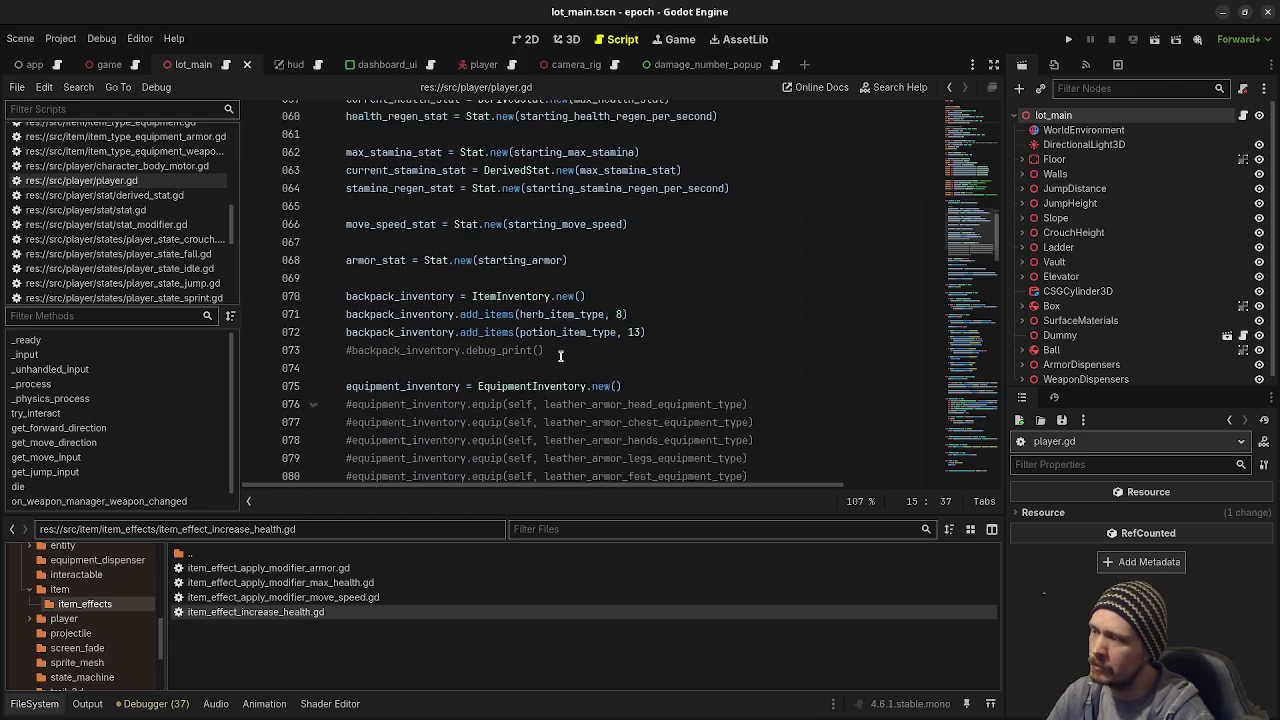
scroll(560, 356, "up", 3)
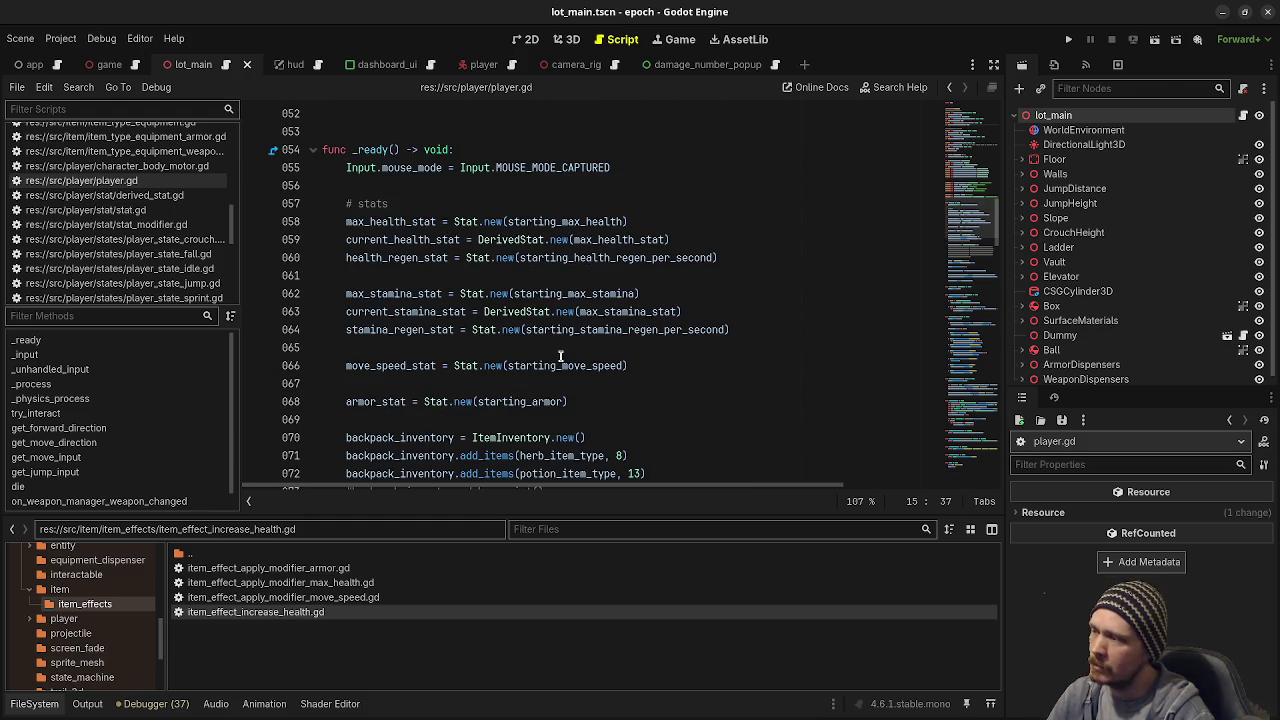
Step: After line 60 in _ready, add healing_effectiveness_stat = Stat.new(starting_healing_effectiveness) and save
left_click(587, 403)
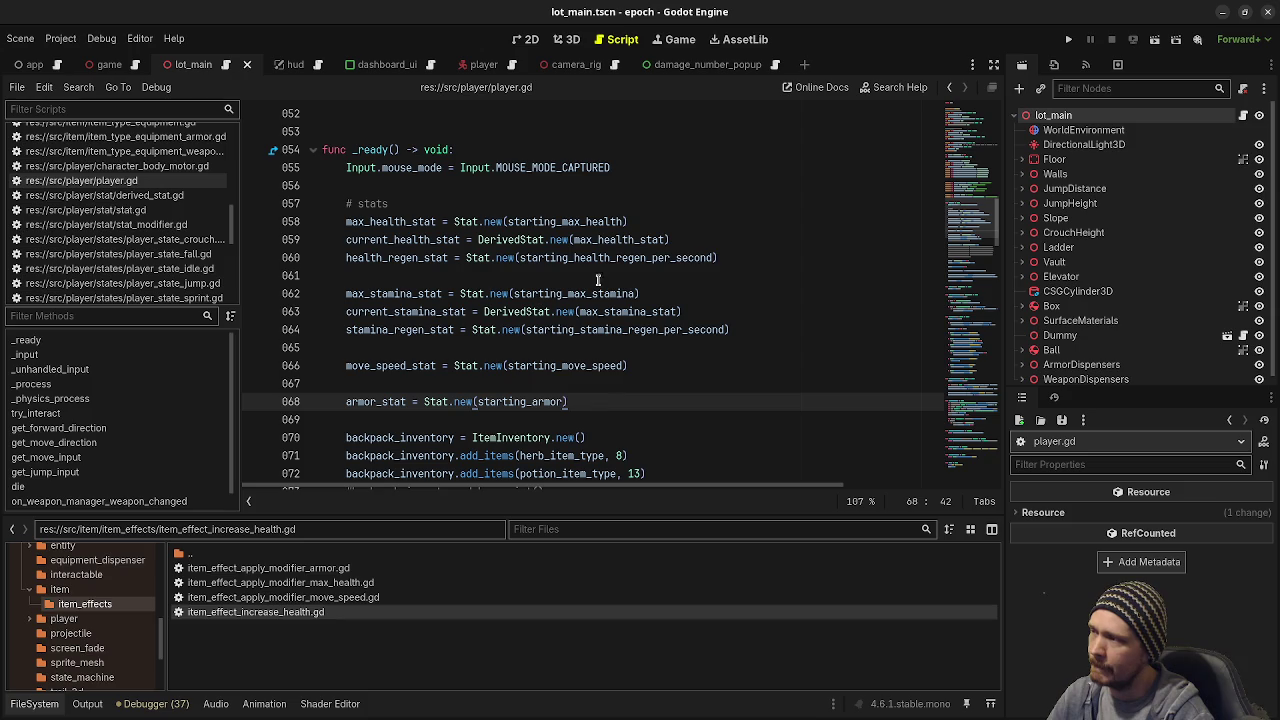
left_click(742, 257)
key("Return")
type("healin")
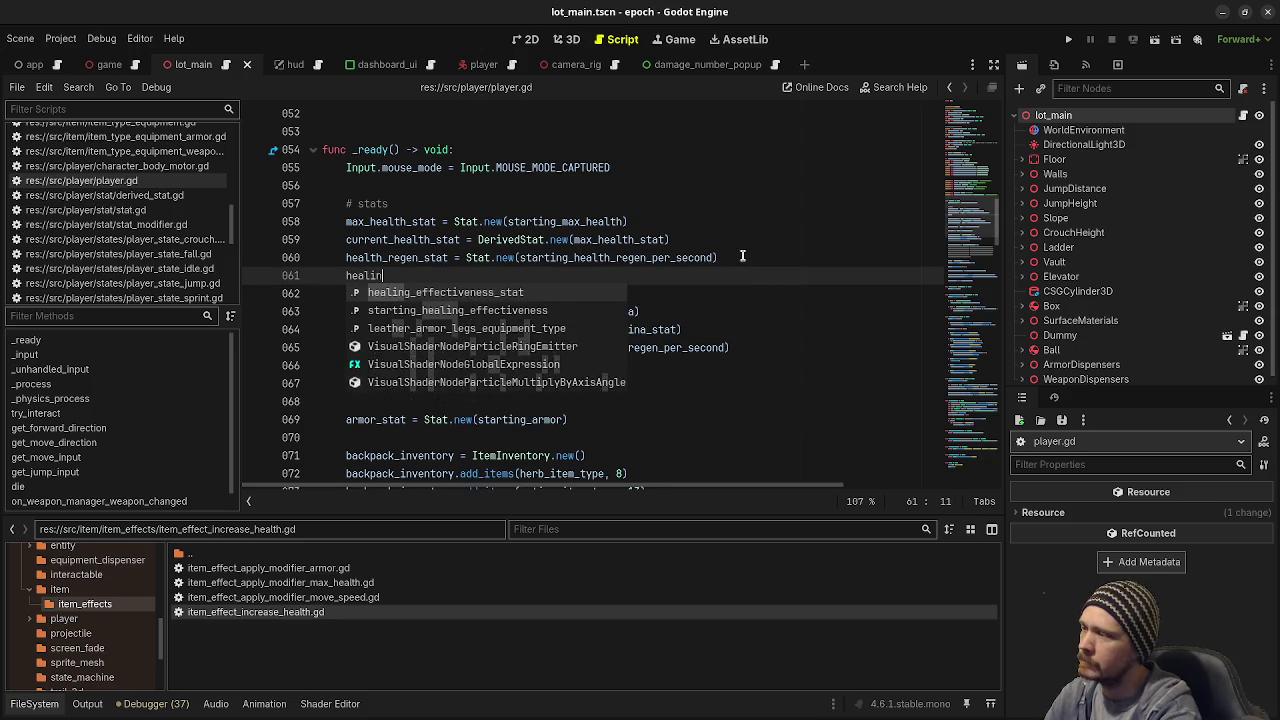
type("g_effectiveness_stat = Stat.new(starting_")
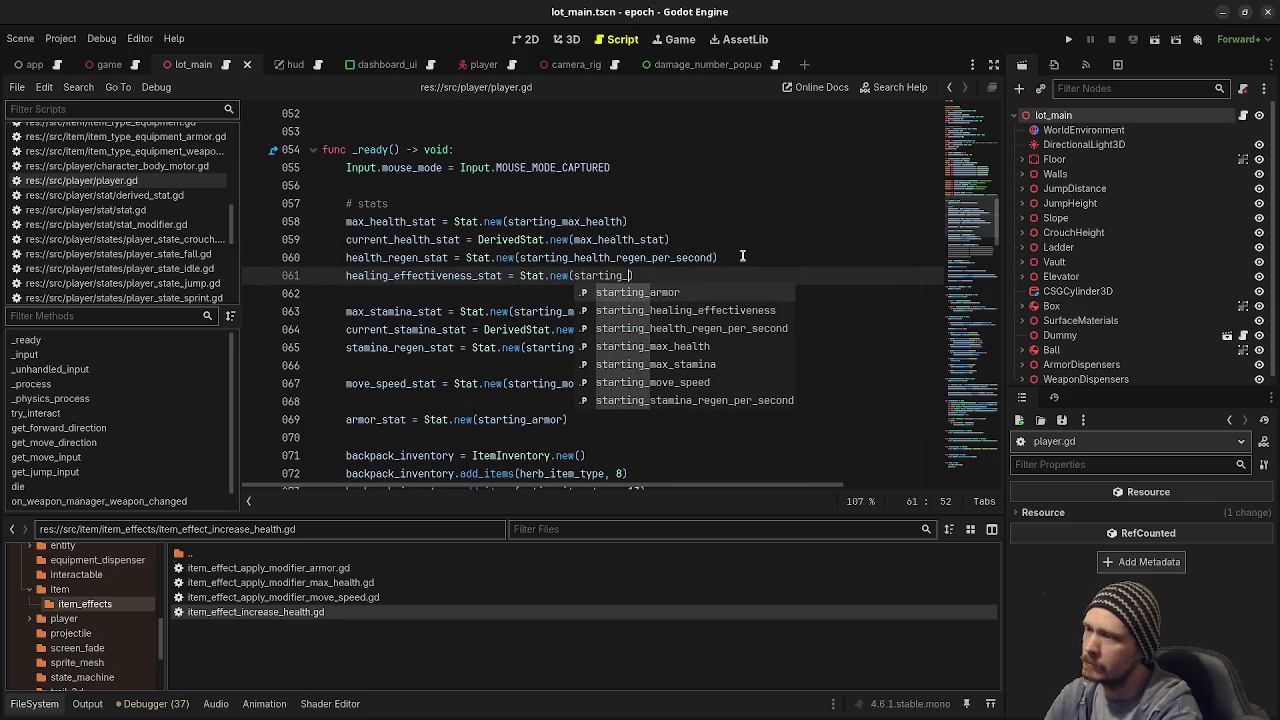
type("h")
key("Return")
key("ctrl+s")
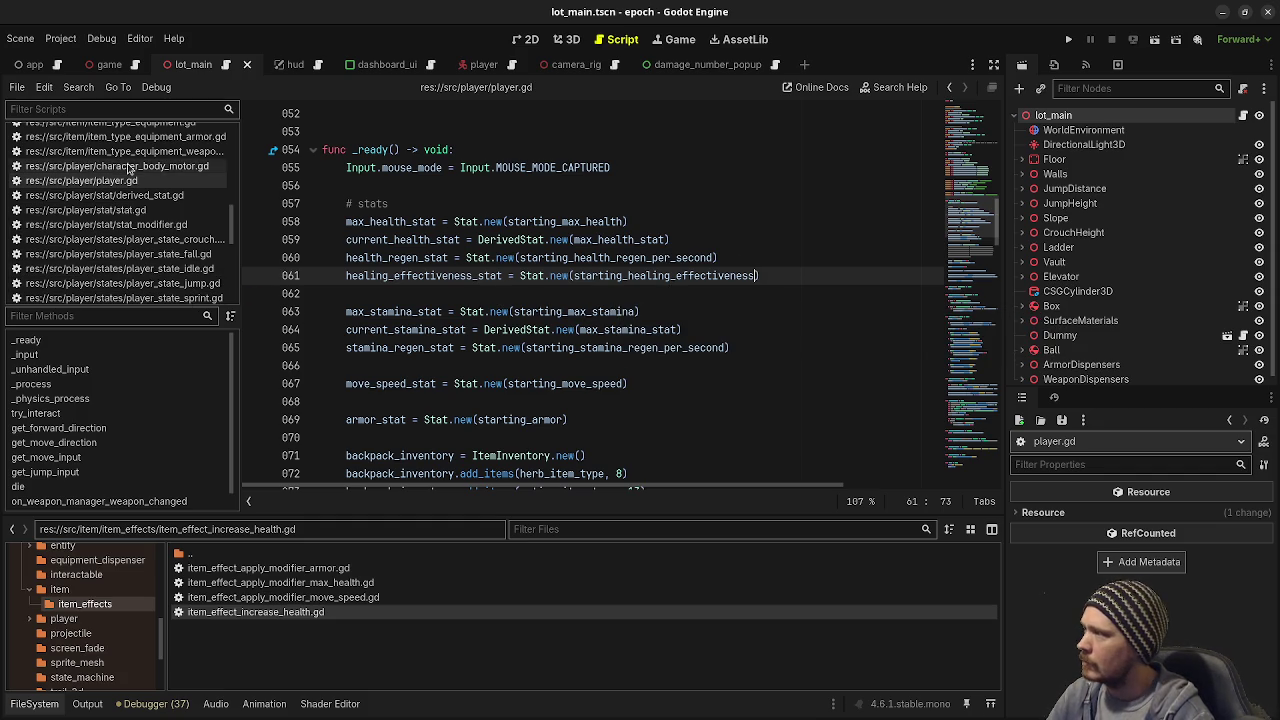
scroll(130, 233, "down", 5)
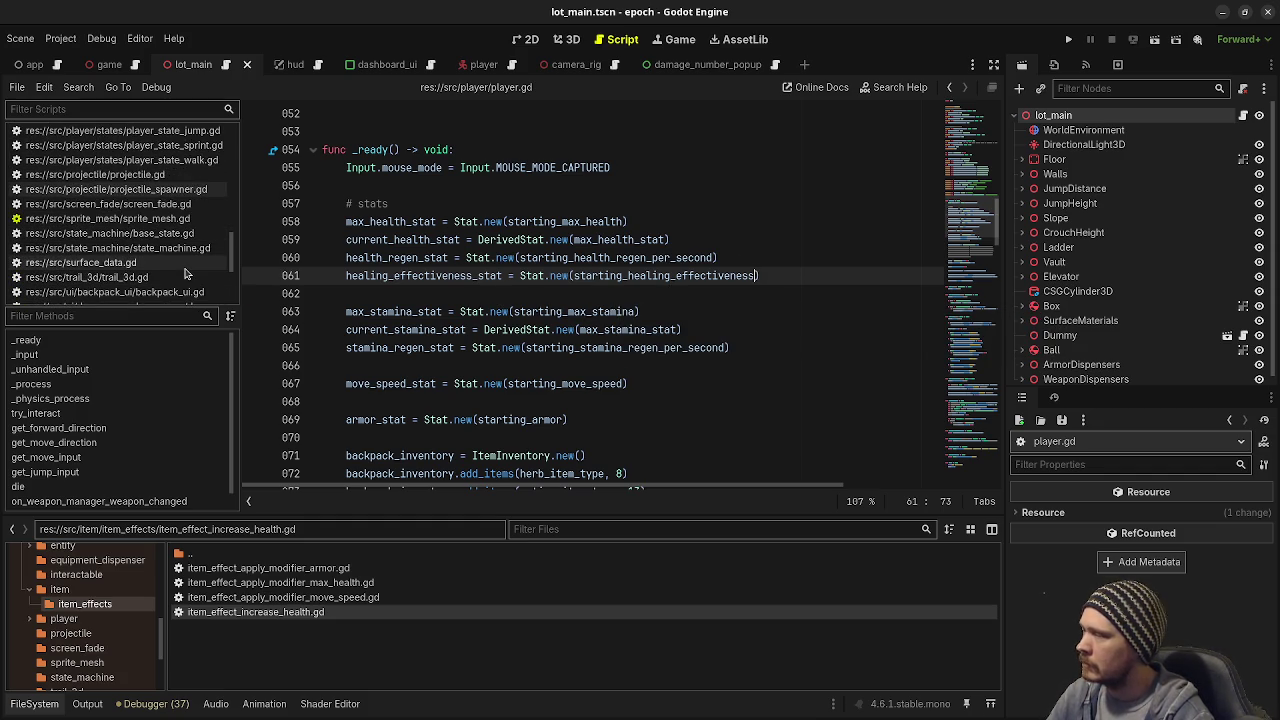
scroll(607, 294, "down", 4)
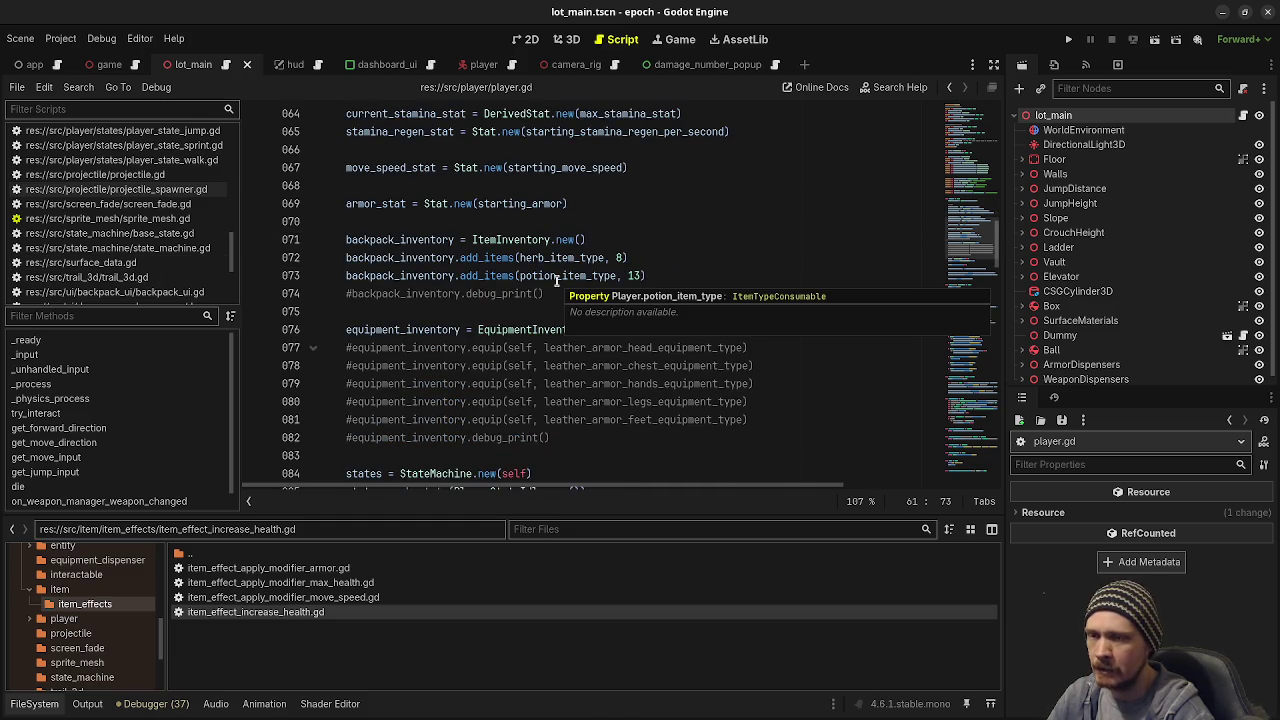
scroll(521, 315, "down", 4)
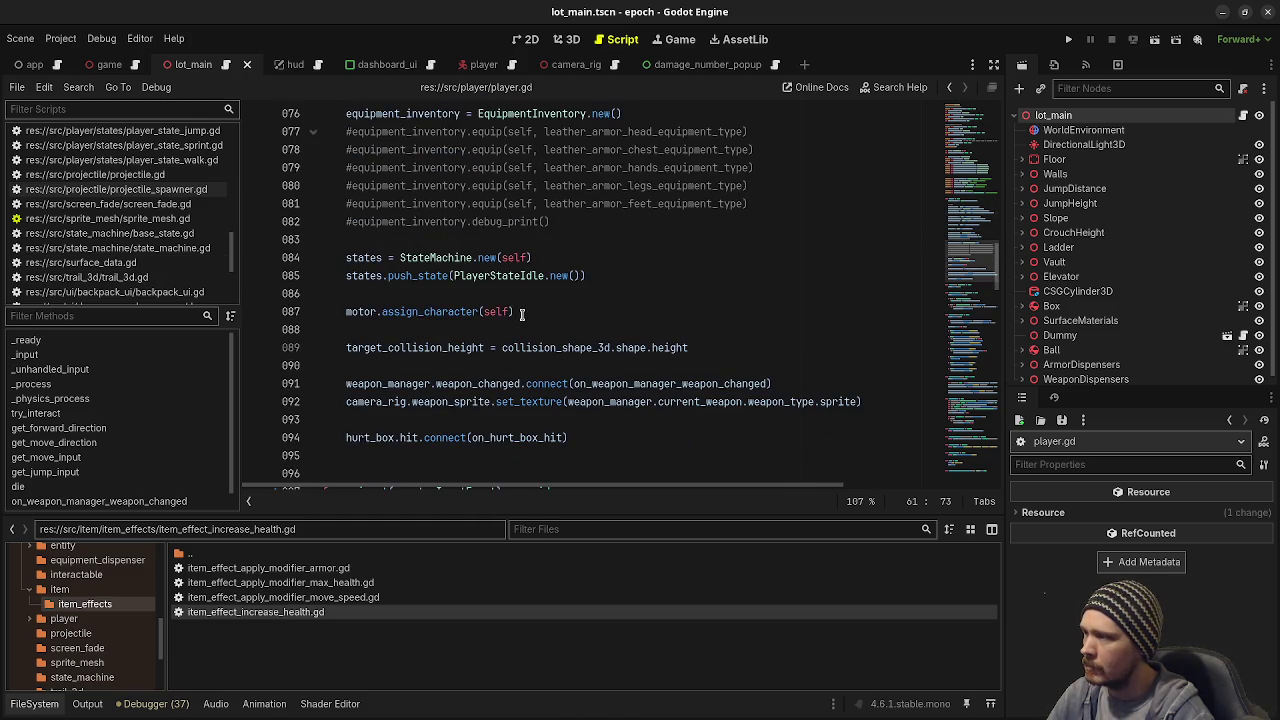
scroll(112, 280, "down", 5)
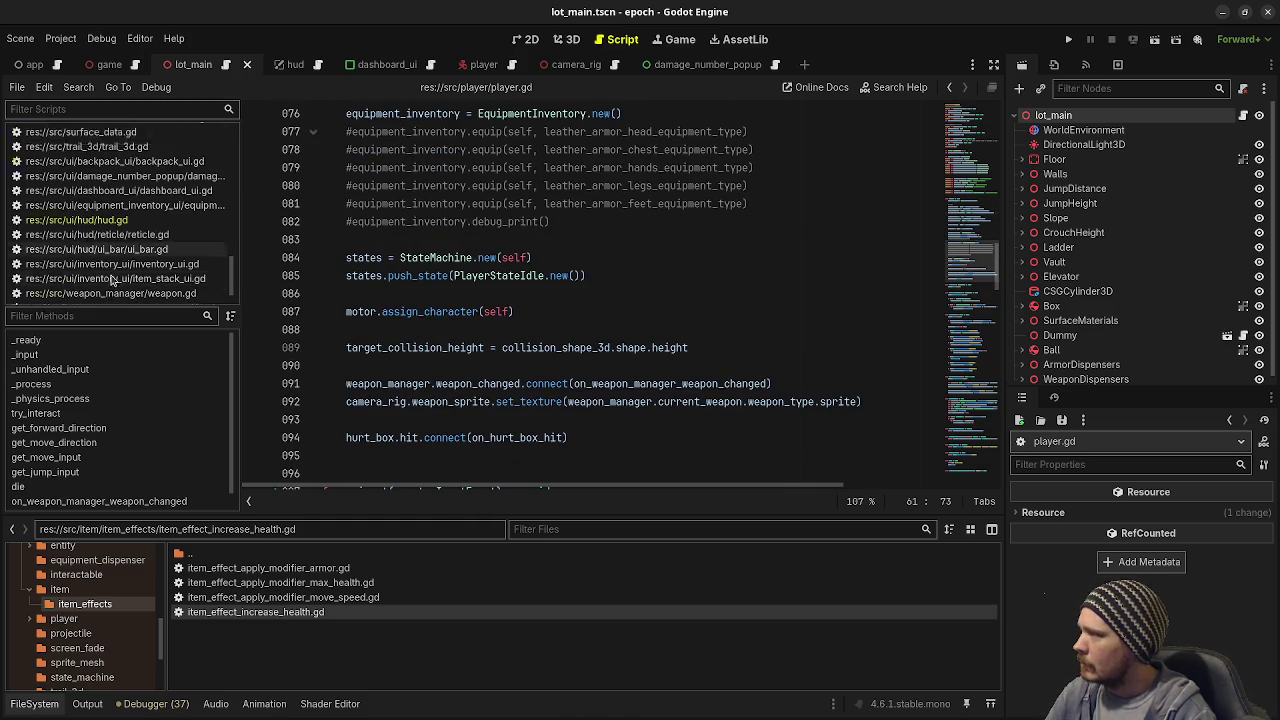
scroll(112, 280, "up", 8)
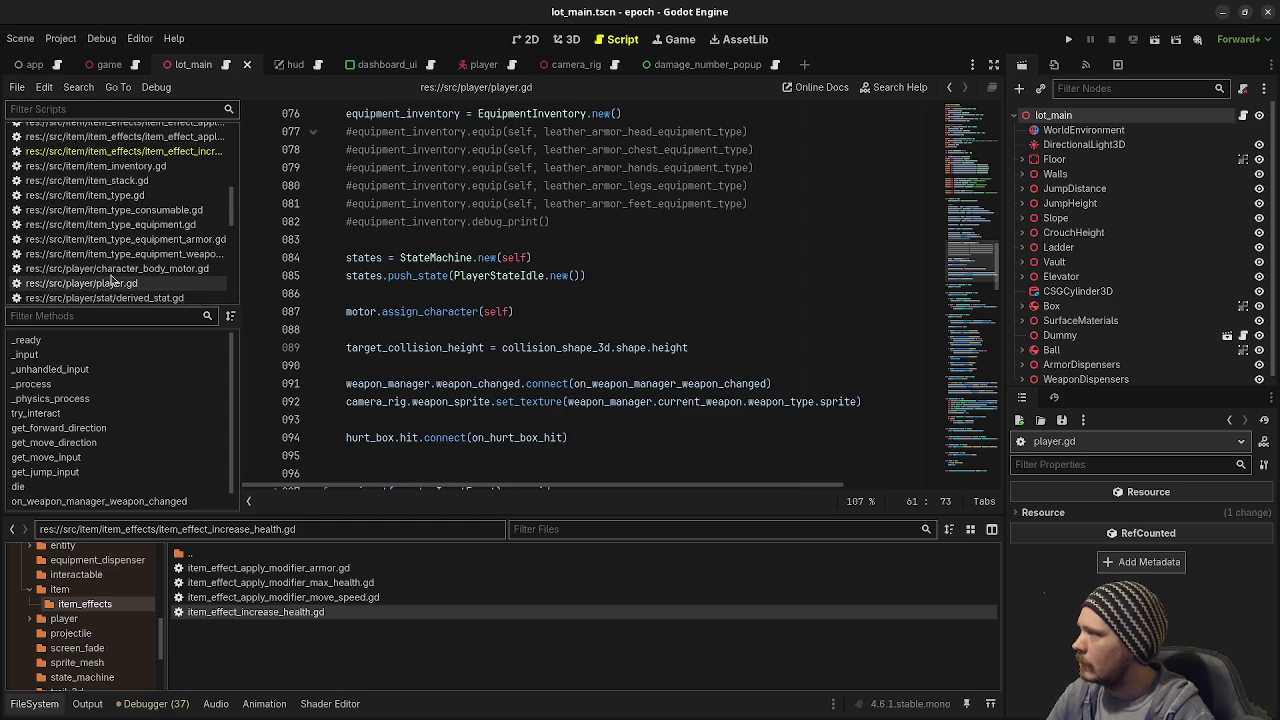
Step: Reopen the increase-health script, run the game, and drink a potion to confirm healing (about 30 to 62)
left_click(150, 194)
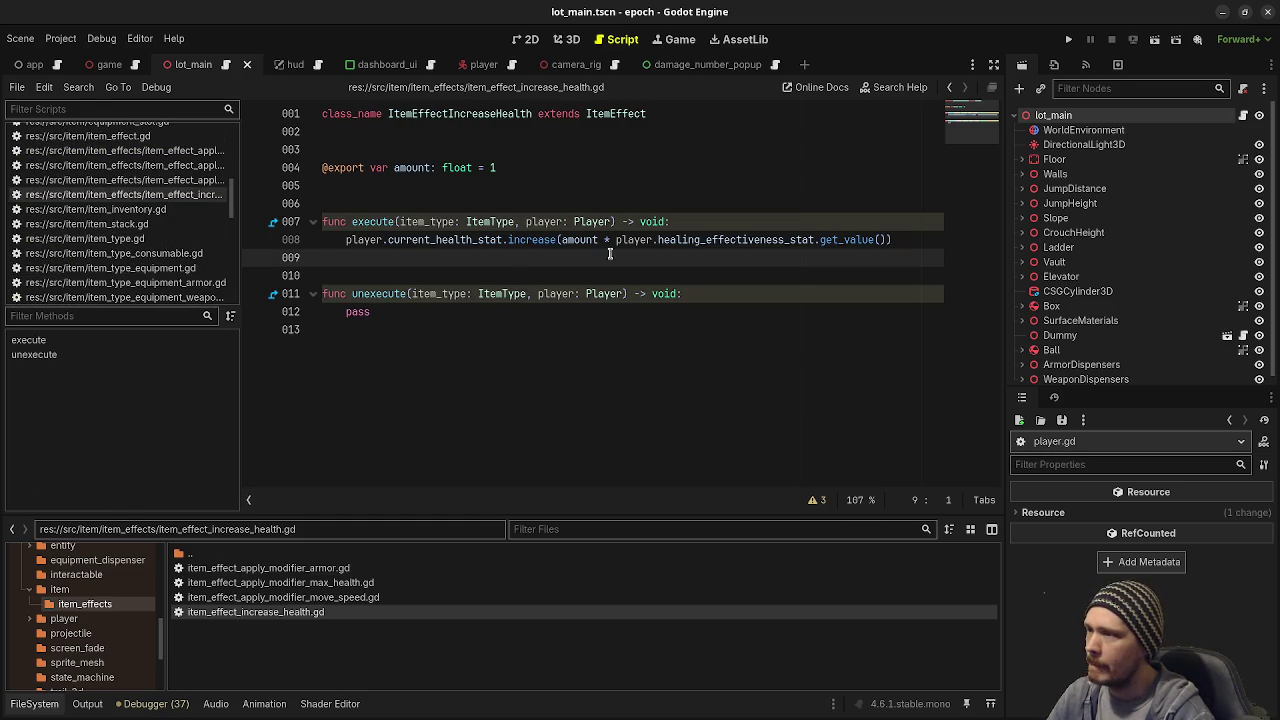
double_click(686, 241)
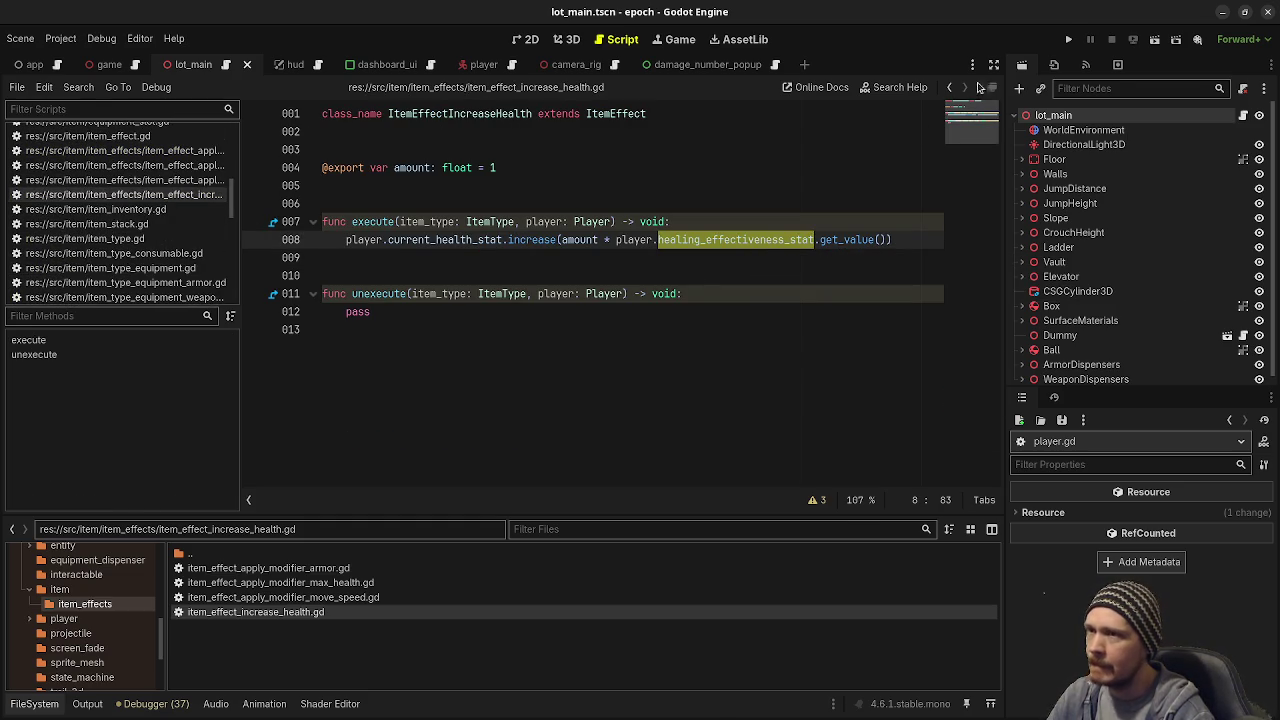
left_click(1068, 41)
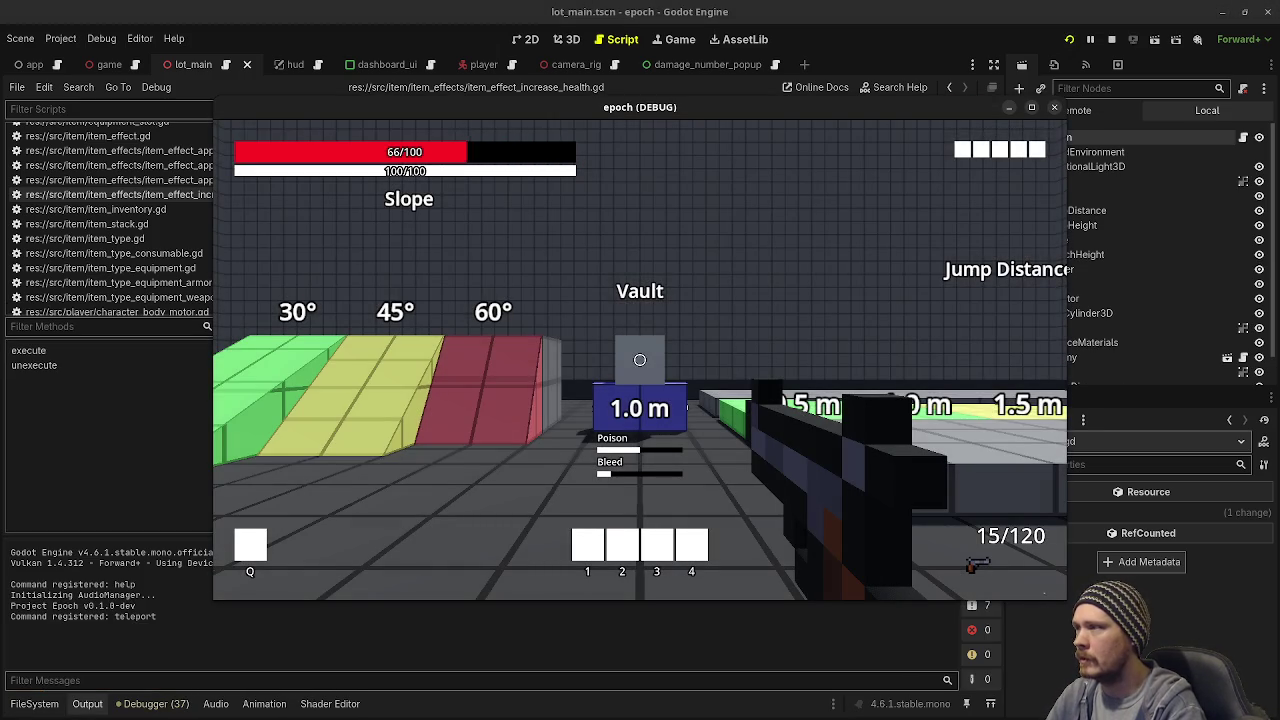
key("Tab")
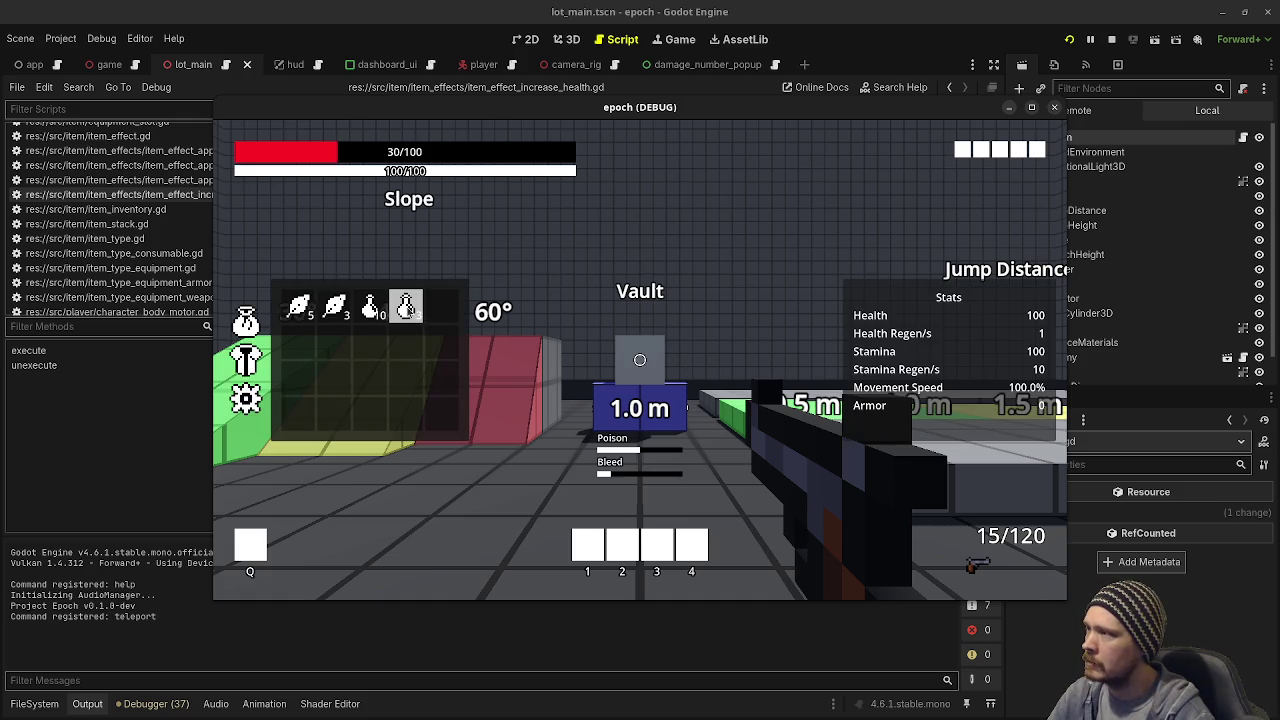
left_click(407, 309)
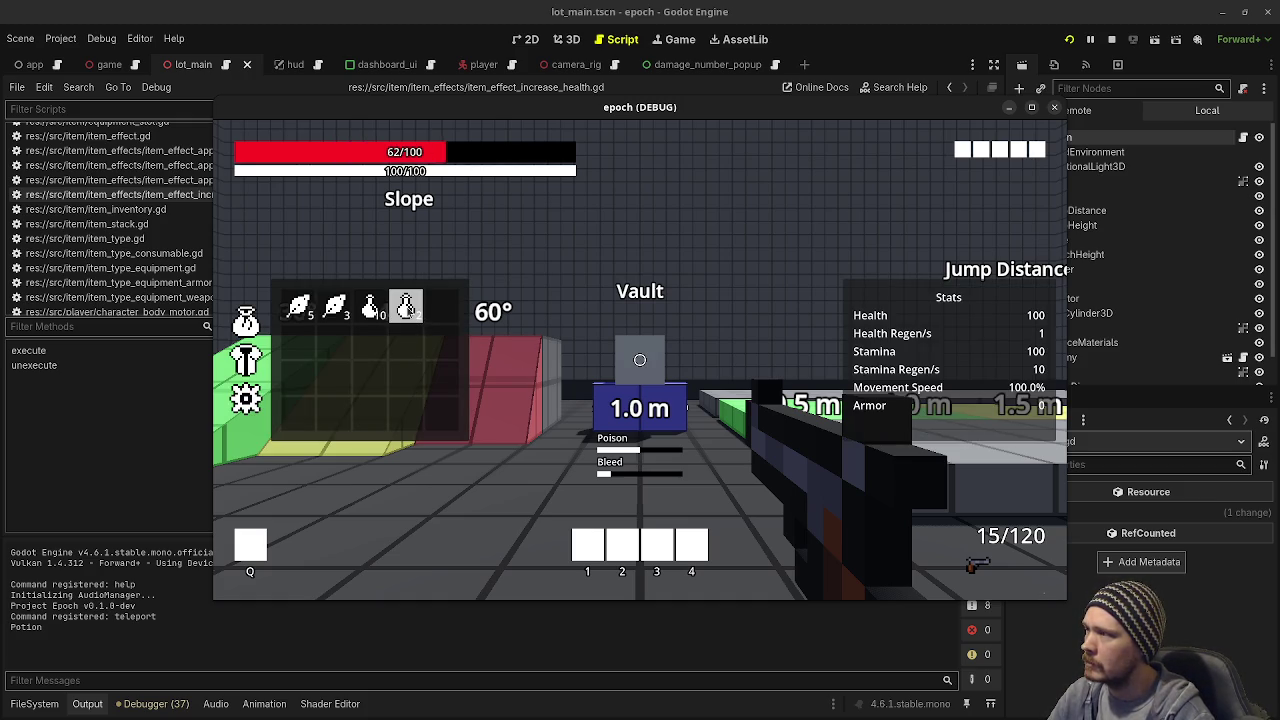
left_click(1111, 39)
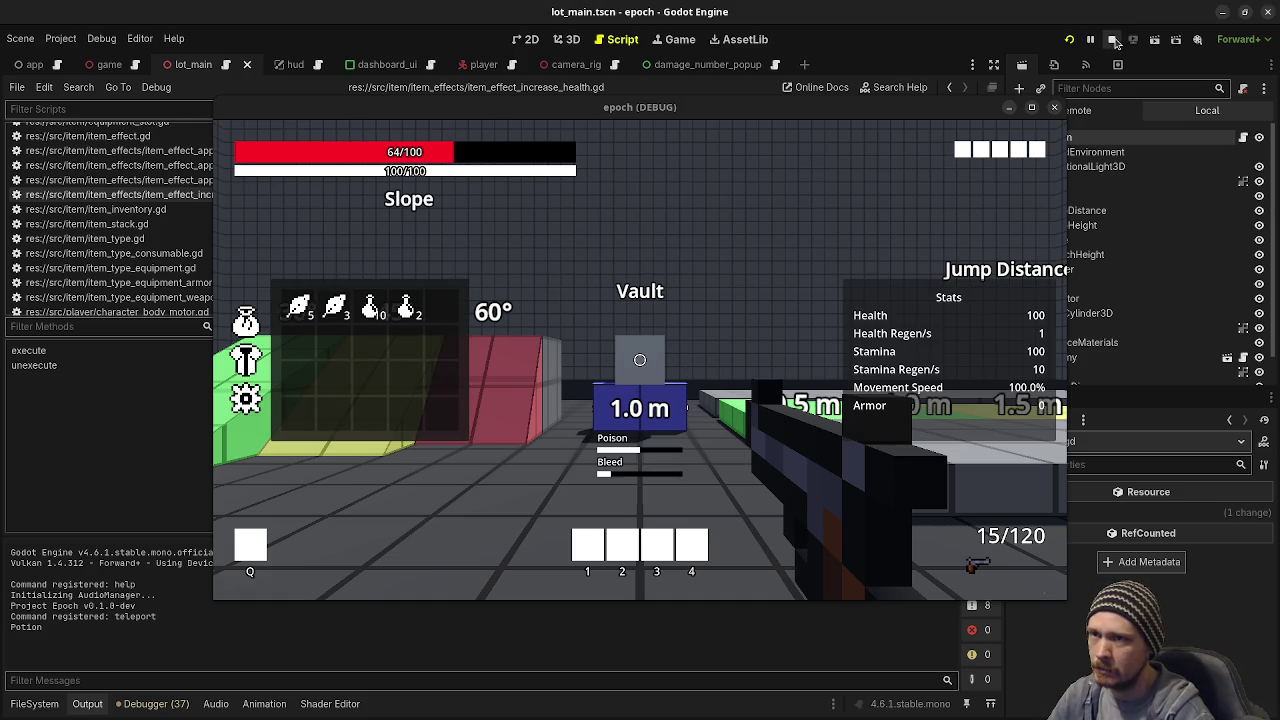
left_click(33, 704)
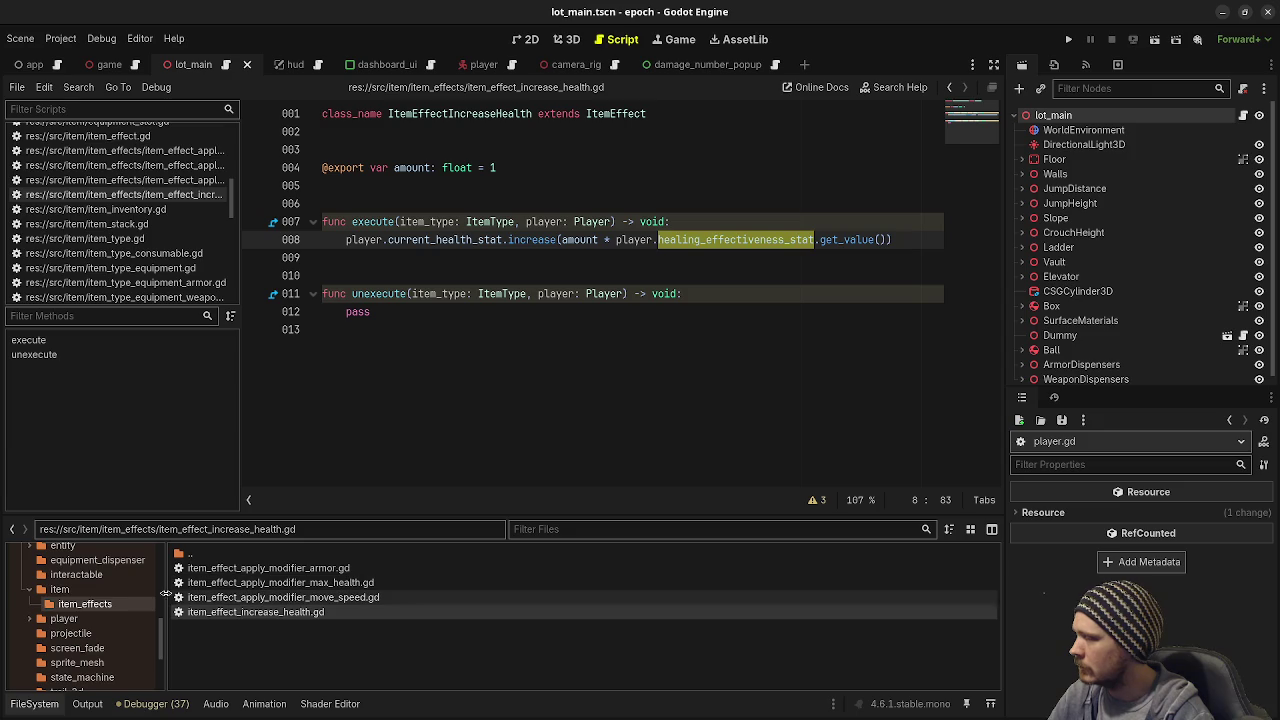
Step: Inspect potion.tres in data/items, noting its consume-effect amount of 30.0, then return to player.gd
scroll(90, 615, "up", 5)
scroll(97, 613, "up", 3)
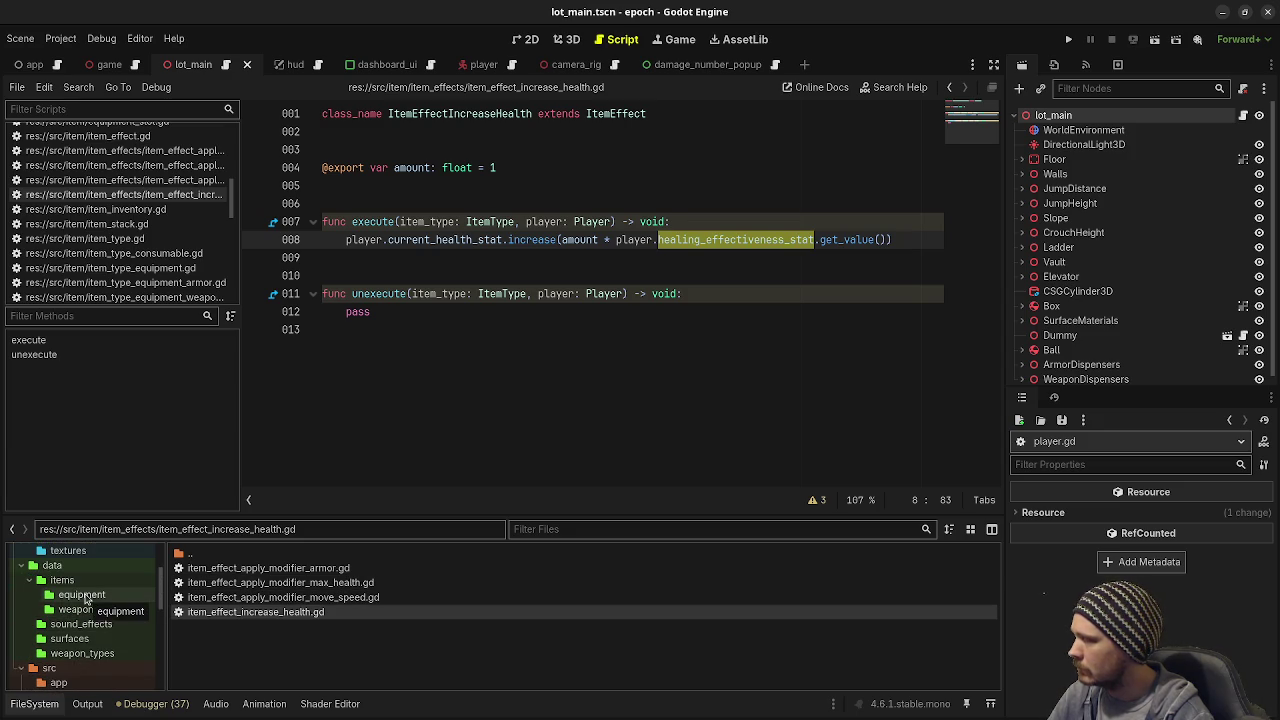
left_click(88, 581)
left_click(207, 612)
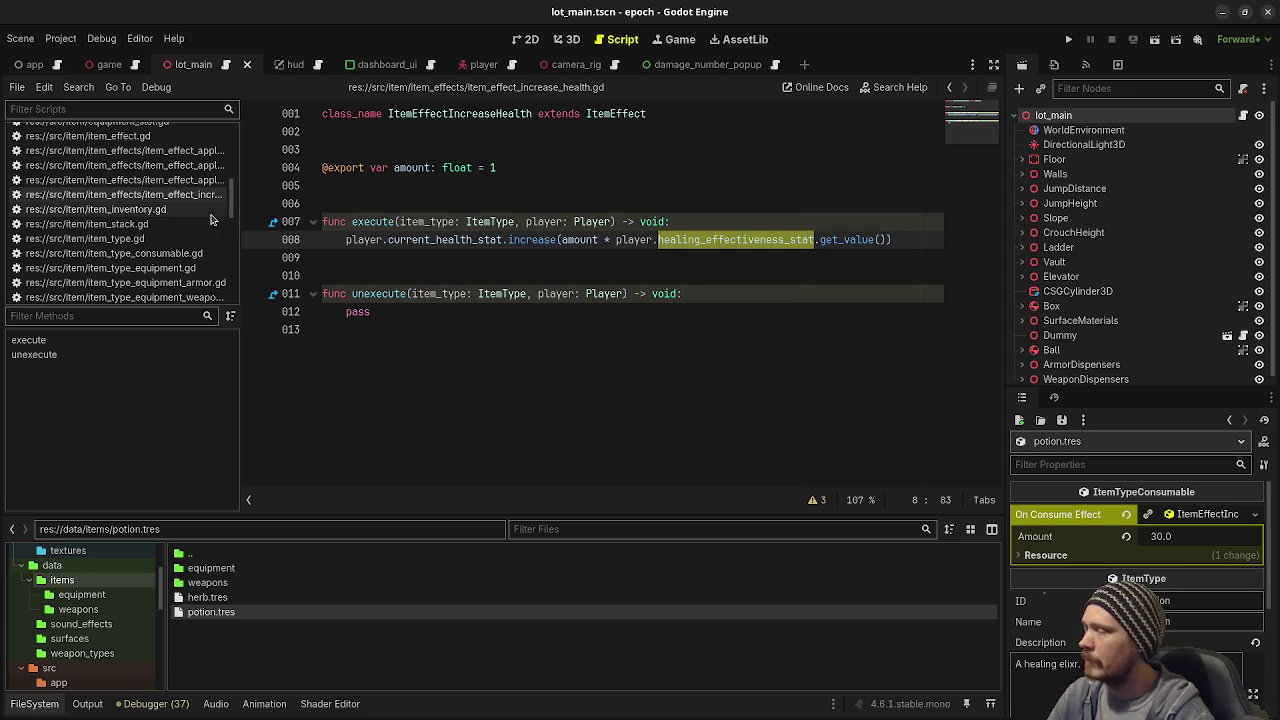
scroll(143, 262, "down", 3)
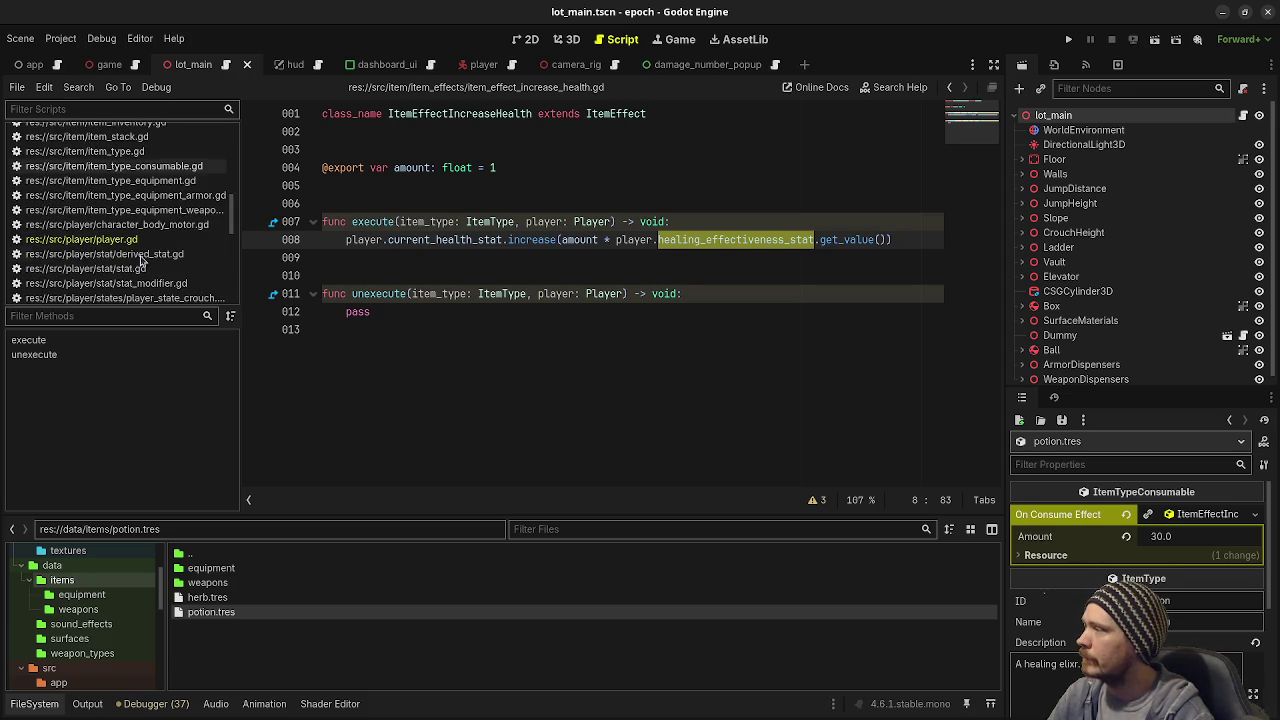
left_click(100, 240)
scroll(597, 344, "up", 8)
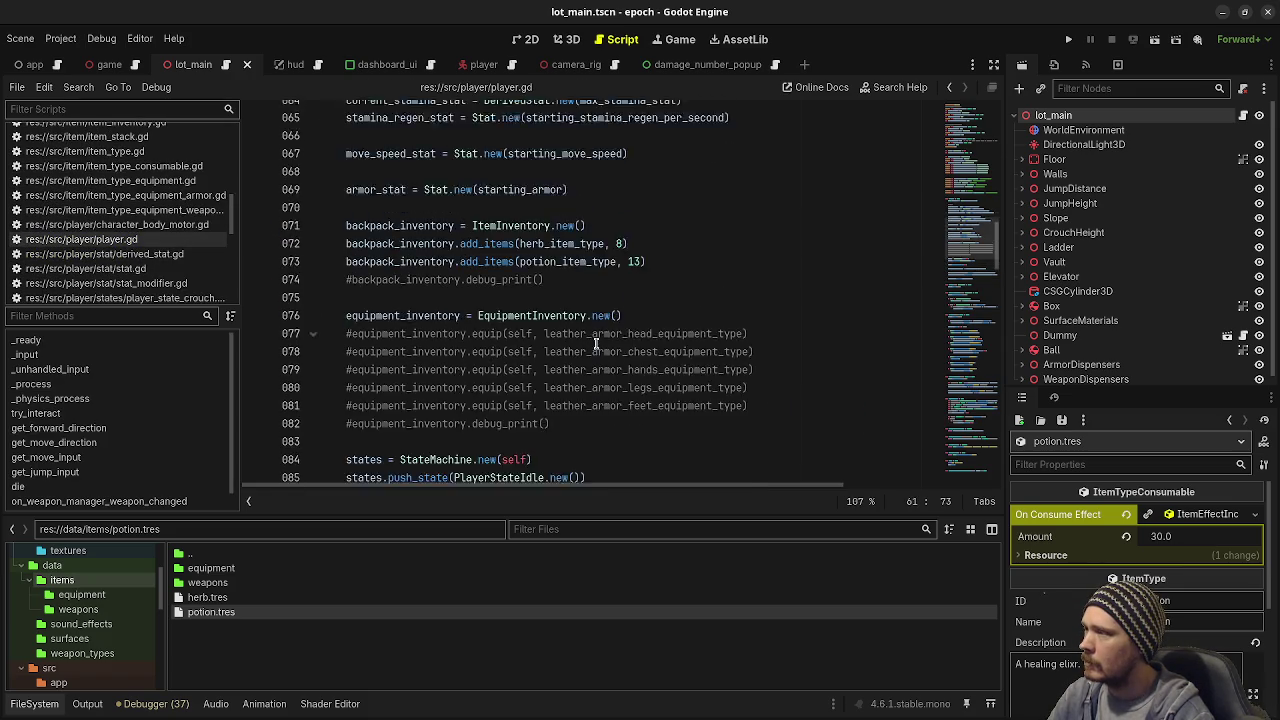
Step: In player.gd's _ready, add the line var mod: StatModifier = StatModifier.new()
key("Return")
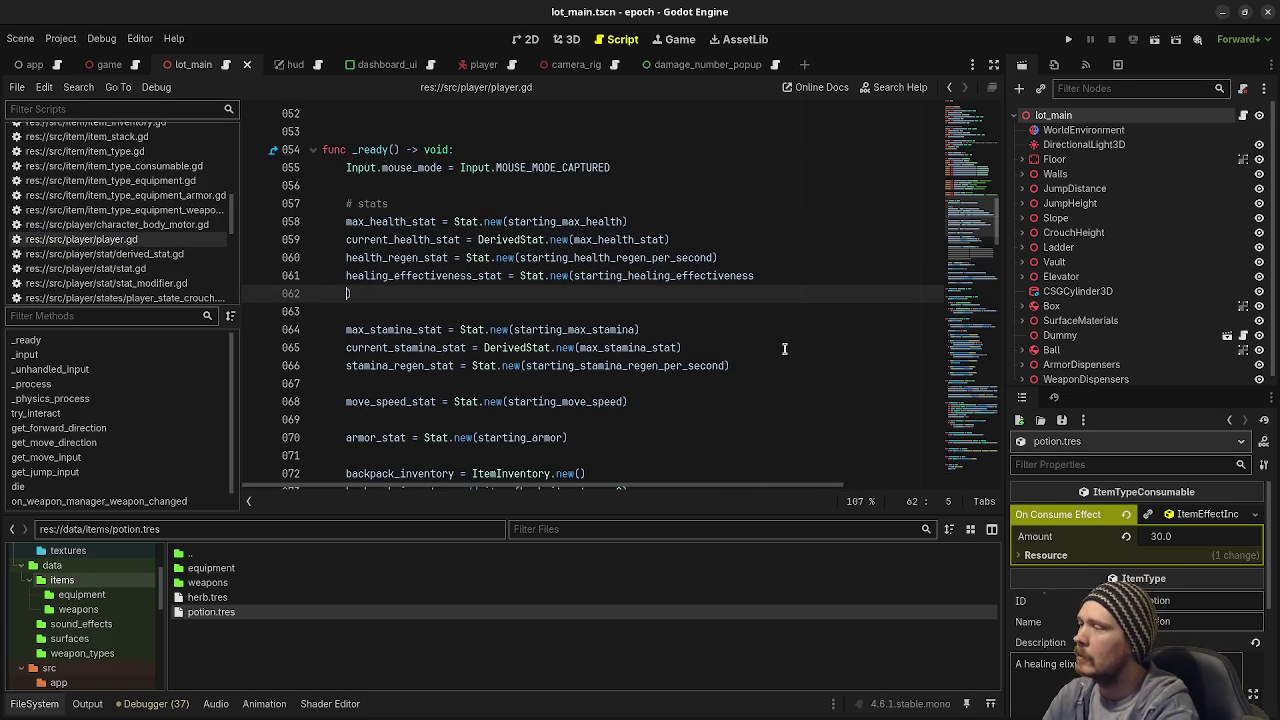
key("ctrl+z")
key("End")
key("Return")
type("var mod: ")
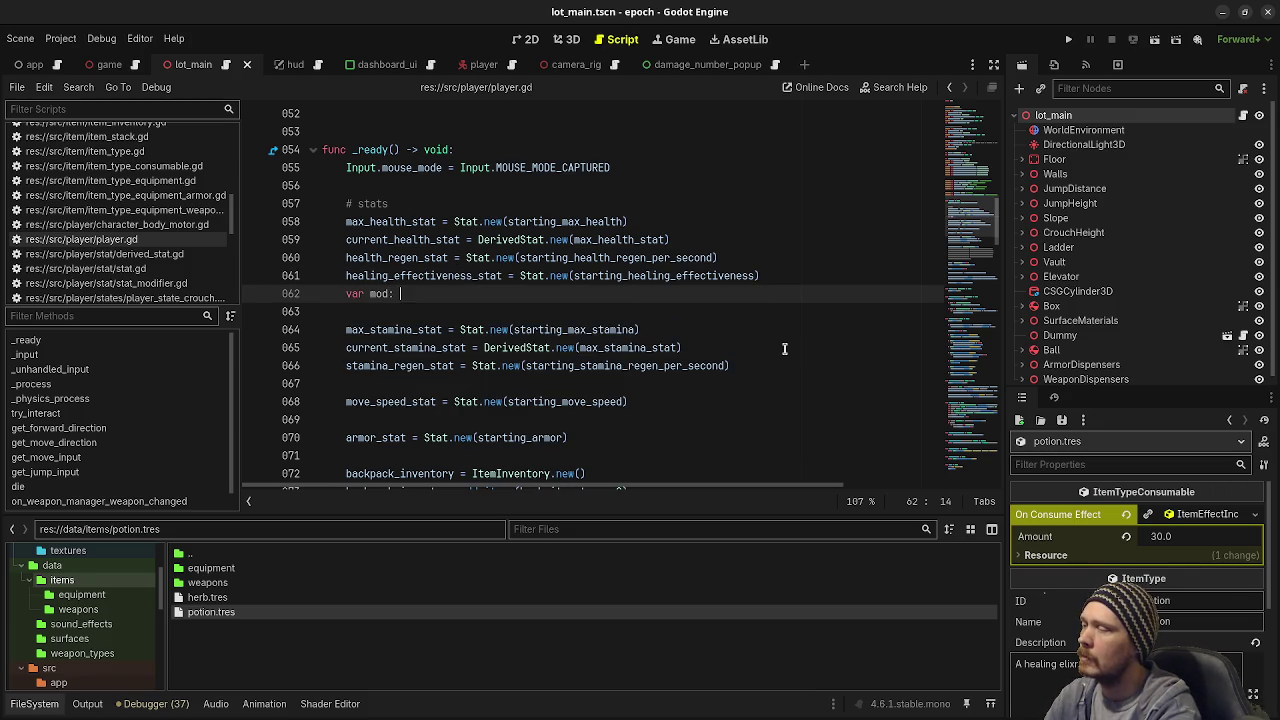
type("StatModifier ")
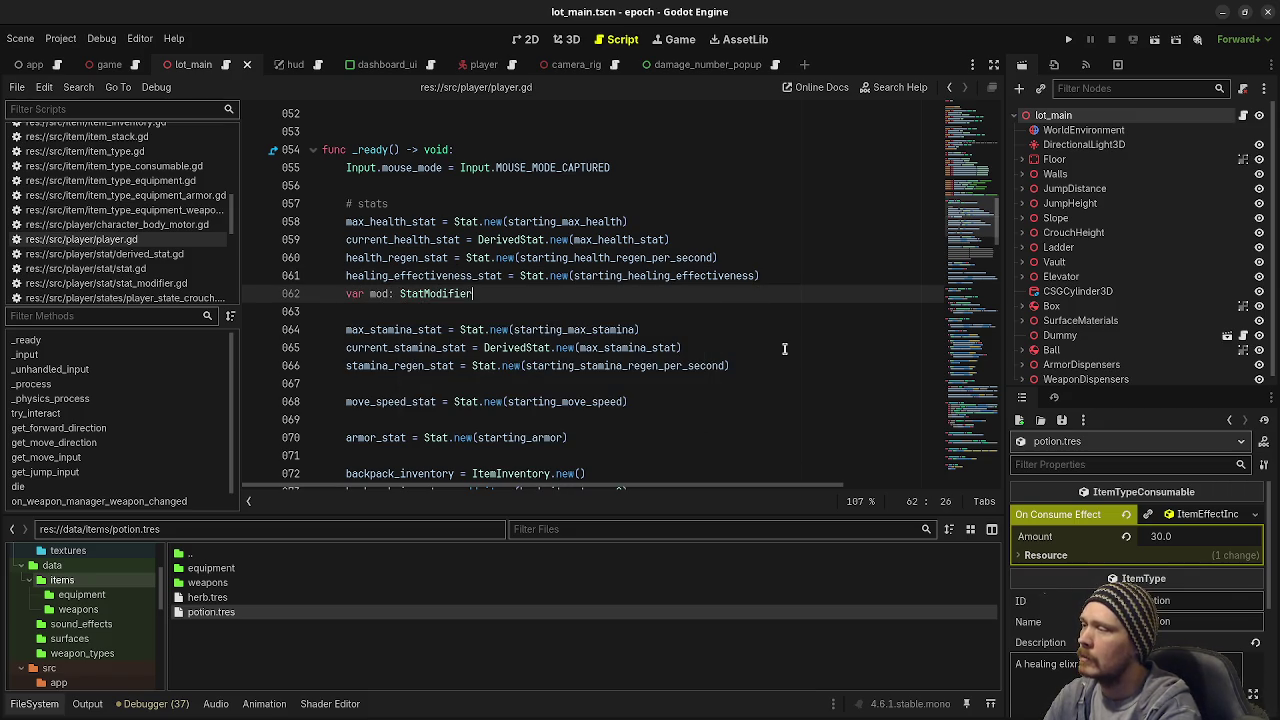
type("= Stat")
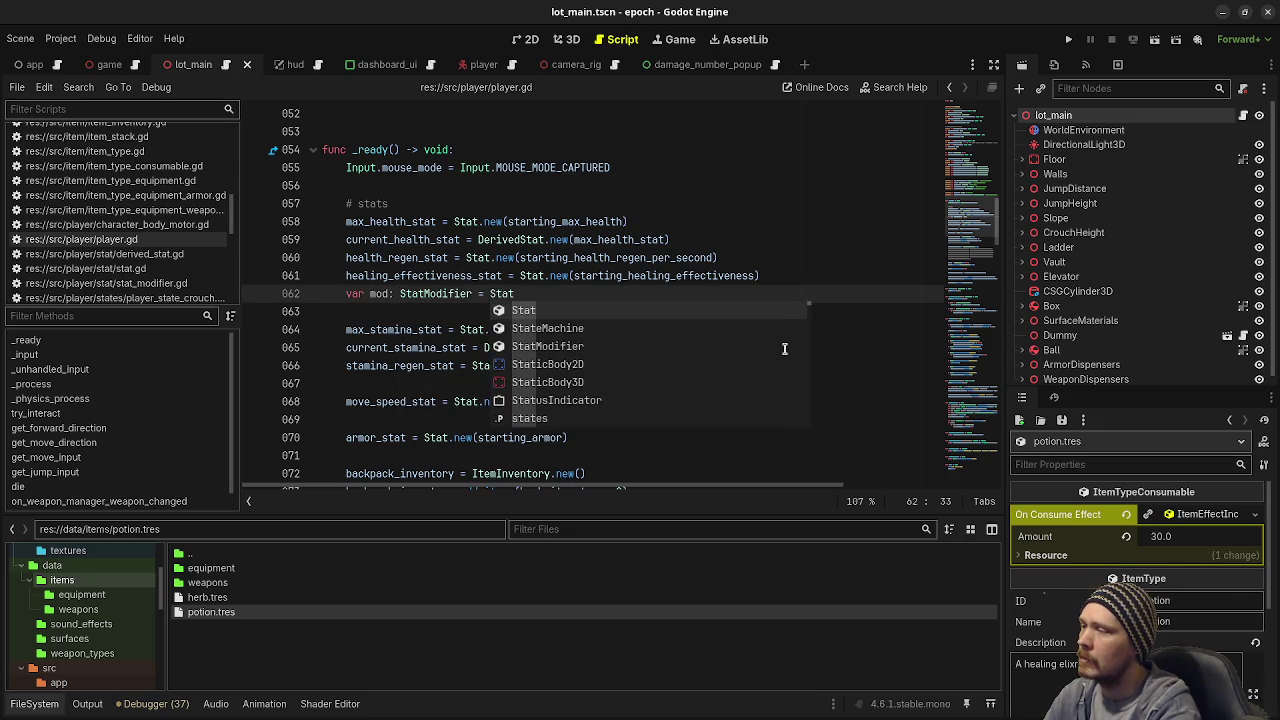
type("Modifier.new()")
key("Return")
Step: Set the modifier's type to StatModifierType.FLAT and its value to 1.0
type("m")
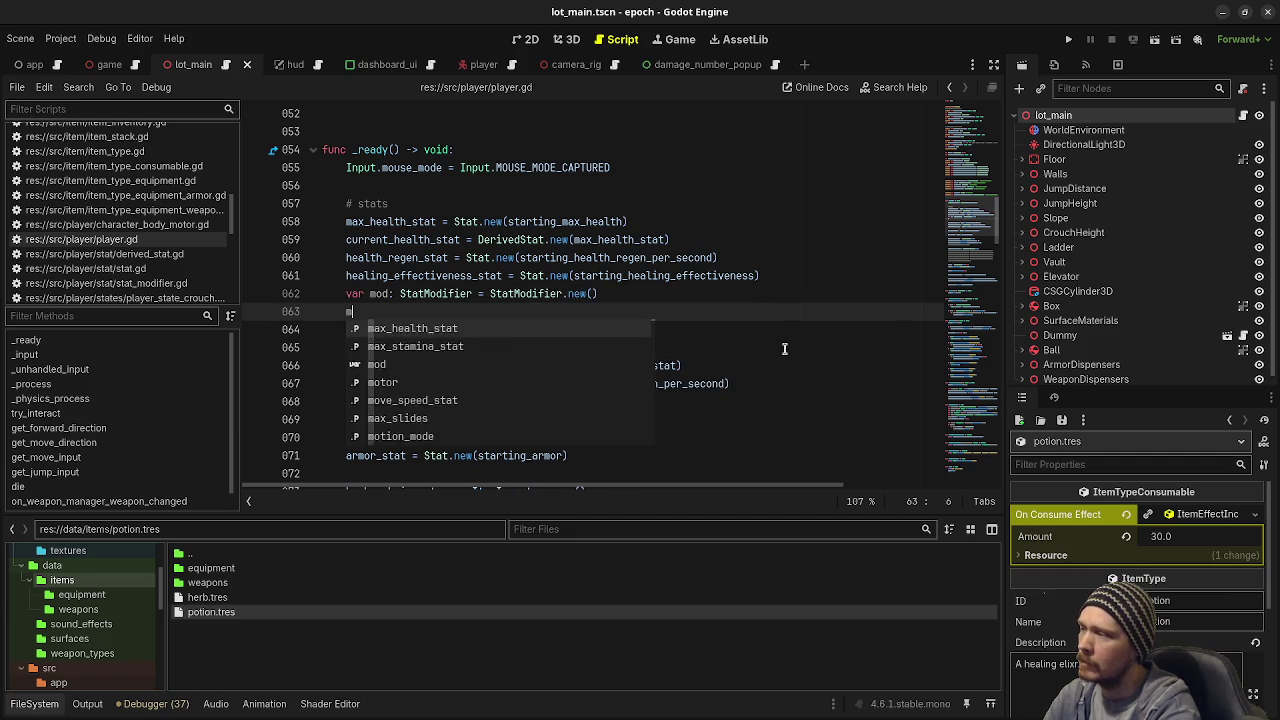
type("od.type = ")
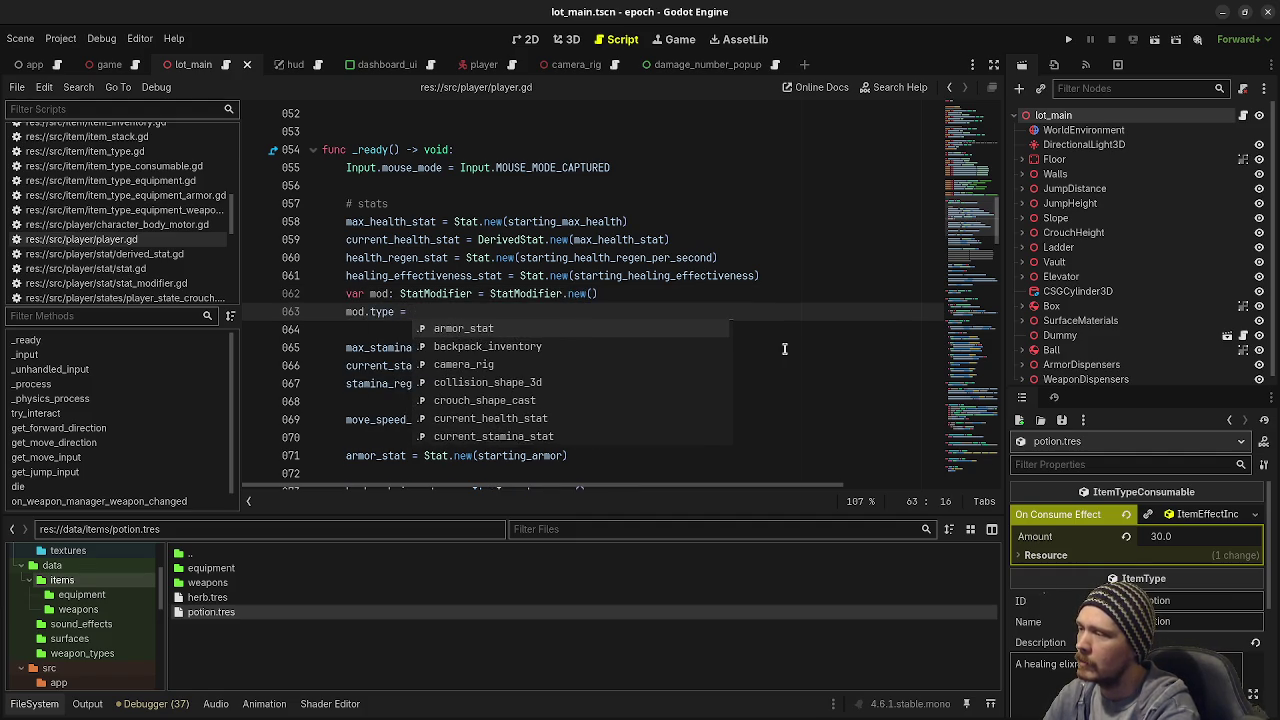
type("StatModifier.M")
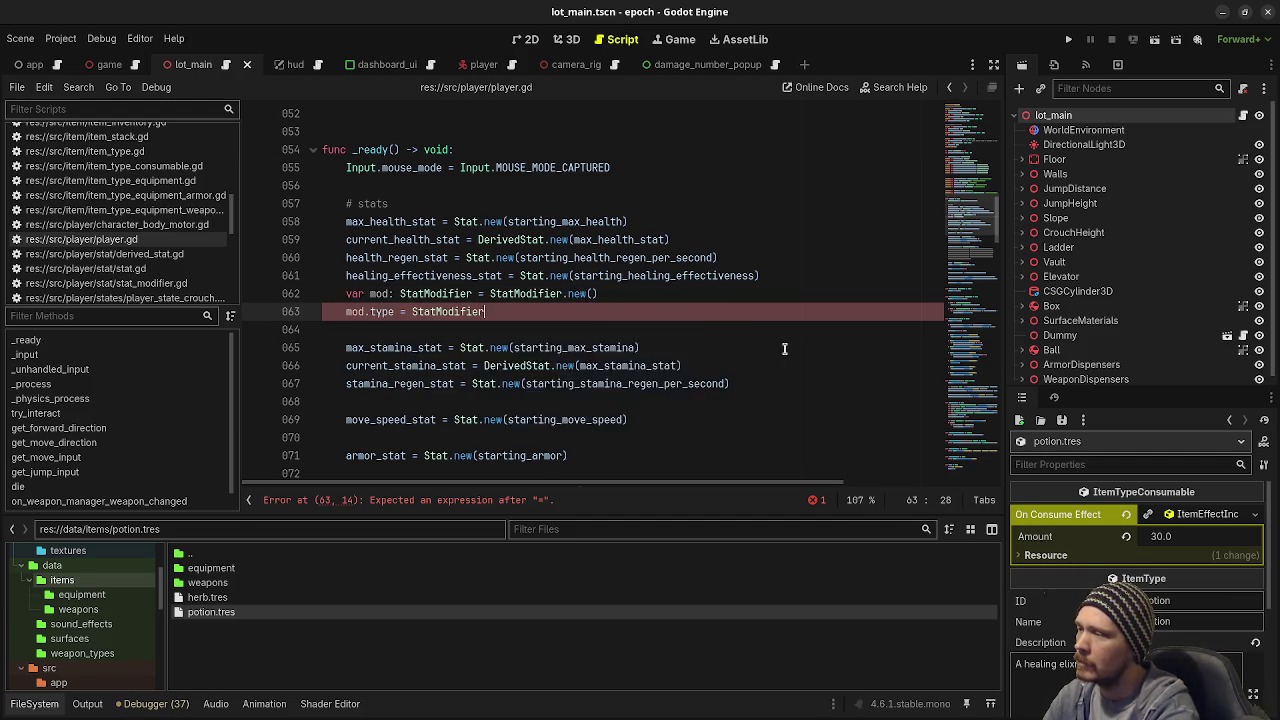
key("Return")
type(".F")
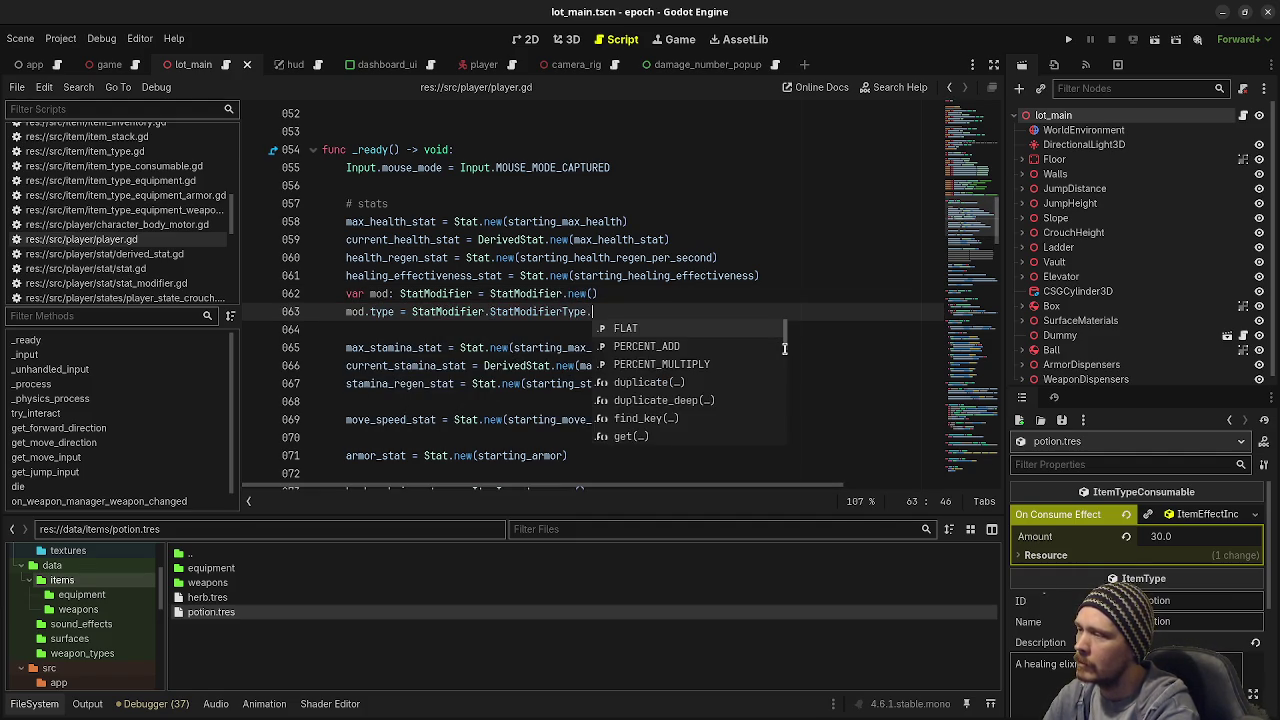
key("Return")
key("Return")
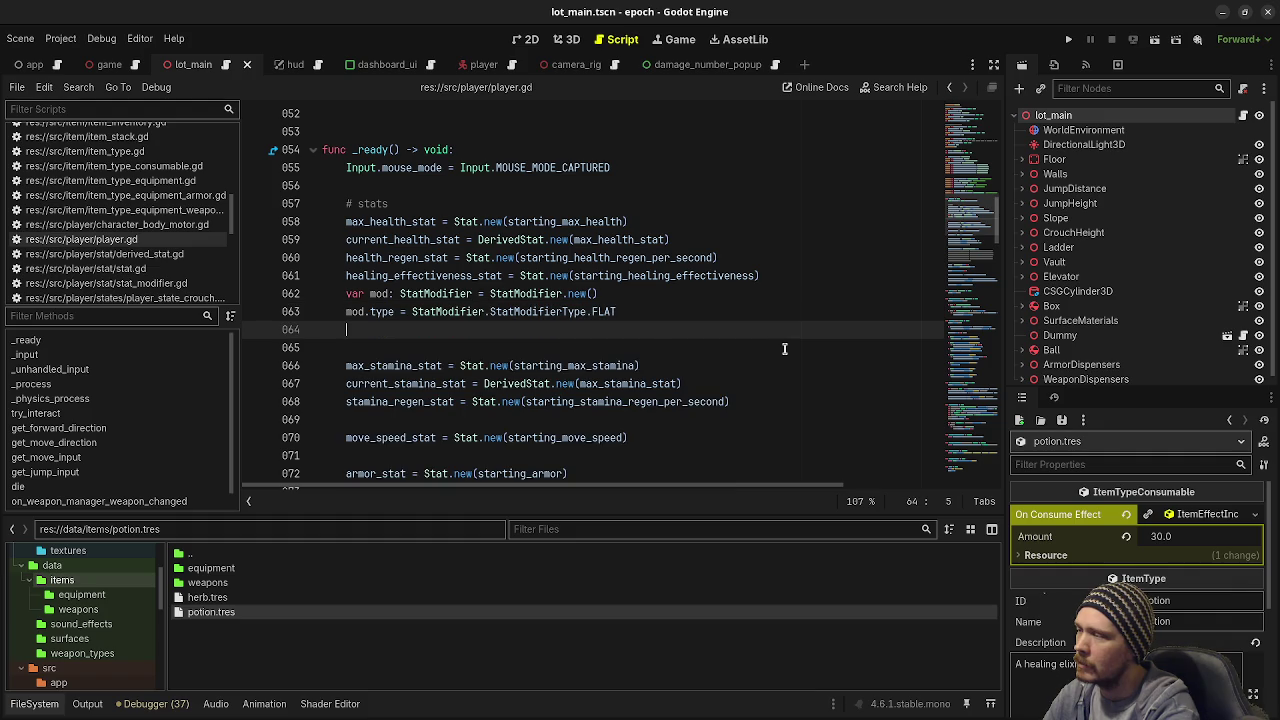
type("mod.")
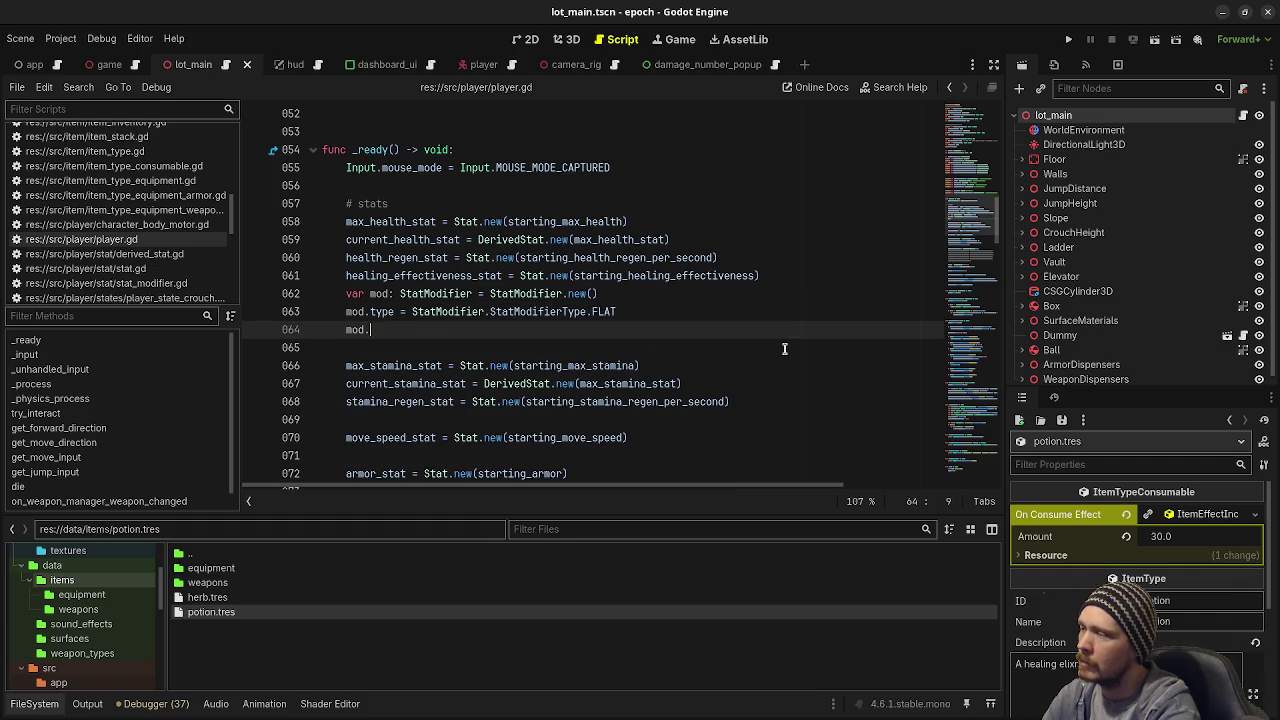
type("0..value = 0.5")
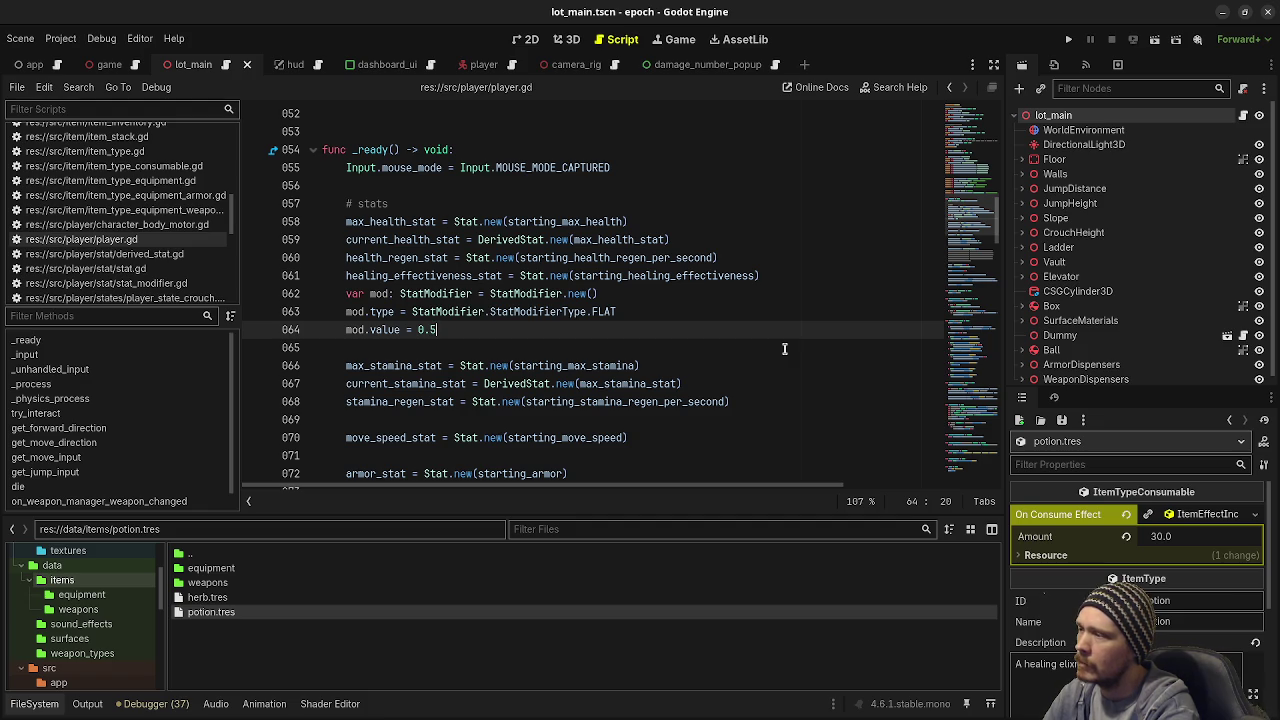
key("BackSpace")
key("BackSpace")
key("BackSpace")
type("1.0")
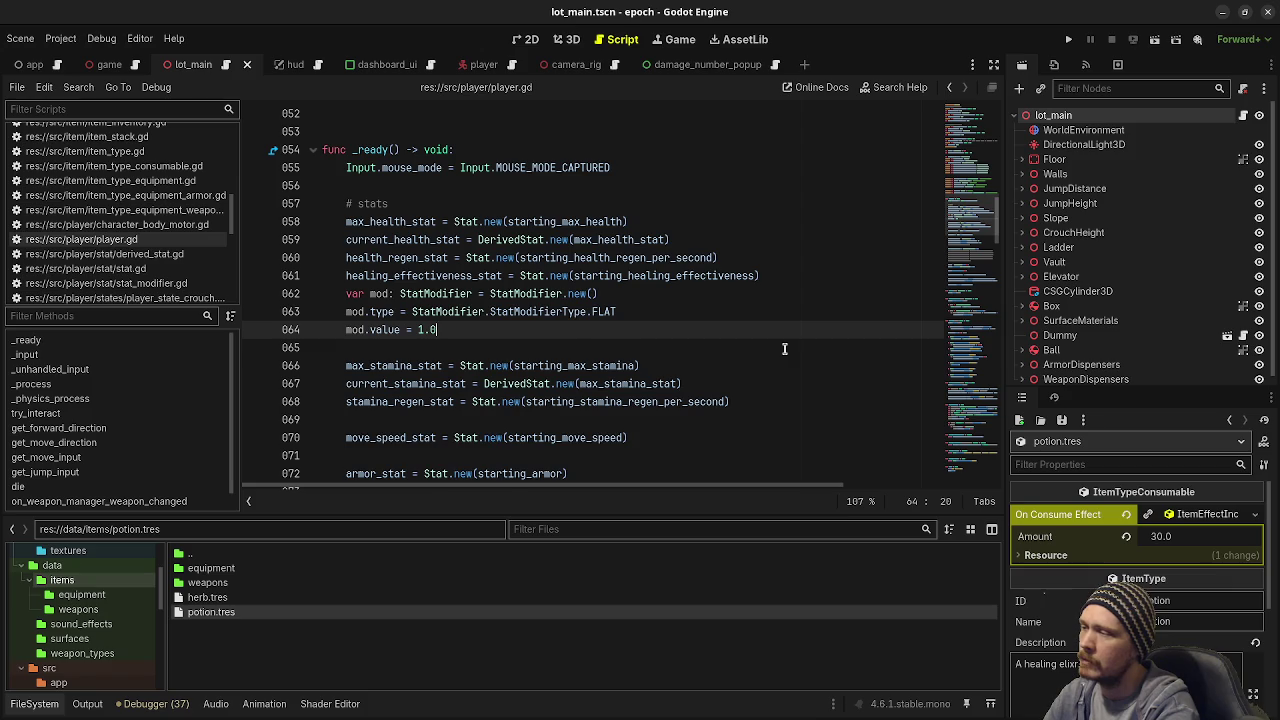
key("Return")
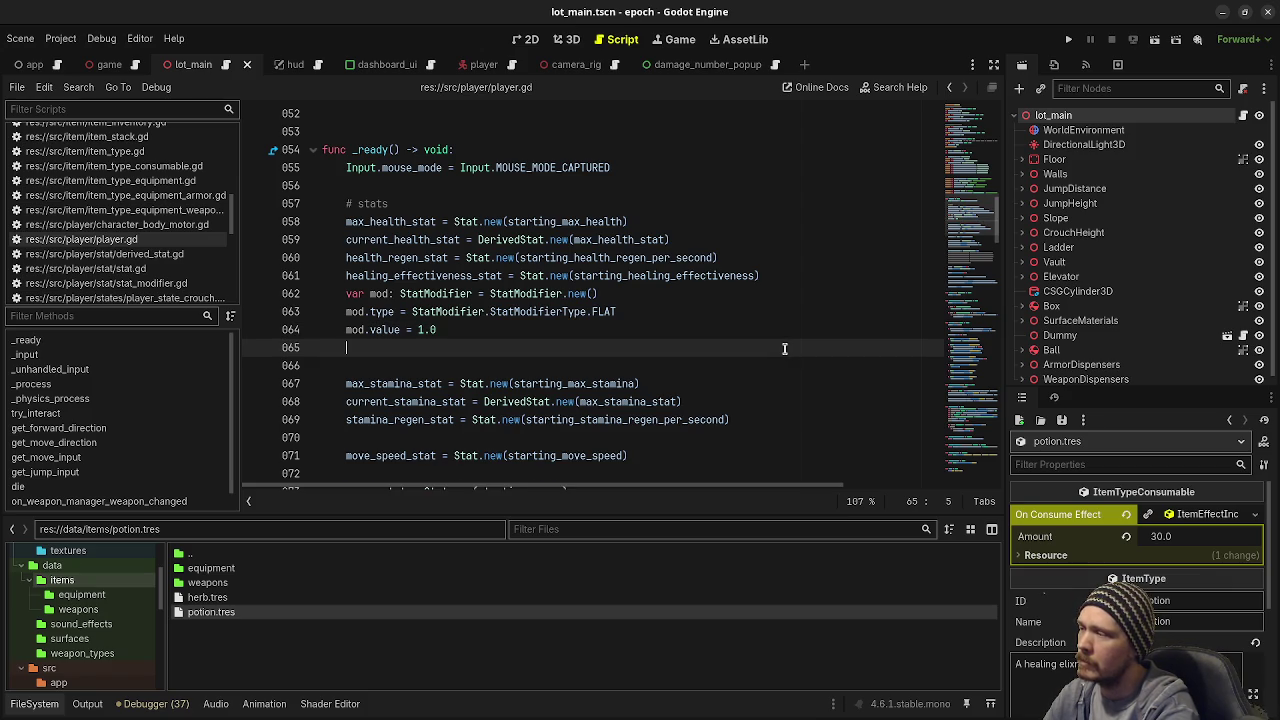
Step: Call healing_effectiveness_stat.add_modifier(mod) and save the script
type("healing_effectiveness_stat")
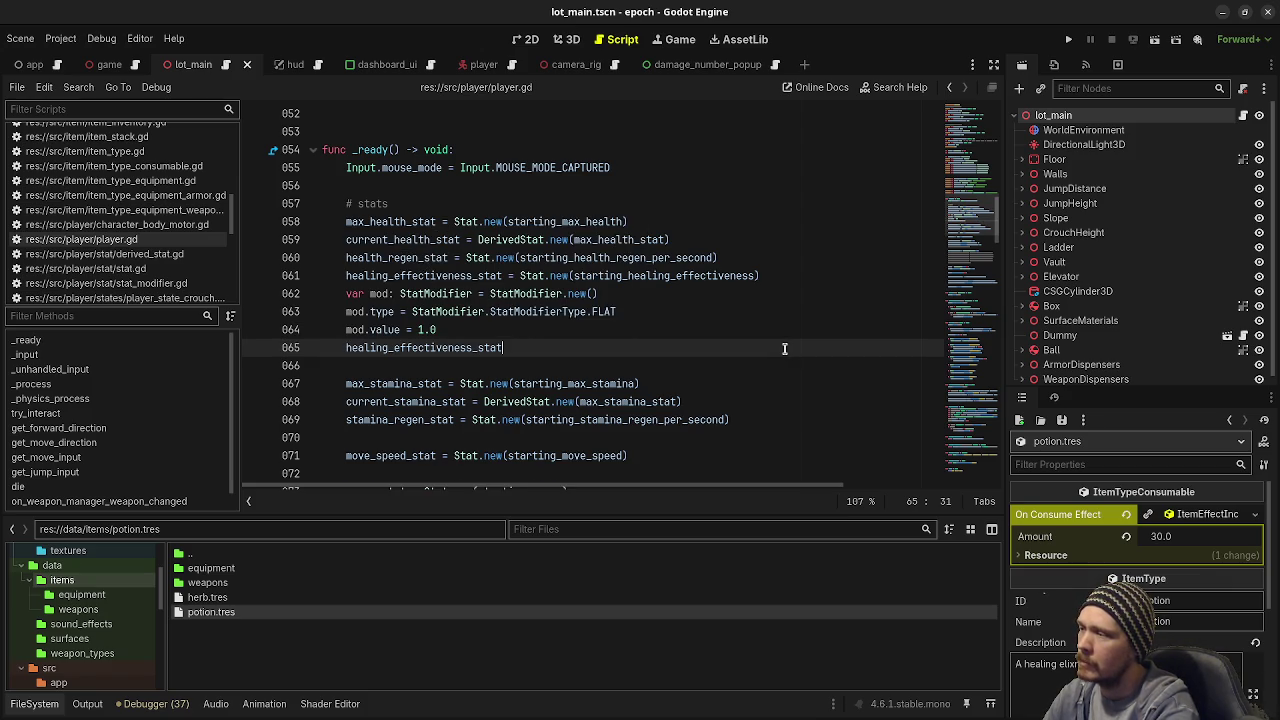
type(".add")
key("Return")
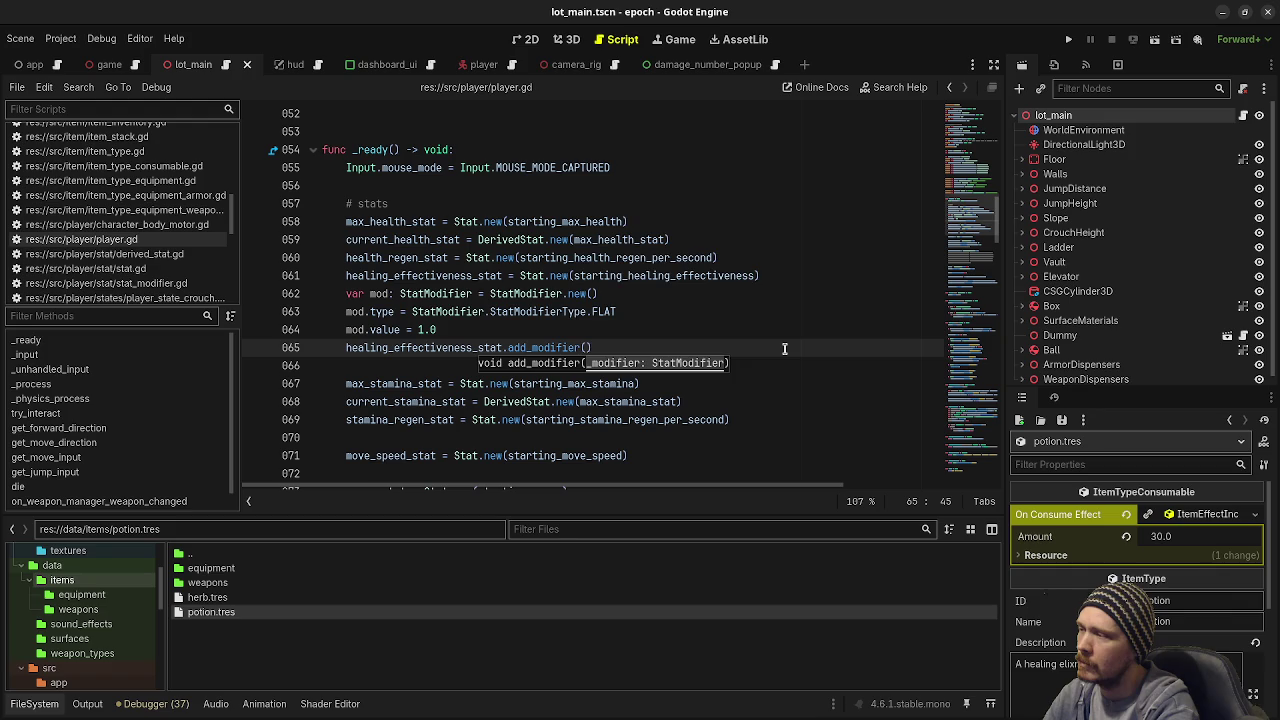
type("mod)")
key("ctrl+s")
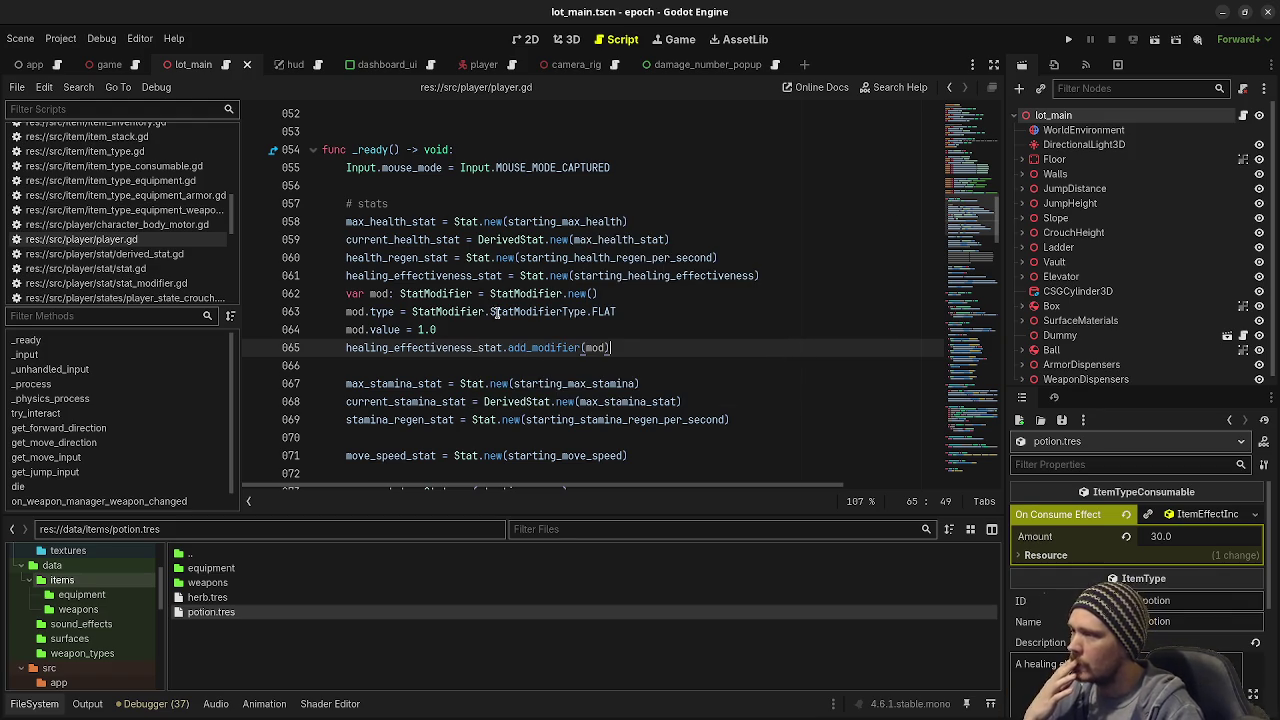
scroll(458, 330, "up", 8)
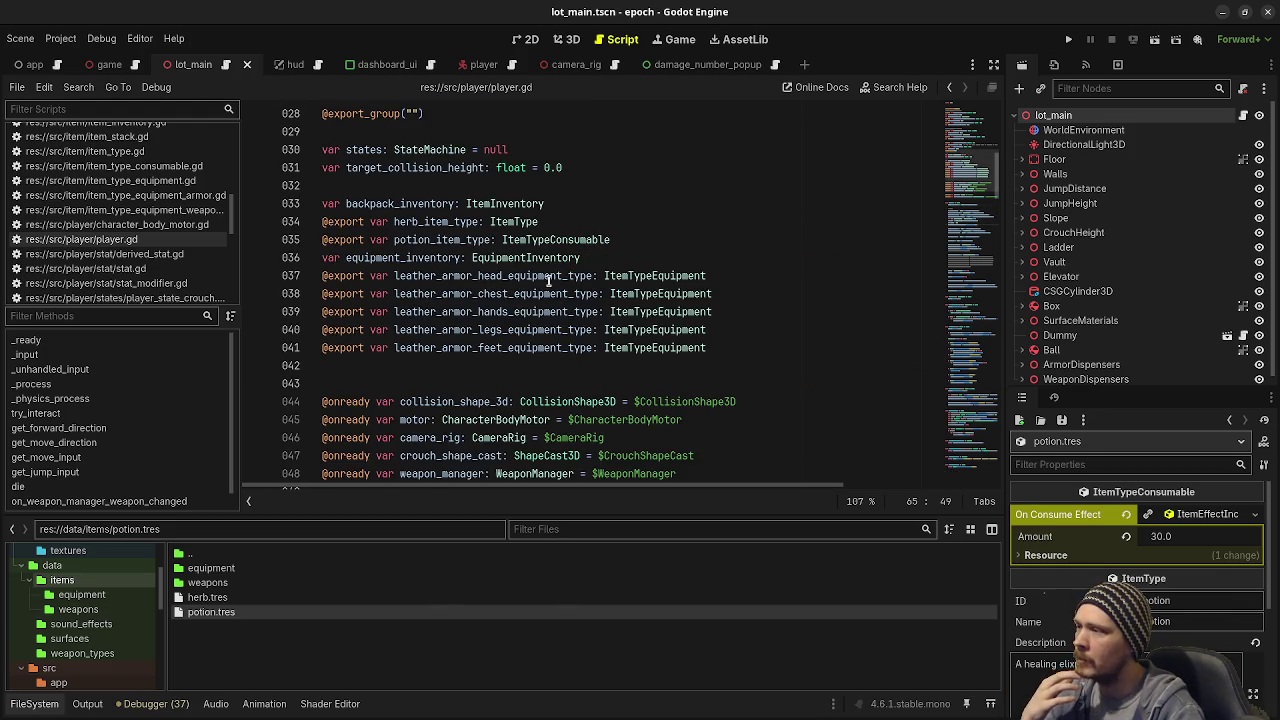
scroll(548, 280, "up", 4)
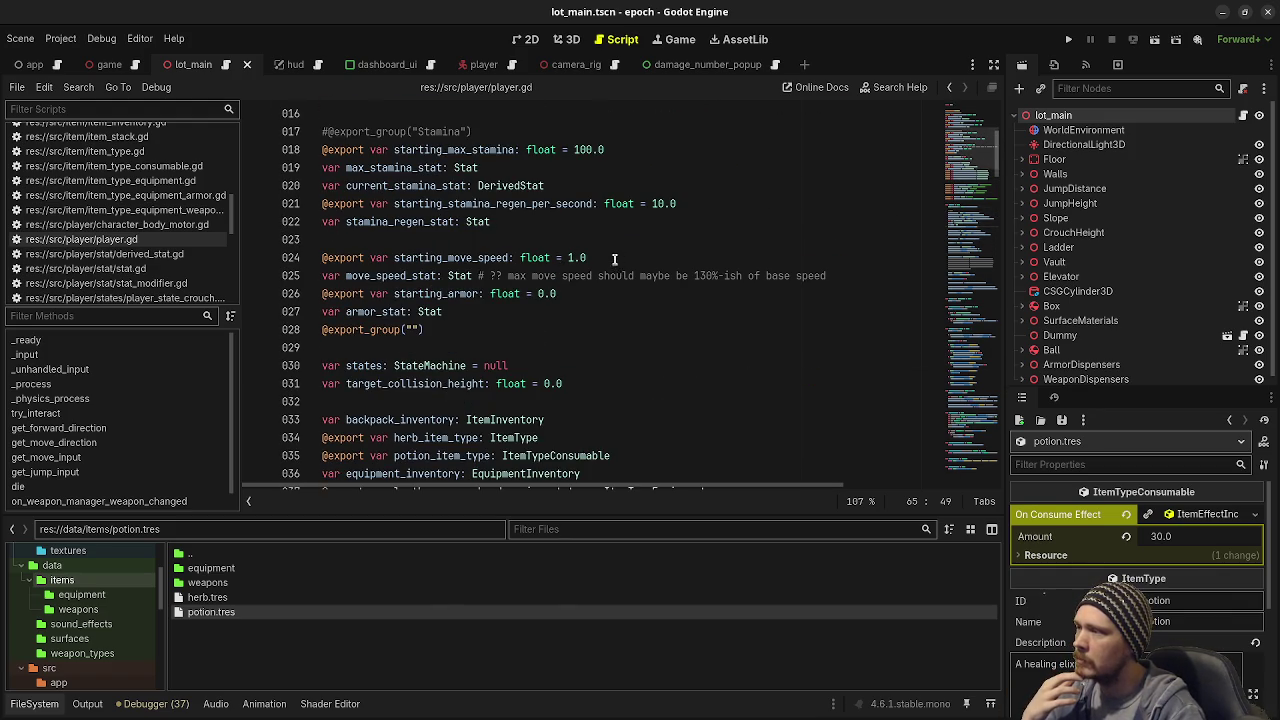
scroll(570, 240, "up", 4)
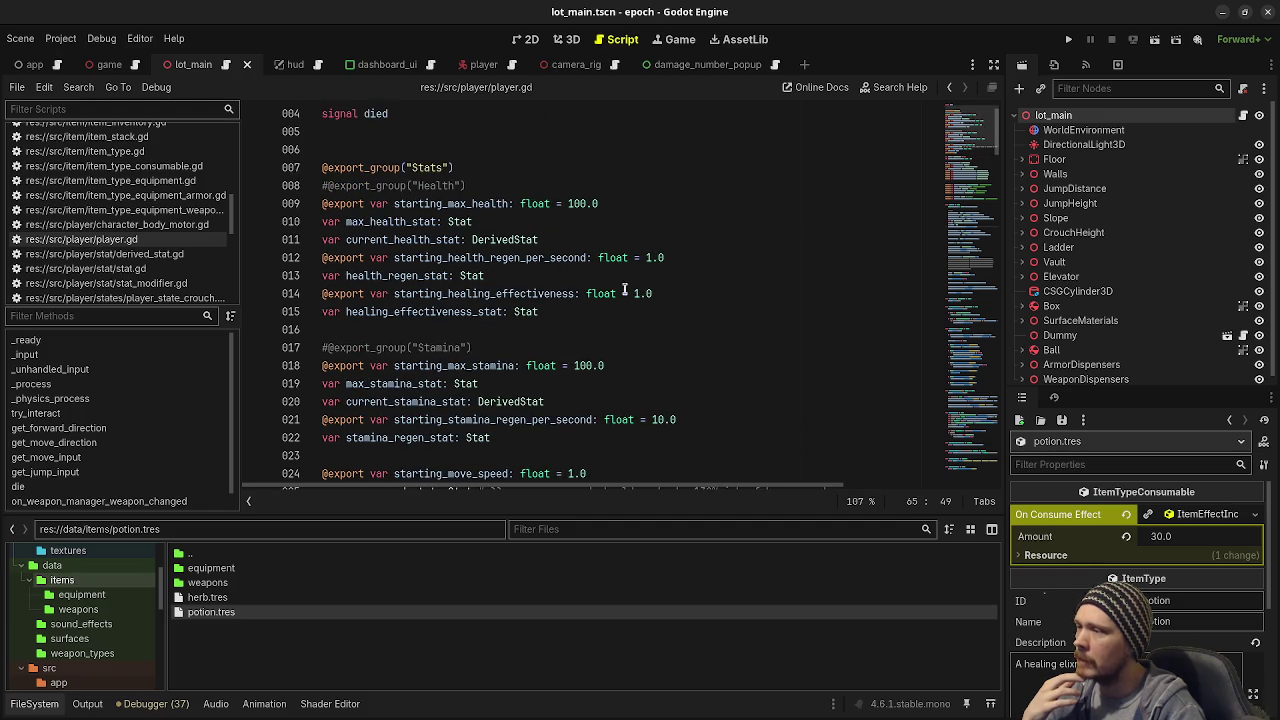
scroll(624, 290, "down", 17)
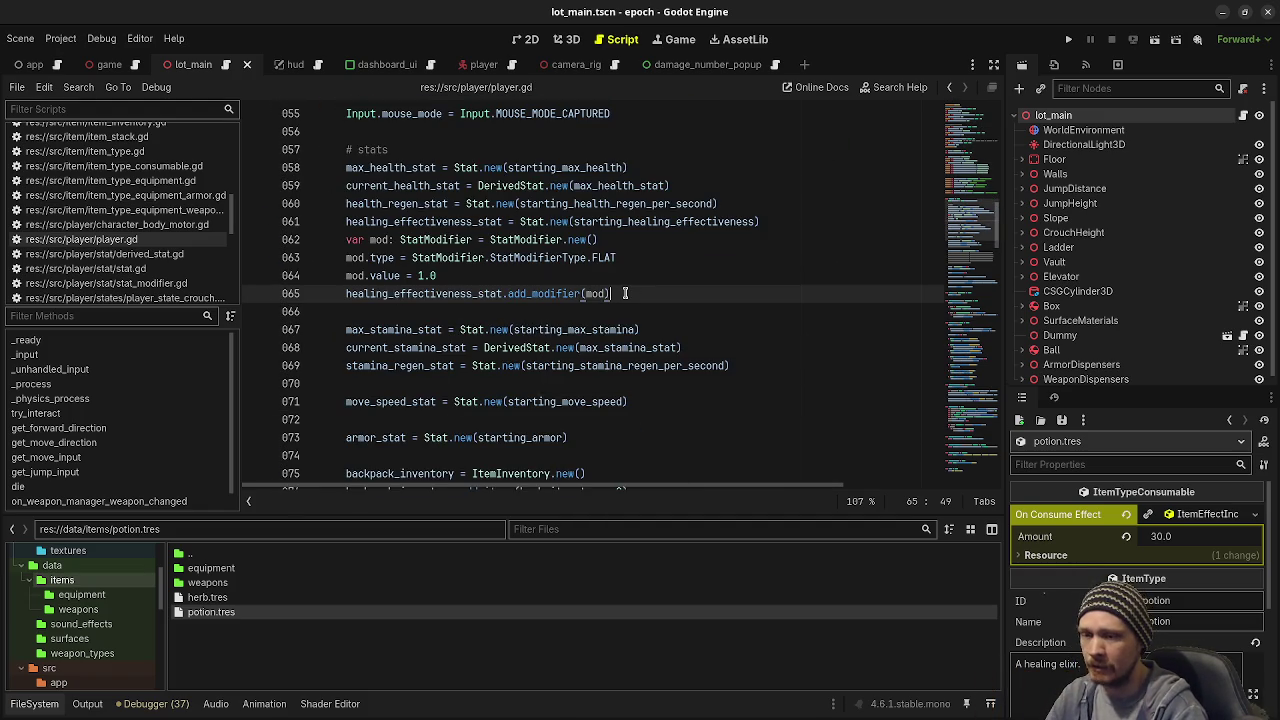
left_click(1068, 39)
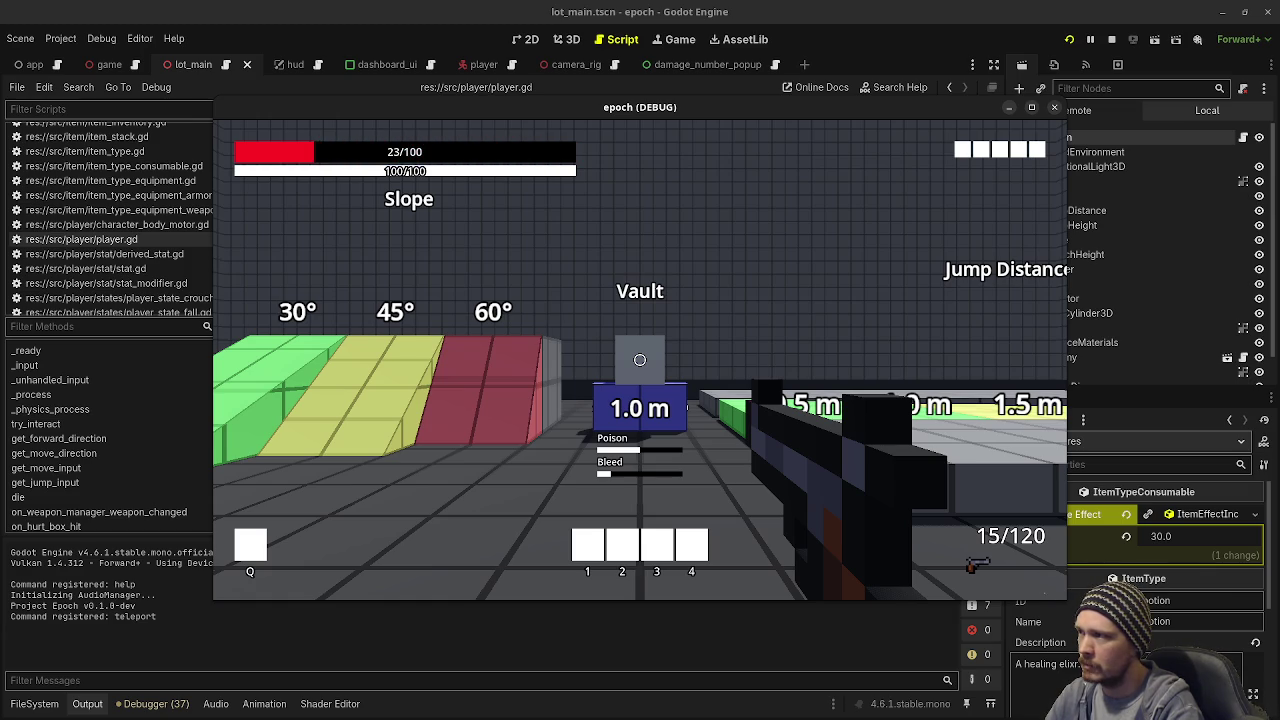
Step: In the running game, drink two potions from the inventory, raising health from 24 to 86, then stop
mouse_move(640, 360)
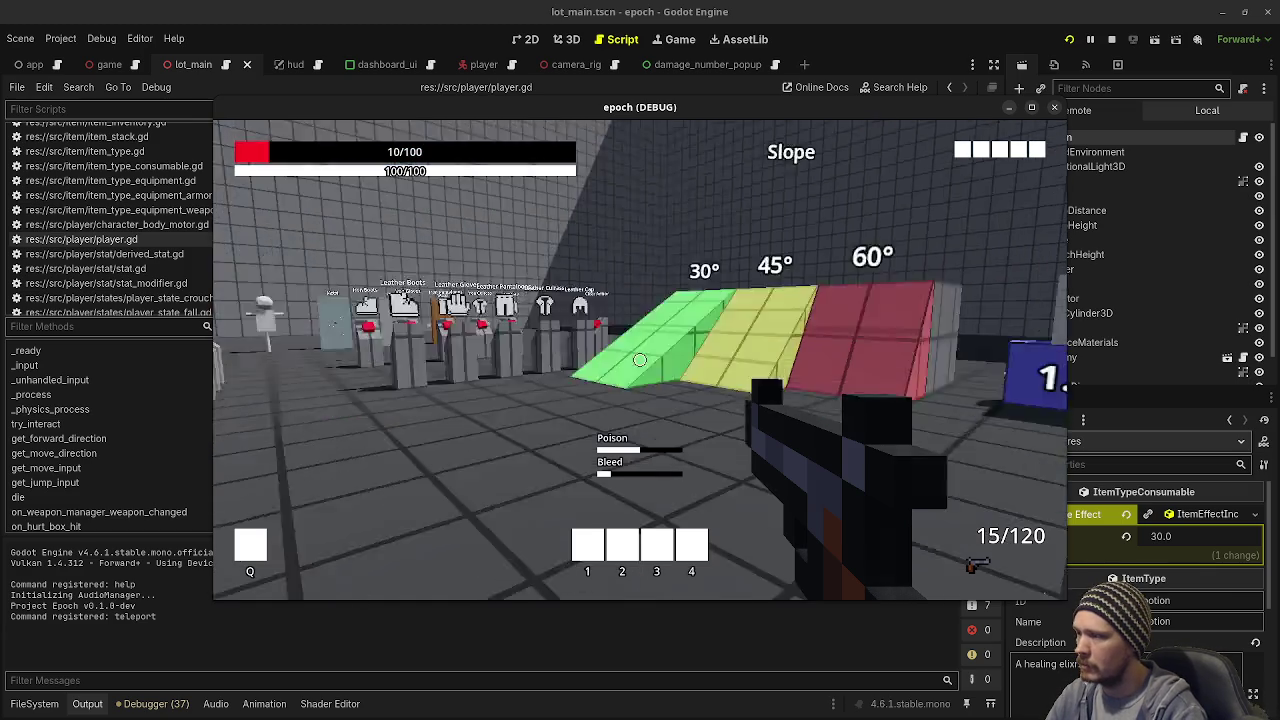
key("Tab")
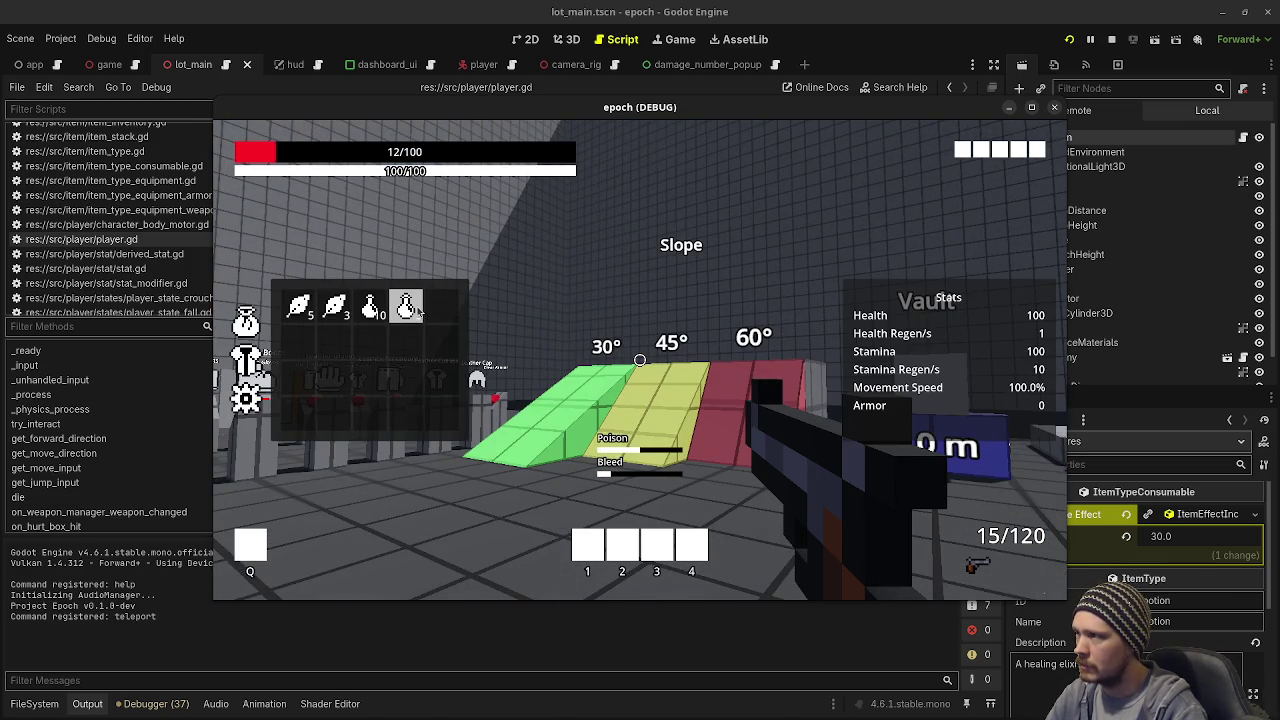
left_click(419, 313)
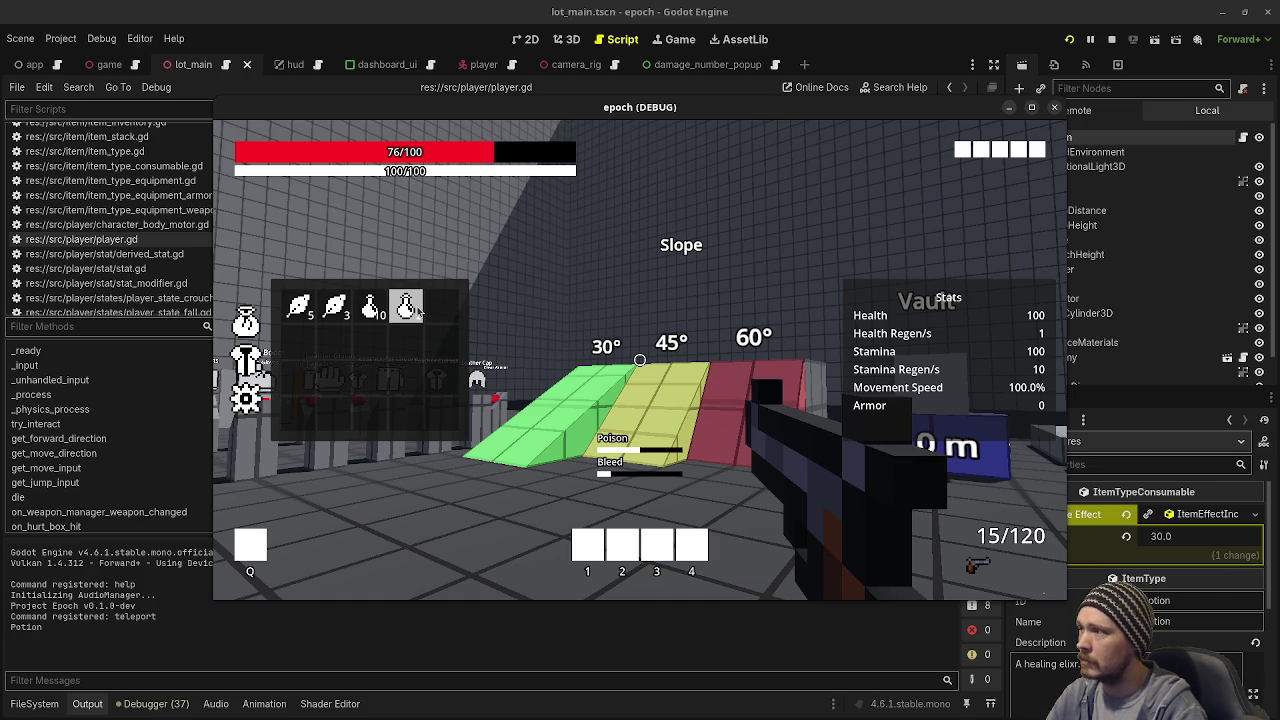
key("Down")
key("Down")
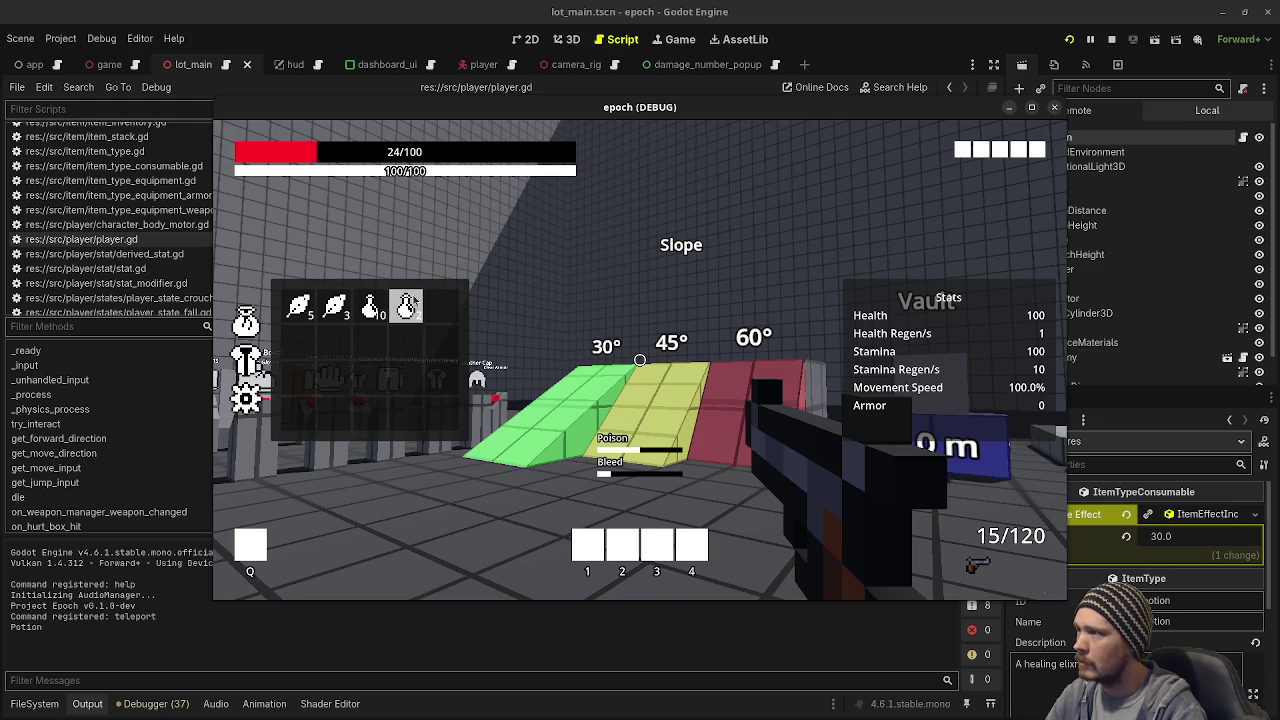
left_click(407, 306)
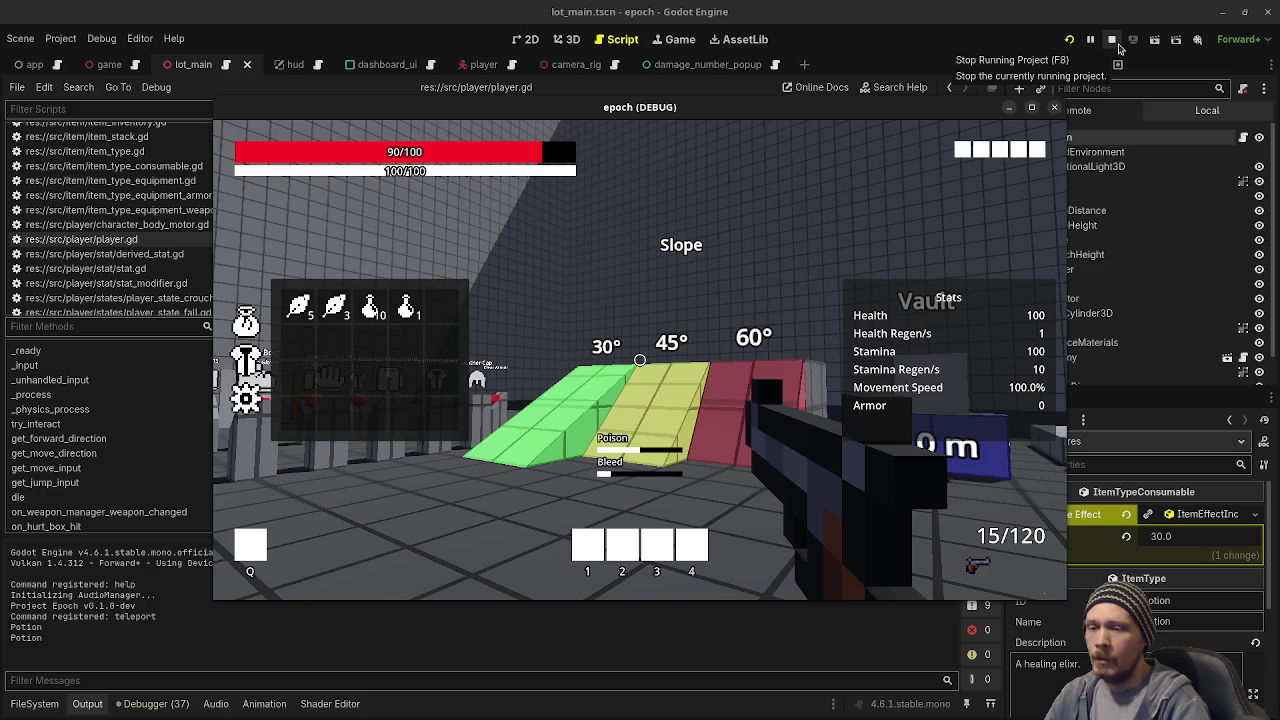
left_click(1116, 42)
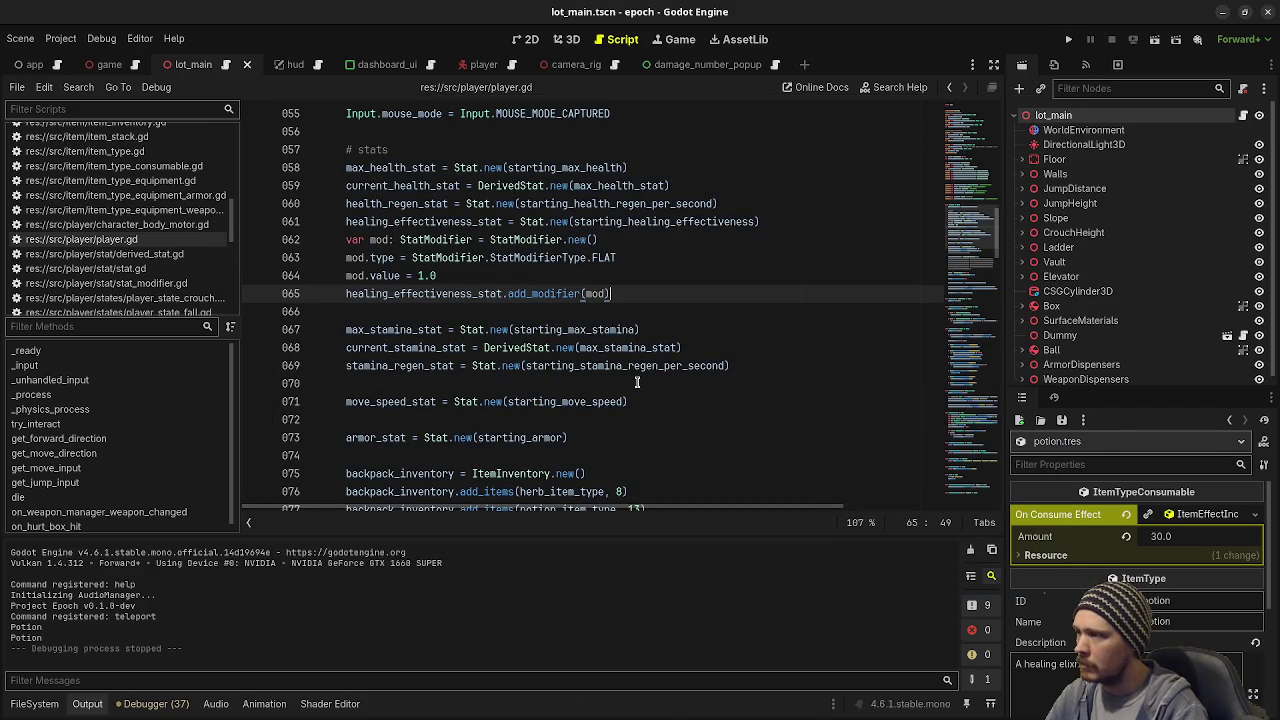
Step: Delete the temporary StatModifier lines 62–65 from player.gd and save
left_click_drag(671, 294, 815, 225)
key("BackSpace")
key("ctrl+s")
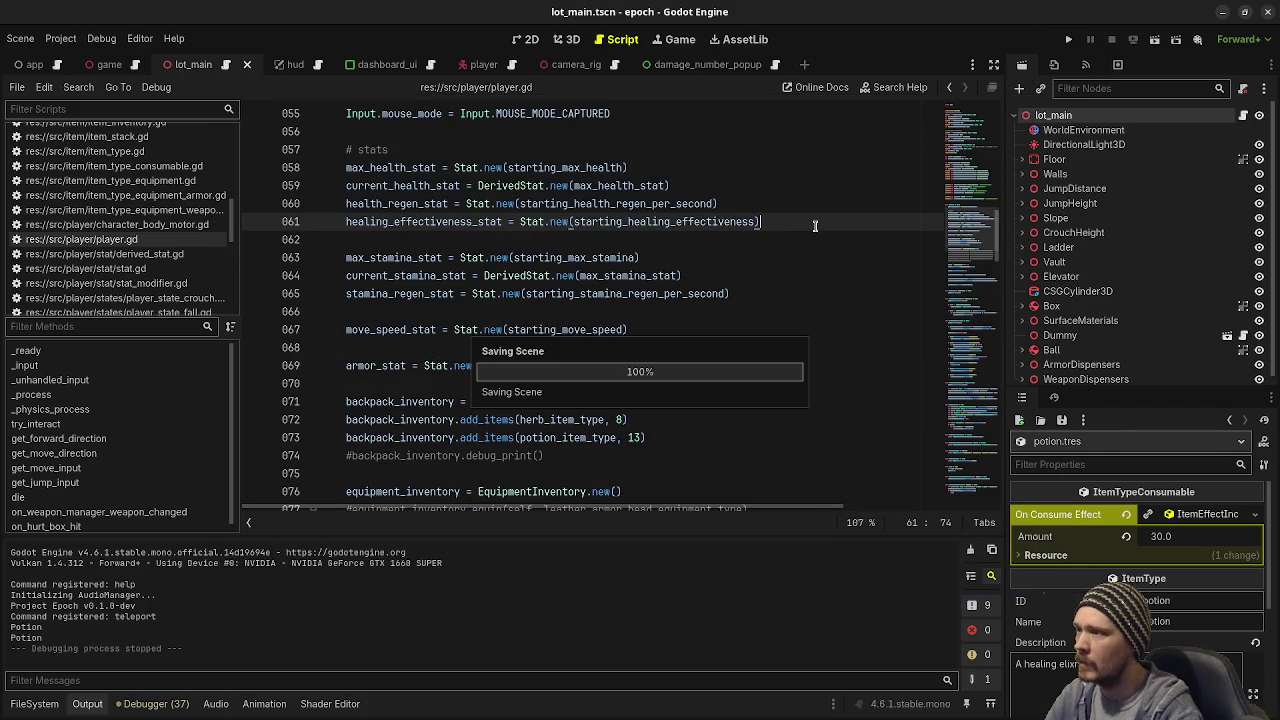
Step: Browse the FileSystem to src/item/item_effects and bring up the file list's context menu
left_click(35, 704)
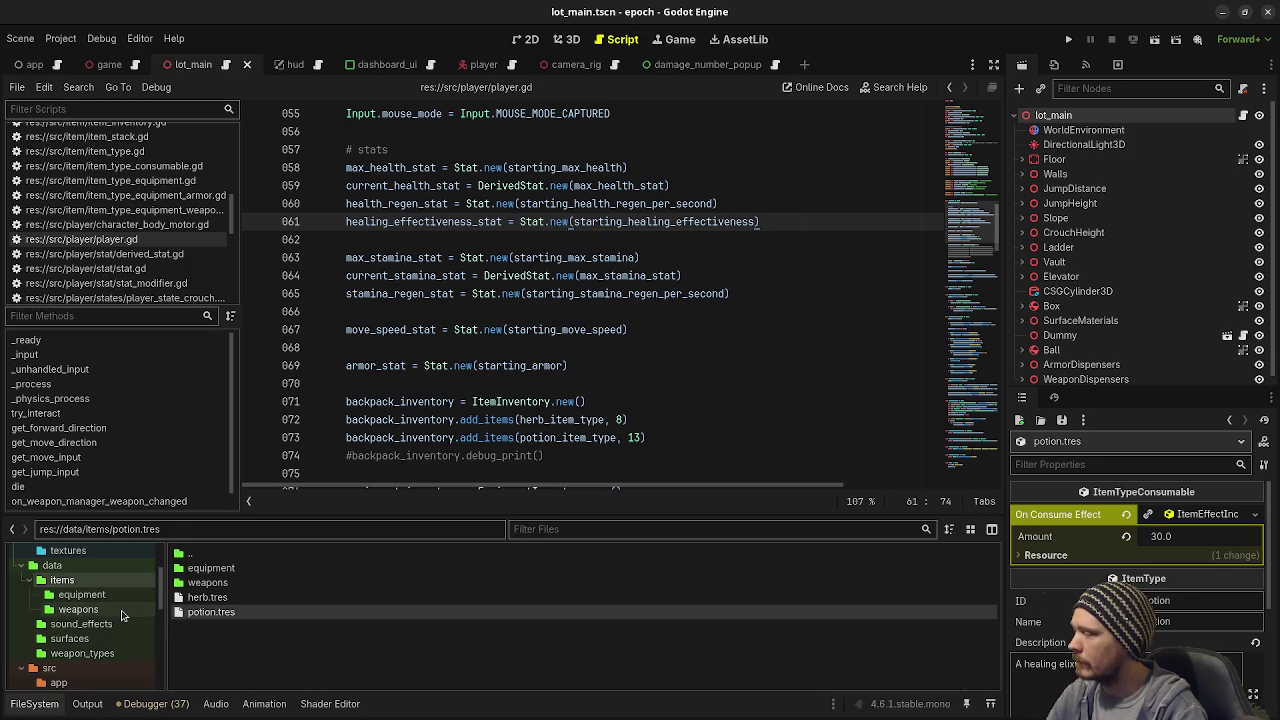
scroll(93, 636, "down", 10)
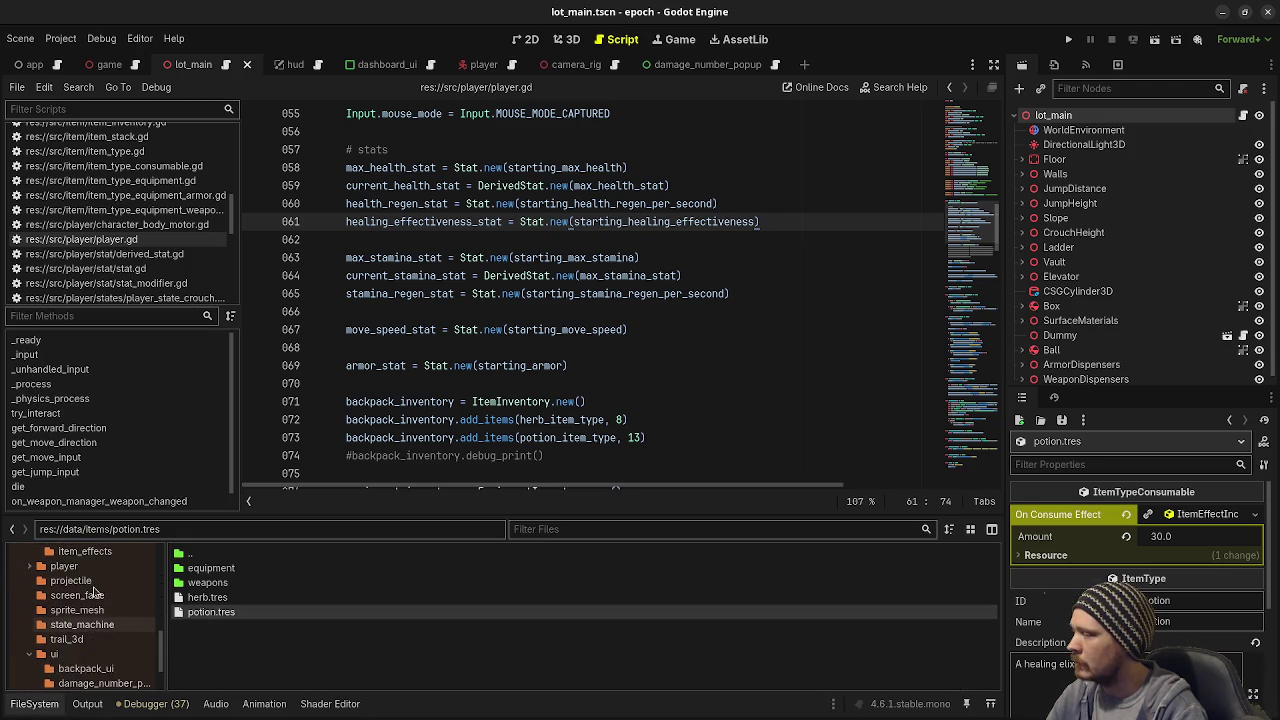
left_click(88, 585)
right_click(215, 639)
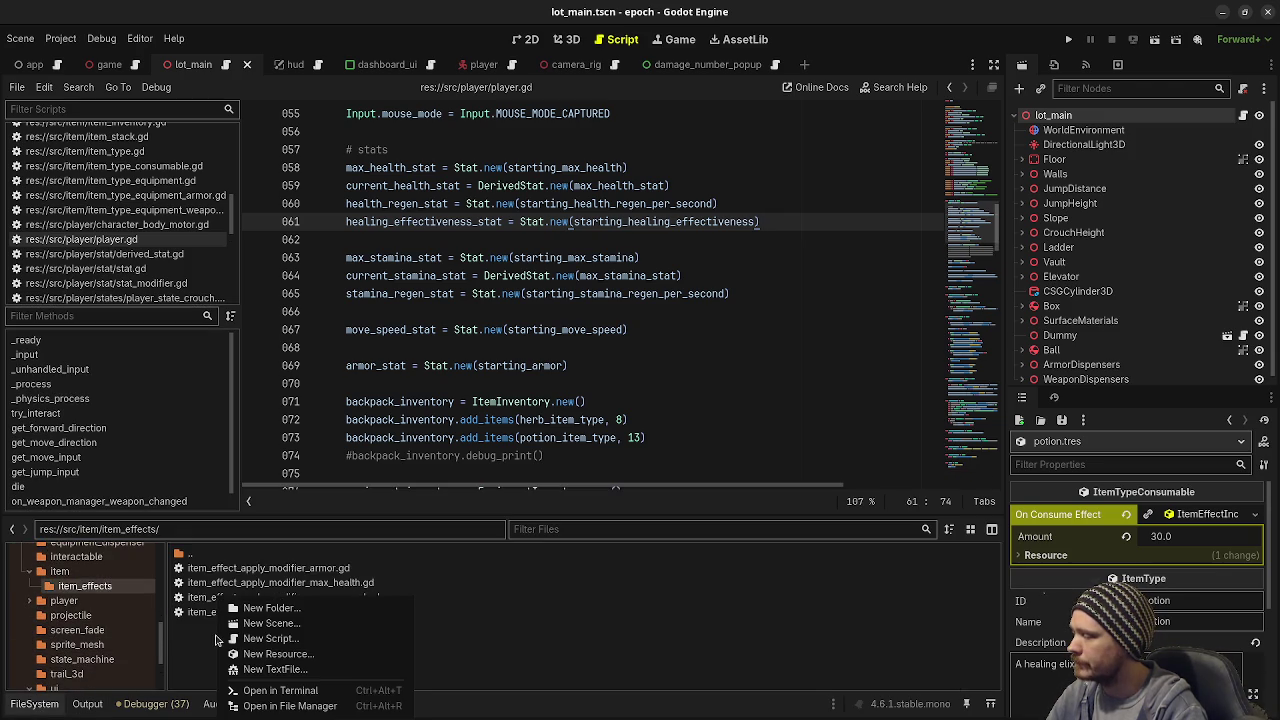
Step: Create the new script item_effect_apply_modifier_healing_effectiveness.gd in the item_effects folder
left_click(245, 638)
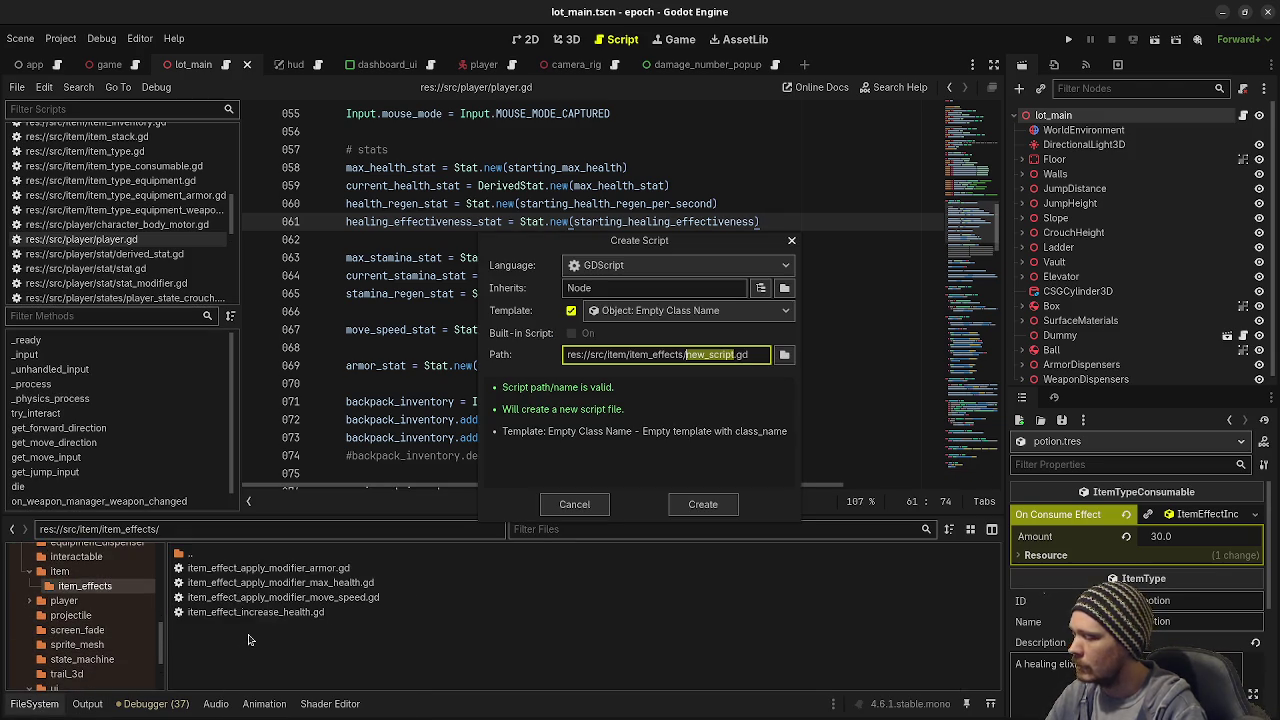
type("item_")
type("effect_ap")
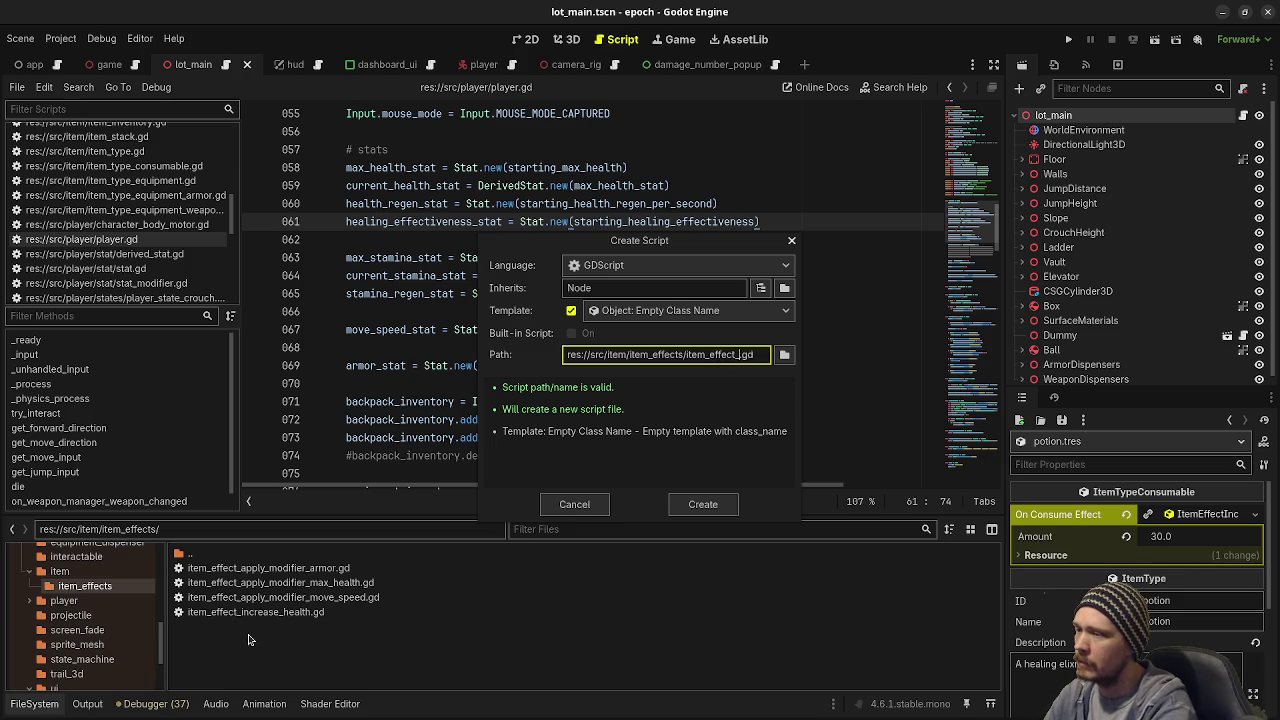
type("ply_modifier_")
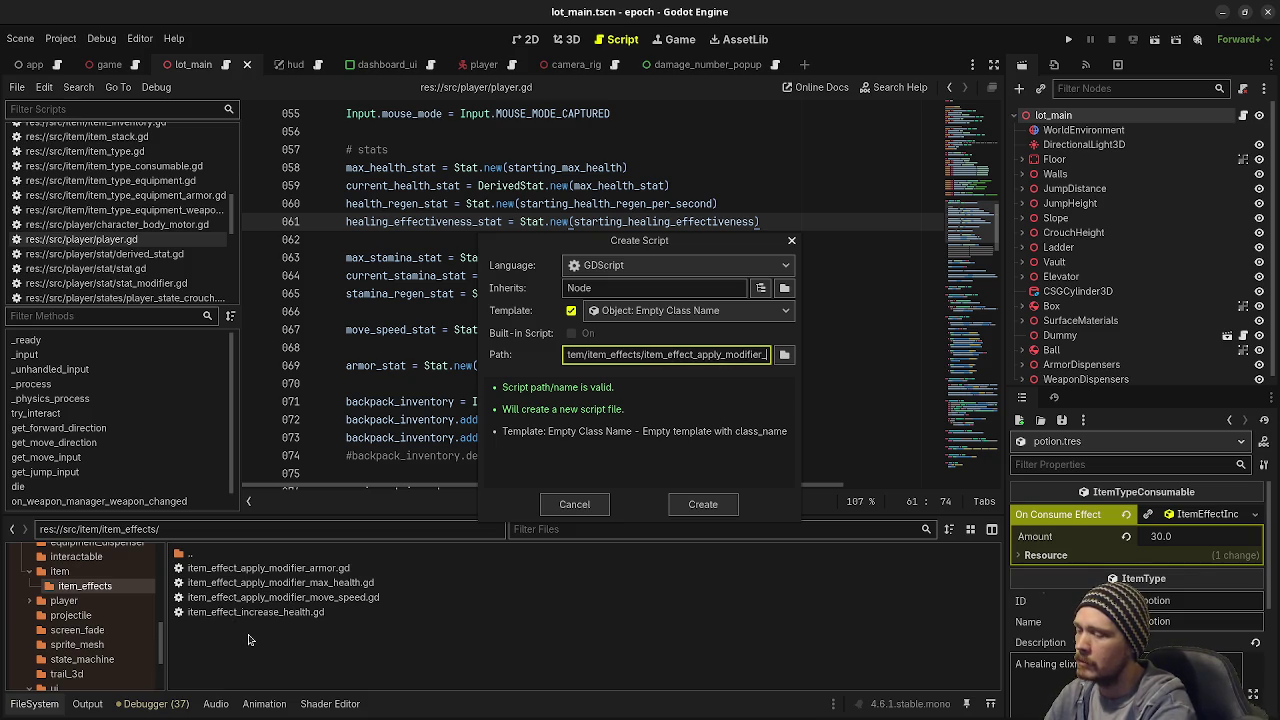
type("healing_ef")
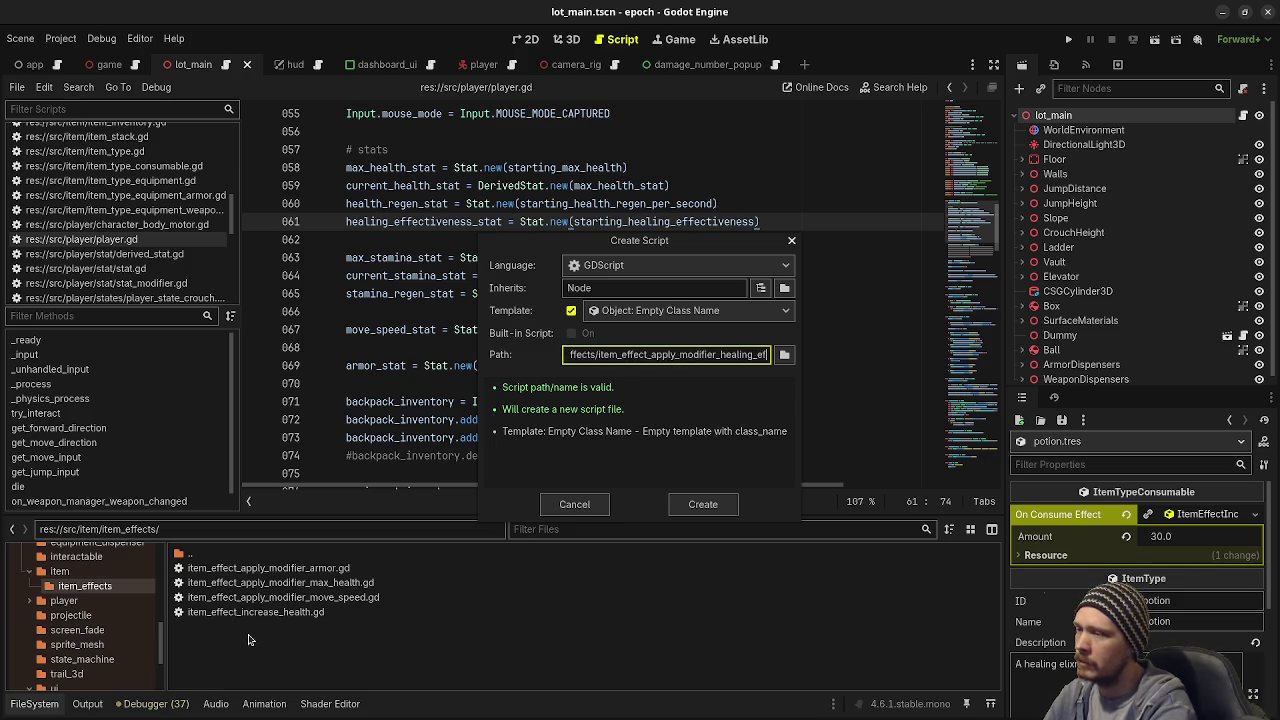
type("fectivenss")
type("ess")
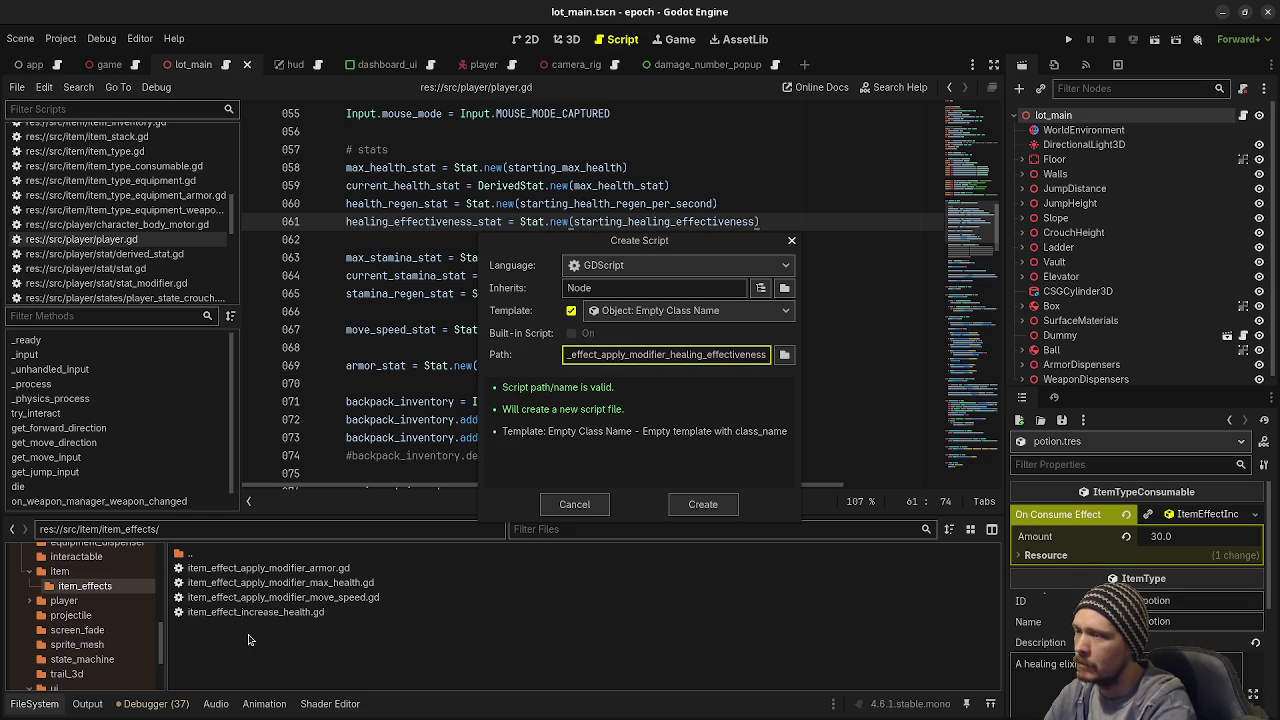
key("Return")
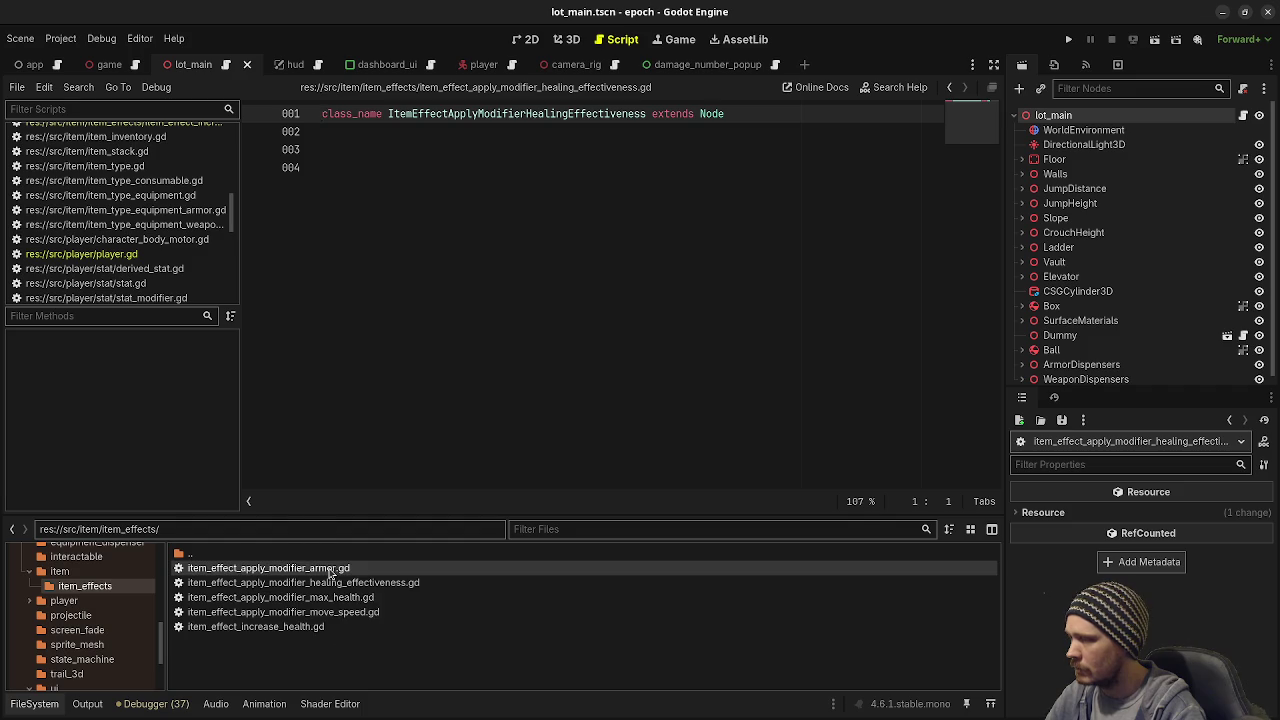
Step: Copy the armor modifier effect code from line 4 down into the new healing-effectiveness script
double_click(320, 567)
key("ctrl+a")
mouse_move(580, 457)
left_mouse_down()
mouse_move(613, 445)
mouse_move(220, 225)
mouse_move(224, 165)
left_mouse_up()
key("ctrl+c")
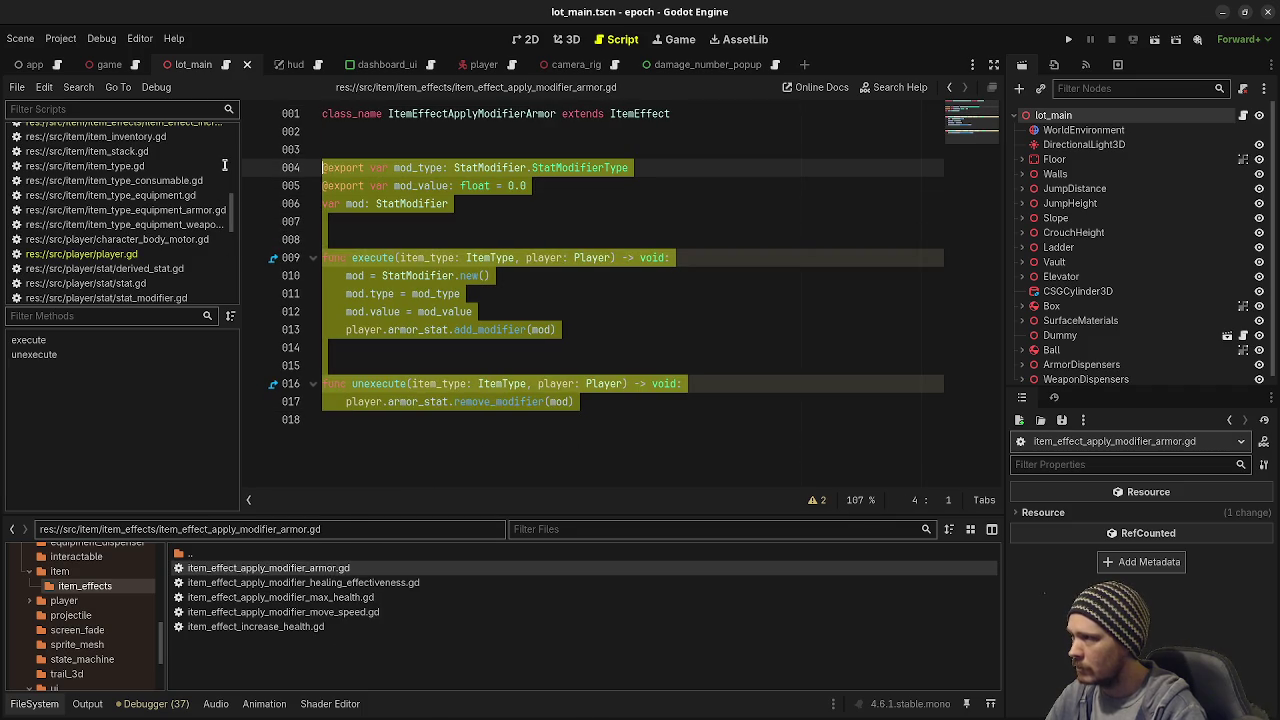
double_click(300, 582)
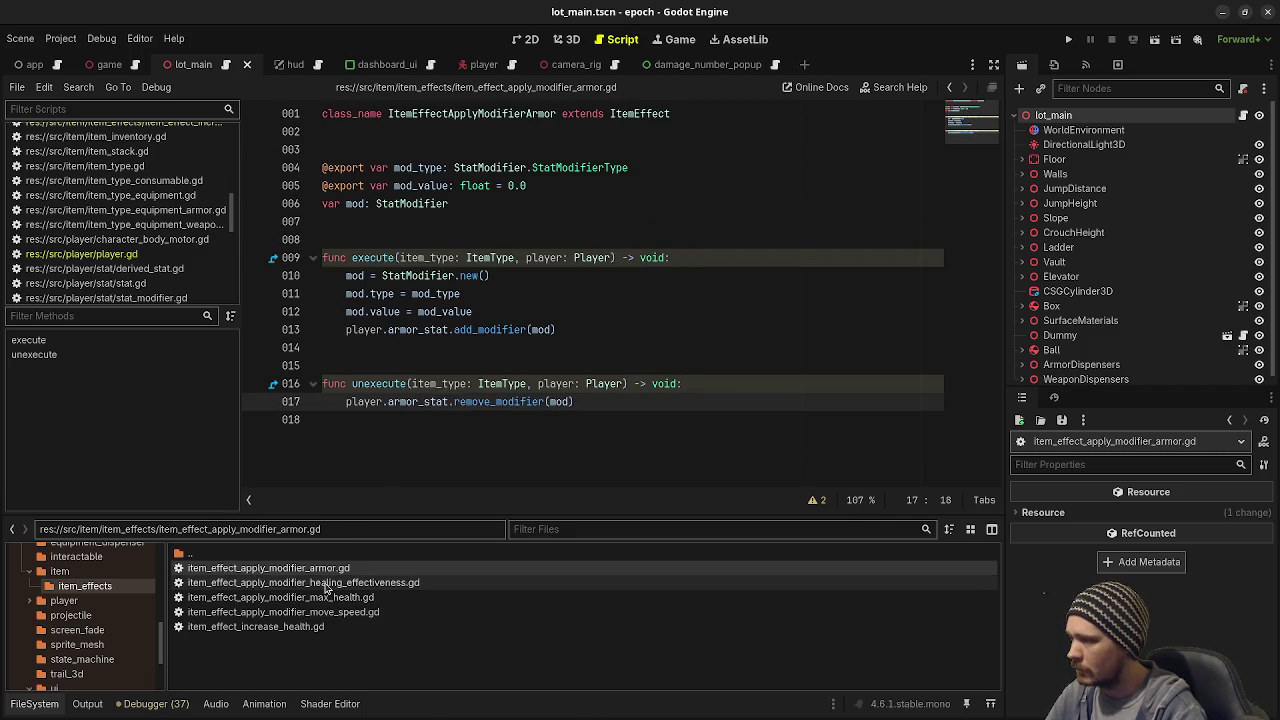
left_click(433, 410)
key("ctrl+v")
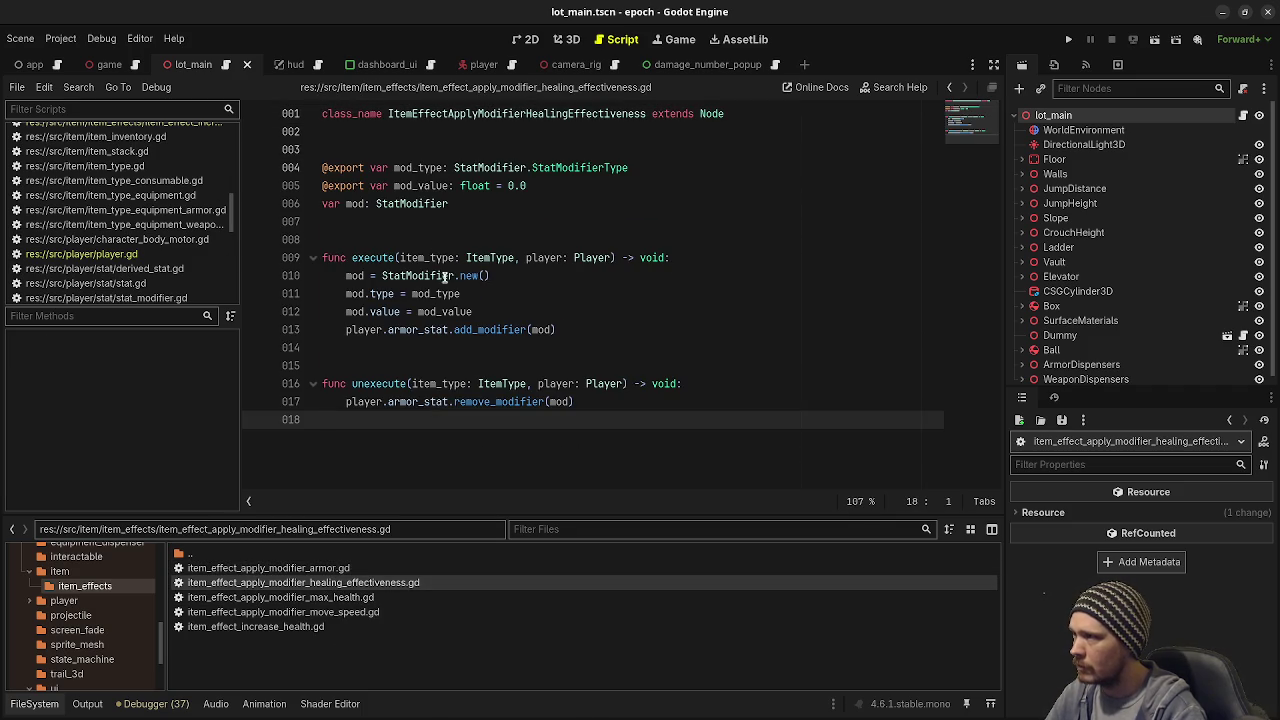
Step: Replace armor_stat with healing_effectiveness_stat on lines 13 and 17, and save
double_click(415, 330)
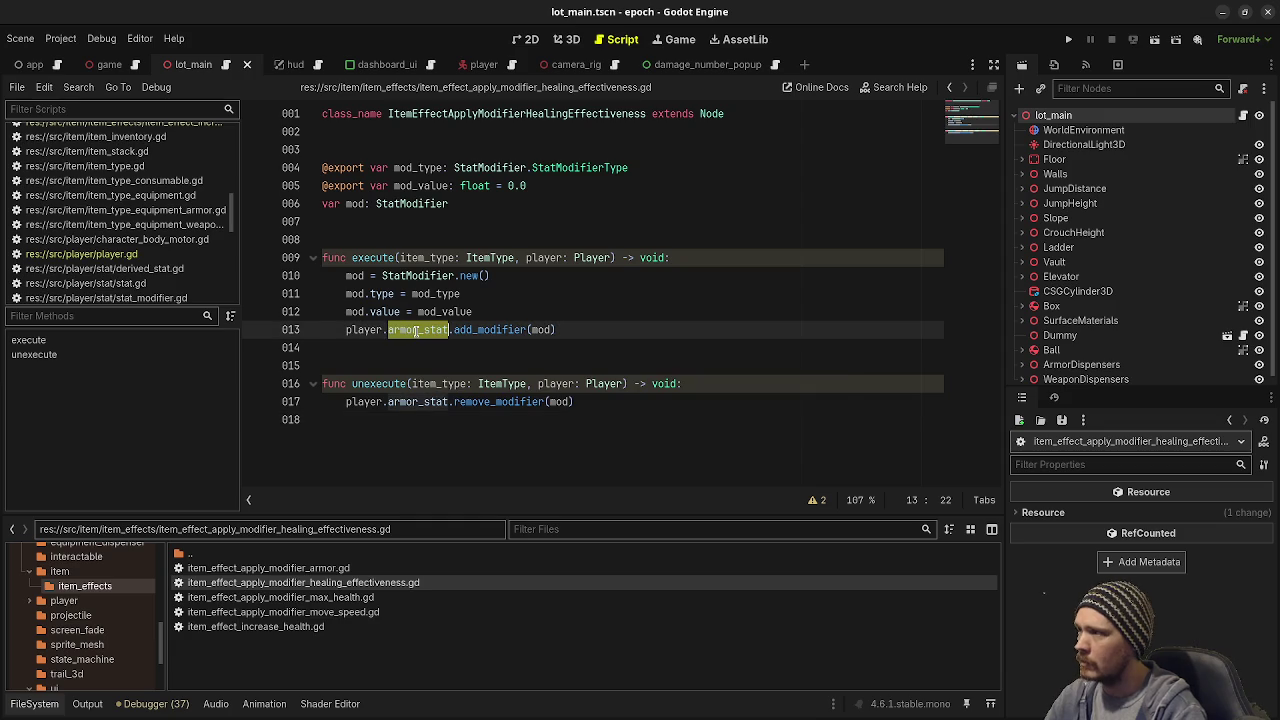
type("heal")
key("Return")
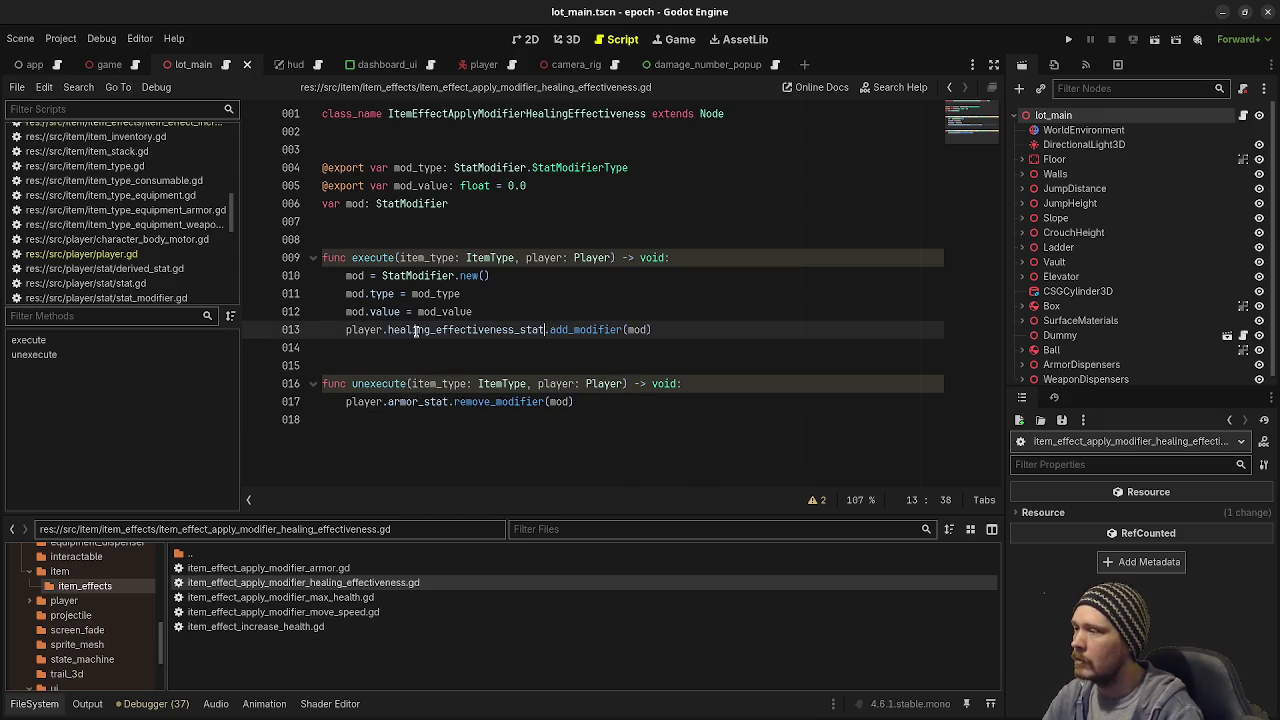
double_click(415, 330)
key("ctrl+c")
double_click(408, 401)
key("ctrl+v")
key("ctrl+s")
Step: Review player.gd and item_effect_increase_health.gd, then run the game with F5
left_click(125, 254)
scroll(128, 244, "down", 5)
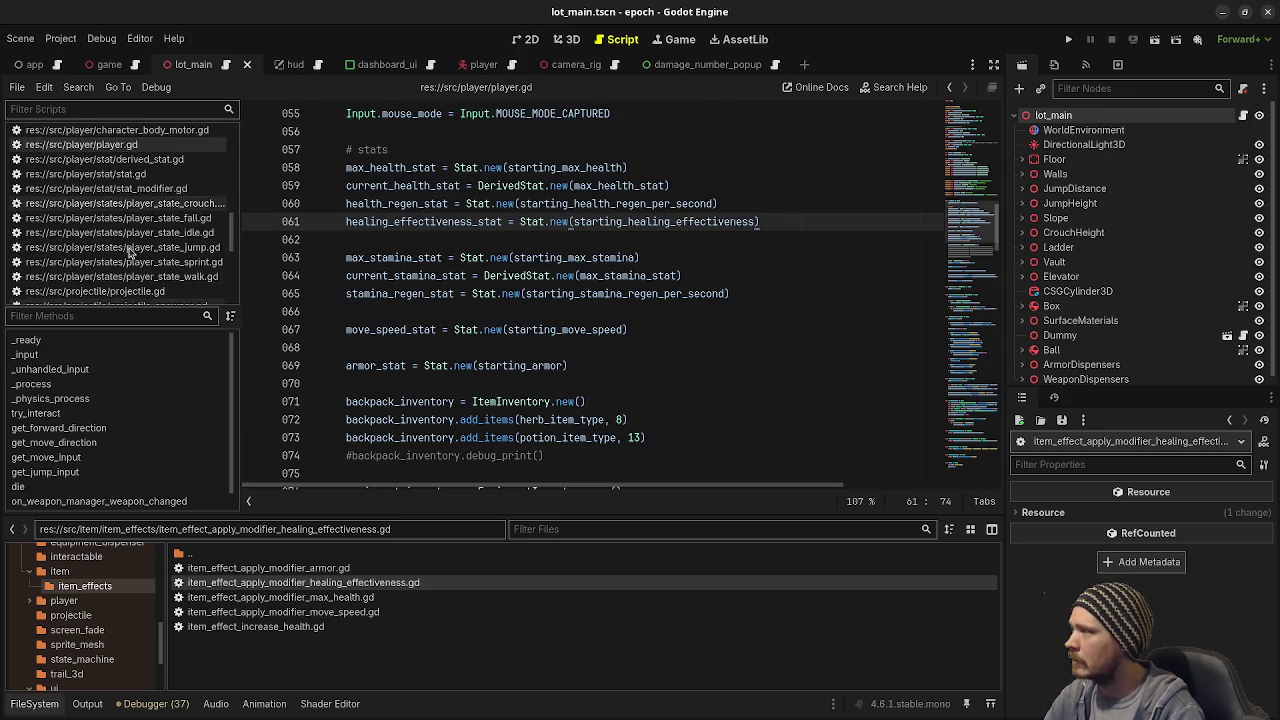
scroll(130, 235, "up", 10)
left_click(120, 143)
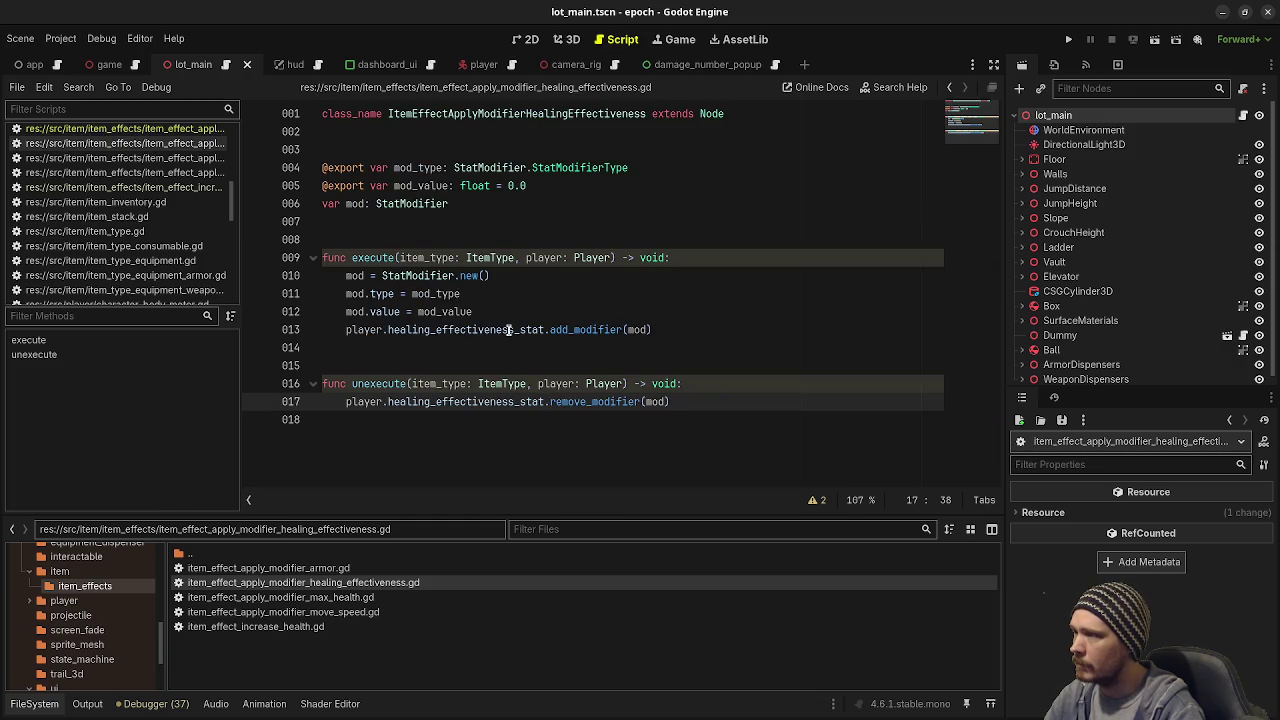
mouse_move(528, 331)
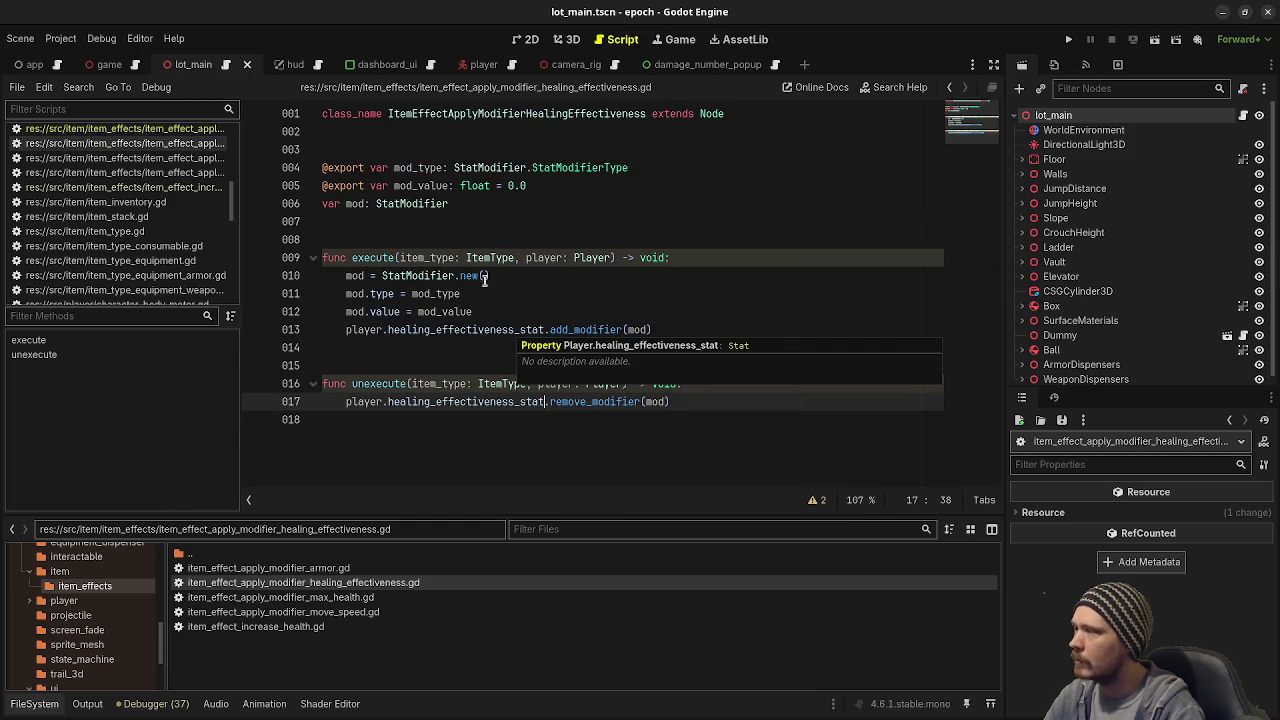
scroll(157, 215, "up", 2)
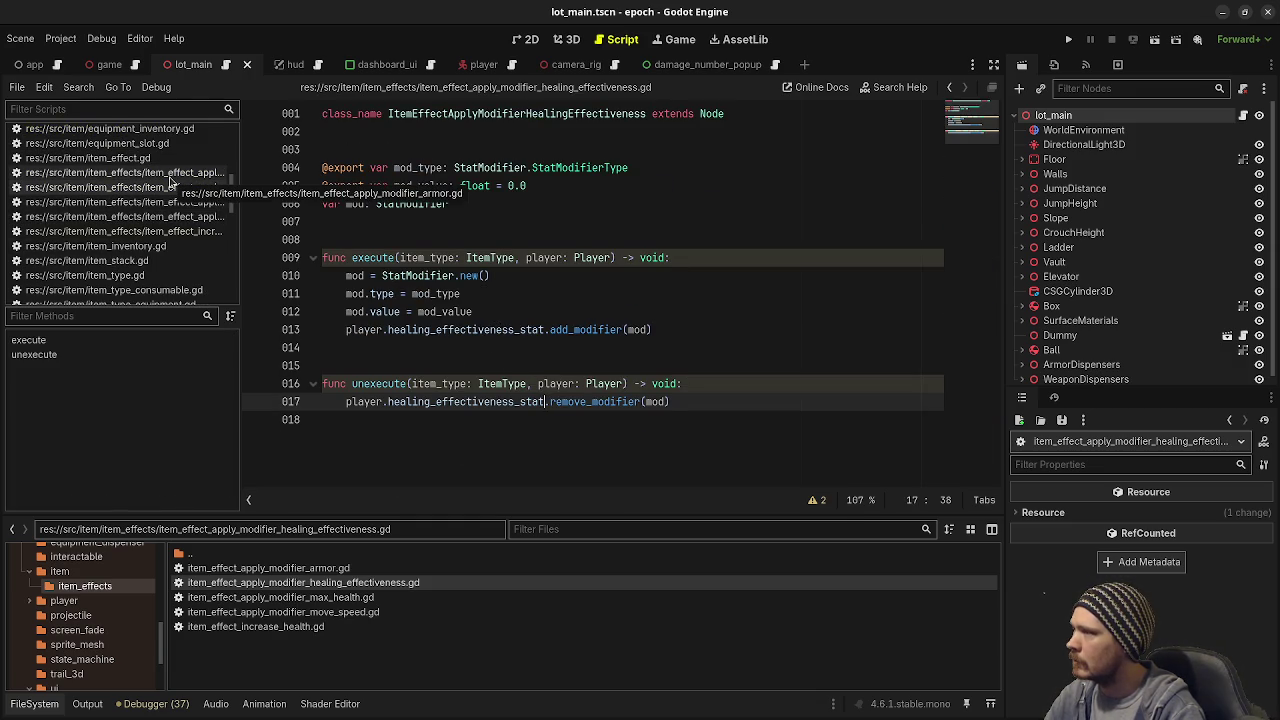
left_click(130, 231)
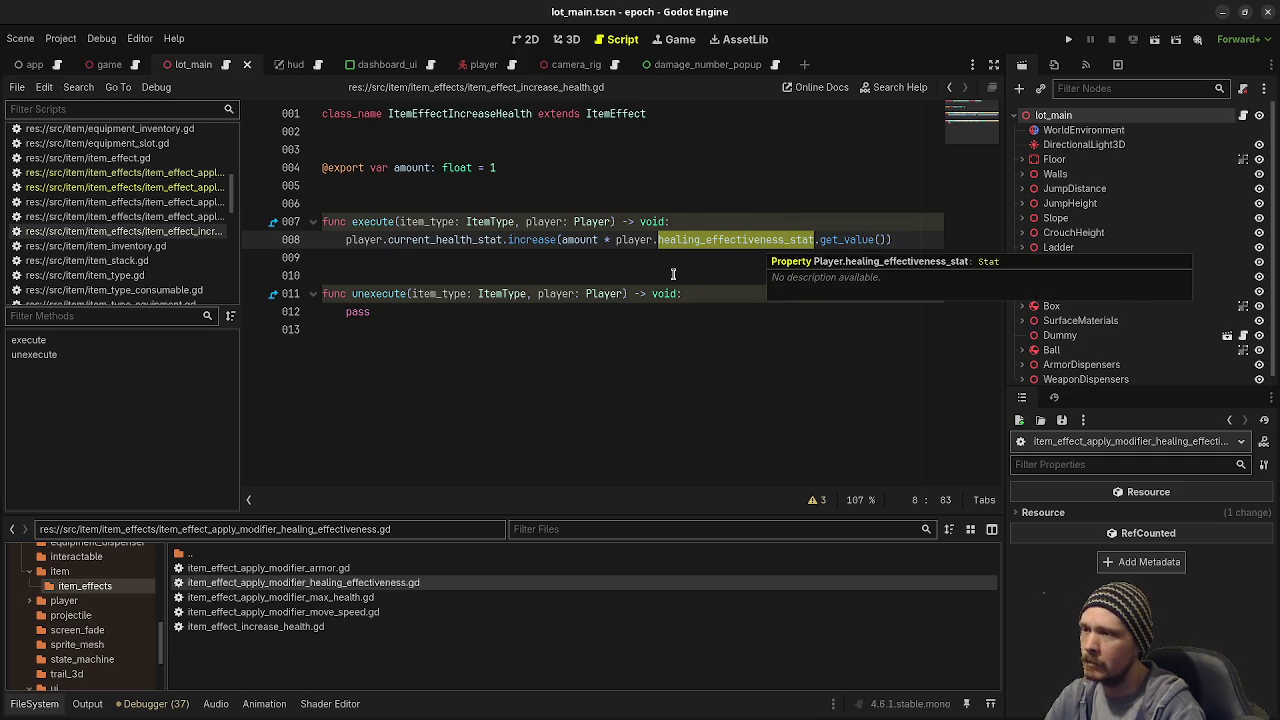
left_click(673, 274)
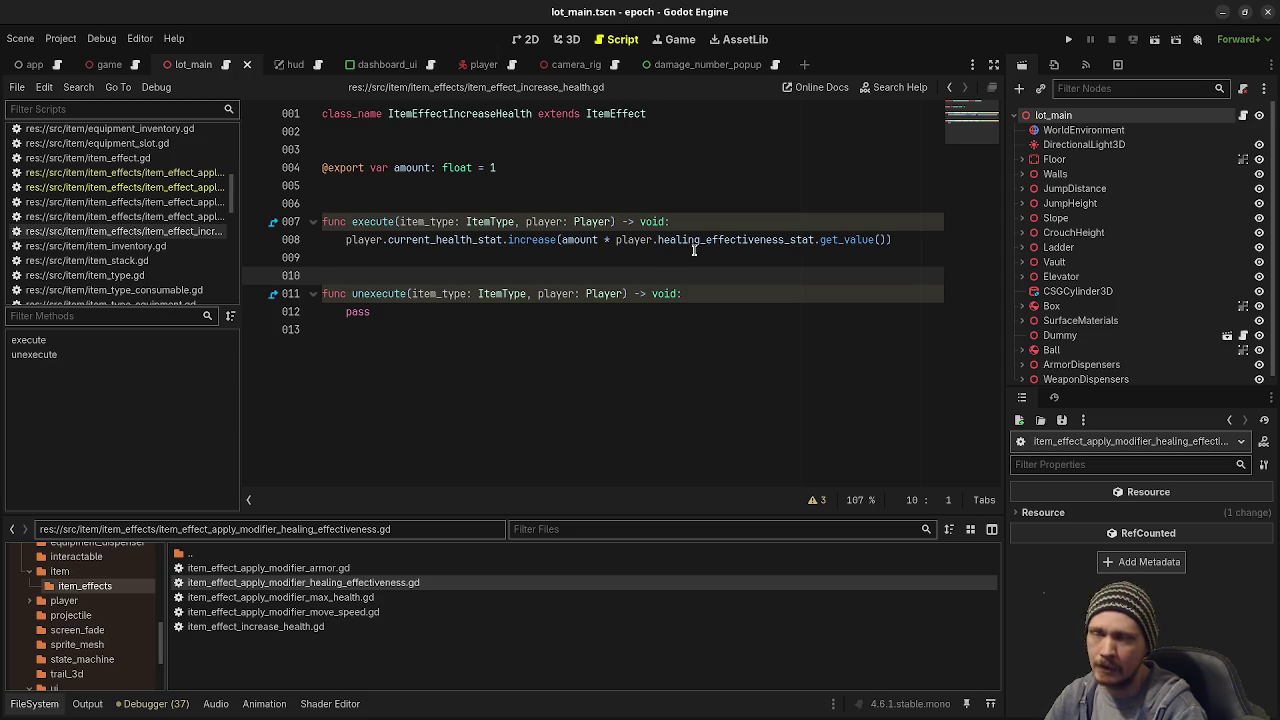
key("F5")
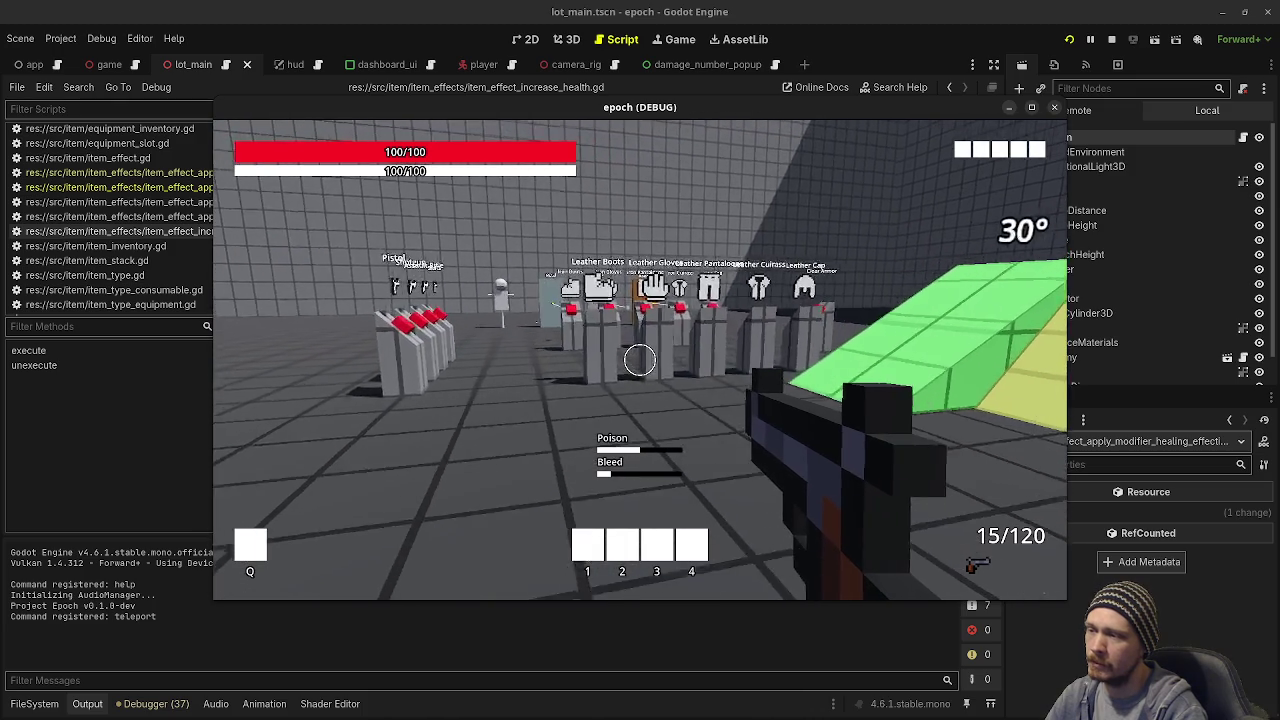
Step: Toggle the in-game inventory and Stats panel with Tab, then stop the debug run
key("Tab")
key("w")
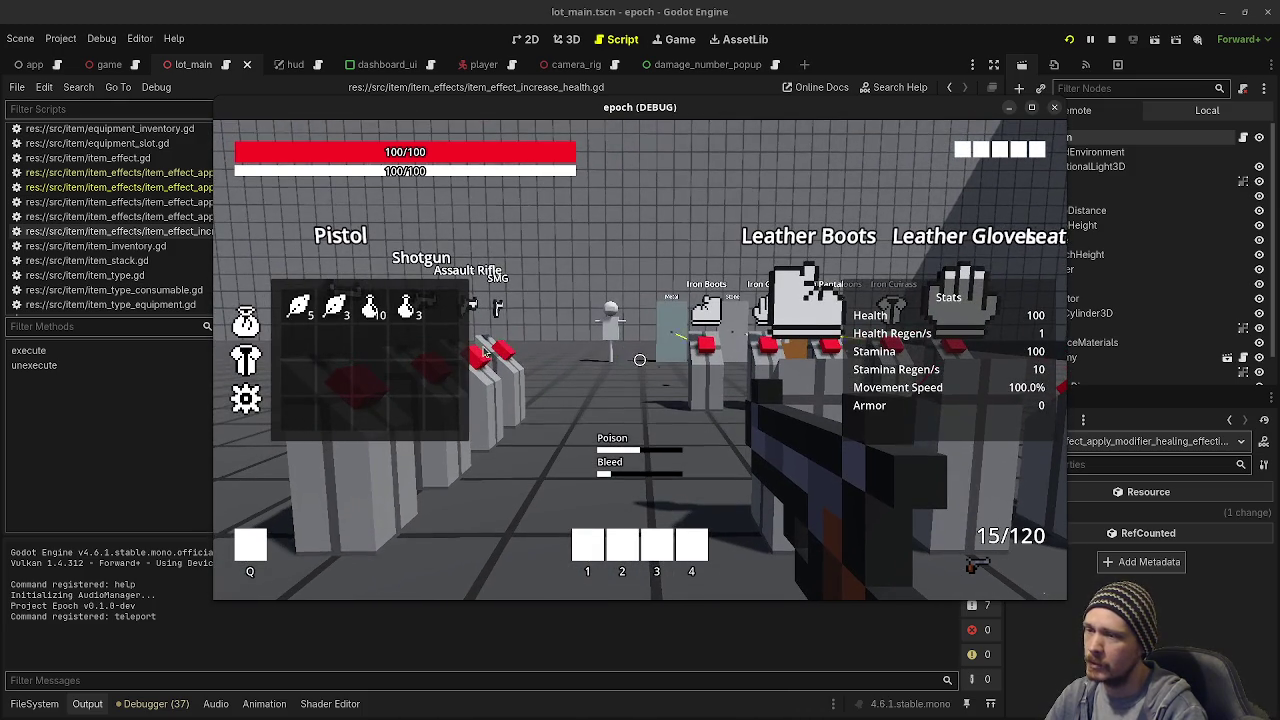
key("Tab")
key("Tab")
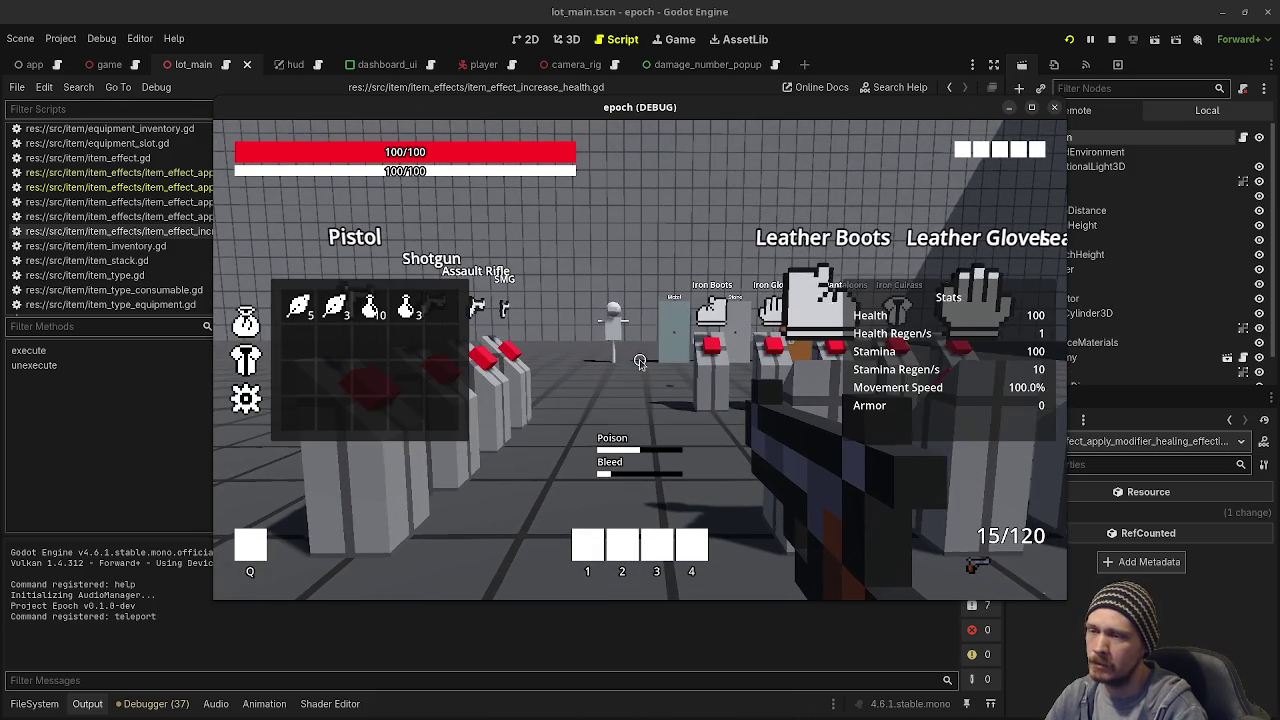
key("Tab")
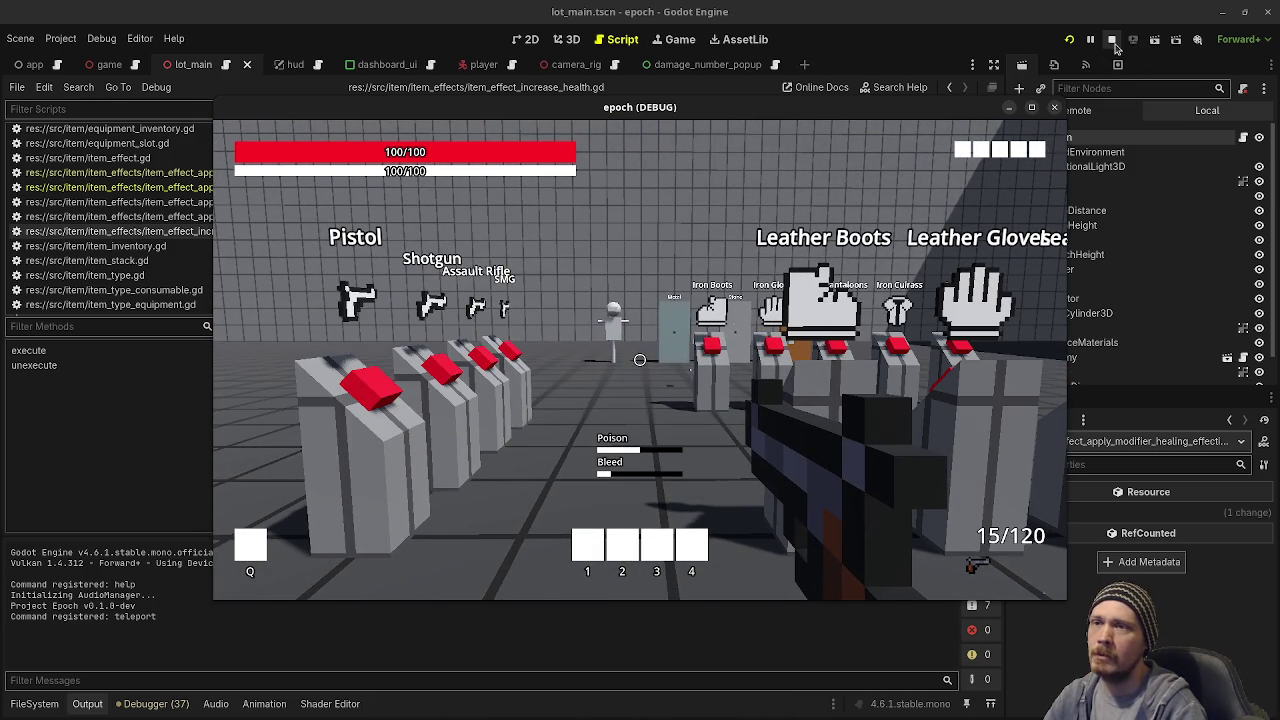
left_click(1113, 42)
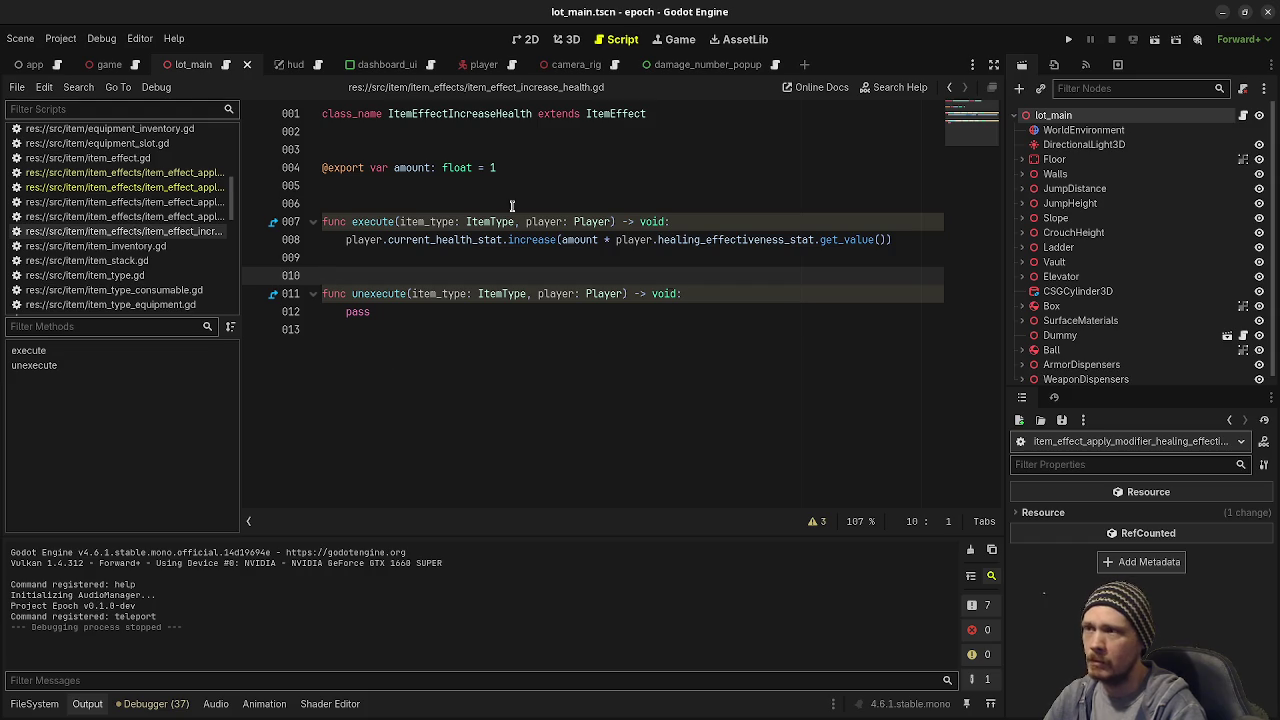
Step: In the hud scene, collapse the AbilityBar and Mock nodes and close the damage_number_popup tab
left_click(297, 67)
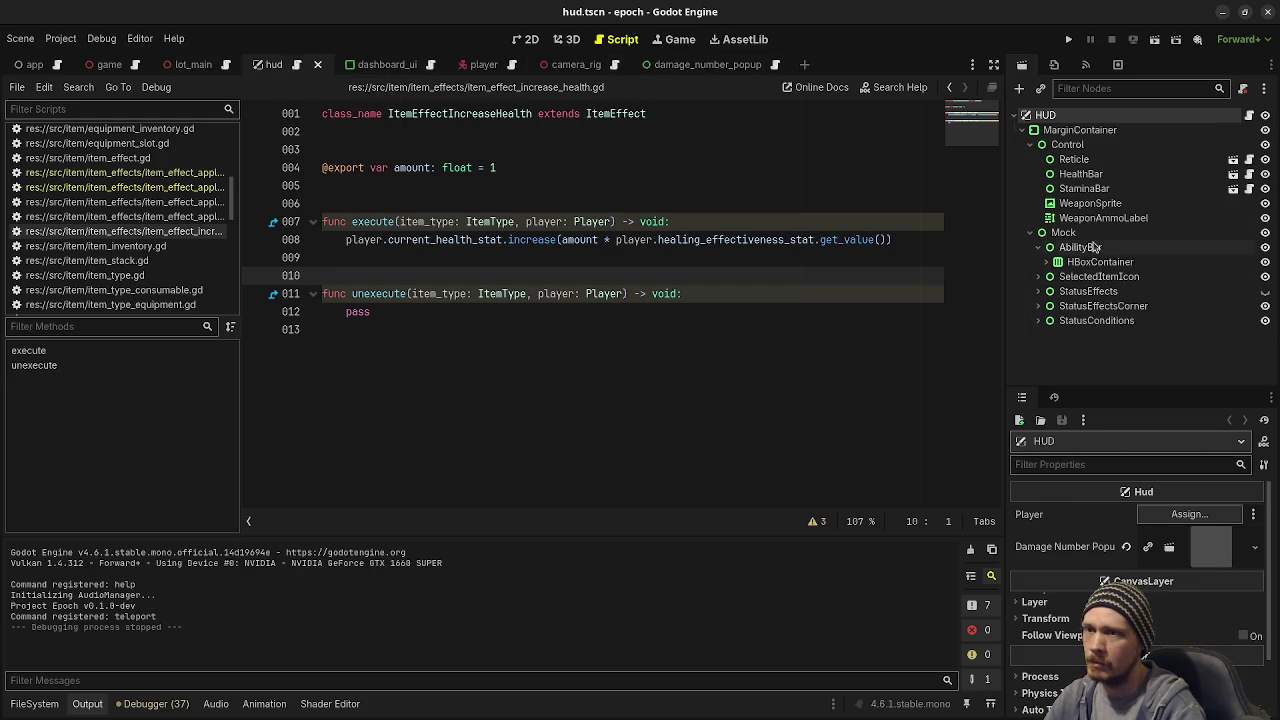
left_click(1038, 247)
left_click(1035, 233)
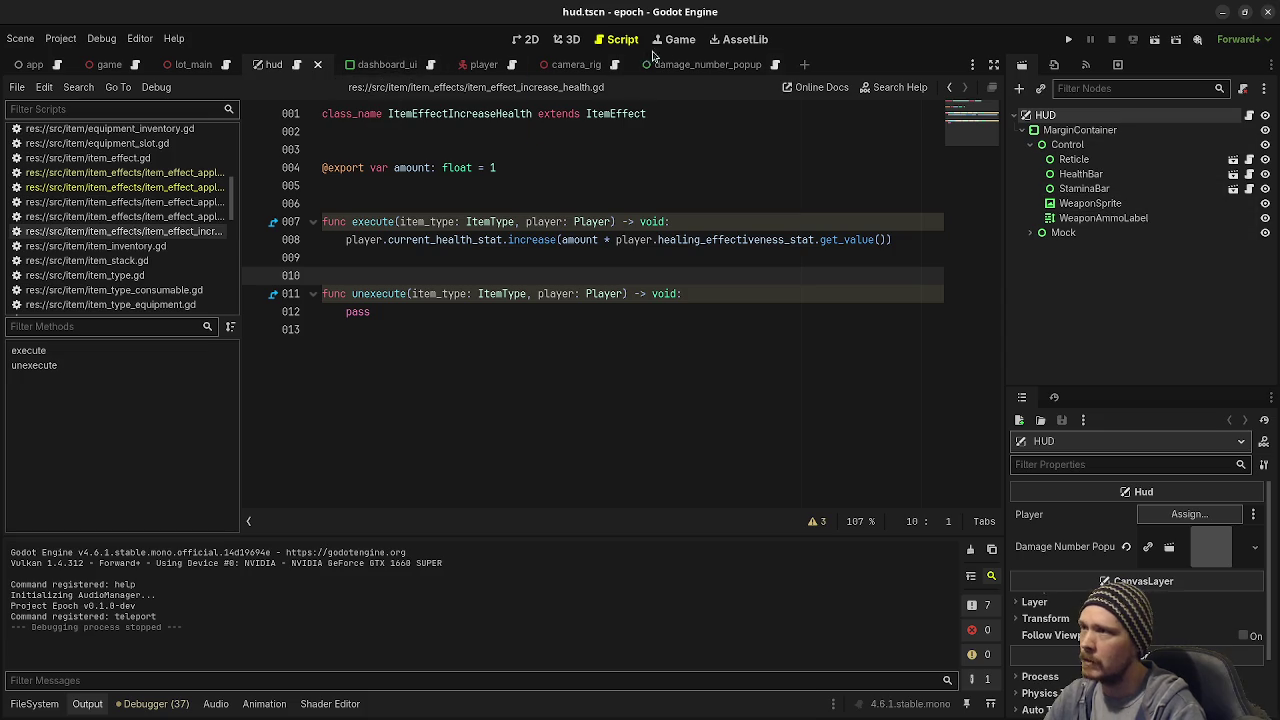
middle_click(712, 65)
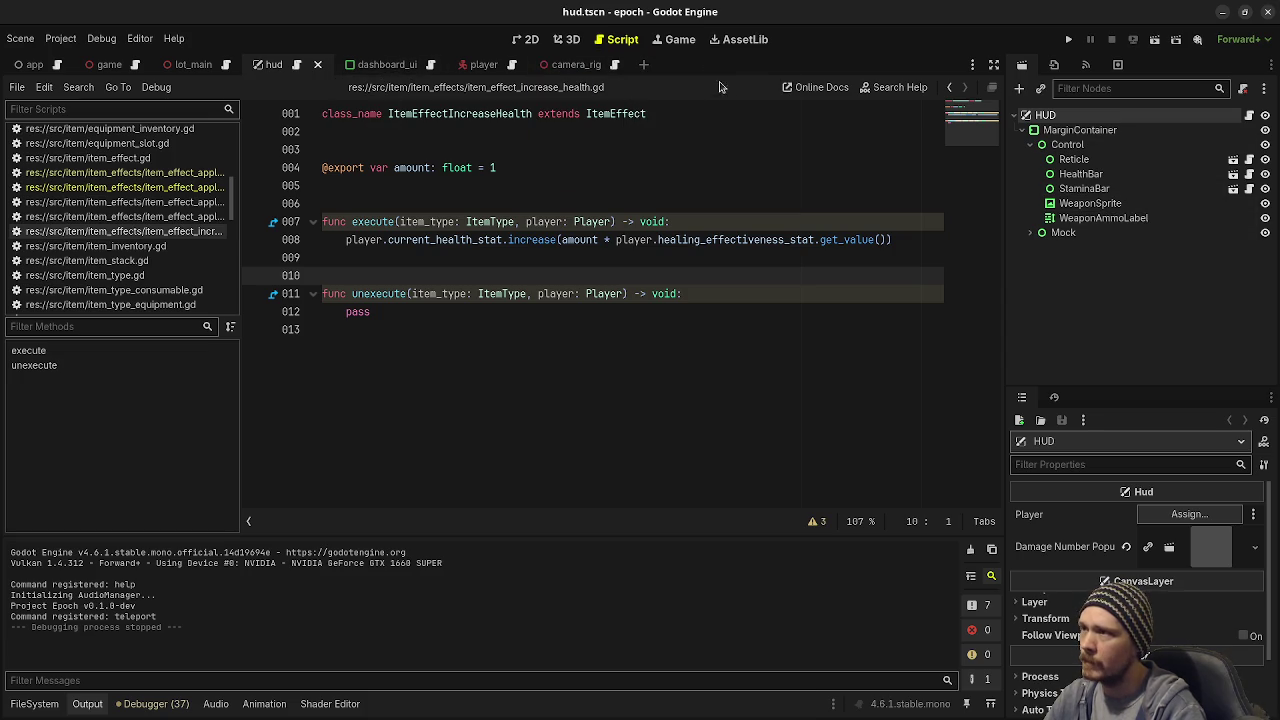
Step: Open dashboard_ui.tscn through quick scene search and view it in 2D
key("ctrl+shift+o")
type("d")
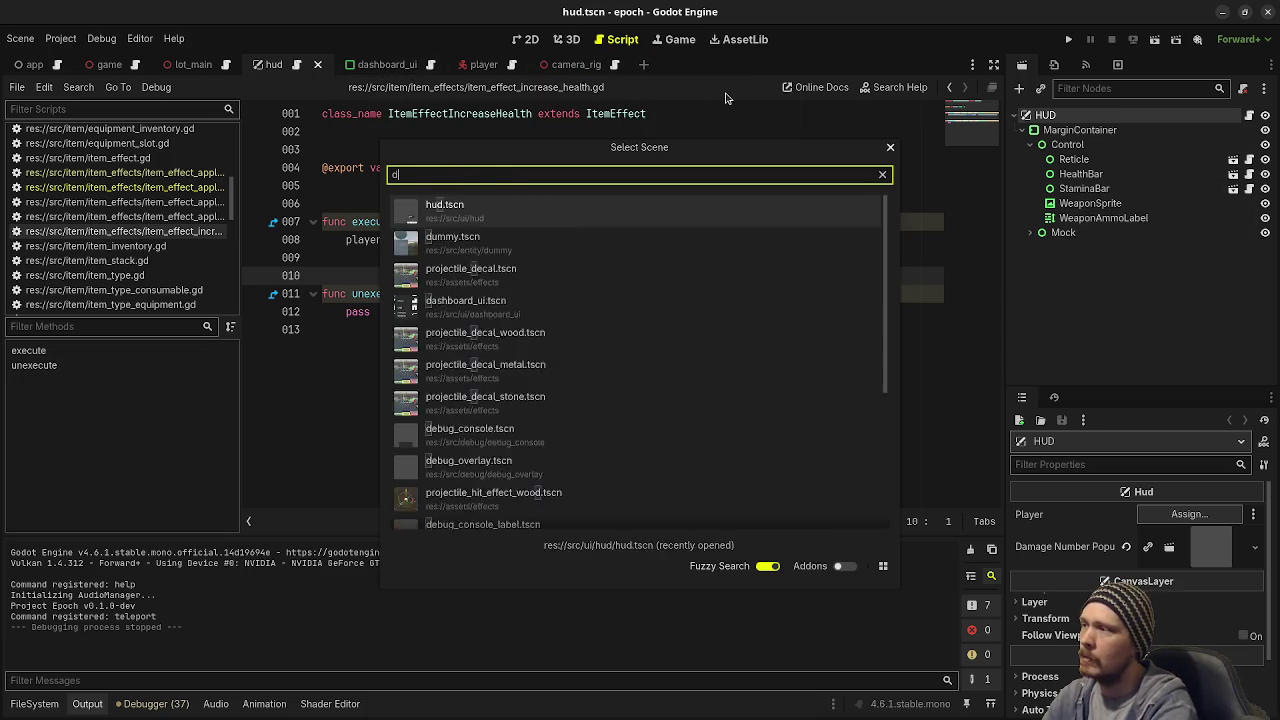
type("ashb")
key("Return")
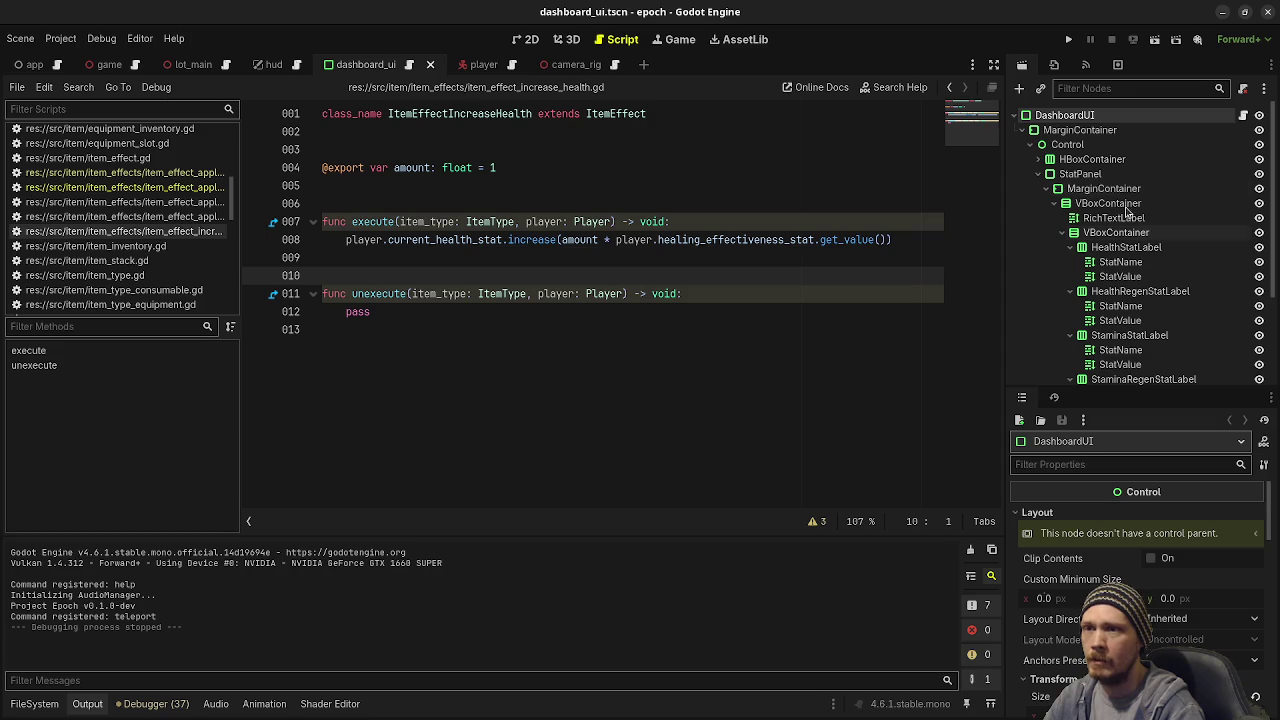
left_click(533, 40)
Step: Duplicate the HealthRegenStatLabel row and rename the copy HealingEffectivenessLabel
scroll(1130, 298, "down", 3)
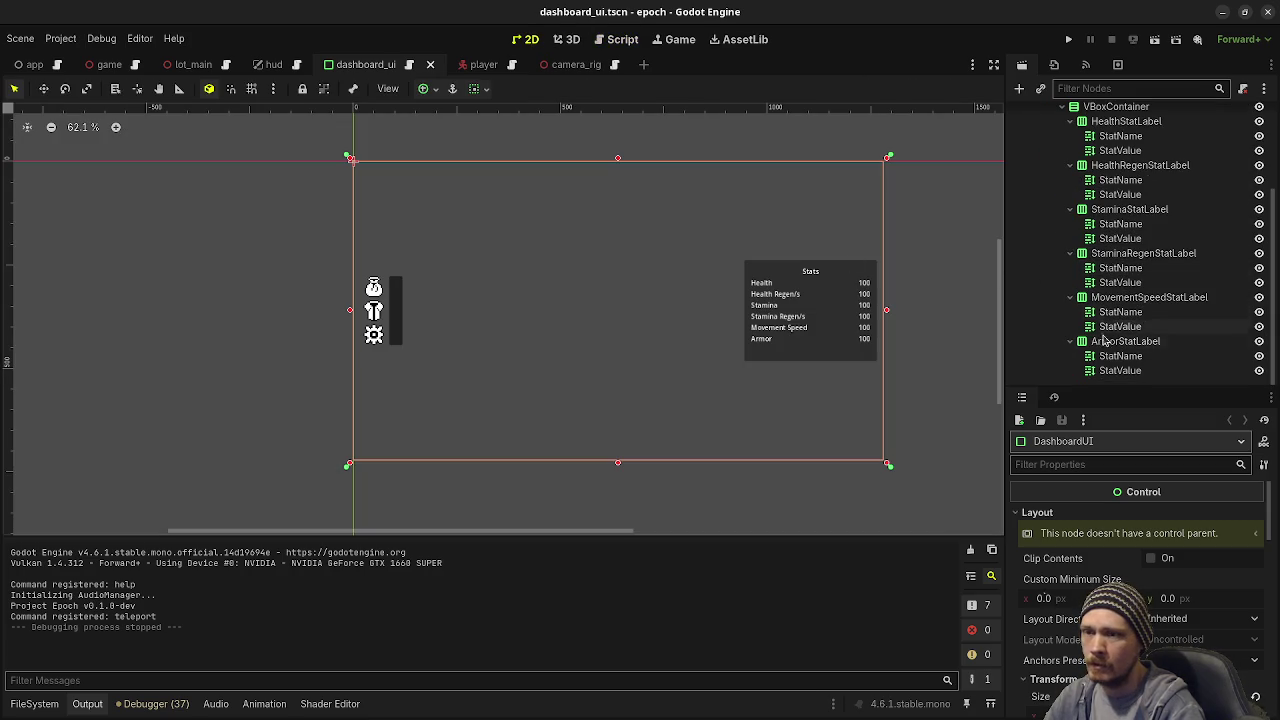
left_click(1120, 341)
scroll(1122, 290, "up", 2)
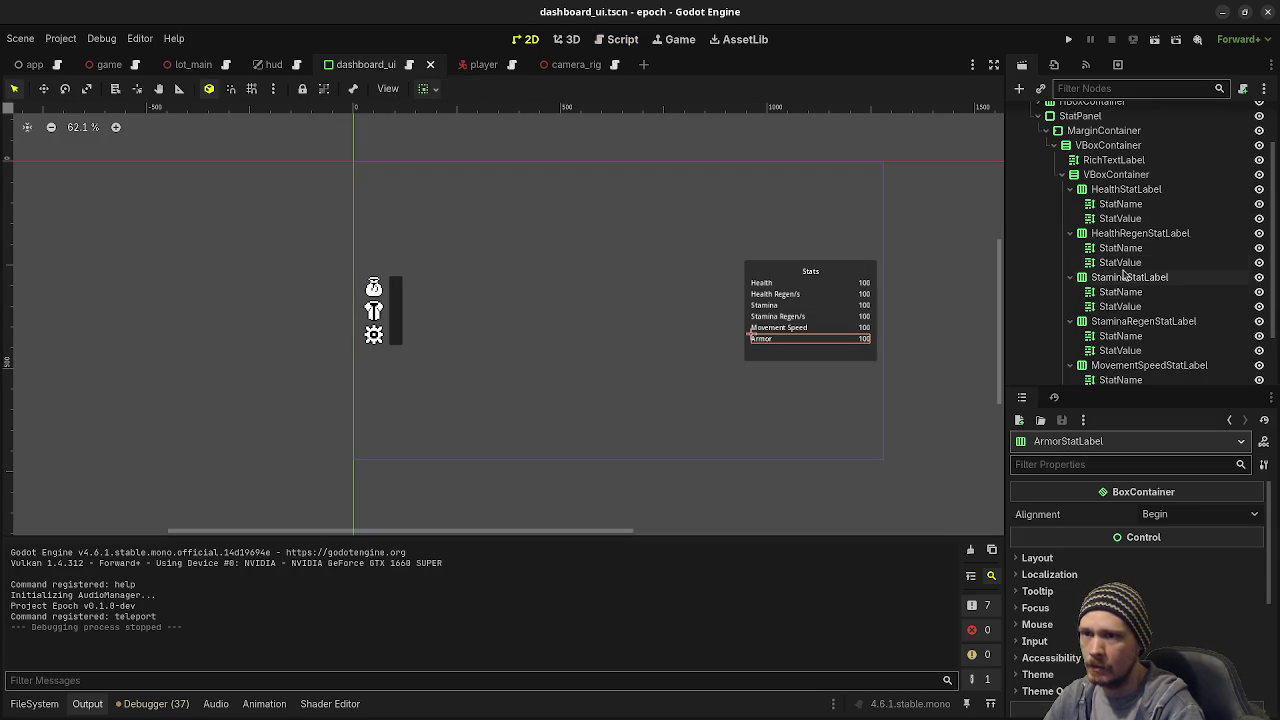
left_click(1121, 234)
key("ctrl+d")
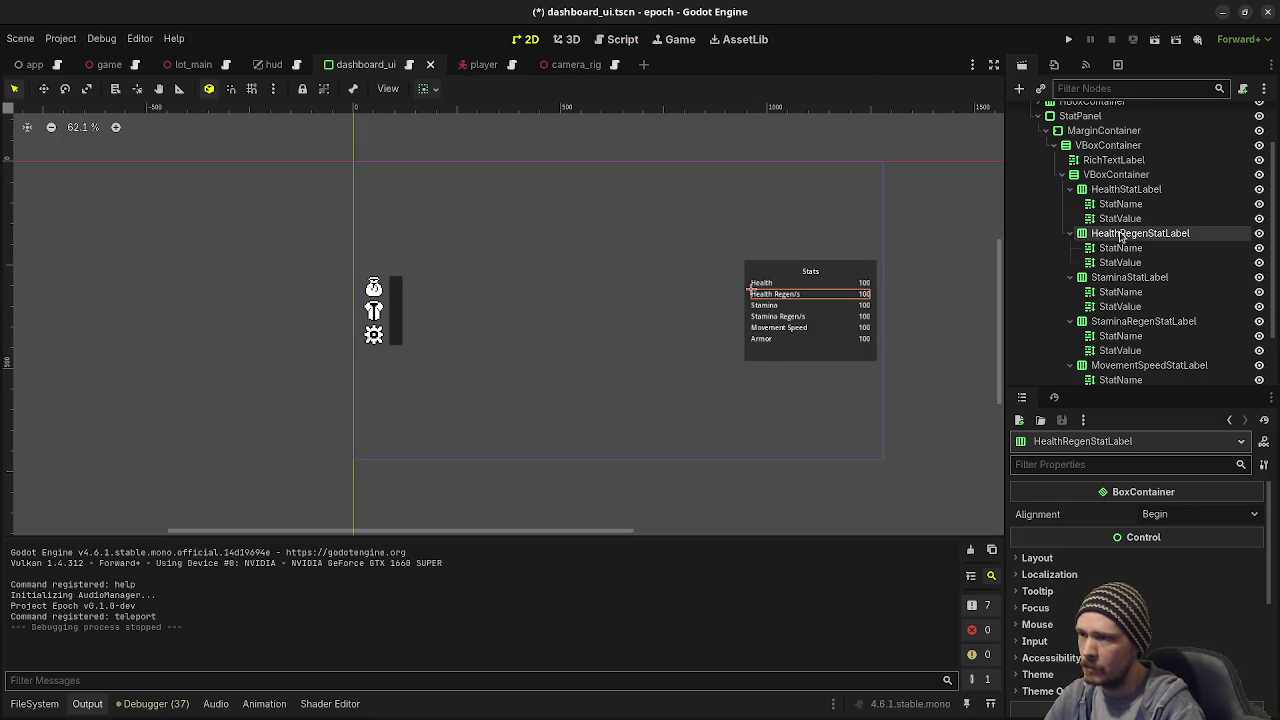
left_click(1188, 281)
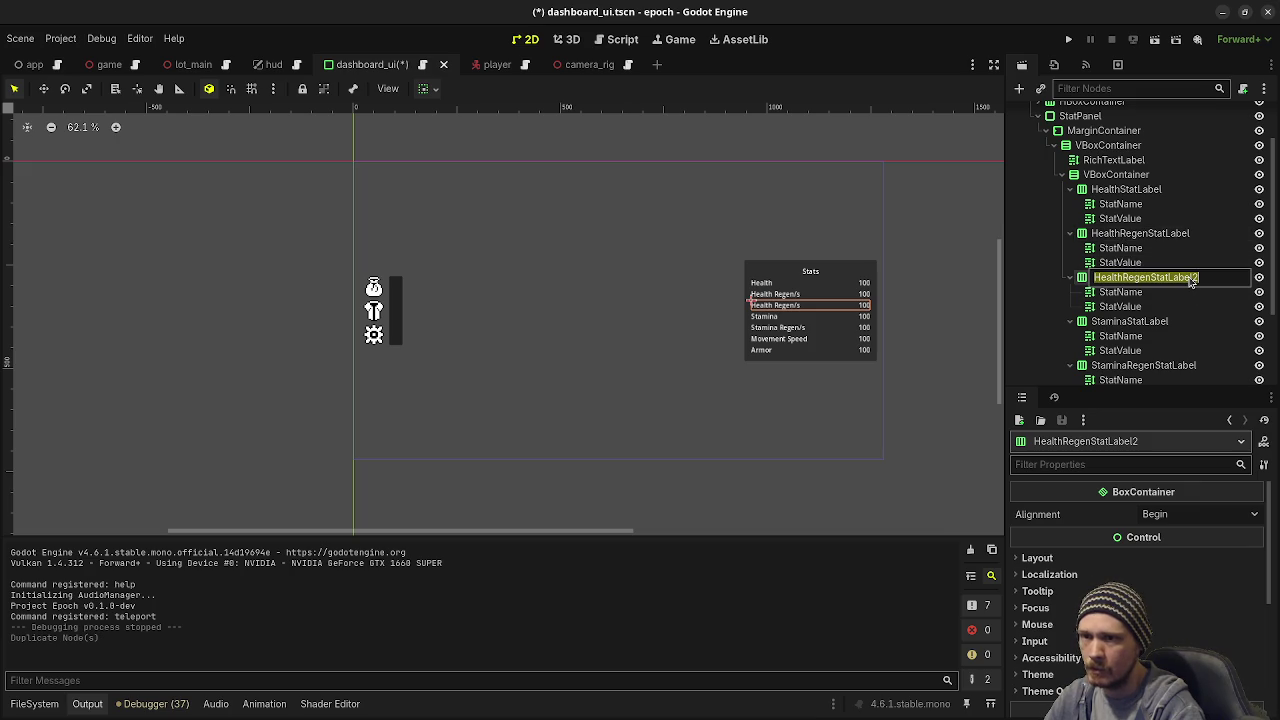
type("HealingEffectiveness")
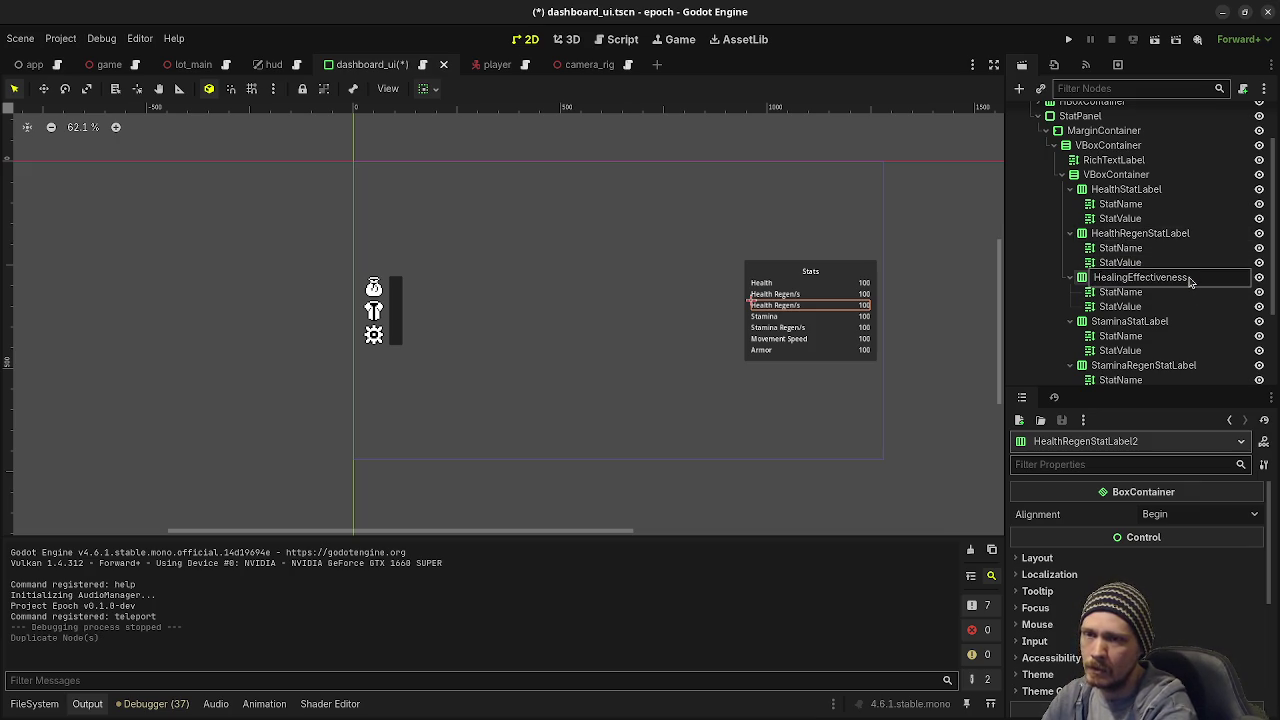
key("Return")
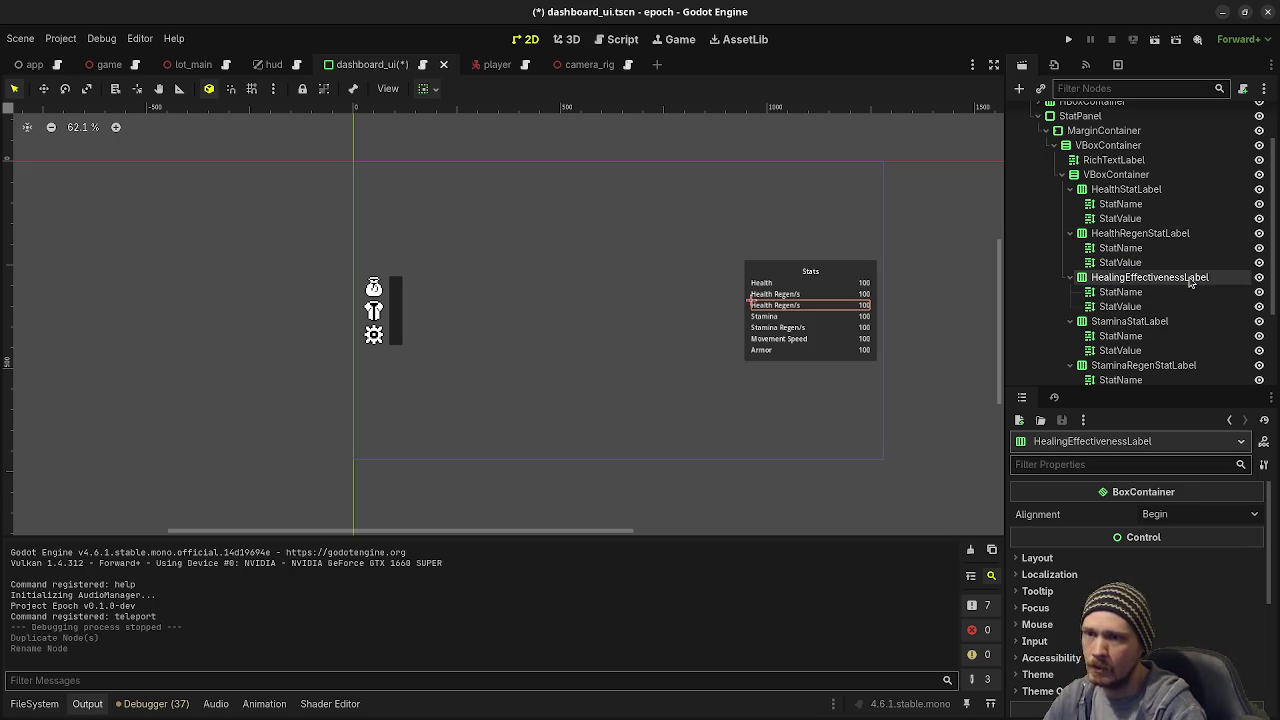
Step: Replace the copied Health Regen/s name and set the Healing Effectiveness value text to 100%
left_click(1120, 291)
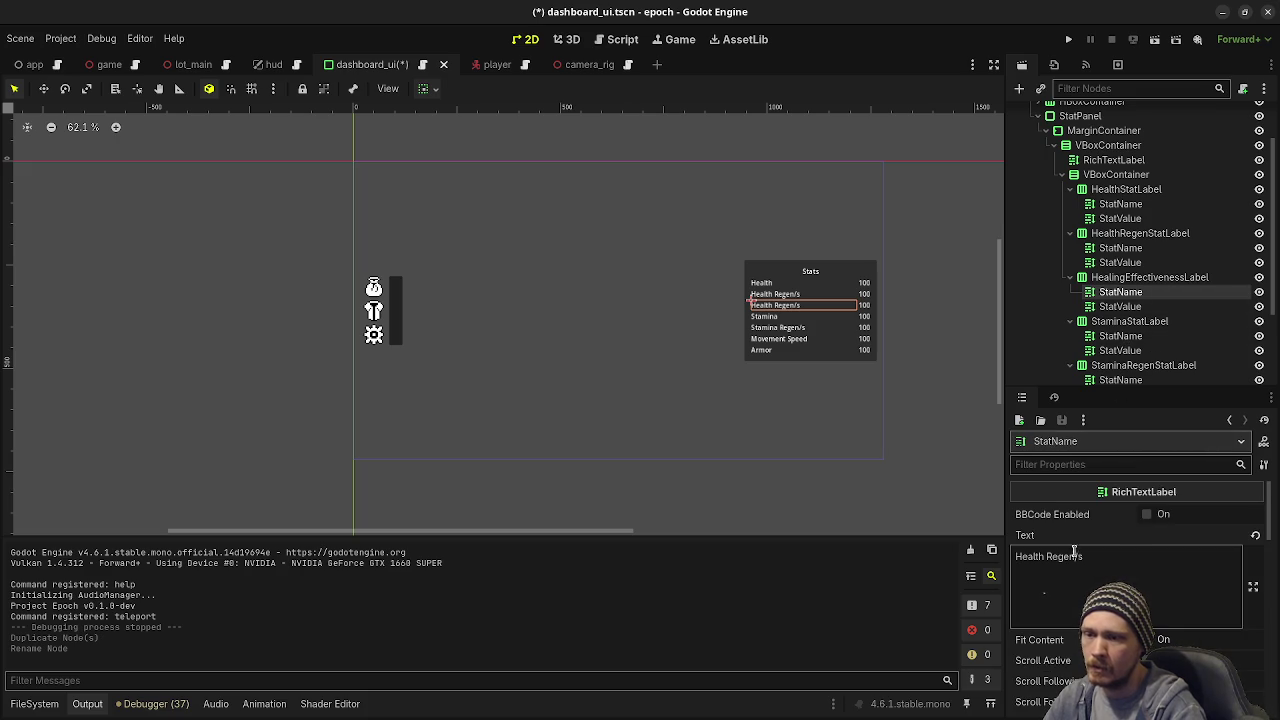
key("BackSpace")
key("BackSpace")
key("BackSpace")
key("BackSpace")
type("ing Effectiveness")
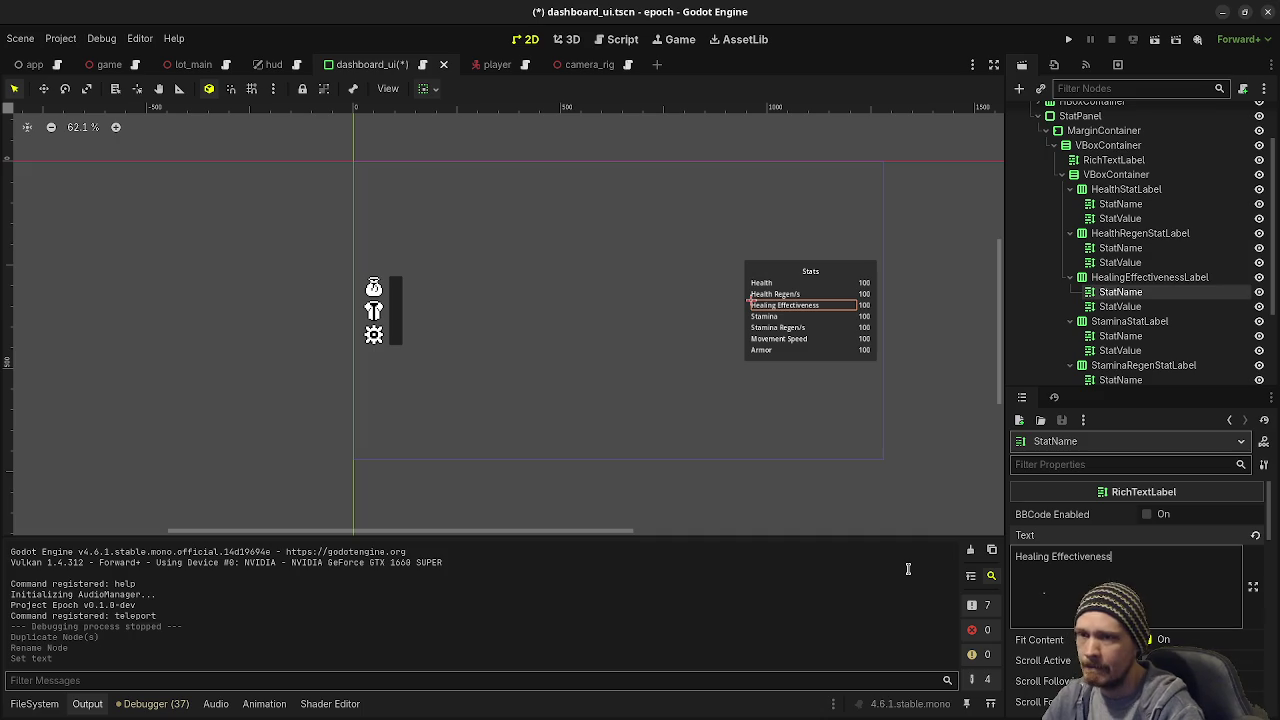
left_click(1100, 307)
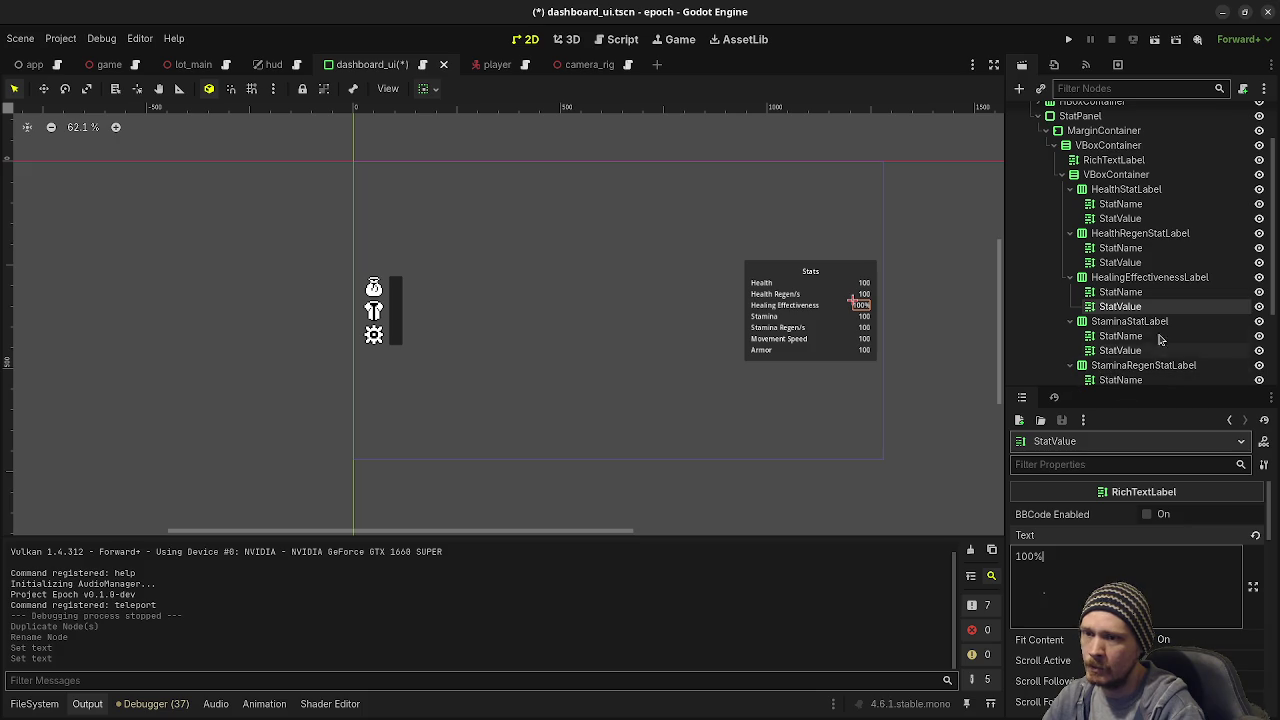
scroll(1133, 304, "down", 2)
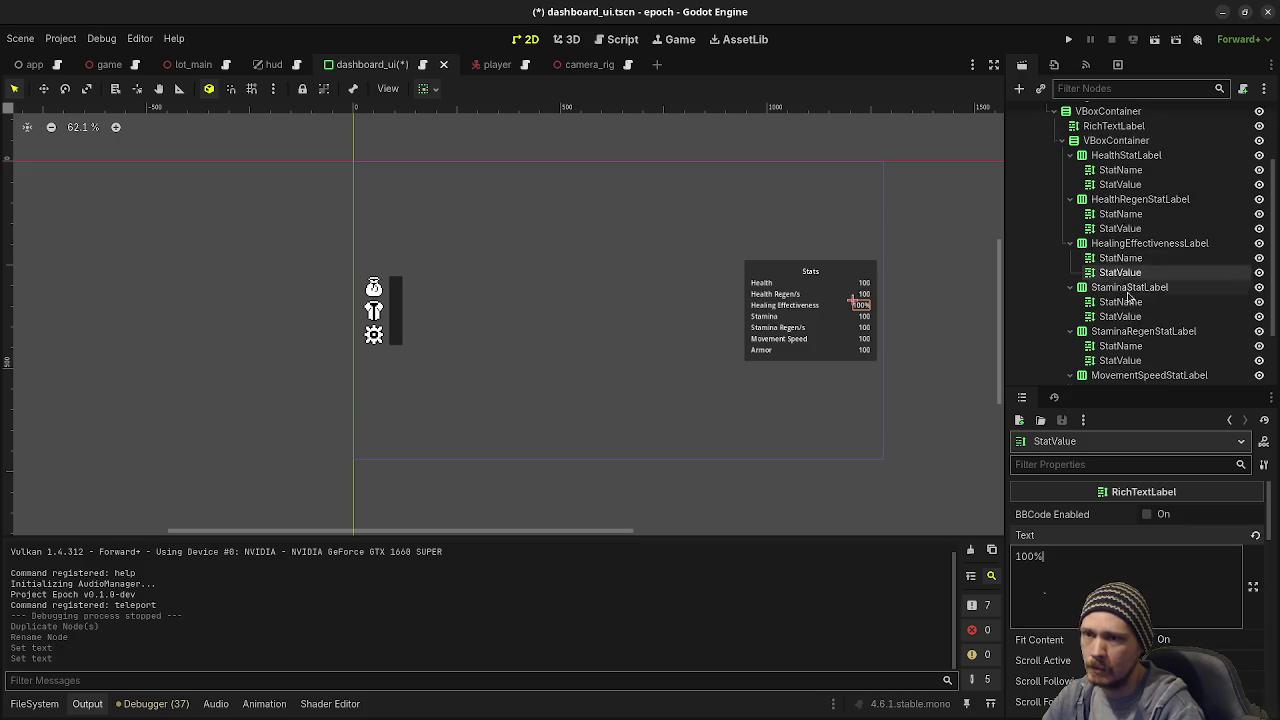
Step: Append % to the Movement Speed value, undoing the % mistakenly added to its name
left_click(1122, 342)
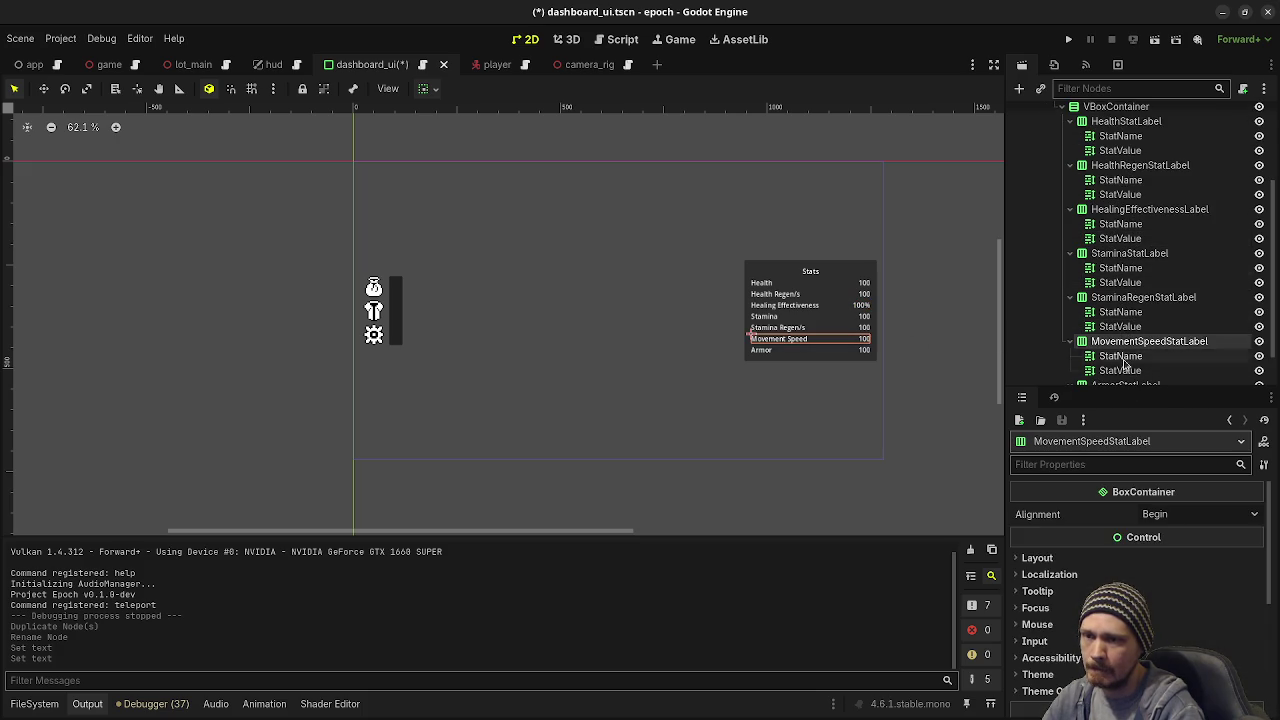
left_click(1120, 356)
left_click(1139, 556)
type("%")
scroll(842, 409, "up", 5)
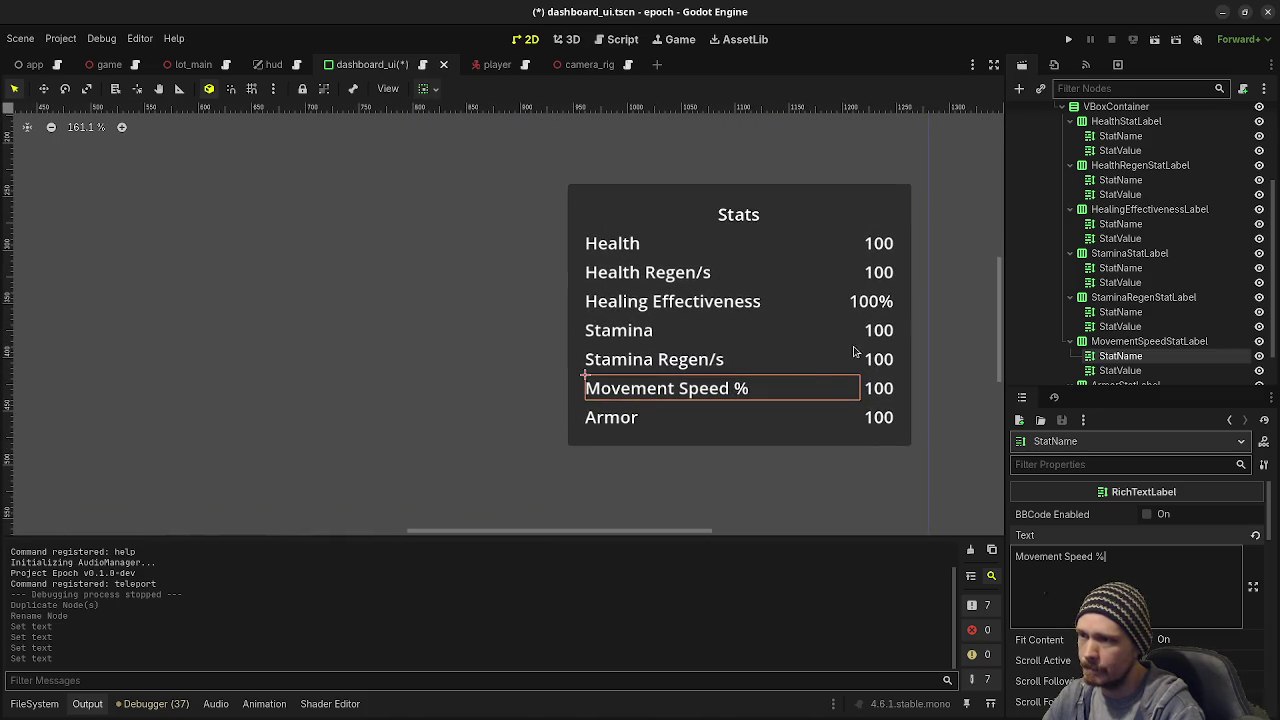
key("BackSpace")
key("BackSpace")
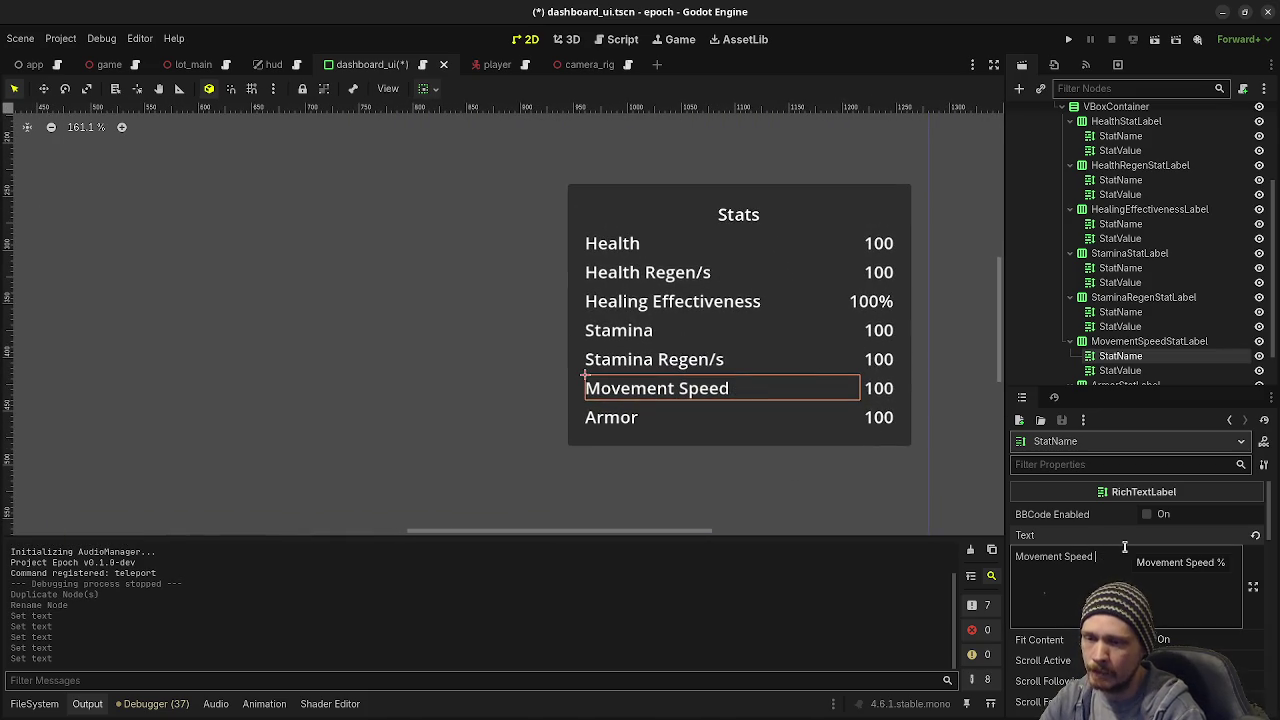
left_click(1120, 370)
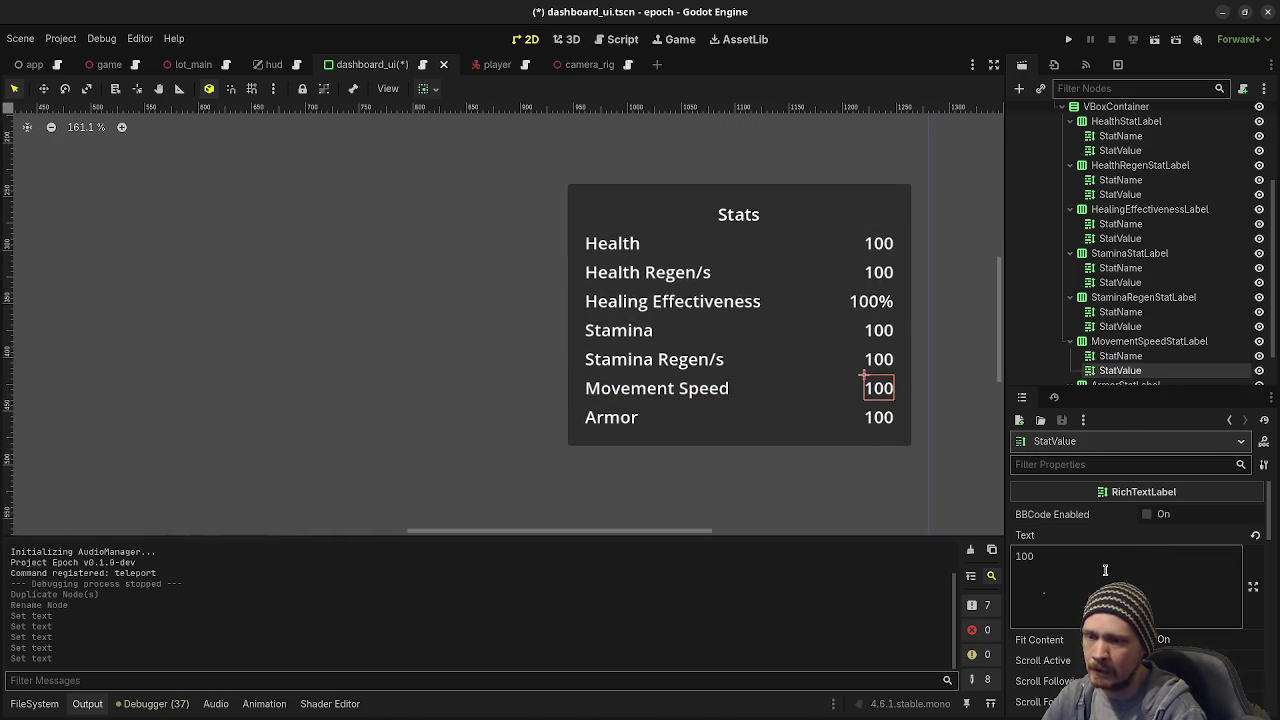
type("%")
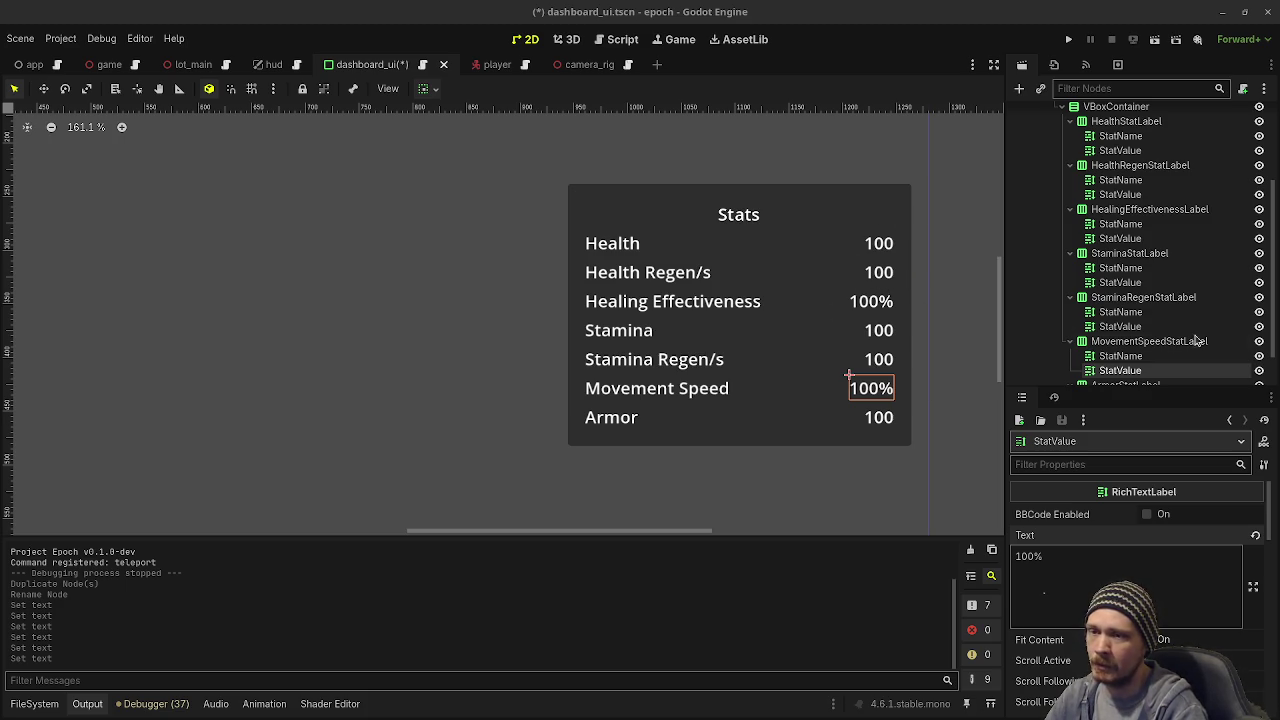
scroll(1180, 345, "up", 5)
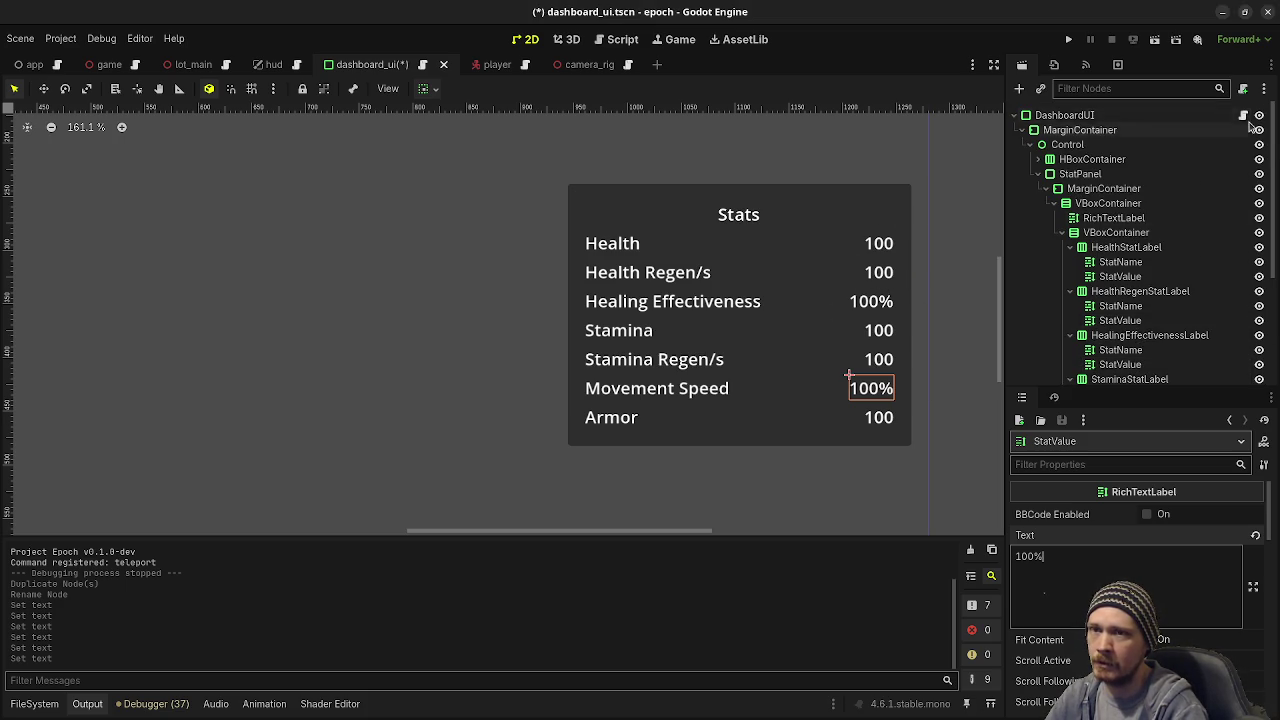
left_click(1243, 116)
Step: Insert blank lines in setup() and among the label declarations at line 13 of dashboard_ui.gd
scroll(702, 316, "up", 6)
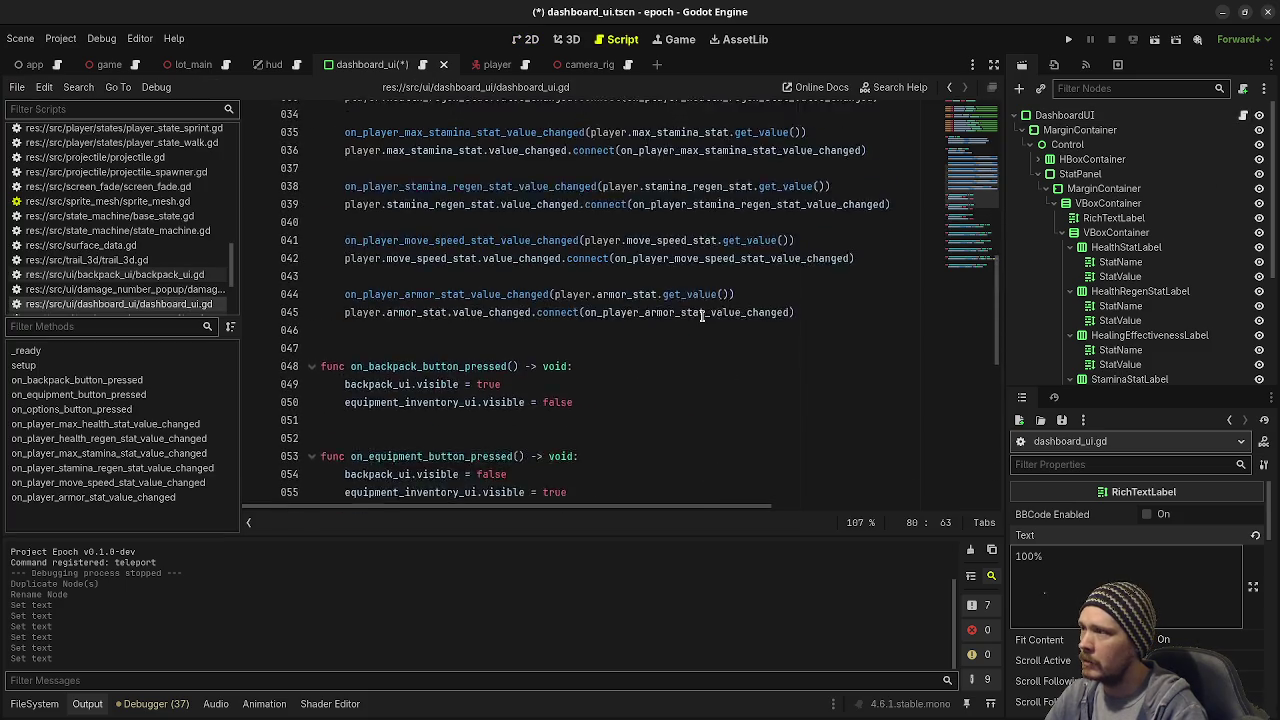
scroll(702, 316, "up", 4)
left_click(899, 285)
key("Return")
key("Return")
scroll(1153, 312, "down", 1)
left_click(1148, 303)
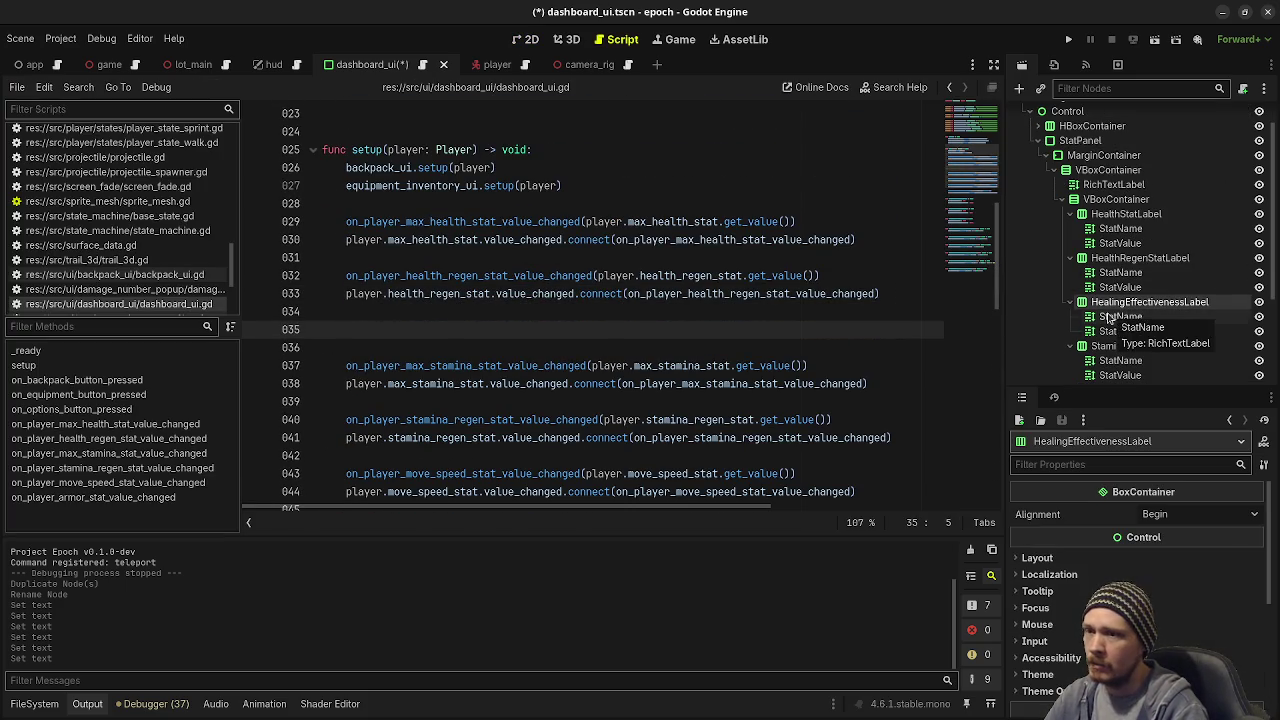
scroll(638, 340, "up", 7)
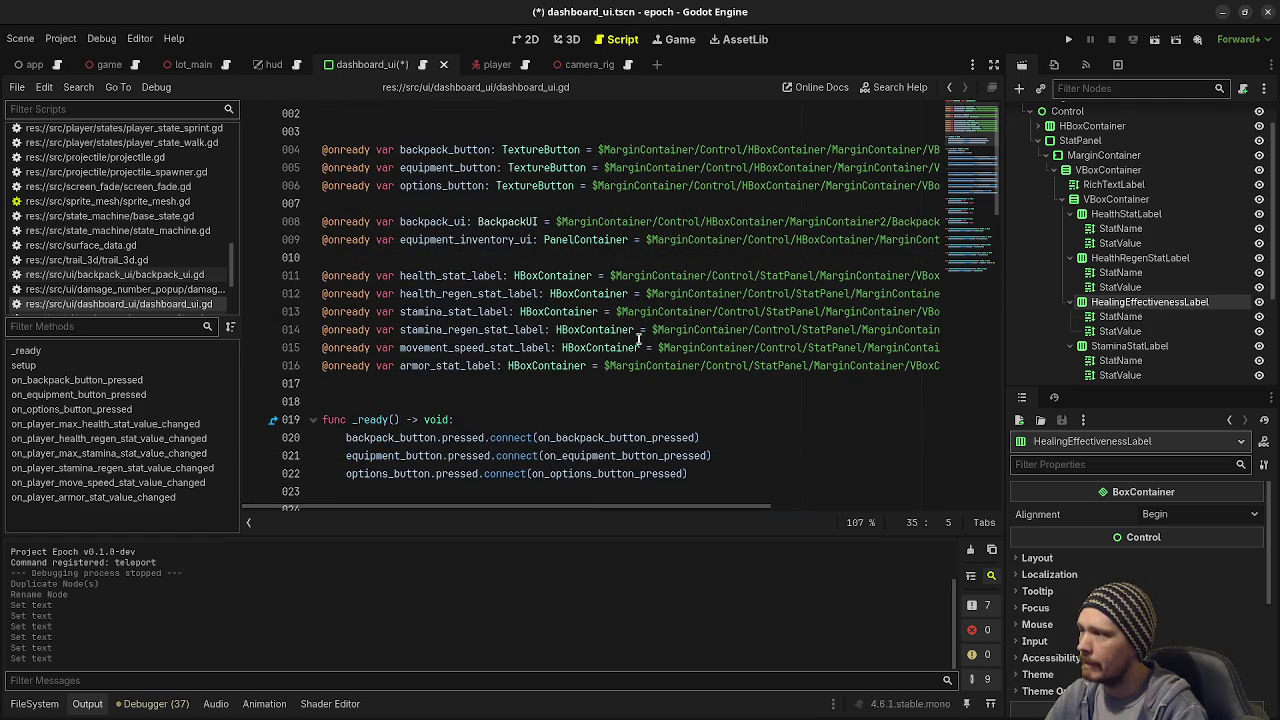
left_click(348, 312)
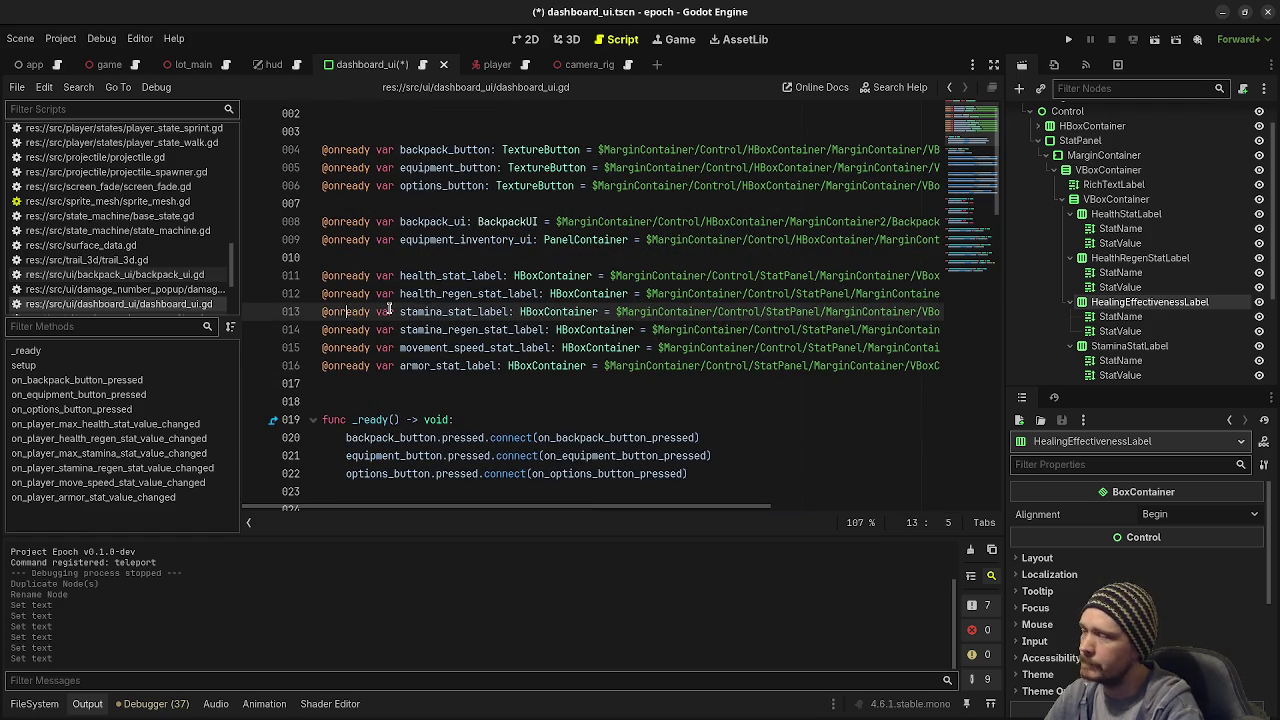
key("Return")
key("Up")
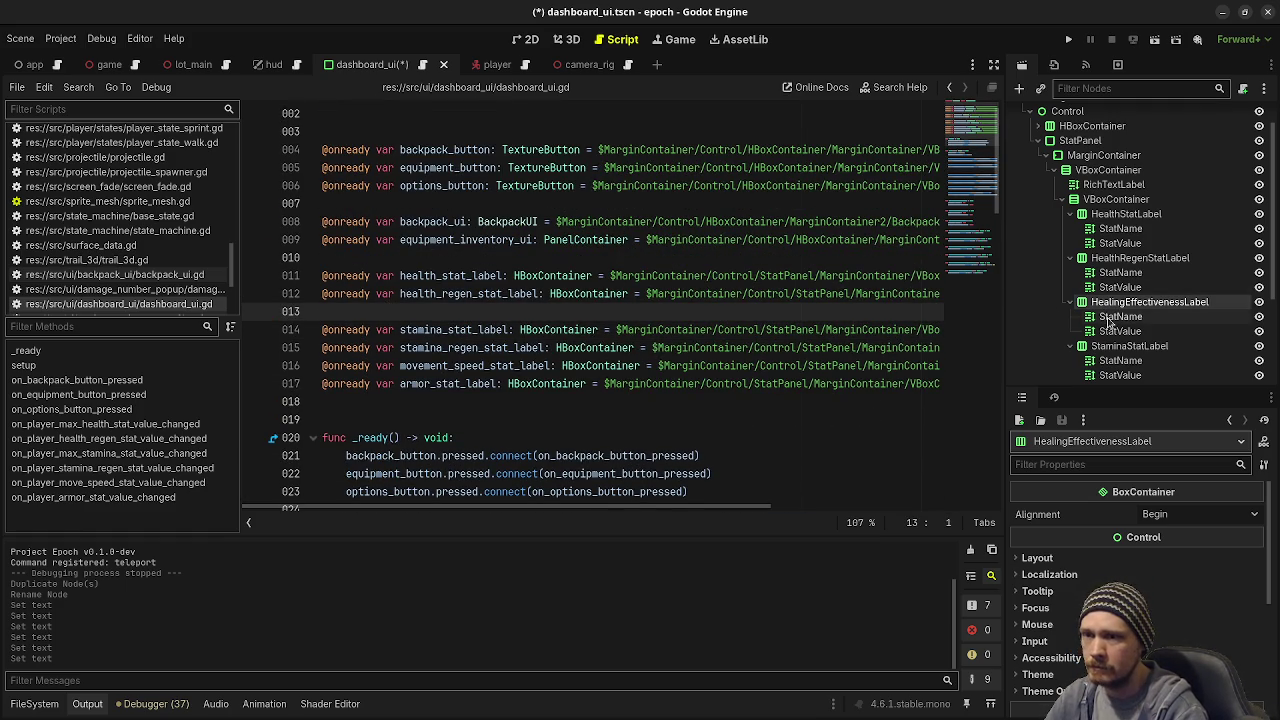
mouse_move(1113, 320)
left_mouse_down()
mouse_move(700, 345)
mouse_move(560, 315)
mouse_move(420, 312)
left_mouse_up()
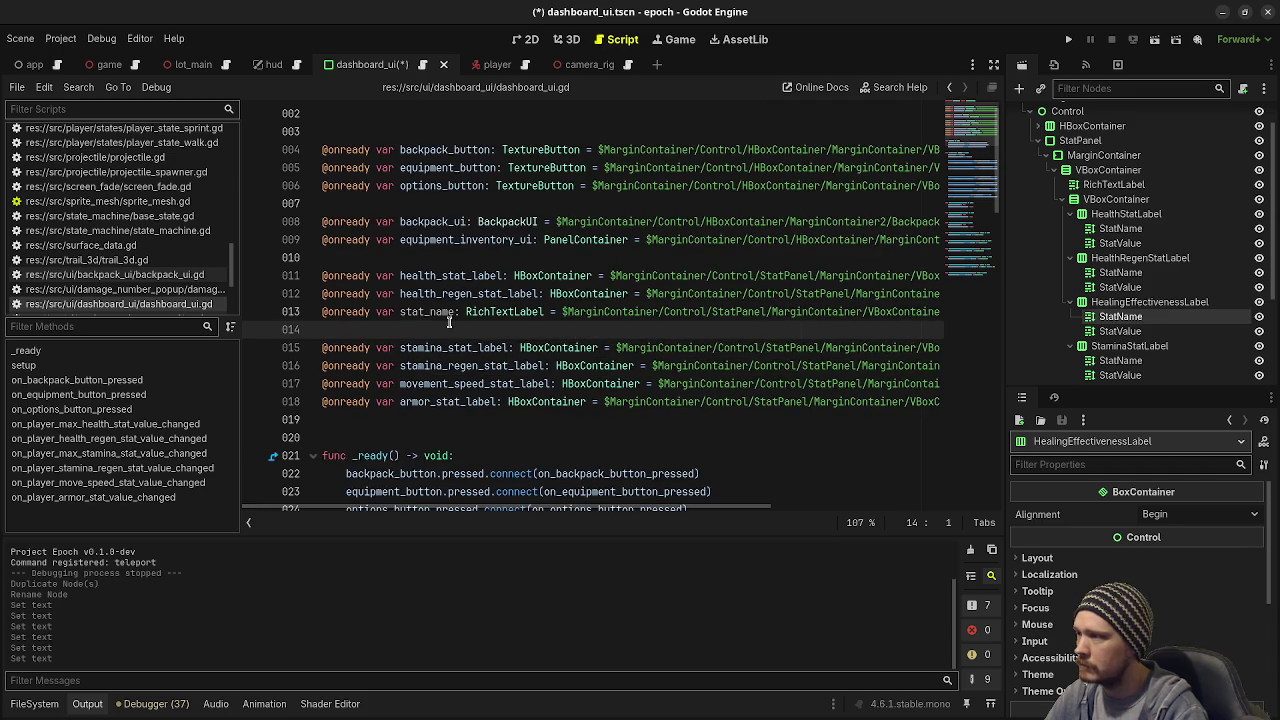
left_click(399, 312)
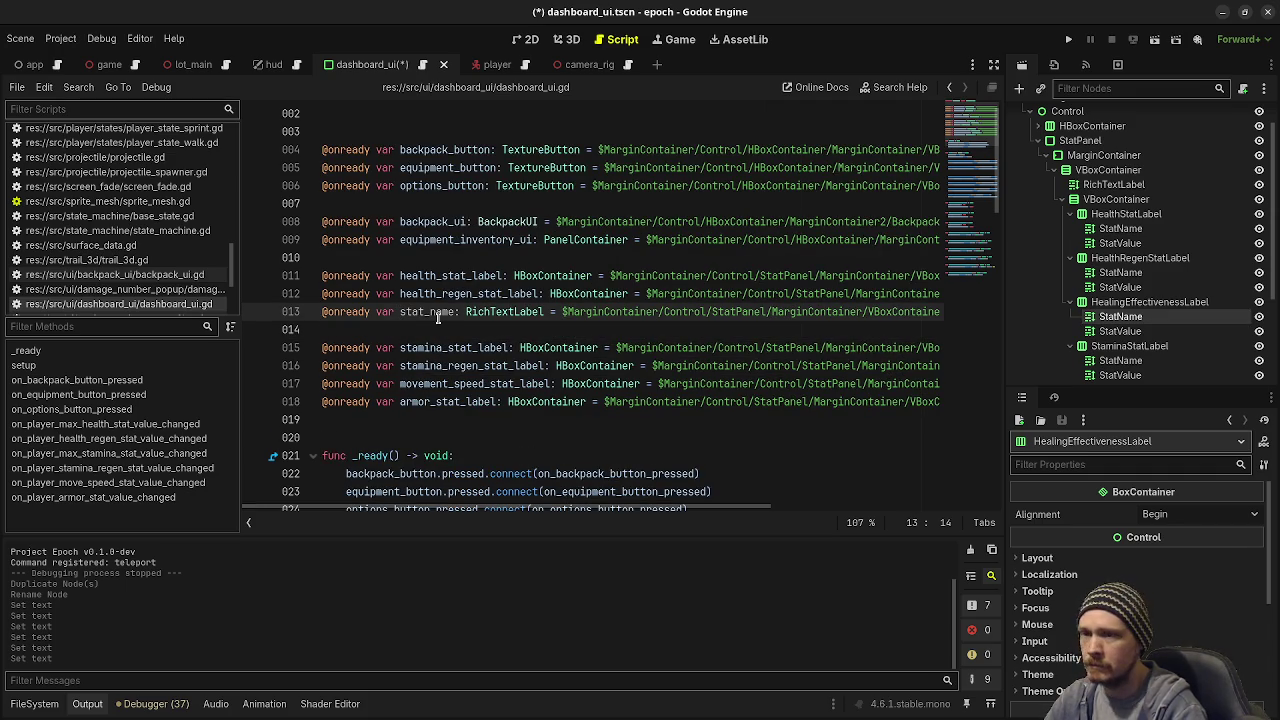
double_click(426, 312)
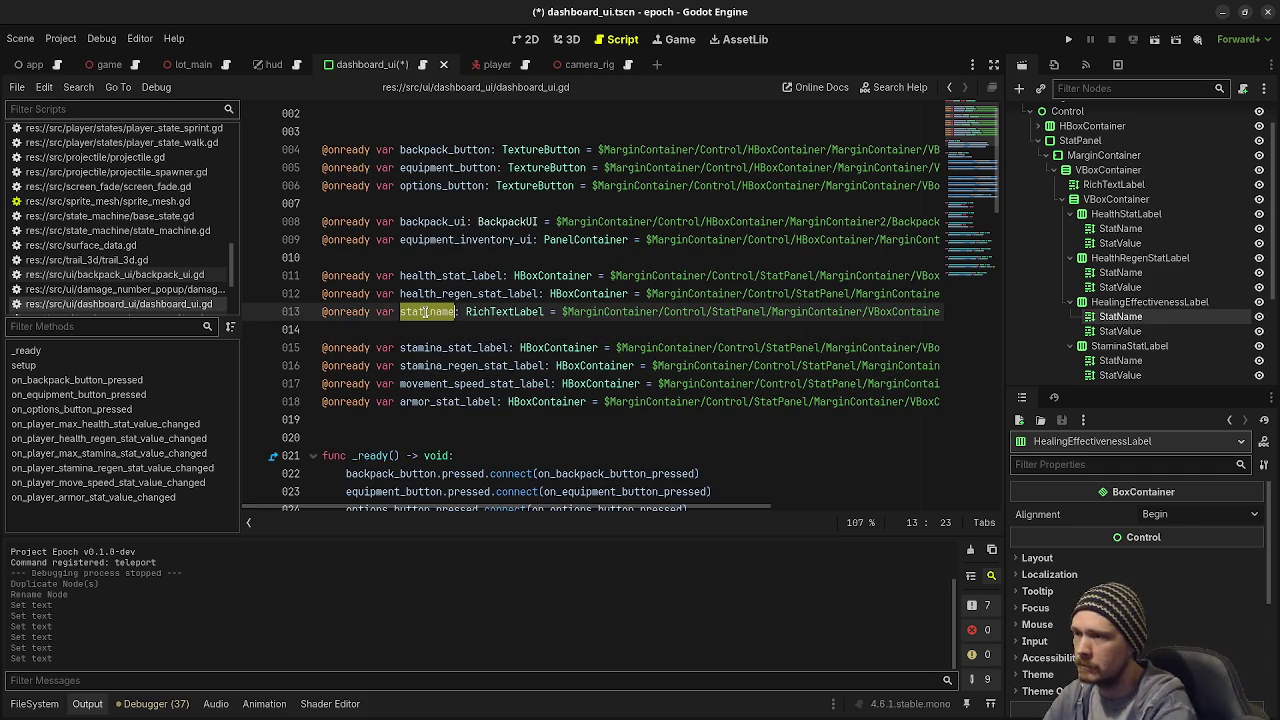
left_click(994, 64)
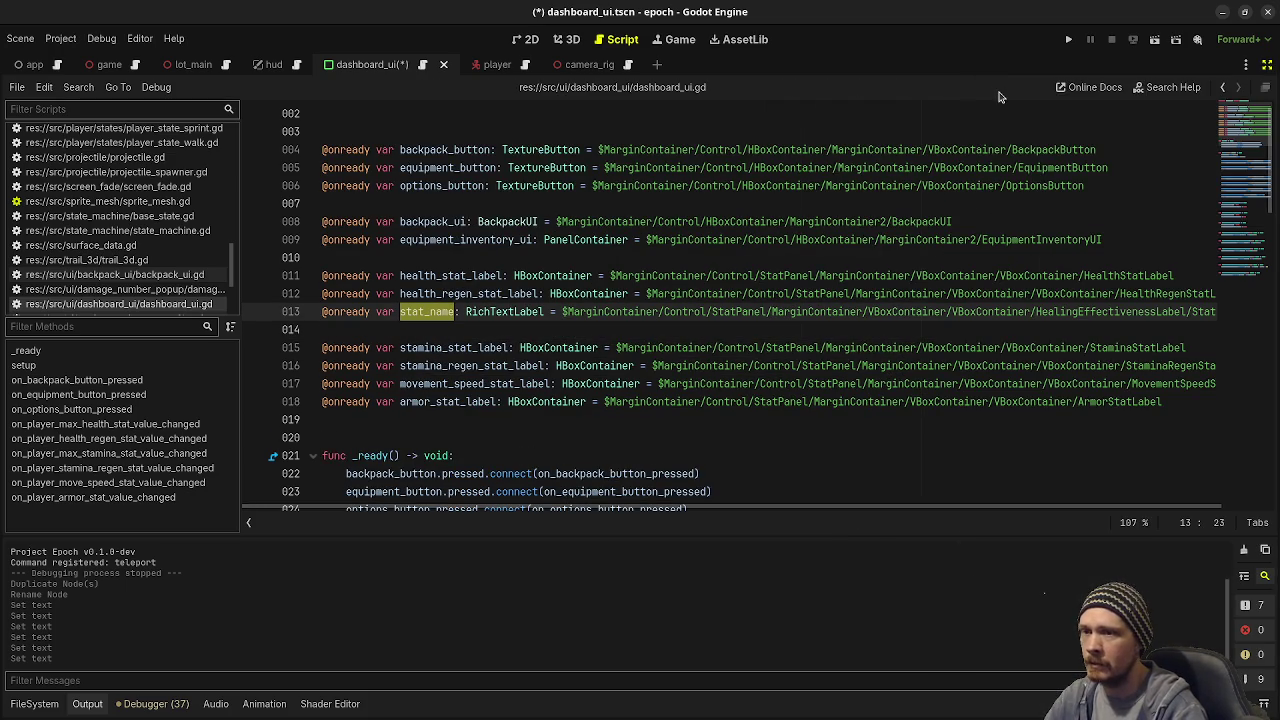
mouse_move(955, 519)
left_mouse_down()
mouse_move(1008, 512)
mouse_move(955, 515)
left_mouse_up()
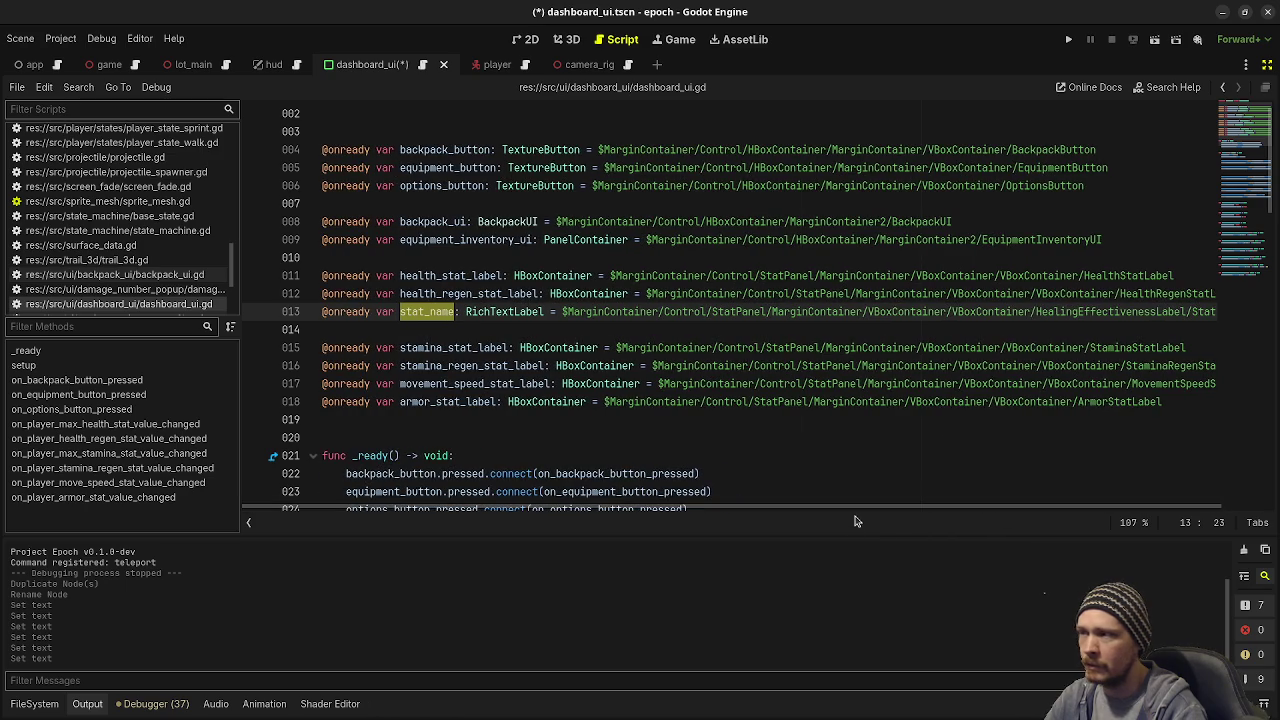
left_click(1266, 64)
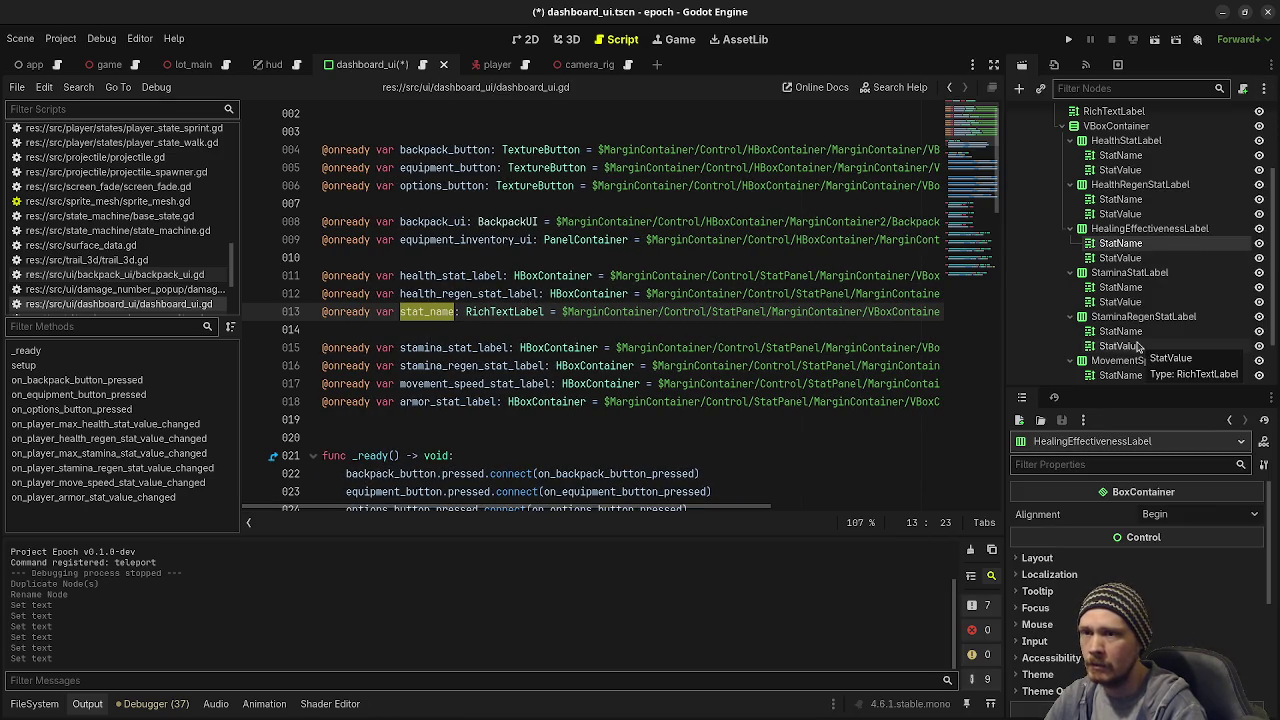
key("ctrl+shift+k")
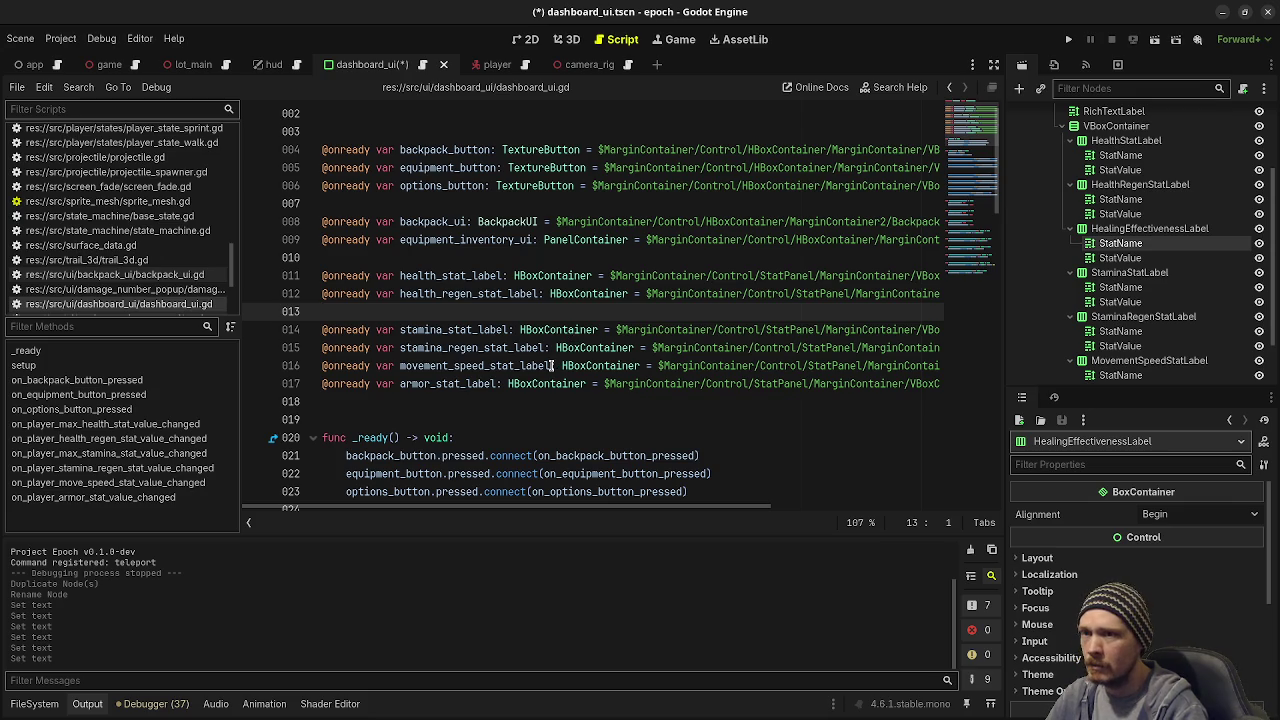
scroll(600, 350, "down", 10)
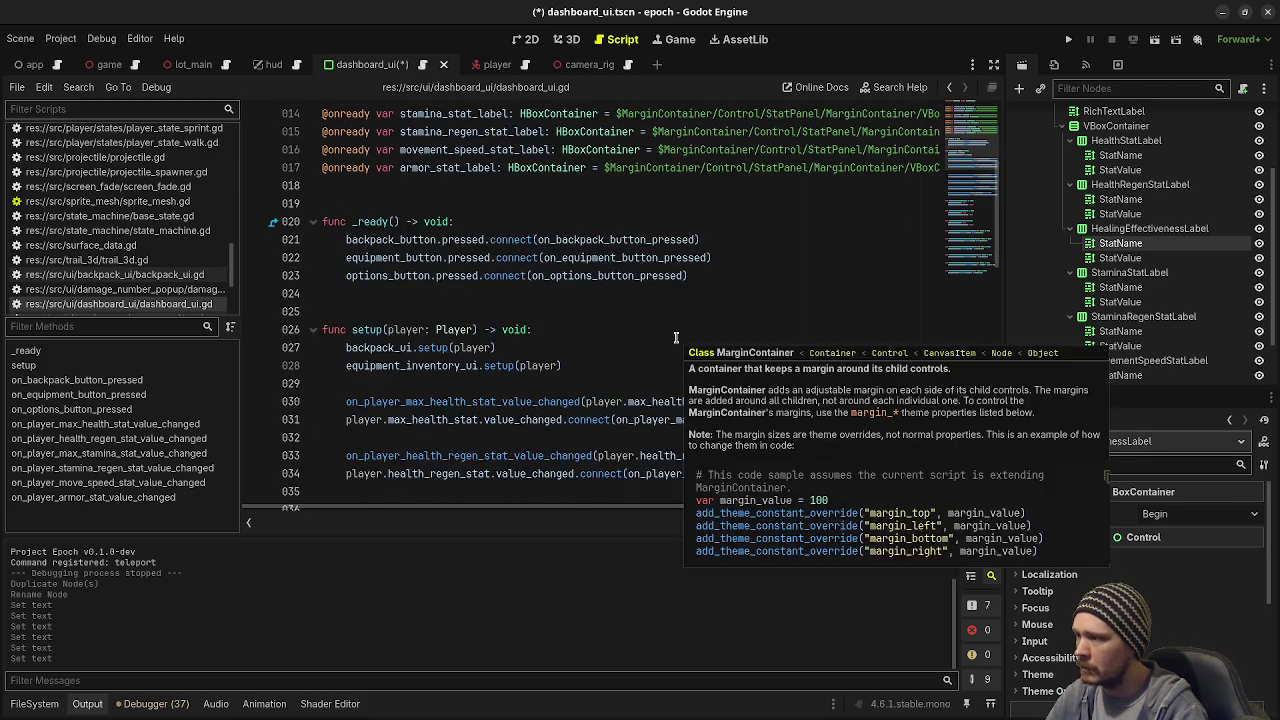
scroll(676, 338, "down", 8)
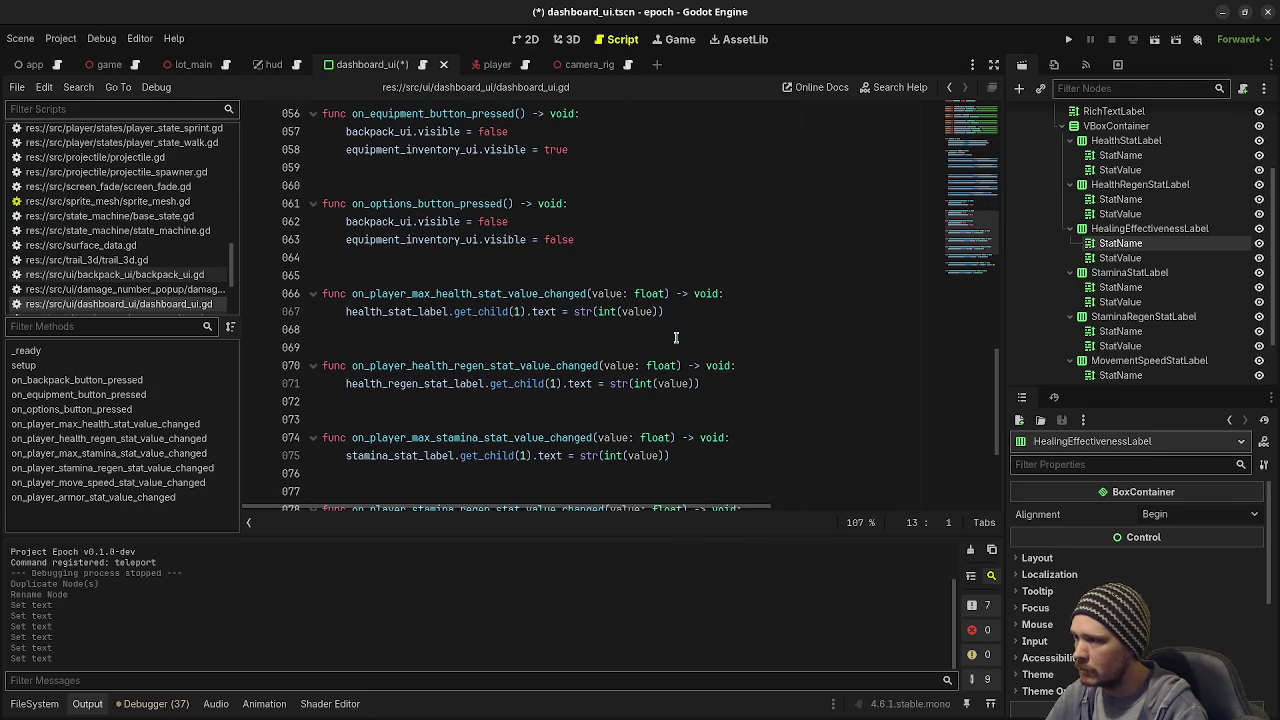
scroll(676, 338, "down", 3)
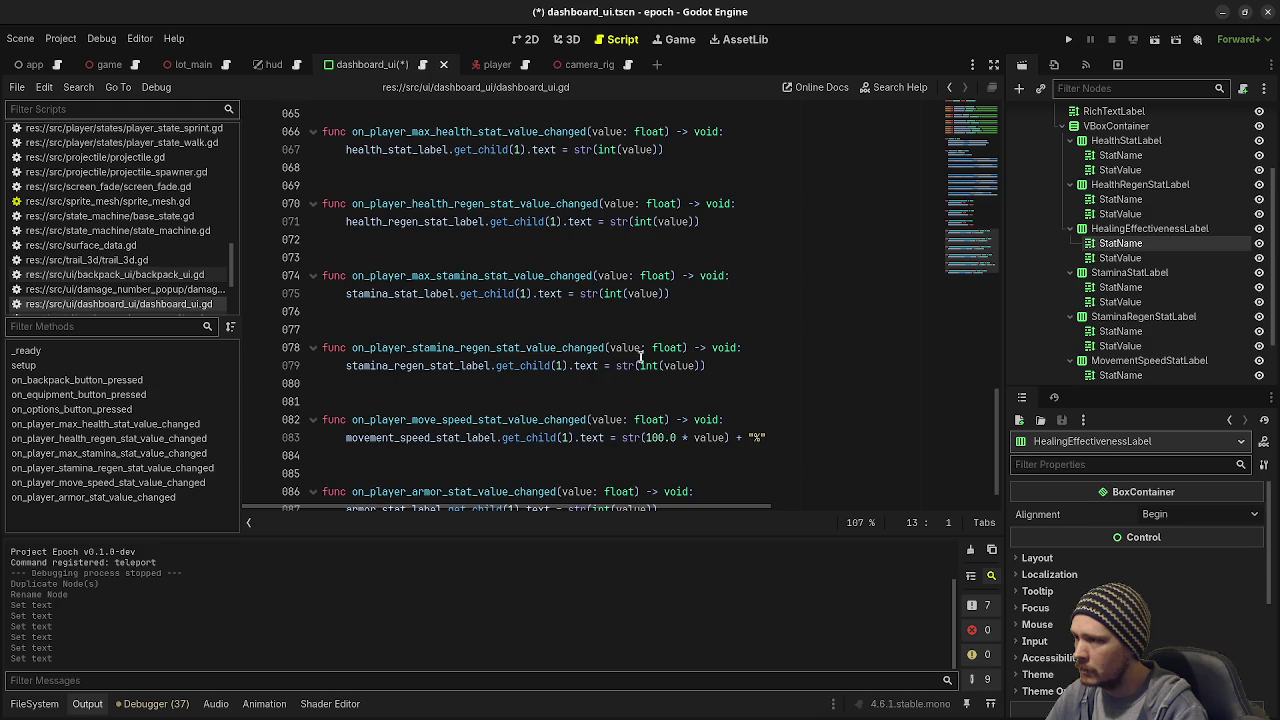
scroll(586, 377, "down", 1)
scroll(586, 377, "up", 3)
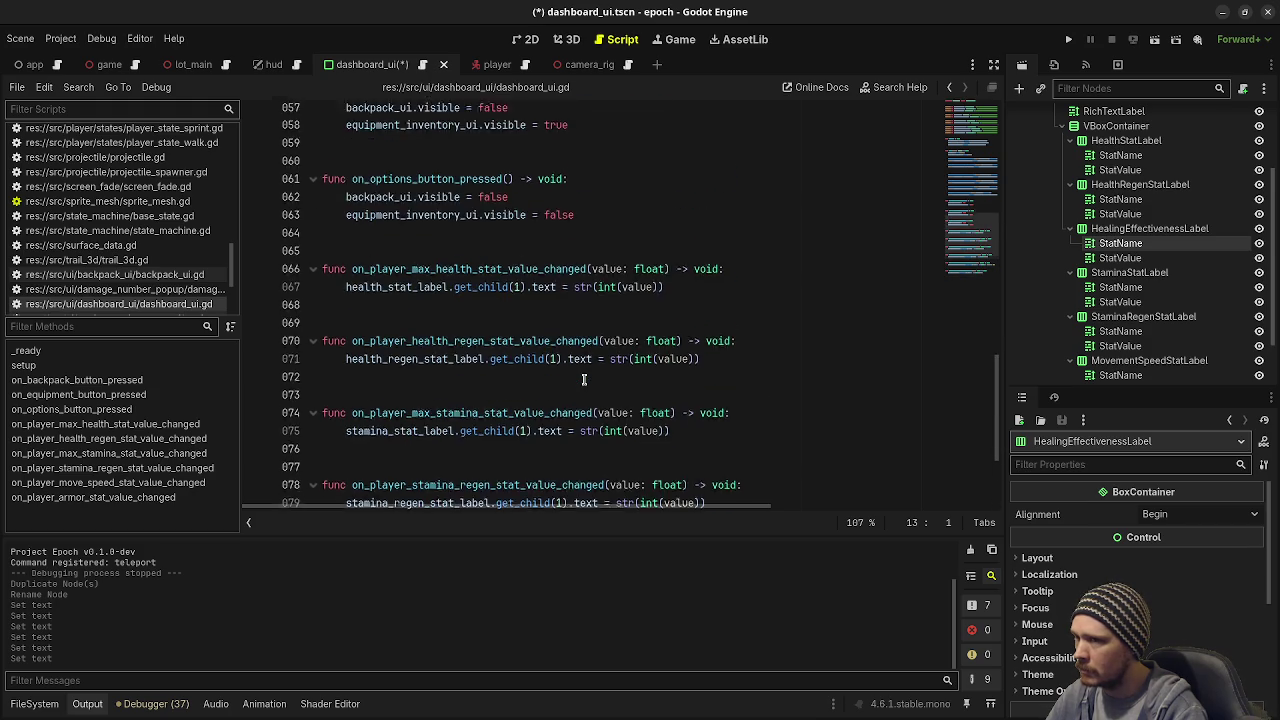
scroll(584, 379, "up", 1)
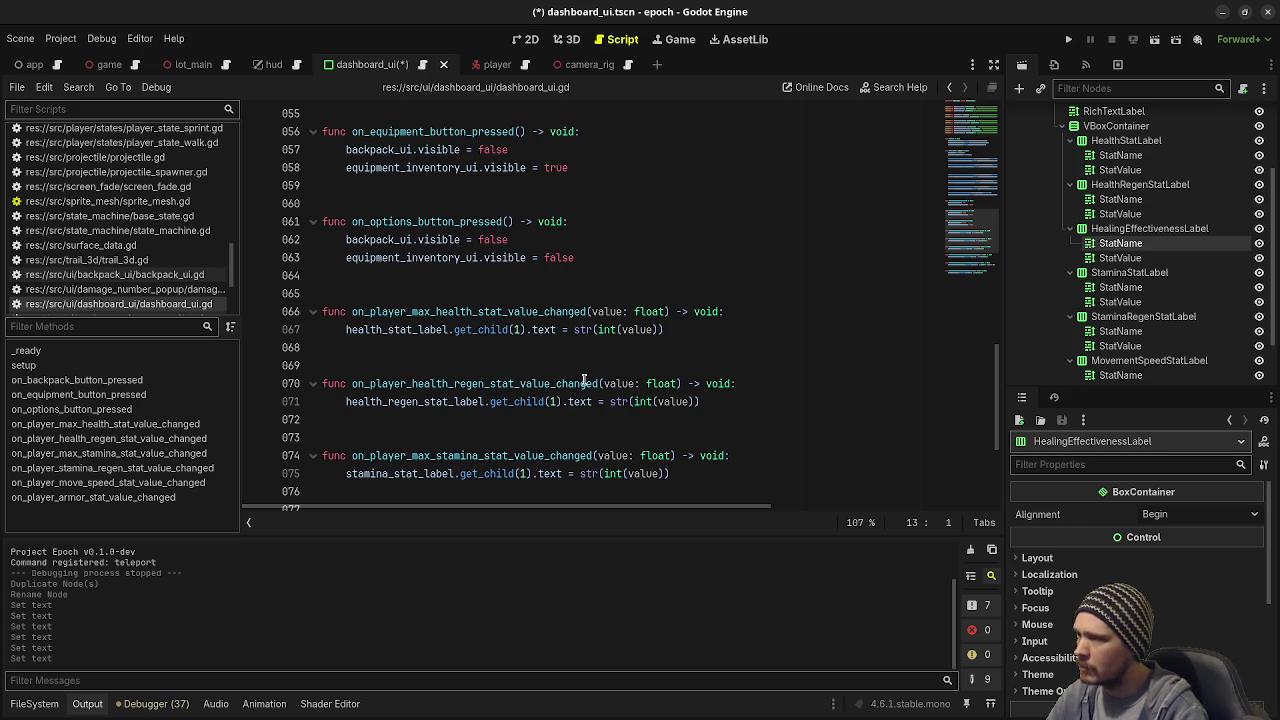
scroll(584, 383, "up", 10)
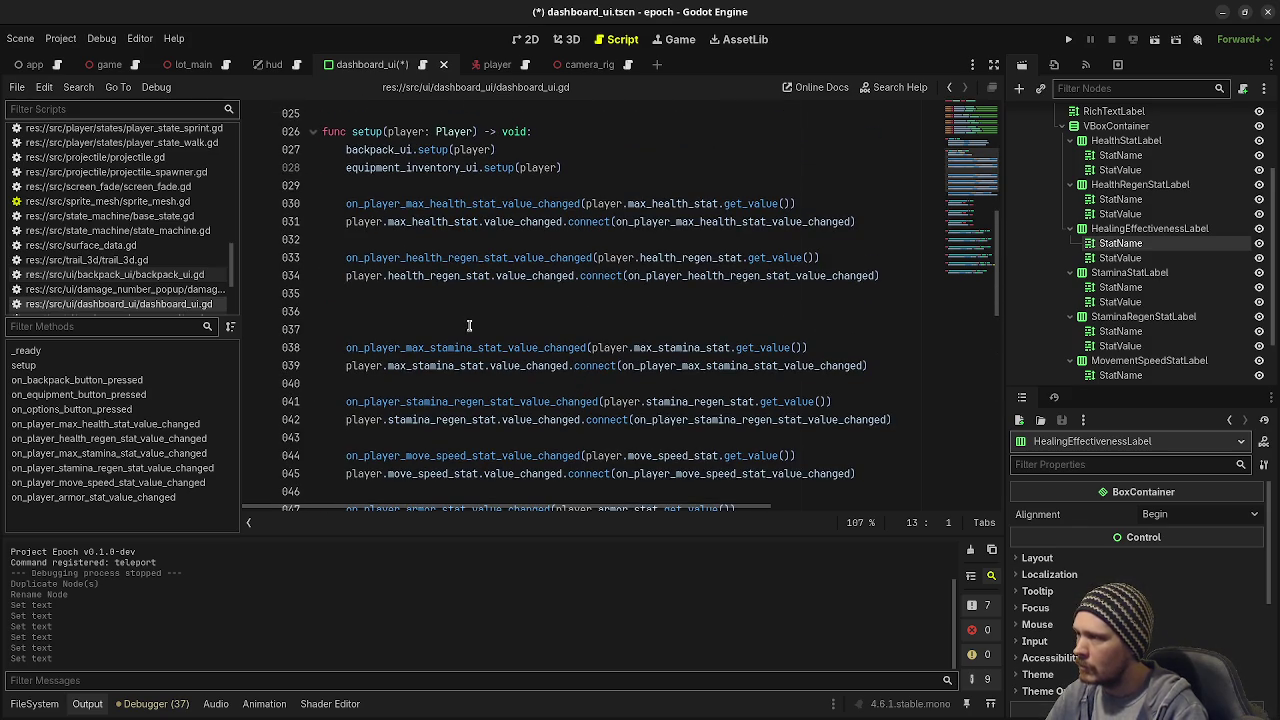
left_click(478, 313)
scroll(737, 314, "up", 6)
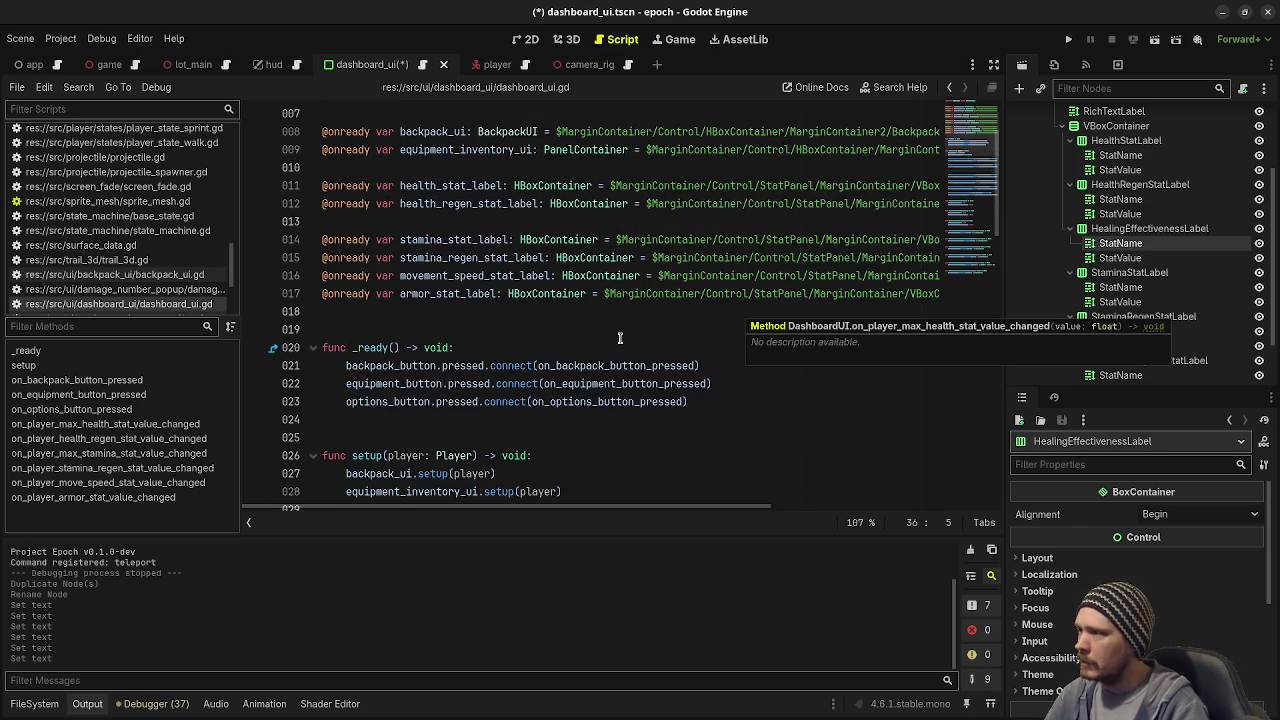
scroll(620, 338, "up", 2)
left_click(620, 330)
mouse_move(1127, 241)
left_mouse_down()
mouse_move(664, 340)
mouse_move(632, 333)
left_mouse_up()
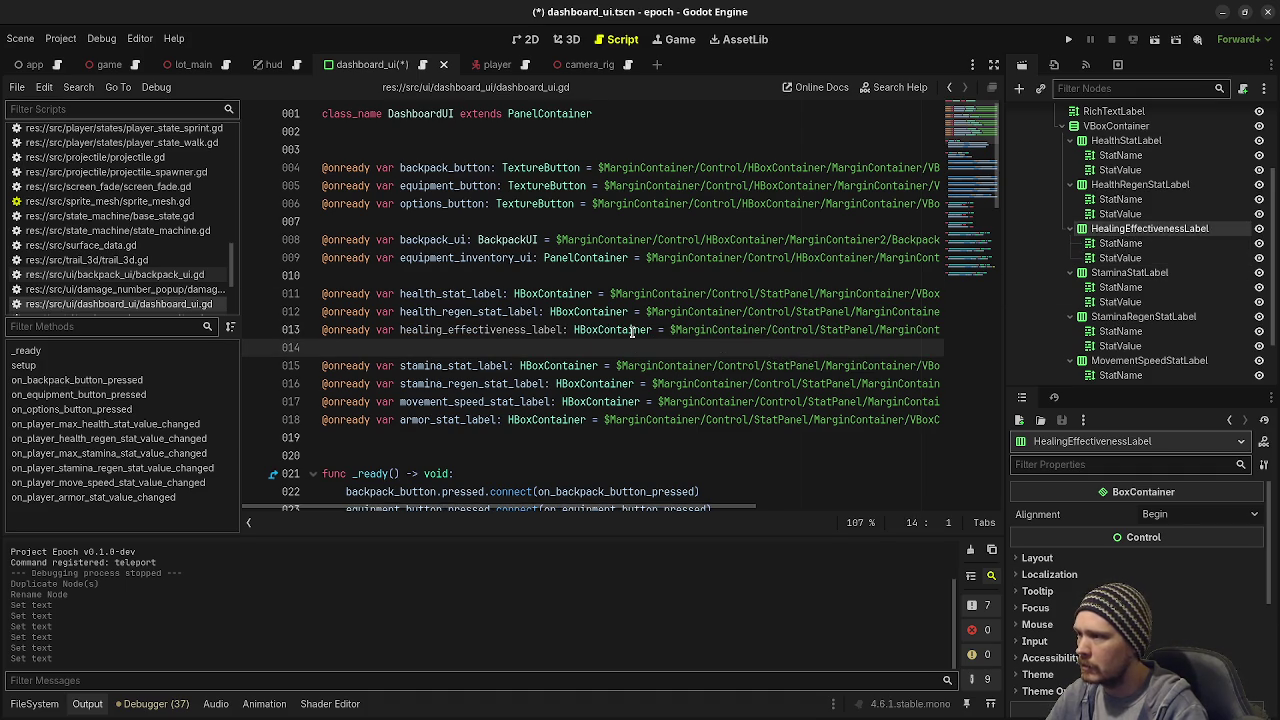
key("BackSpace")
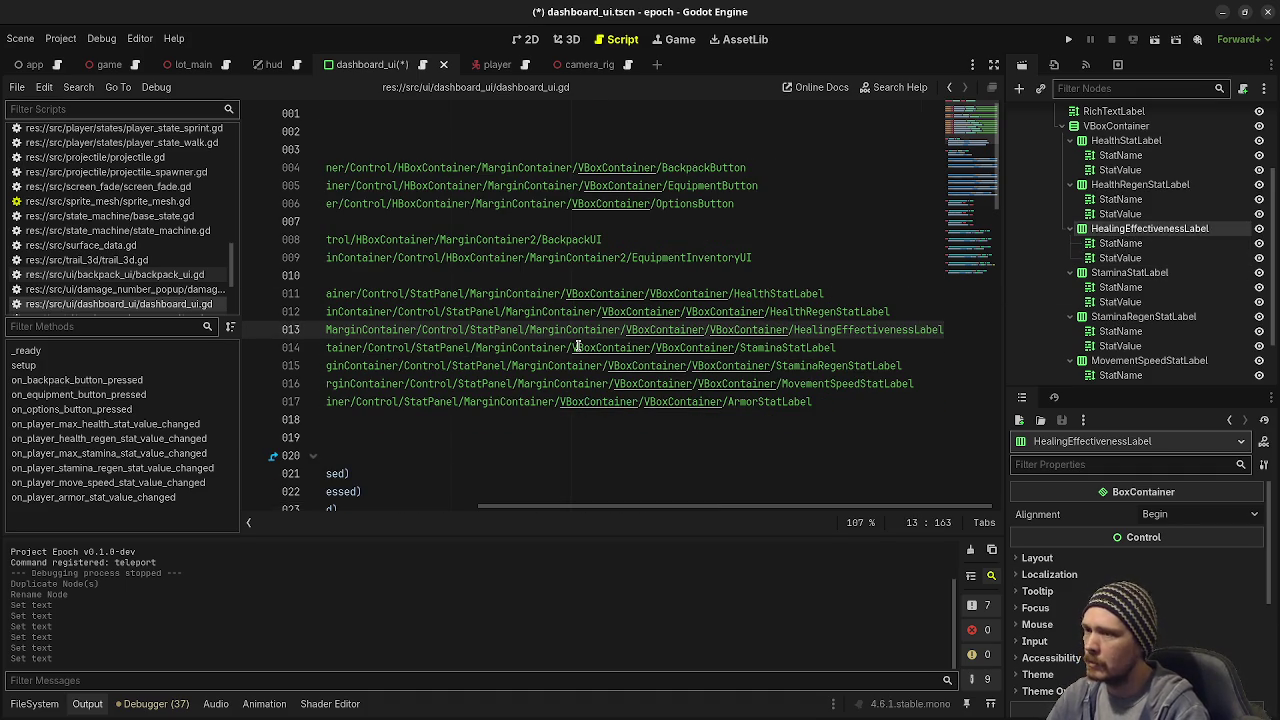
key("ctrl+s")
Step: Place the caret below the health regen hookup in setup()
left_click_drag(597, 508, 290, 530)
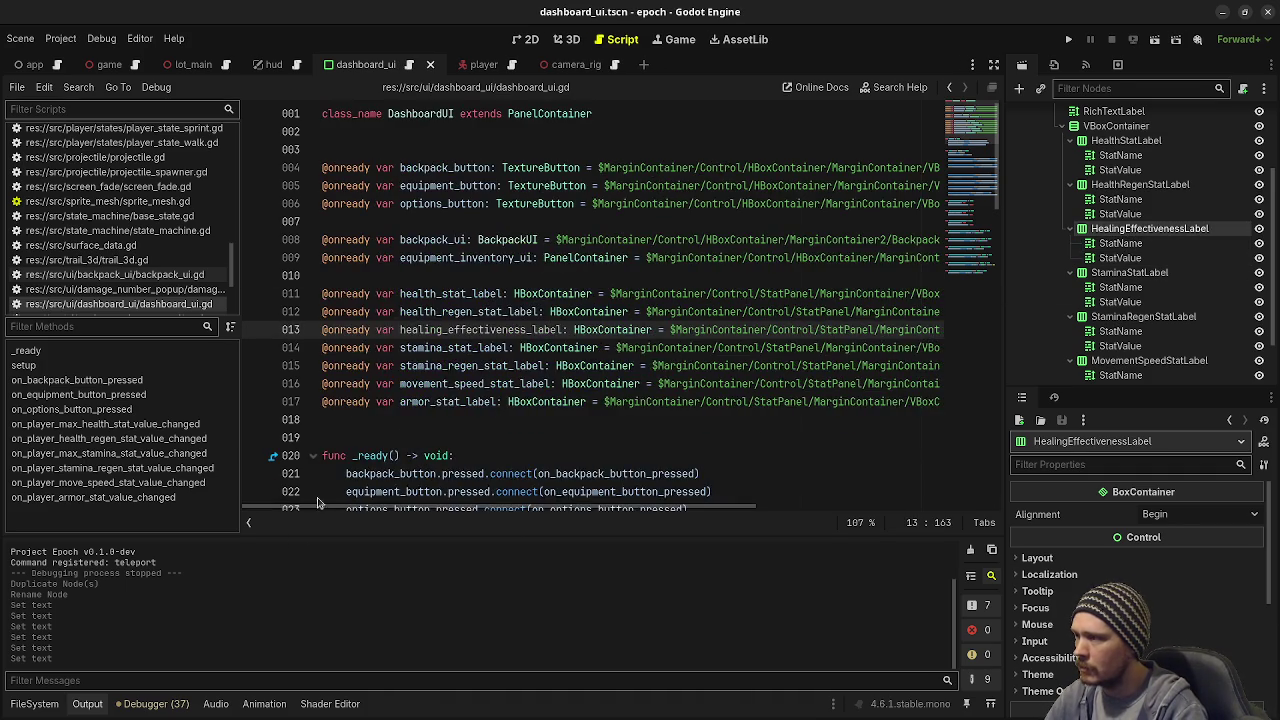
scroll(467, 412, "down", 4)
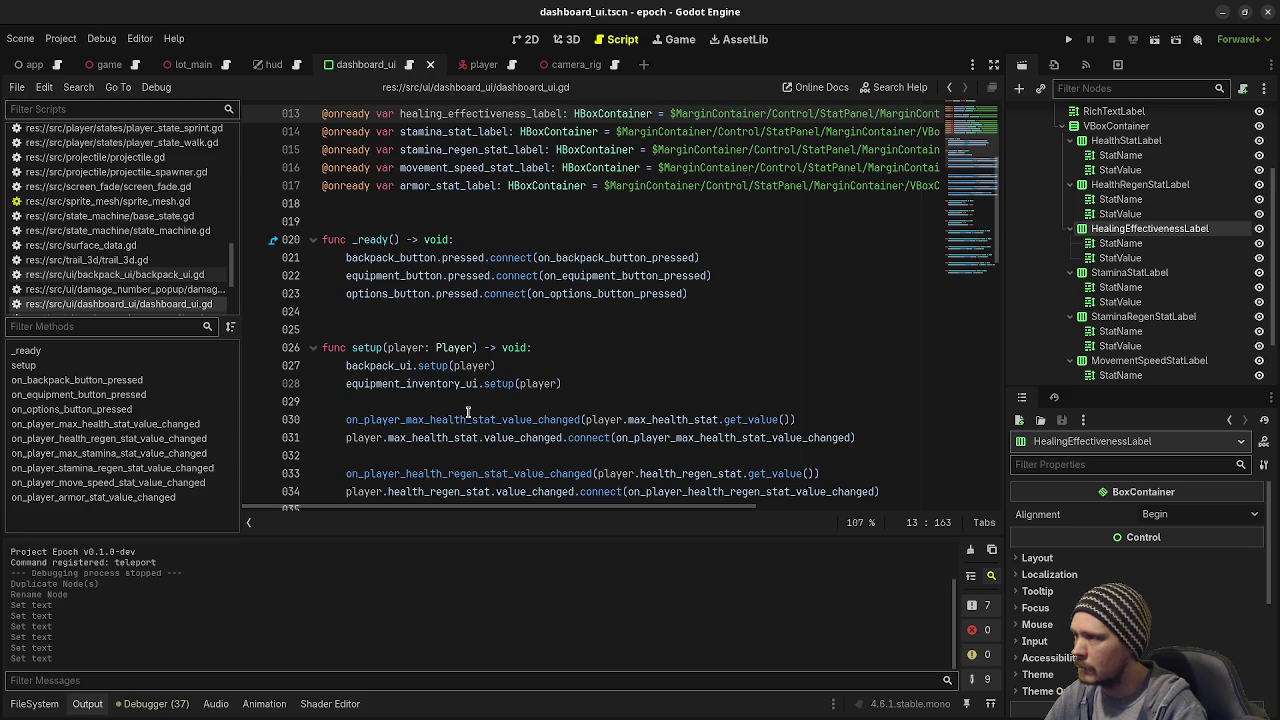
scroll(467, 412, "down", 2)
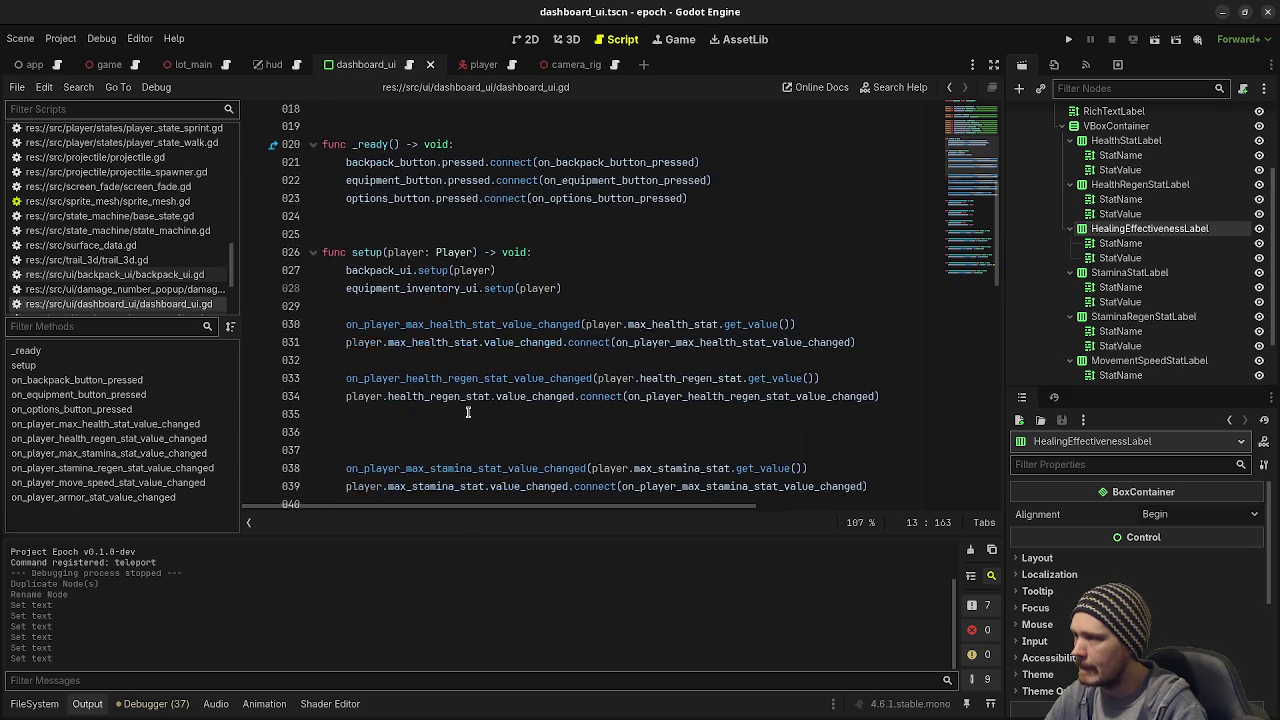
left_click(457, 419)
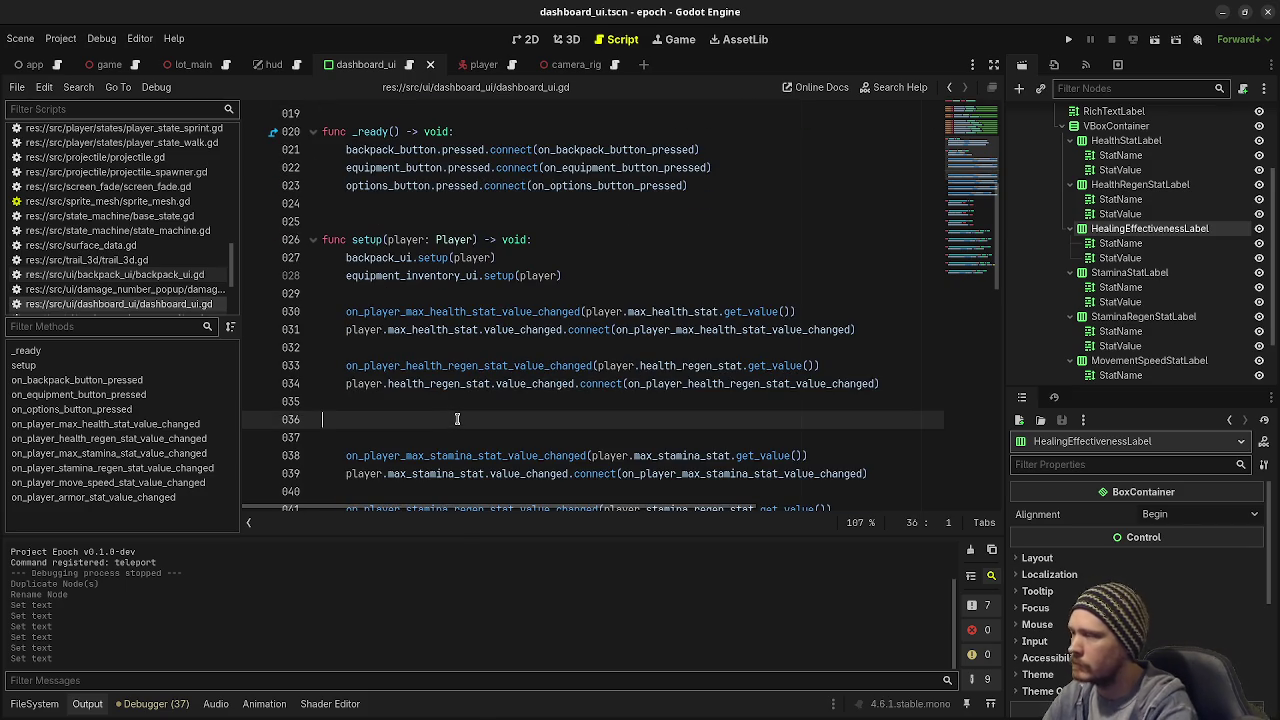
Step: In setup(), add on_player_healing_effectiveness_stat_value_changed(player.healing_effectiveness_stat.get_value())
key("BackSpace")
key("Return")
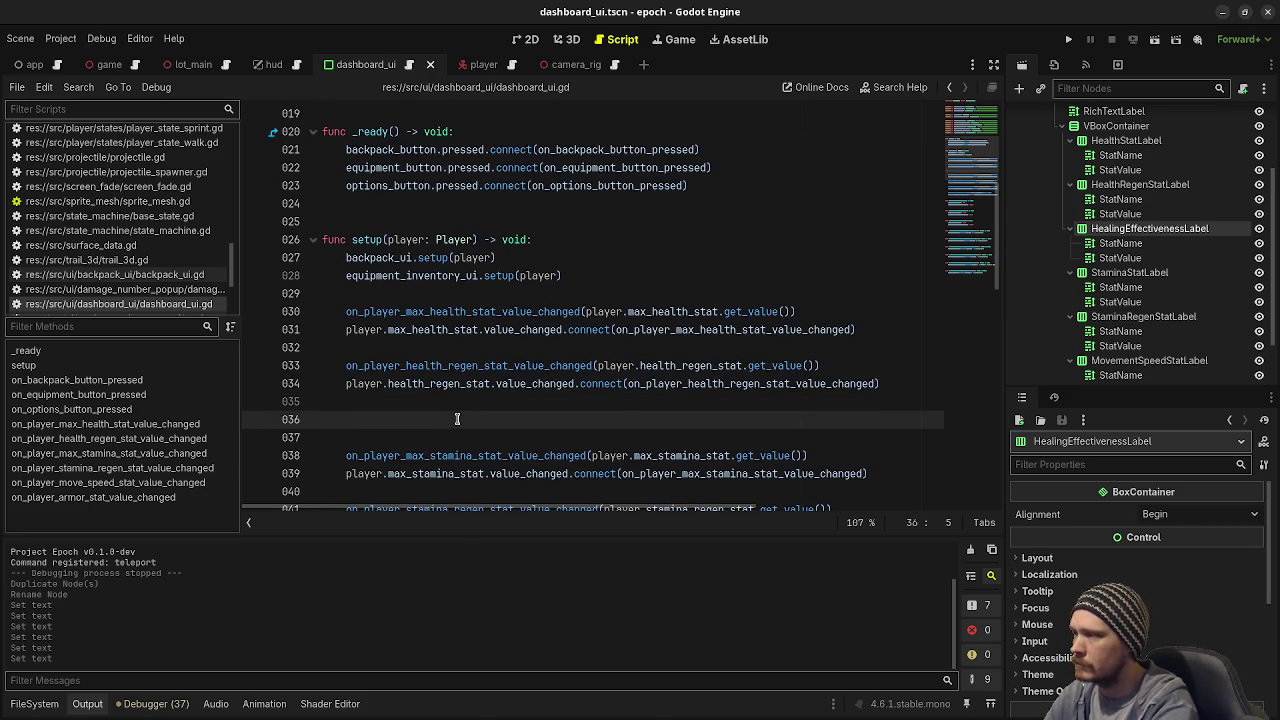
type("on_player_heali")
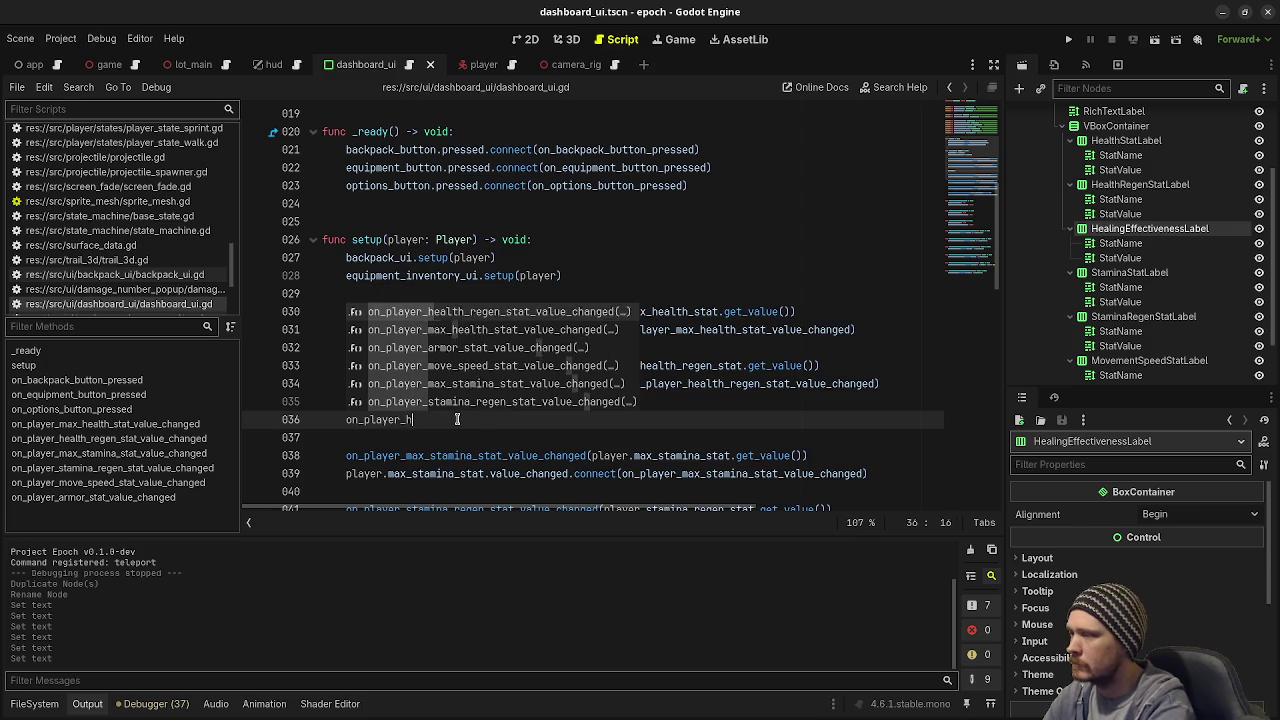
type("ng_effec")
key("Return")
type("(p")
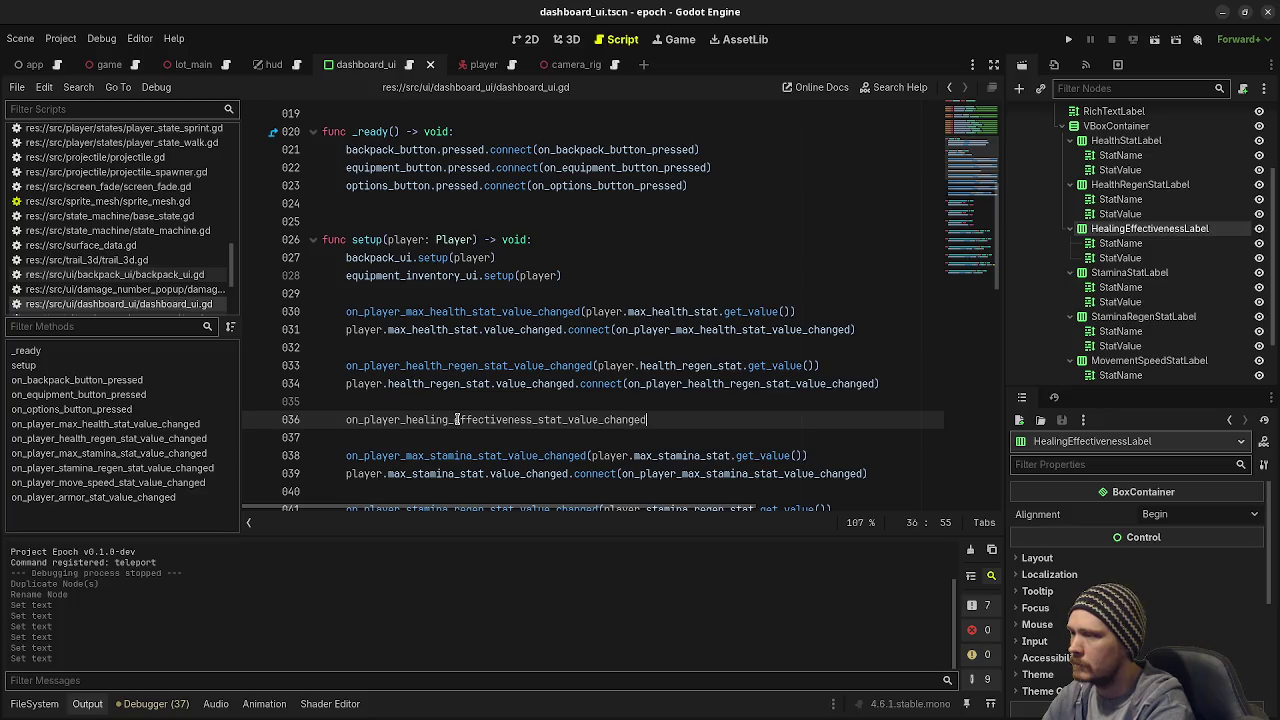
type("layer.healing")
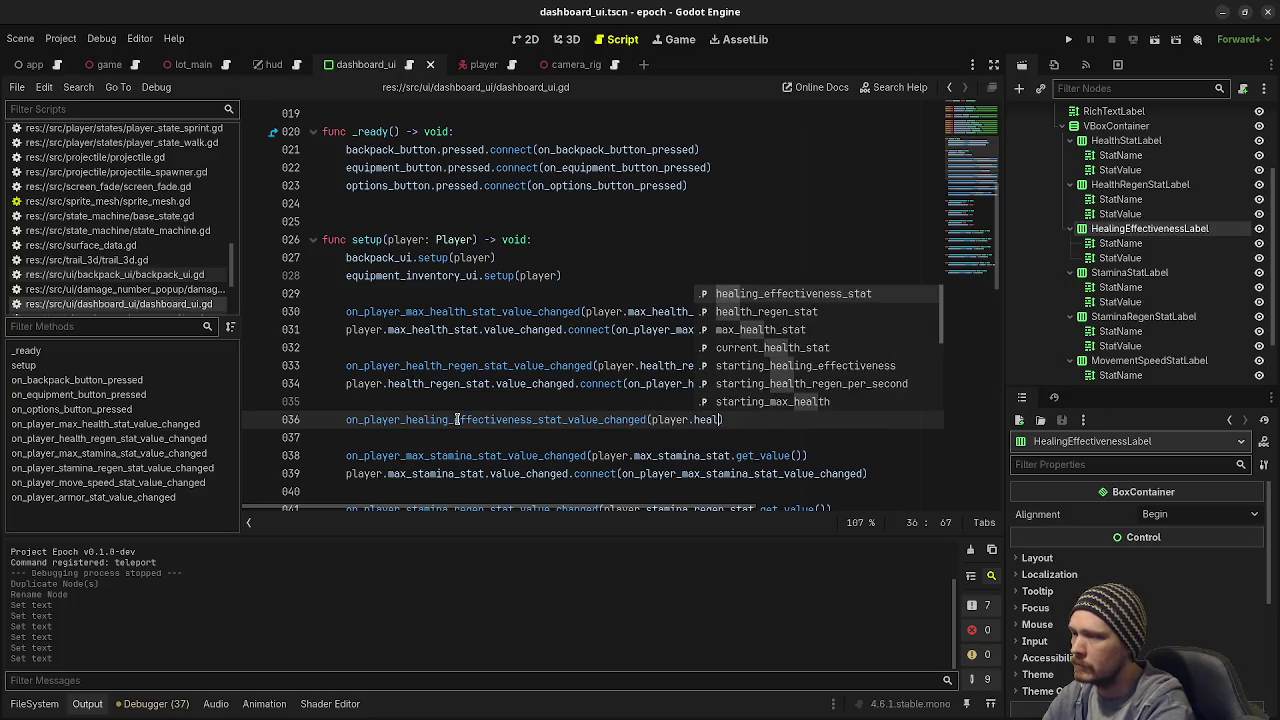
key("Return")
type(".get_value")
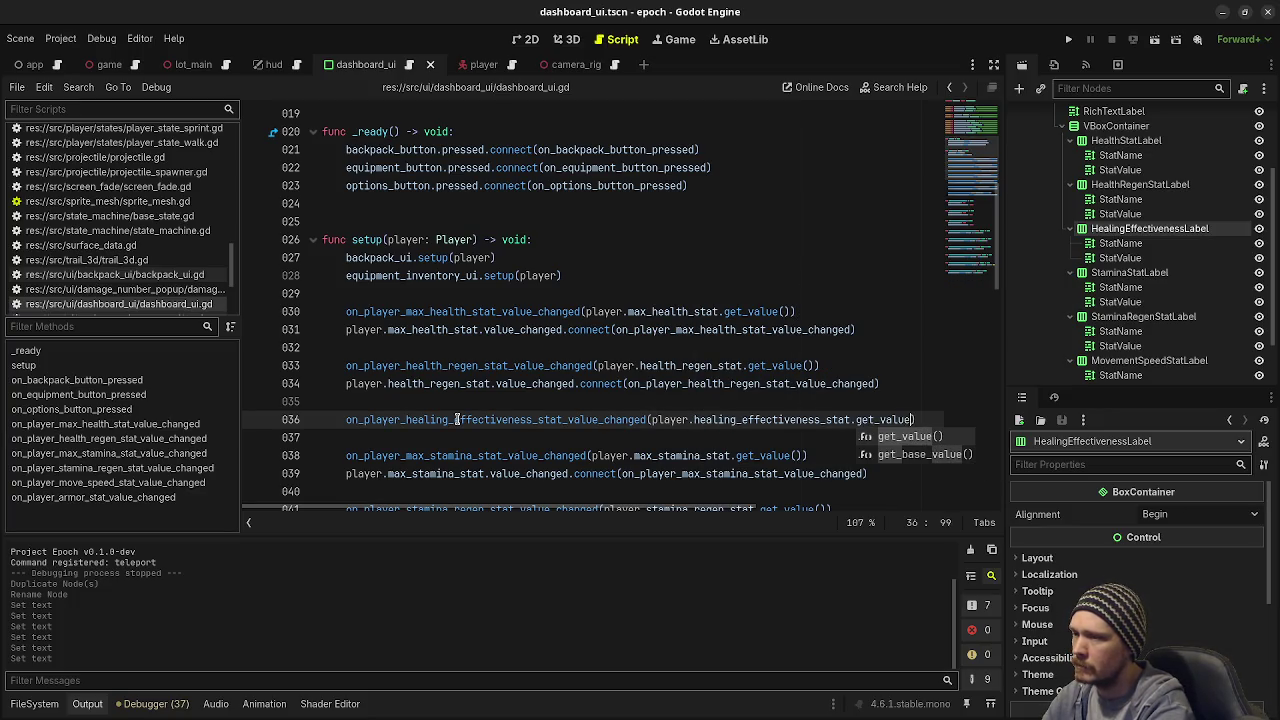
key("Return")
type(")")
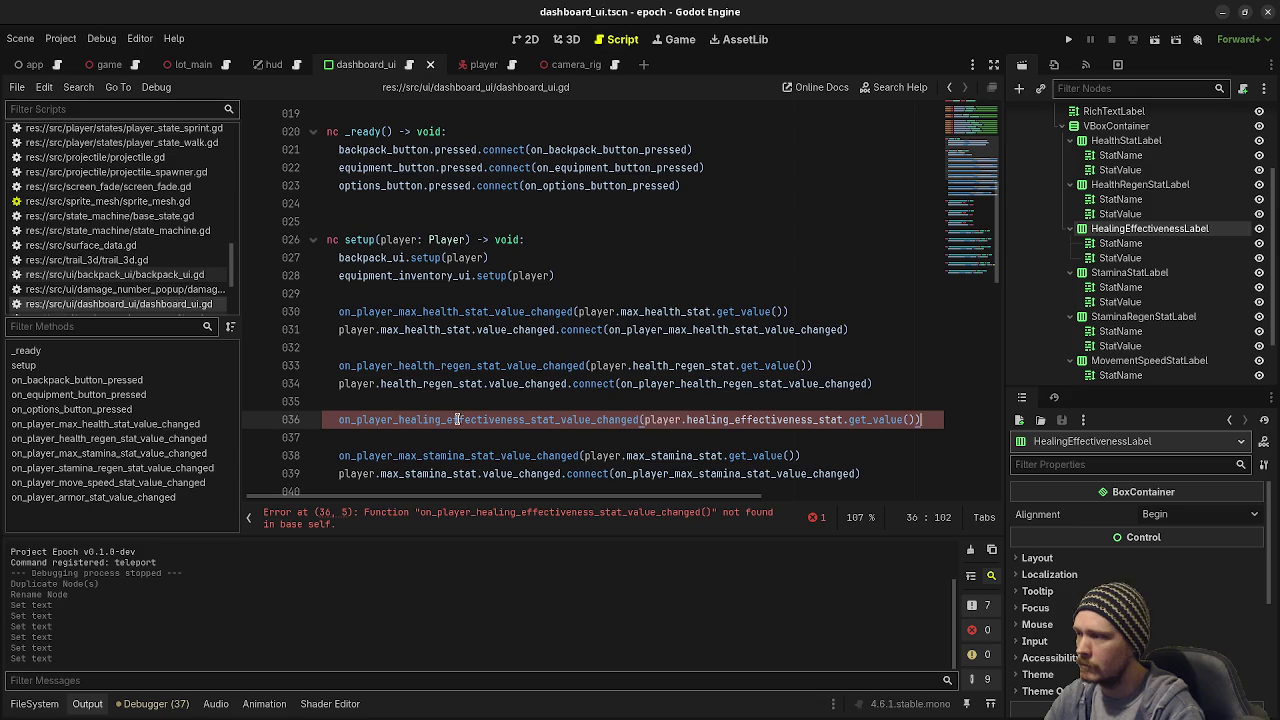
Step: Duplicate the health regen connect line and retarget it to healing_effectiveness_stat and its new handler
left_click(876, 384)
left_click(339, 384, "shift")
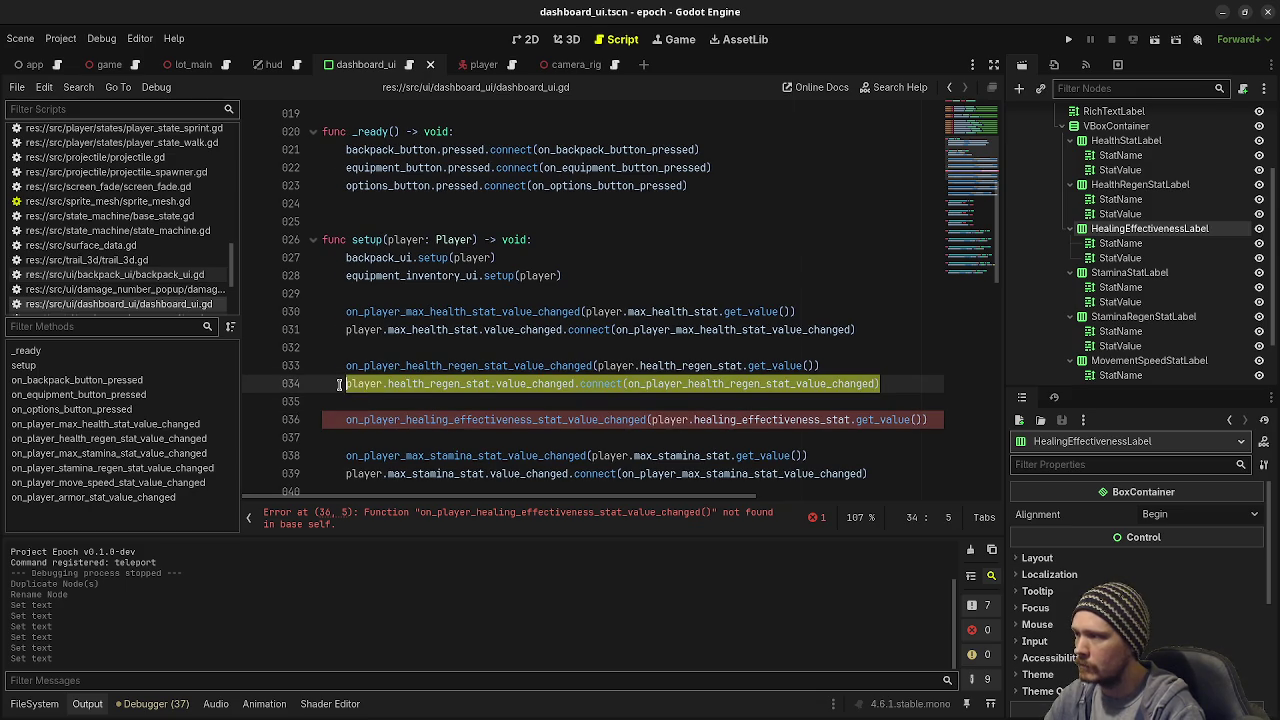
key("ctrl+c")
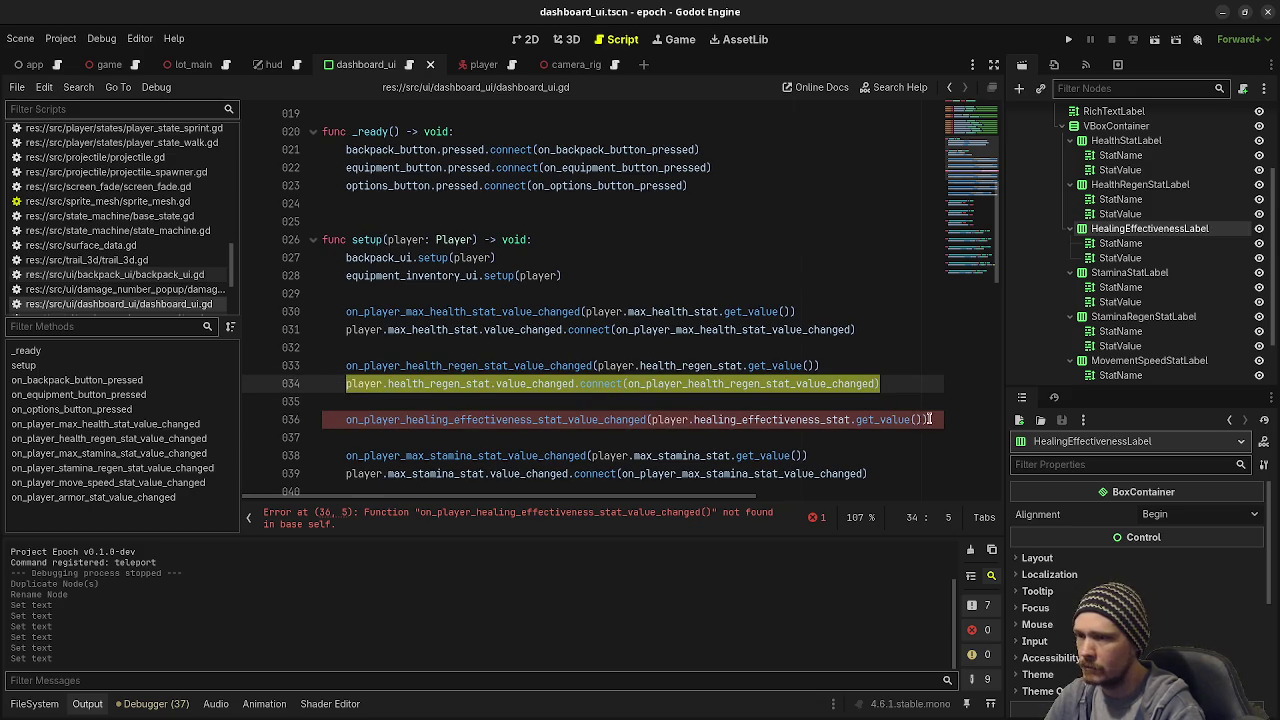
left_click(930, 420)
key("Return")
key("ctrl+v")
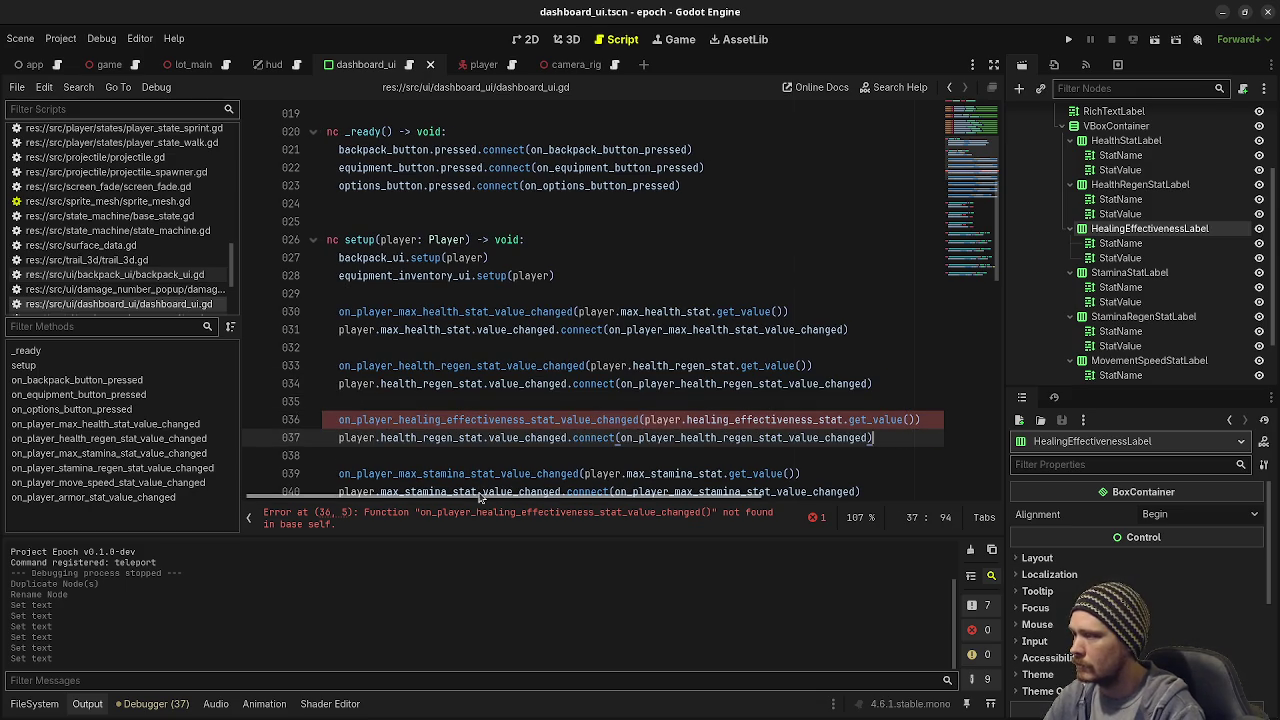
double_click(430, 438)
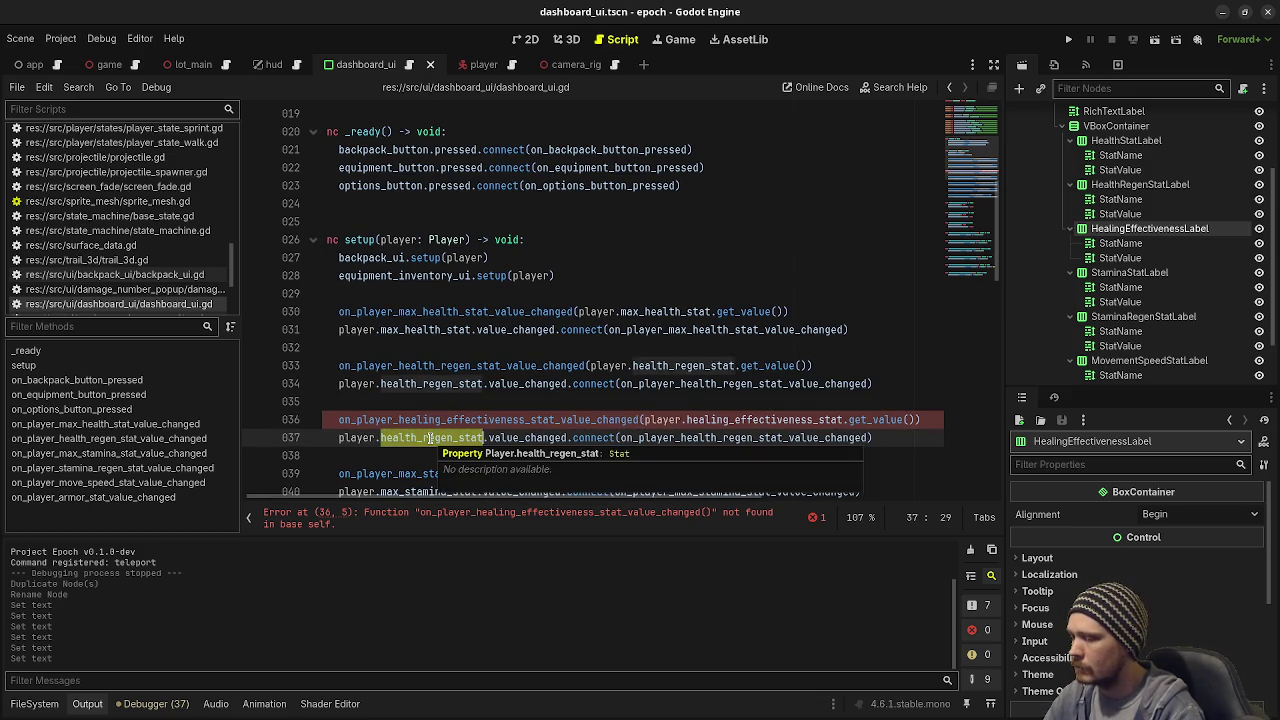
type("healing")
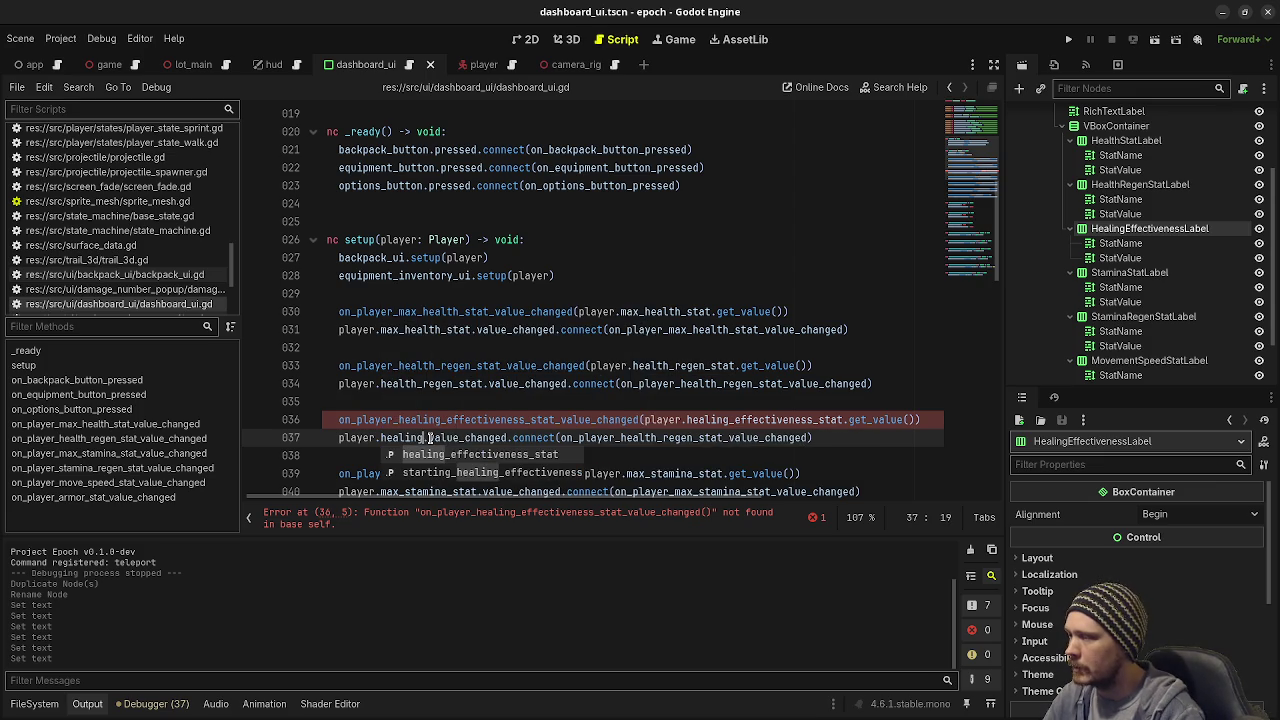
key("ctrl+z")
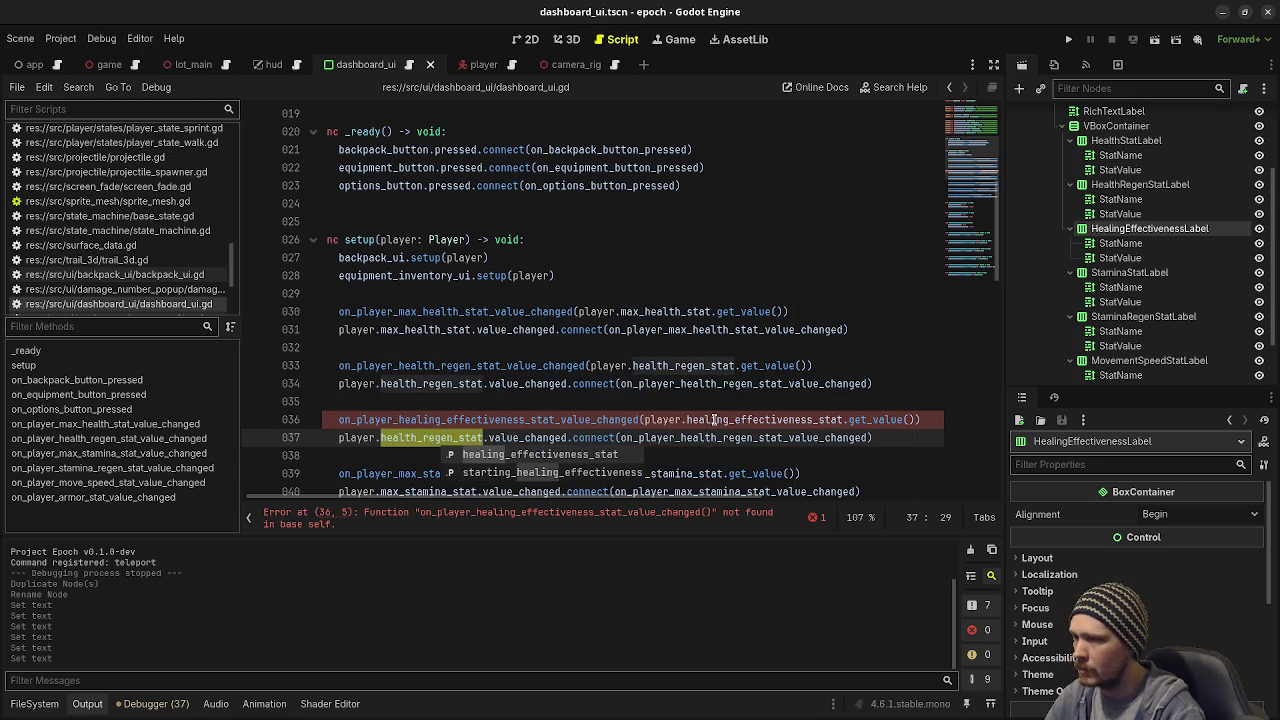
key("Escape")
key("ctrl+v")
double_click(504, 420)
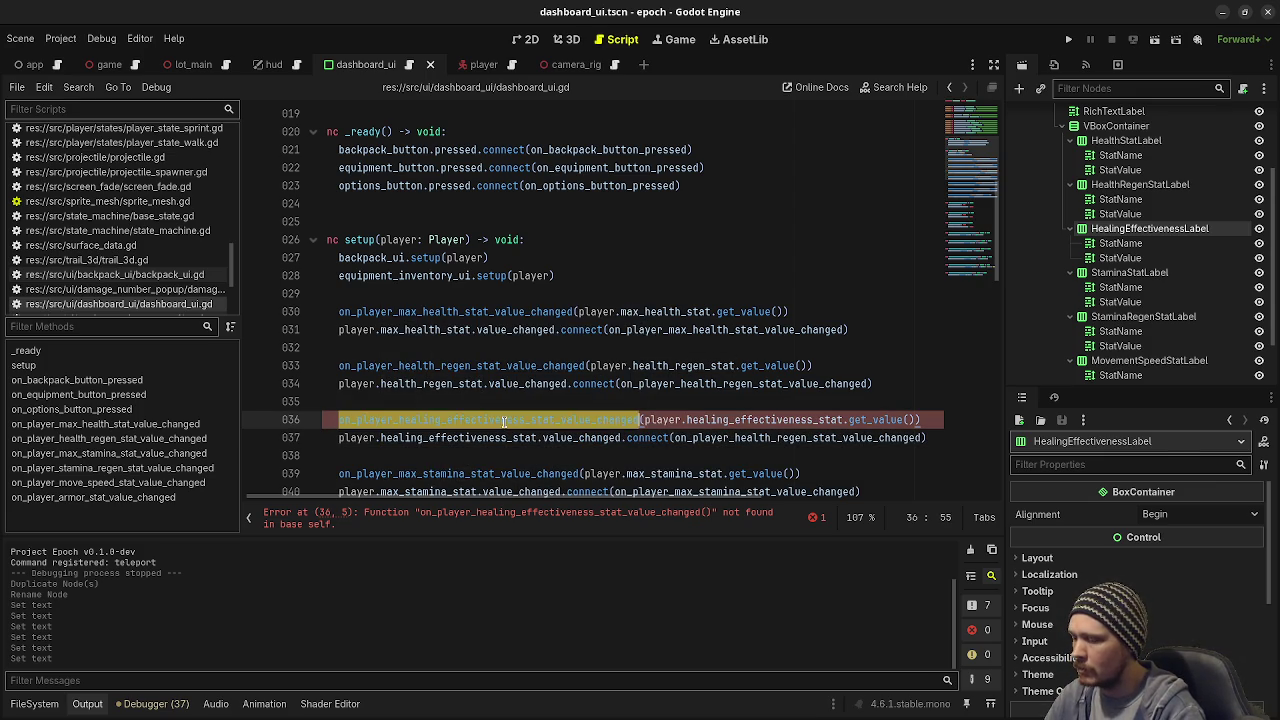
key("ctrl+c")
double_click(772, 438)
key("ctrl+v")
double_click(494, 420)
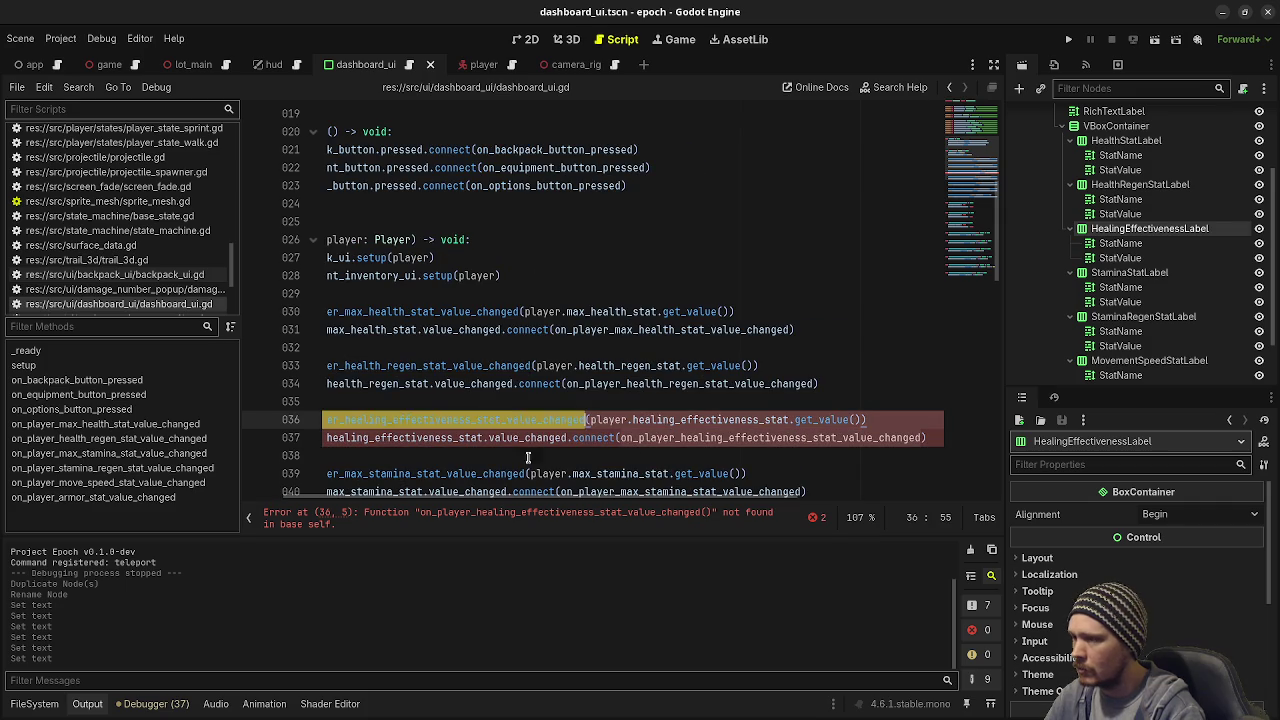
scroll(540, 460, "down", 5)
Step: Define on_player_healing_effectiveness_stat_value_changed(value: float) so the label shows value * 100 plus '%'
scroll(521, 411, "down", 6)
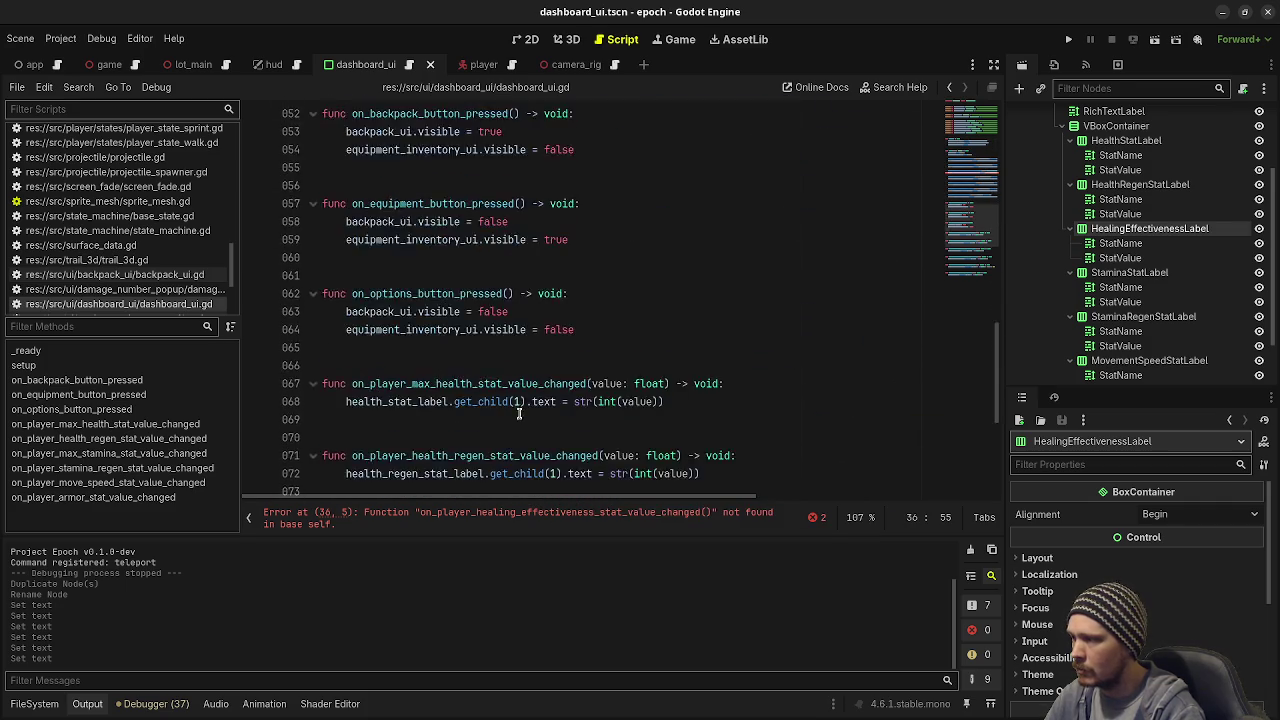
scroll(510, 418, "down", 5)
scroll(415, 470, "up", 4)
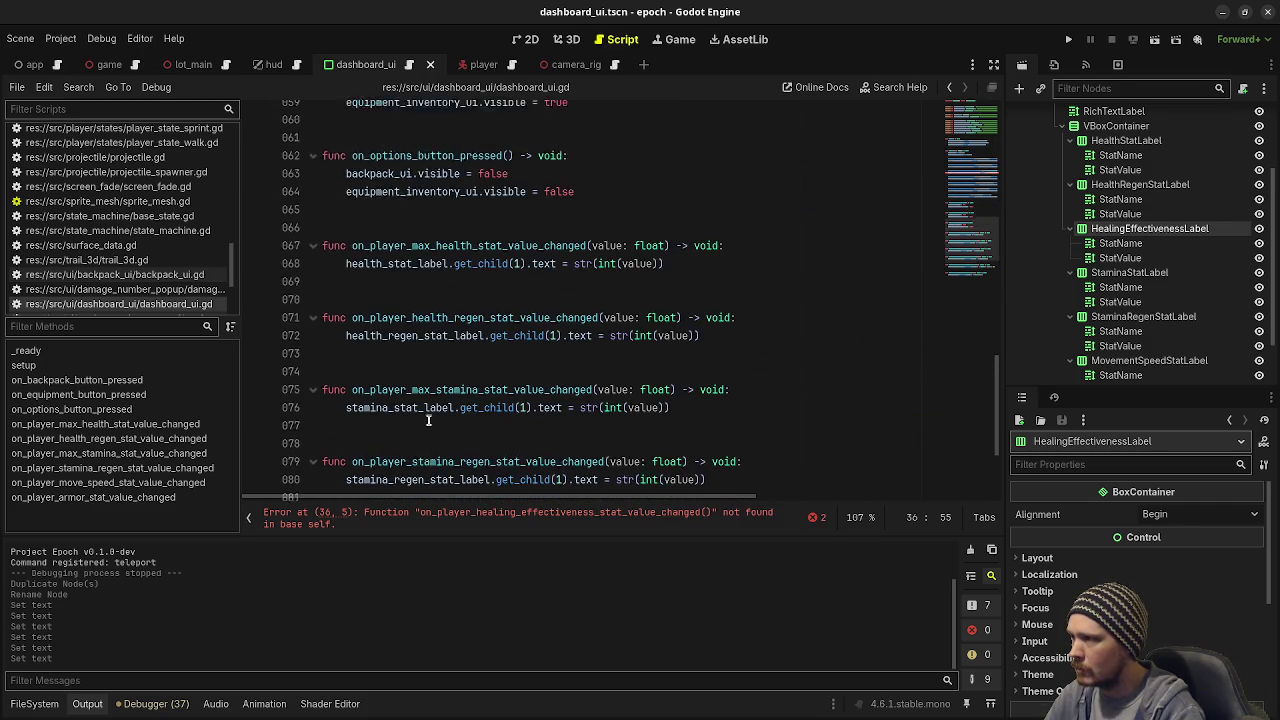
left_click(396, 426)
key("Return")
type("func")
key("ctrl+v")
type("(valu")
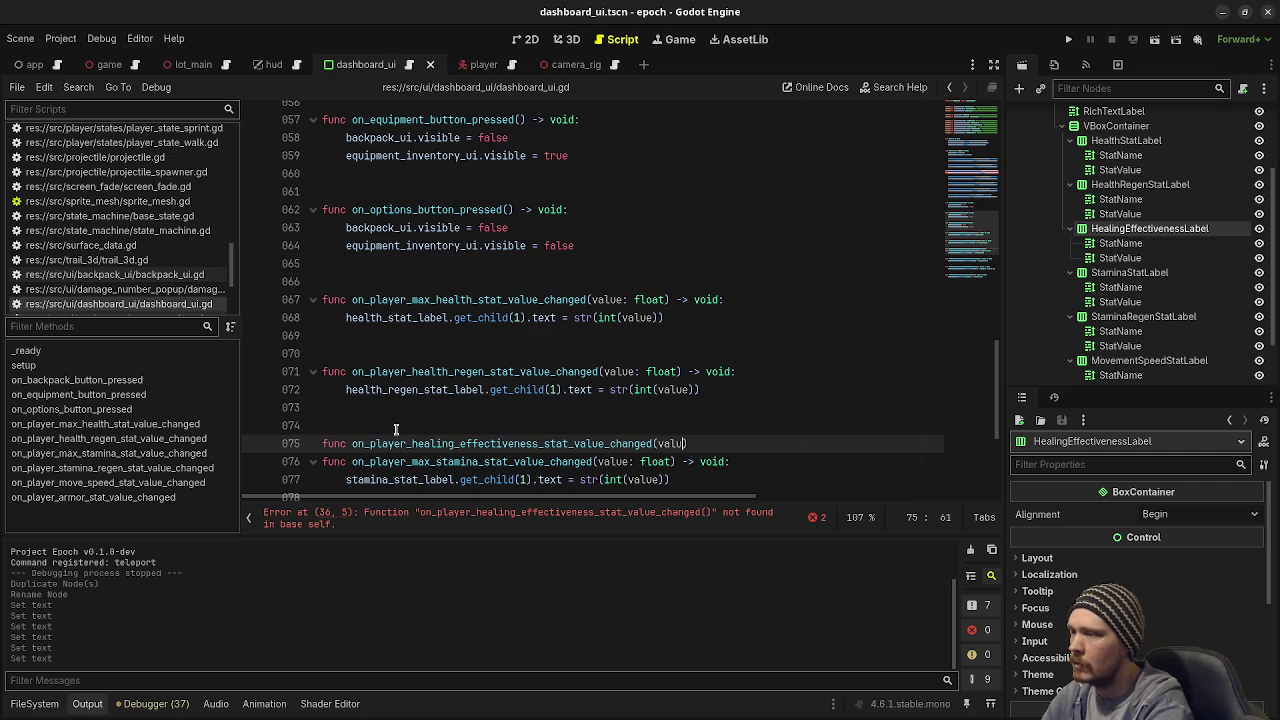
type("e: float) void:")
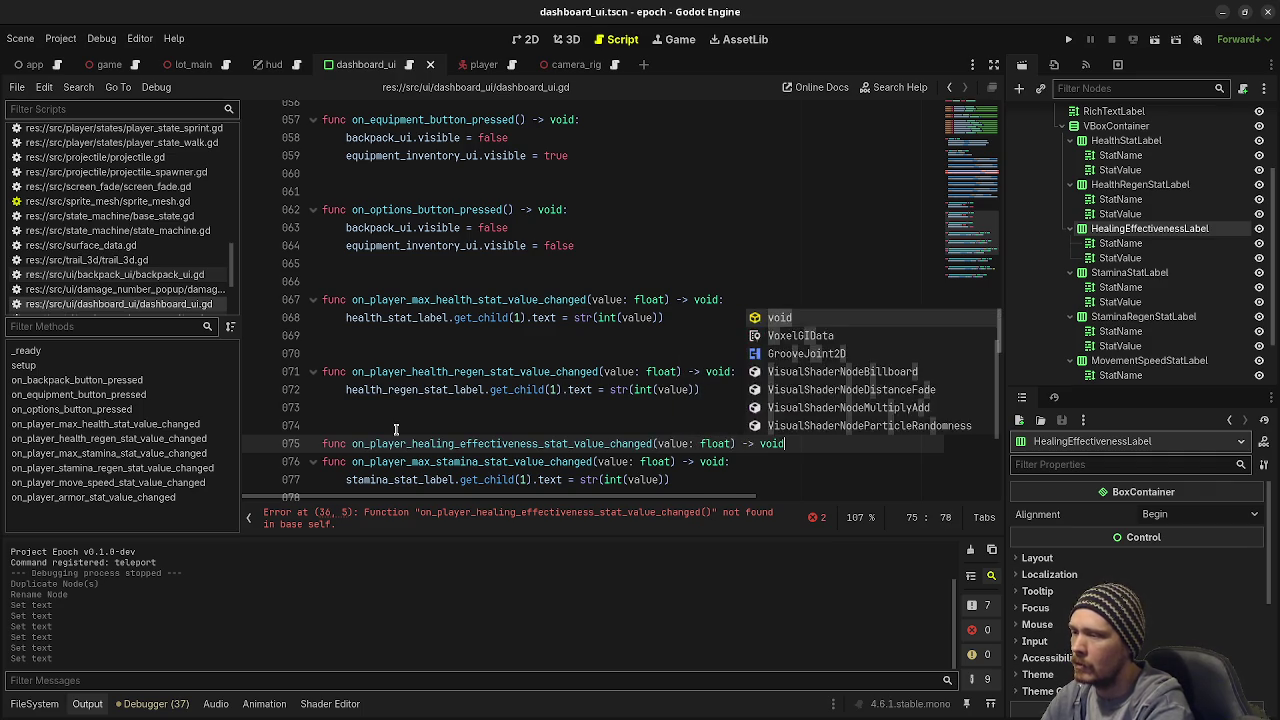
key("Return")
type("healing_")
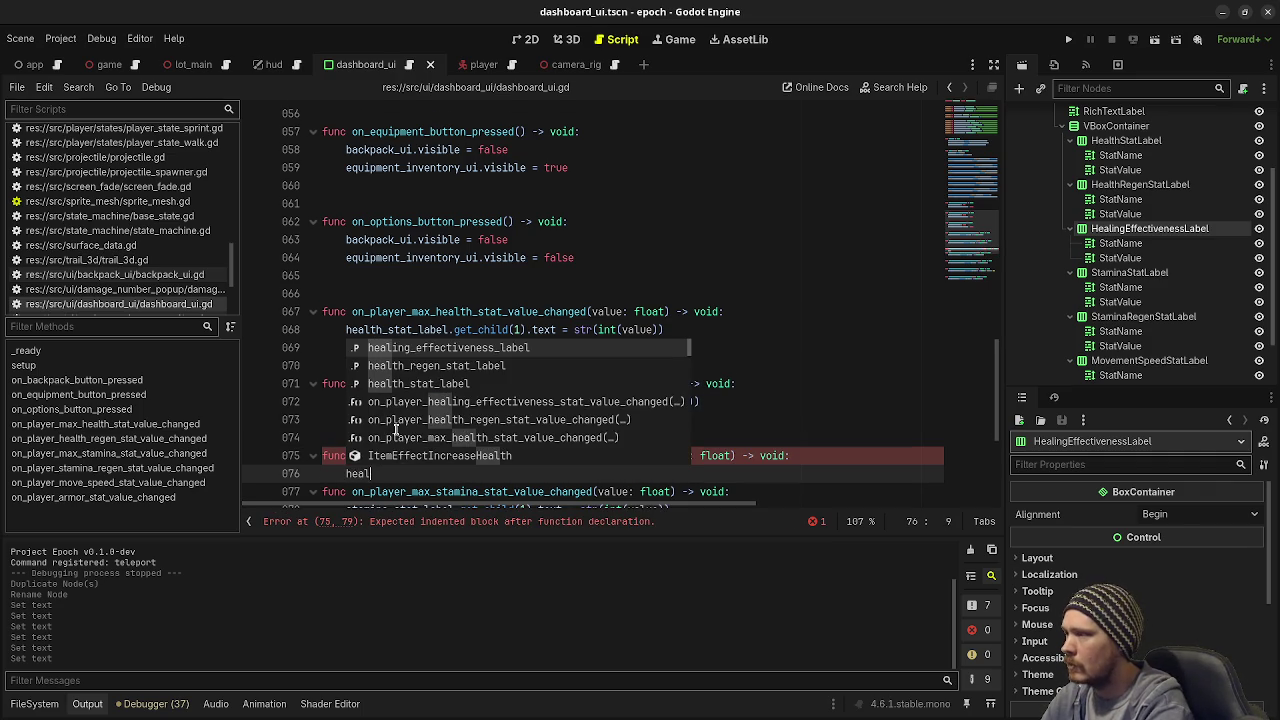
key("Return")
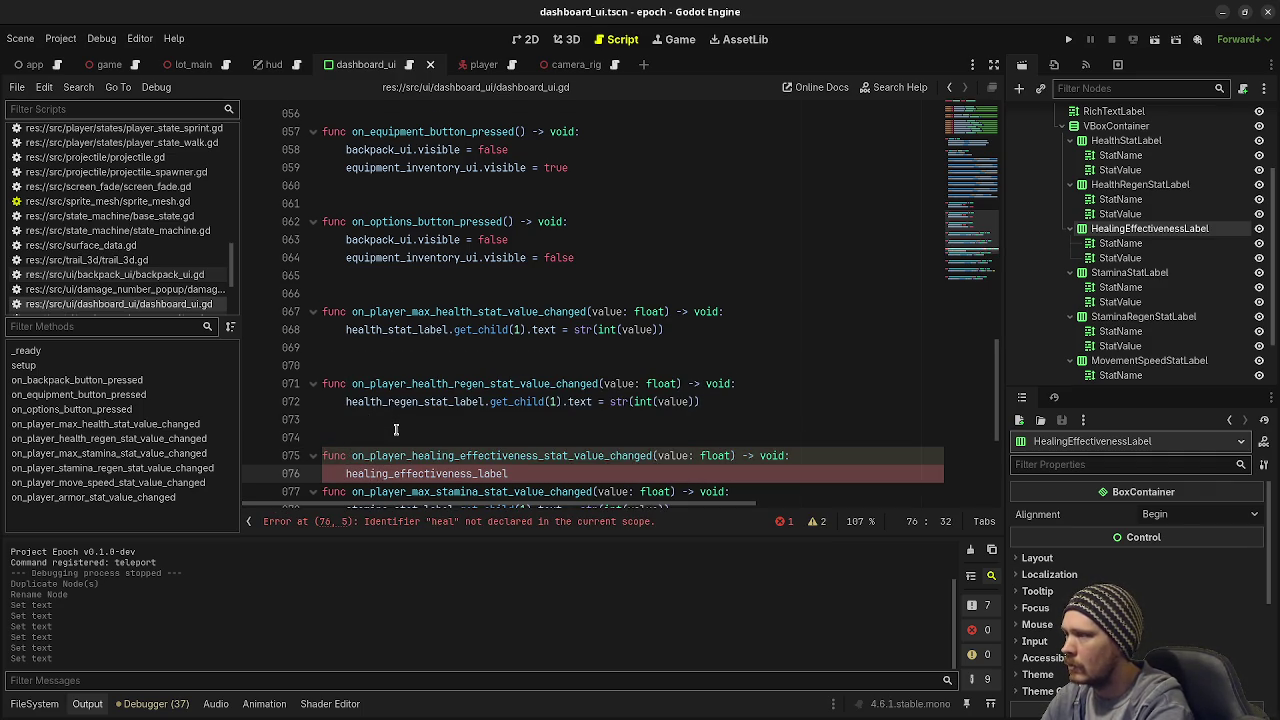
type(".get_child(1).")
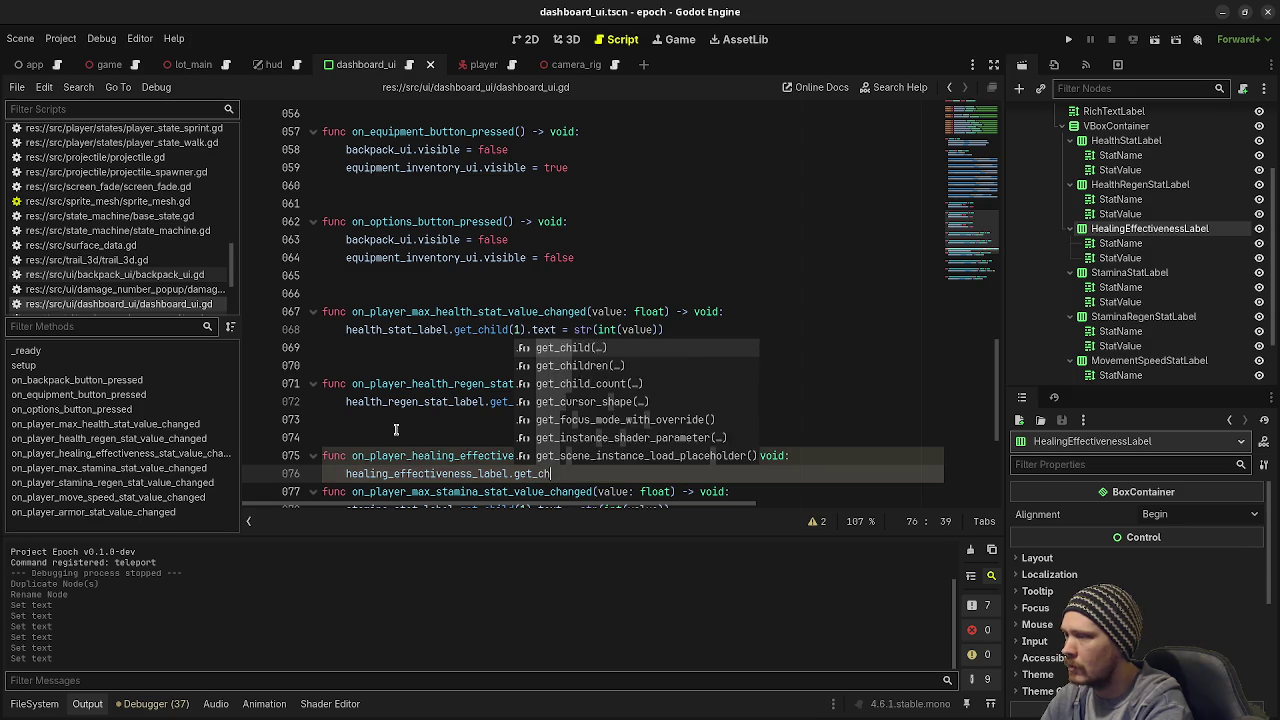
type("text = str(")
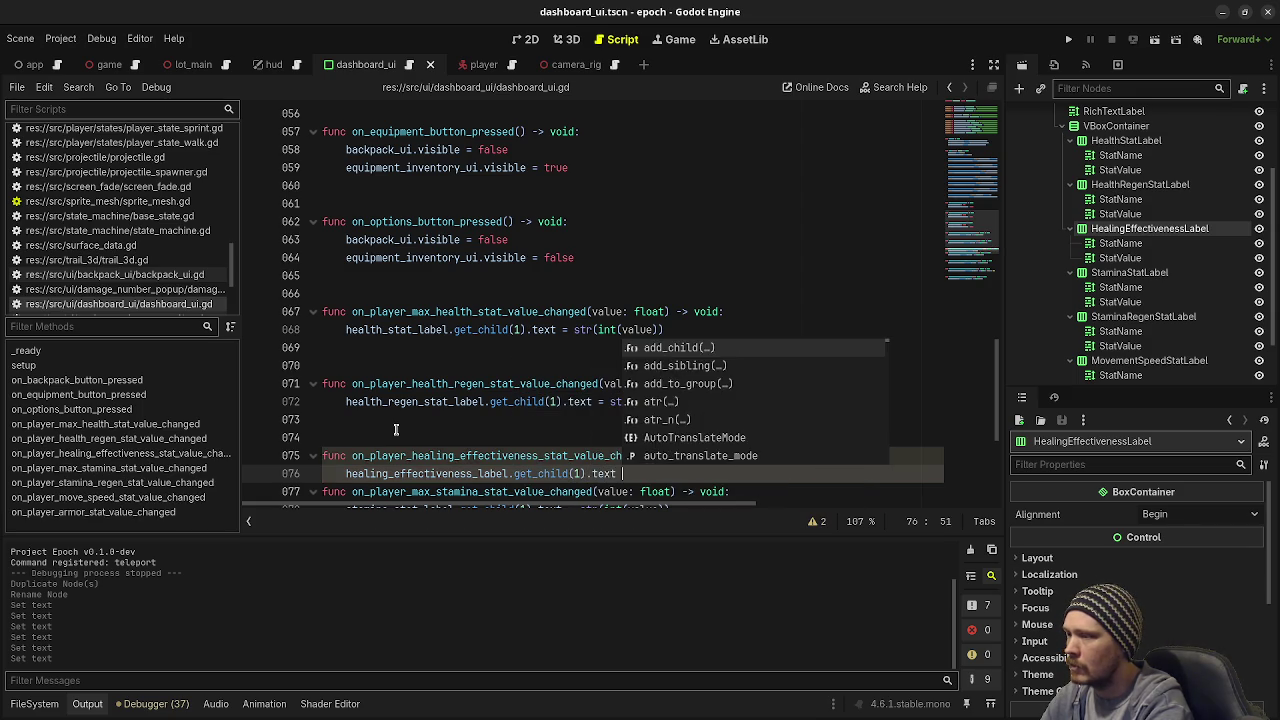
type("i")
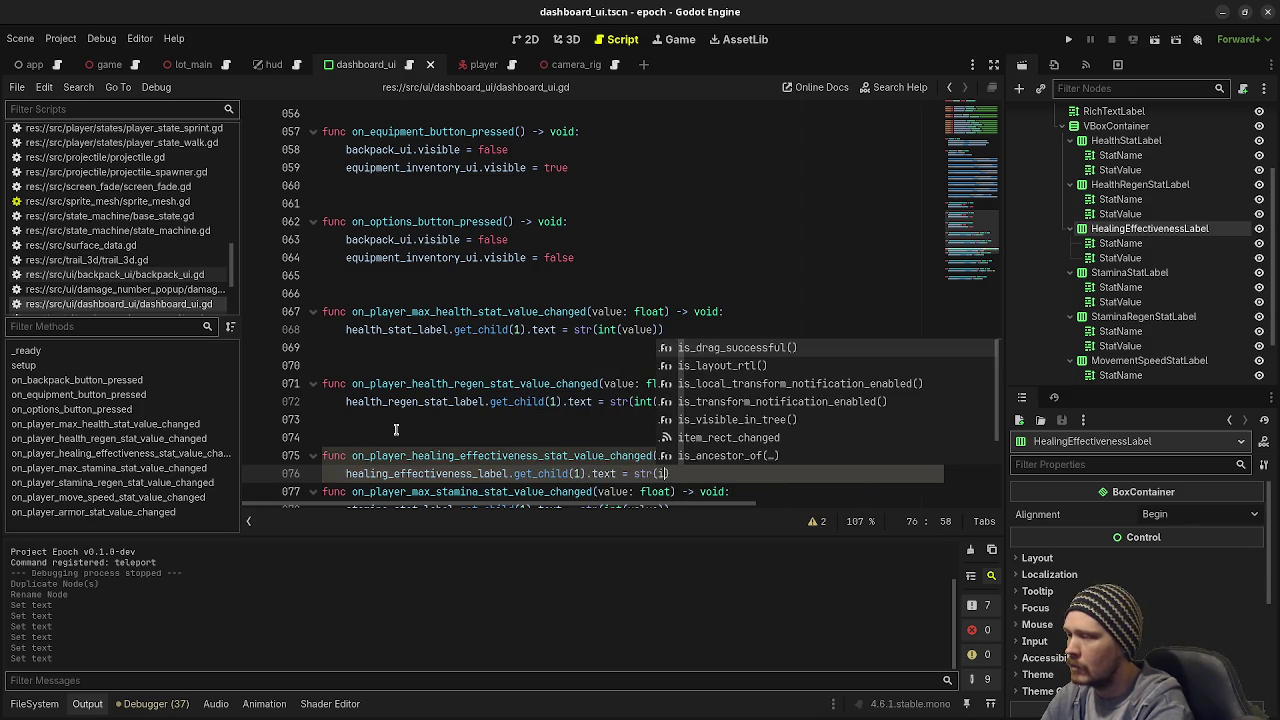
type("nt(value ")
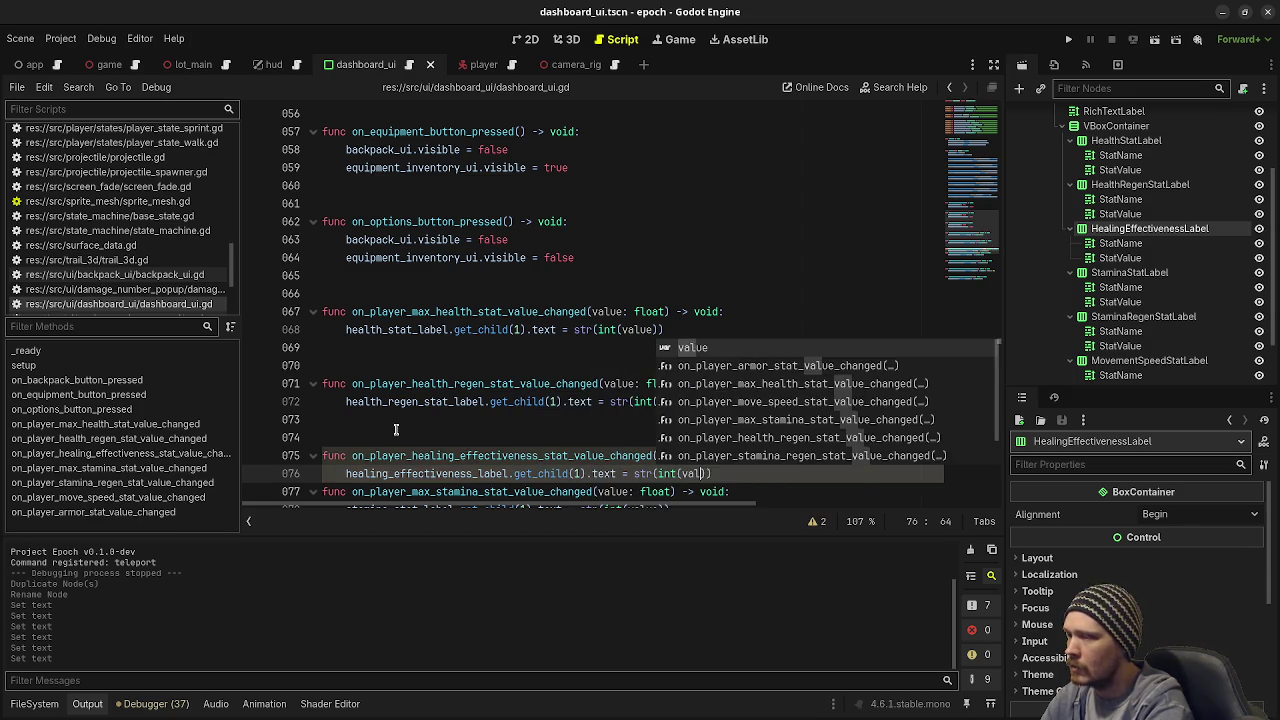
type("* 100.0")
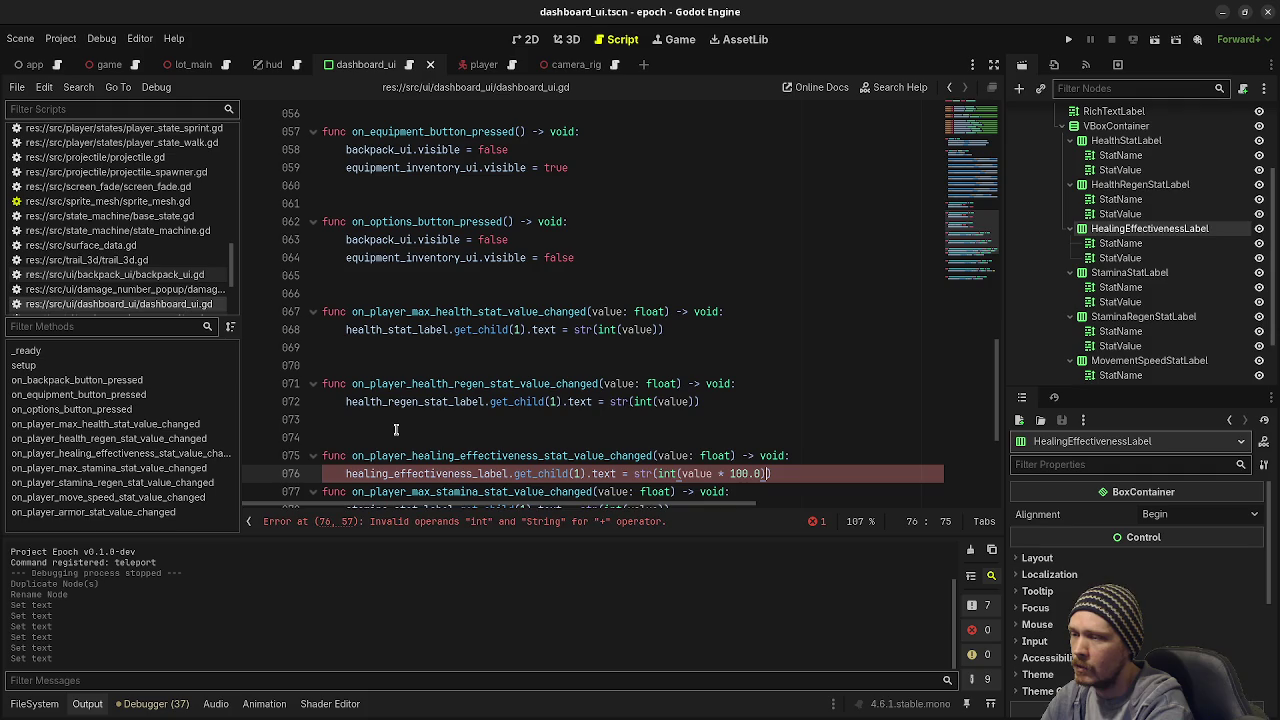
type(") + \"\"")
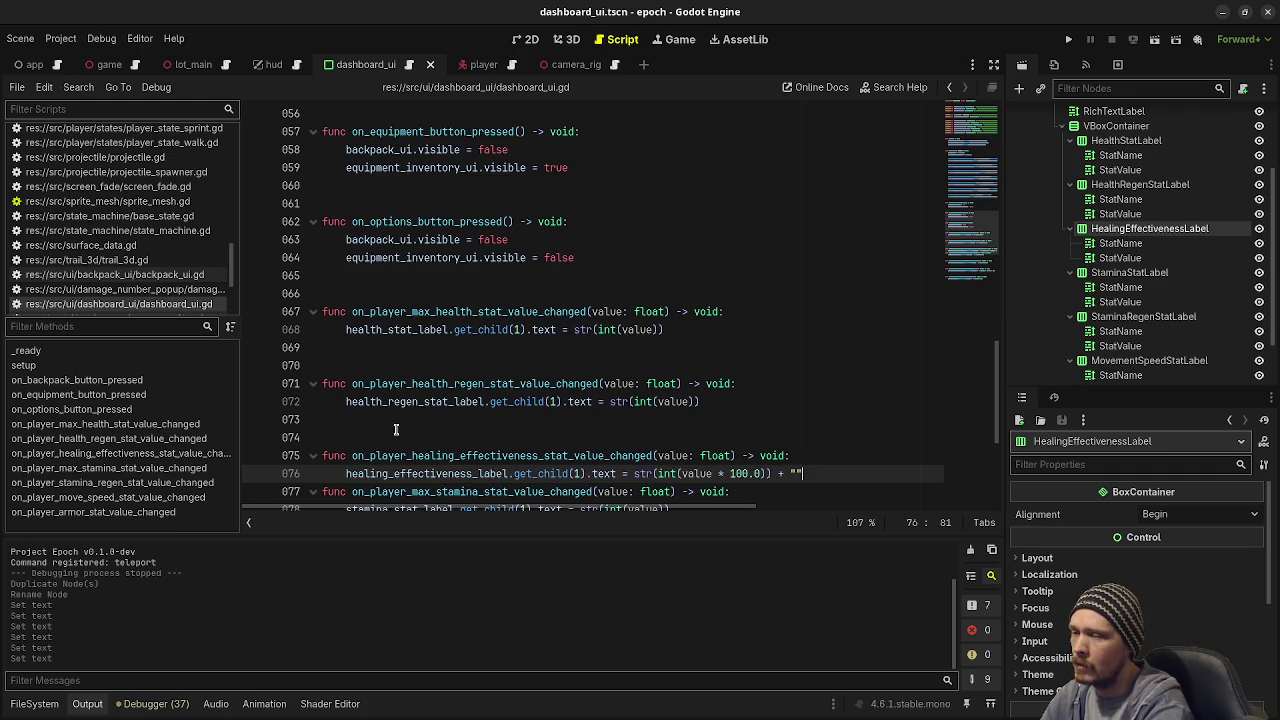
key("Left")
type("\"")
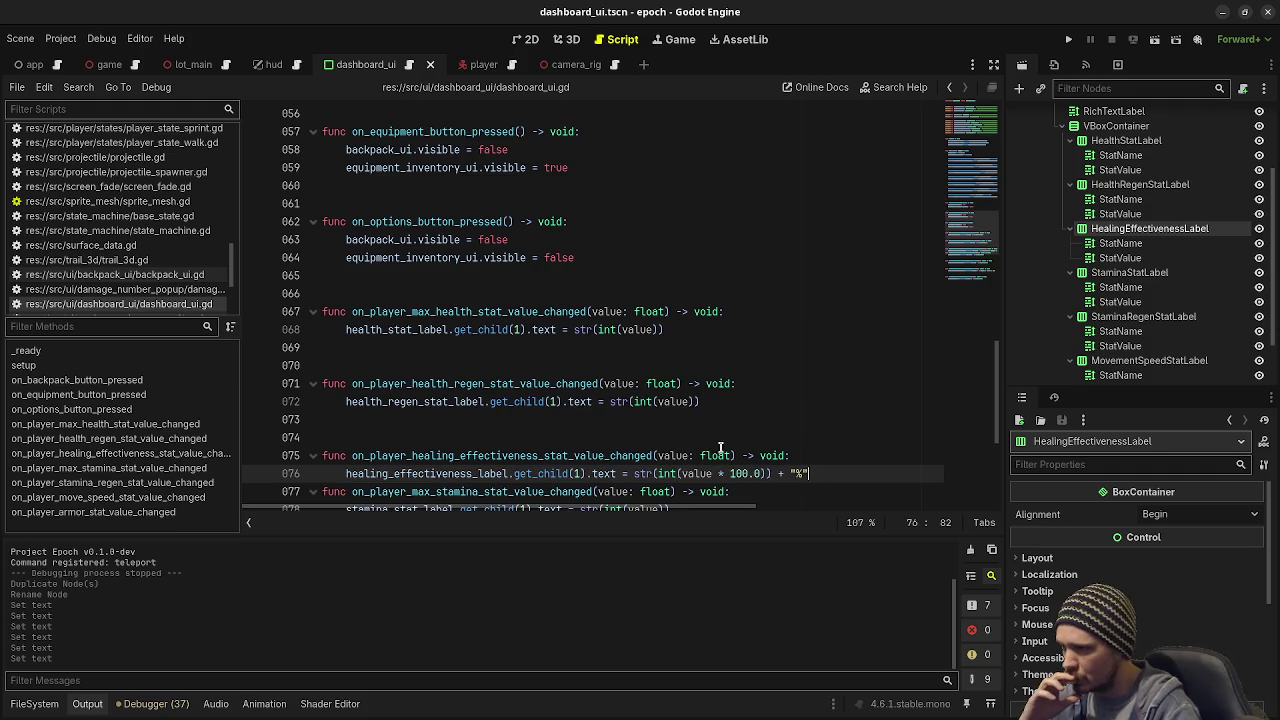
Step: Remove the int() conversion so the percentage keeps decimals, then save and run the project
scroll(740, 448, "down", 3)
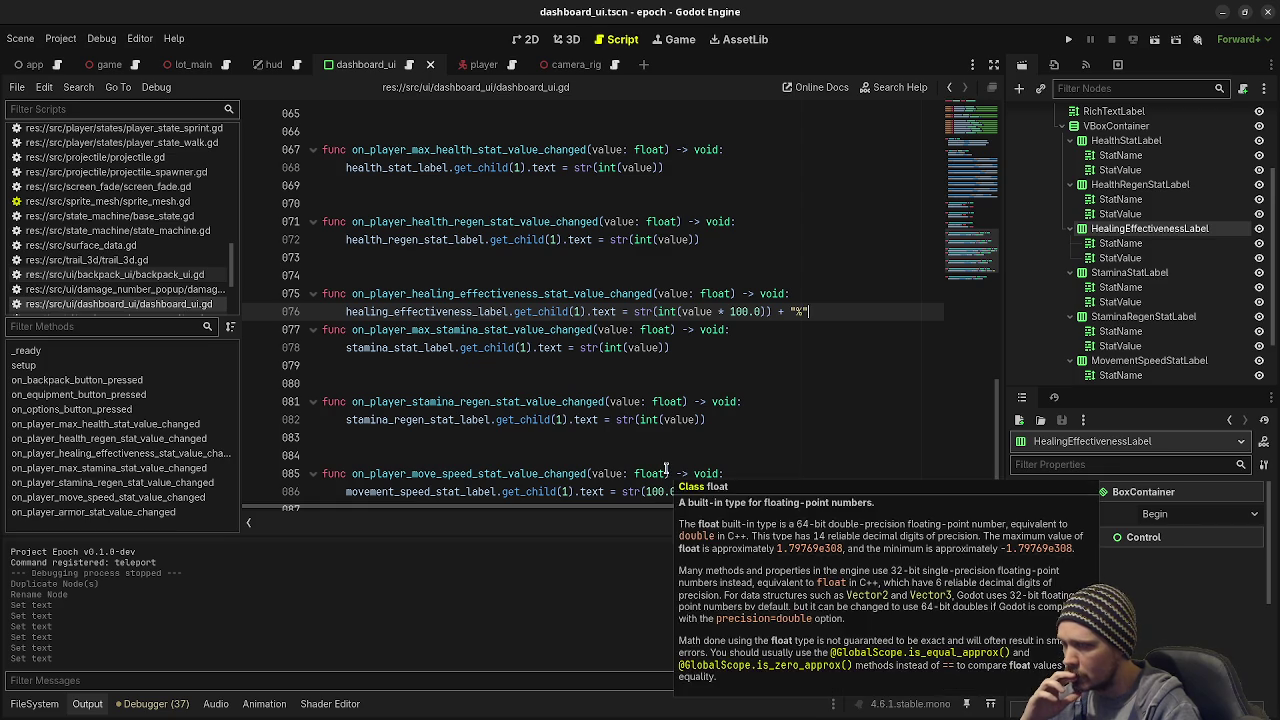
double_click(670, 312)
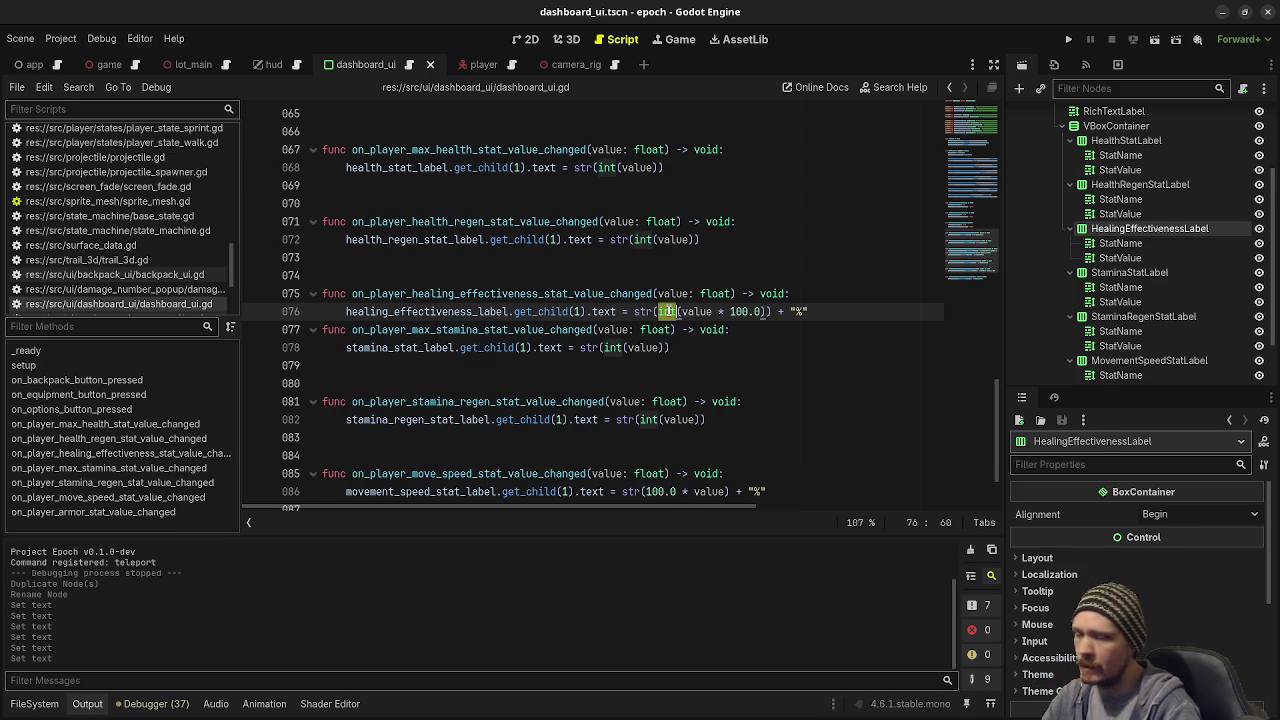
key("Delete")
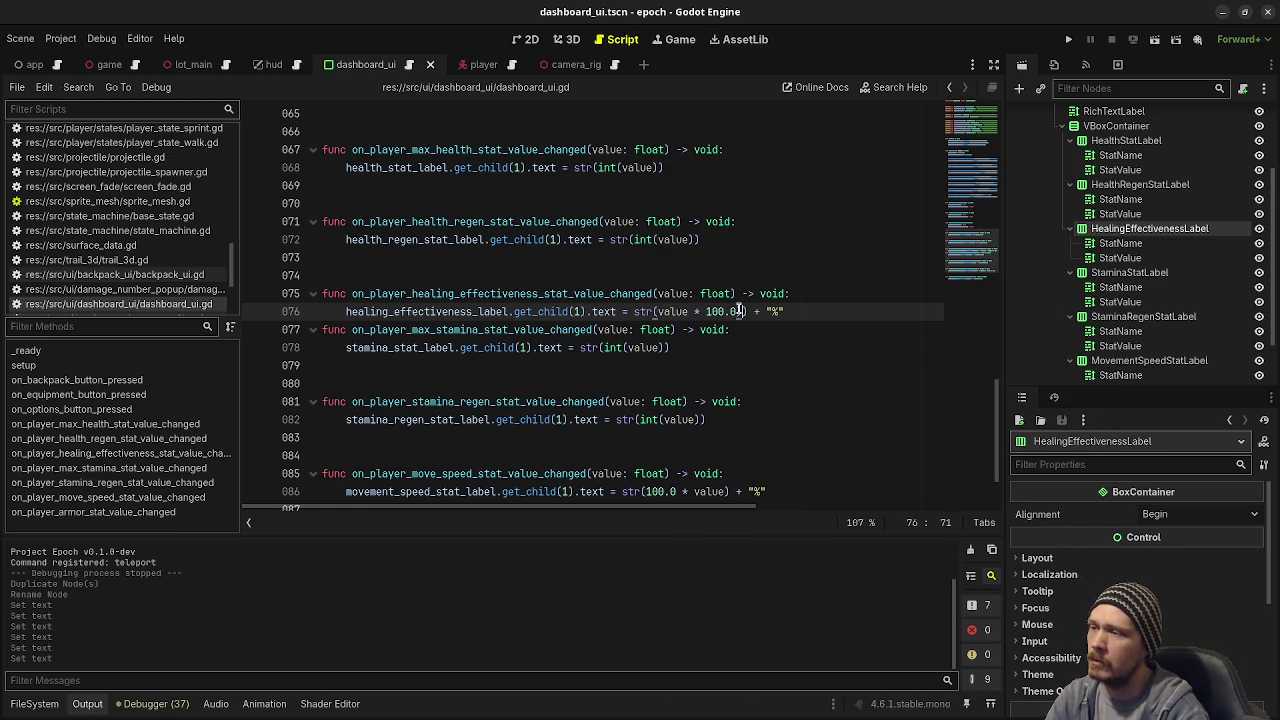
left_click(716, 365)
key("ctrl+s")
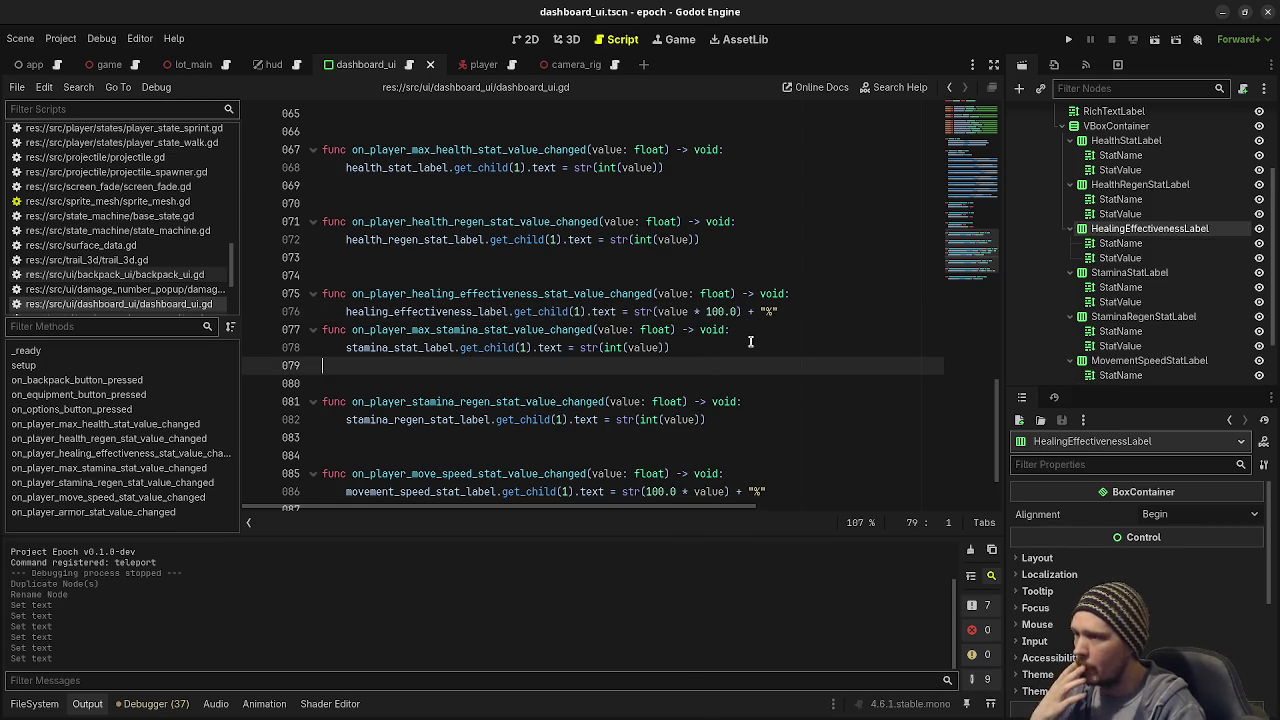
key("F5")
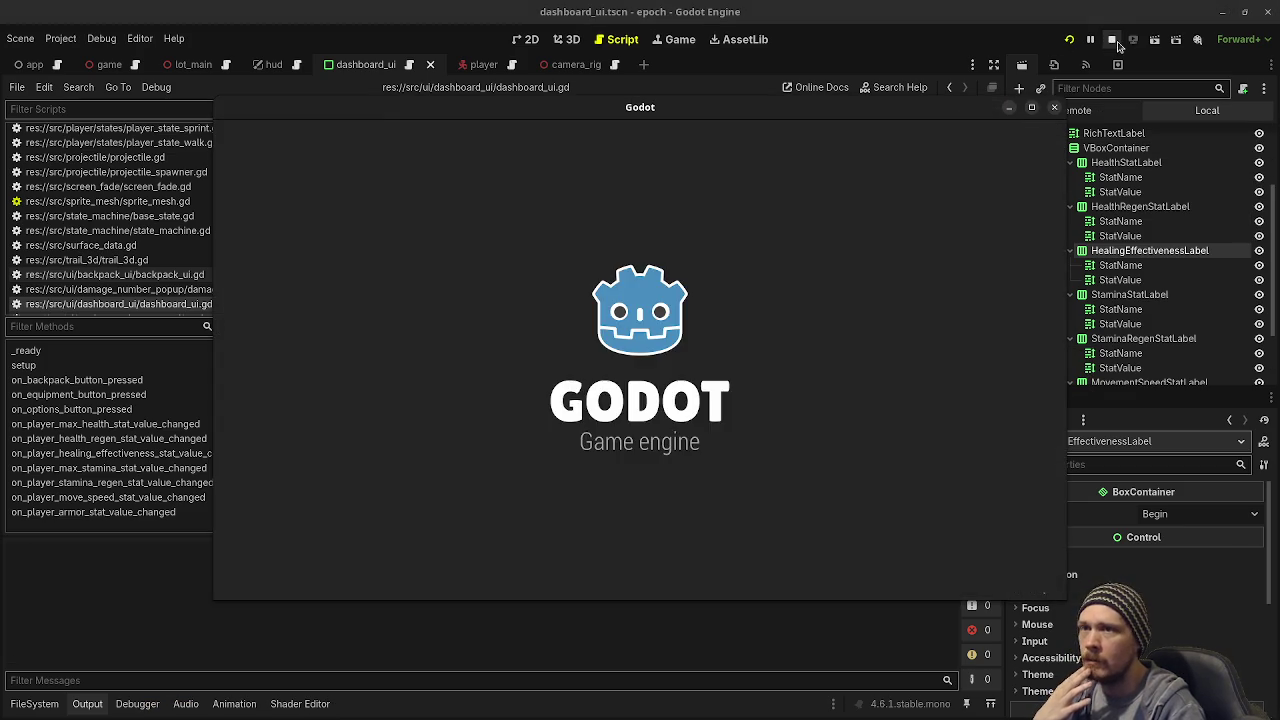
Step: Stop the game, add a blank line after the healing handler, save, and run again
left_click(1109, 38)
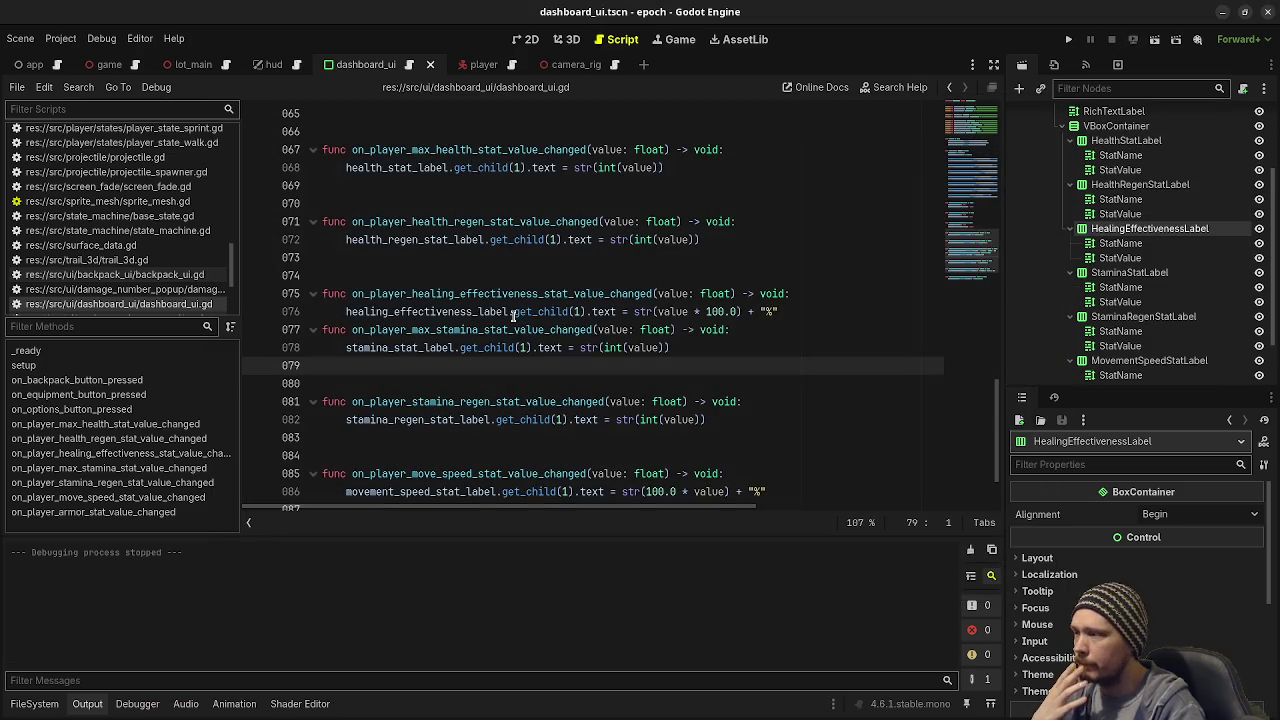
left_click(801, 304)
key("Return")
key("Return")
key("ctrl+s")
key("F5")
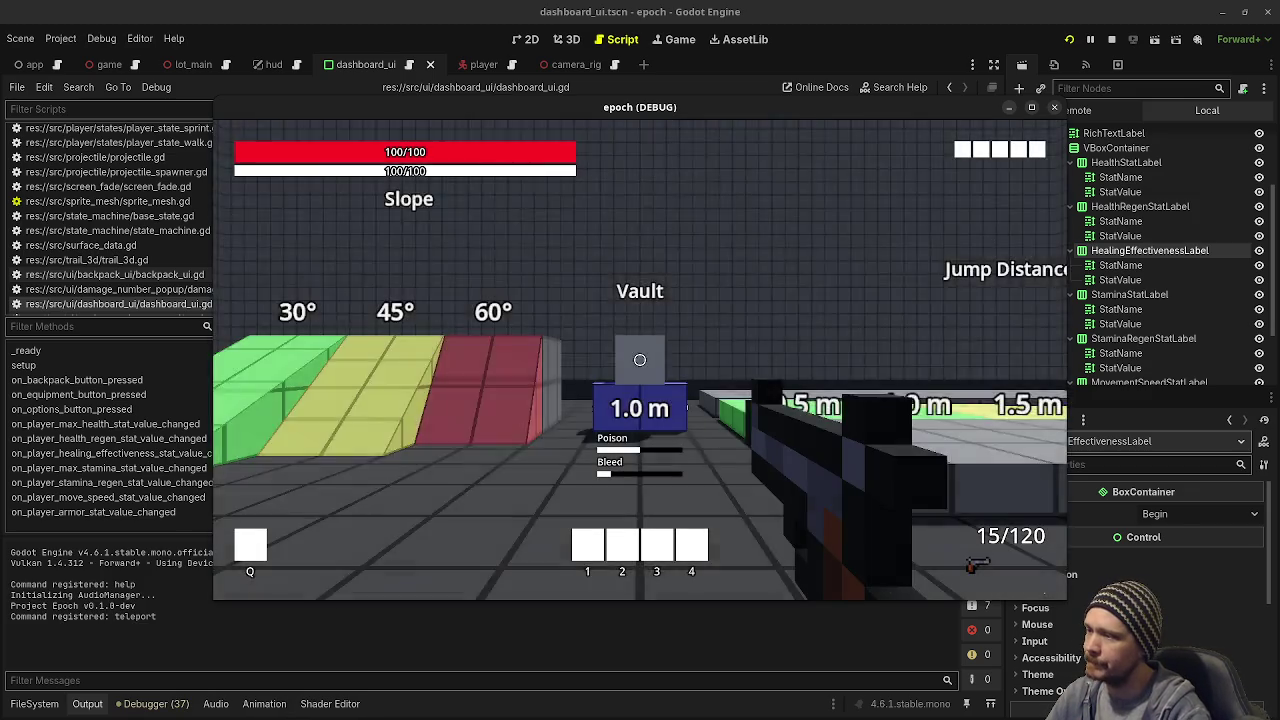
Step: Check that the stats panel shows Healing Effectiveness 100.0%, drink a potion, and stop the game
key("Tab")
key("Tab")
key("w")
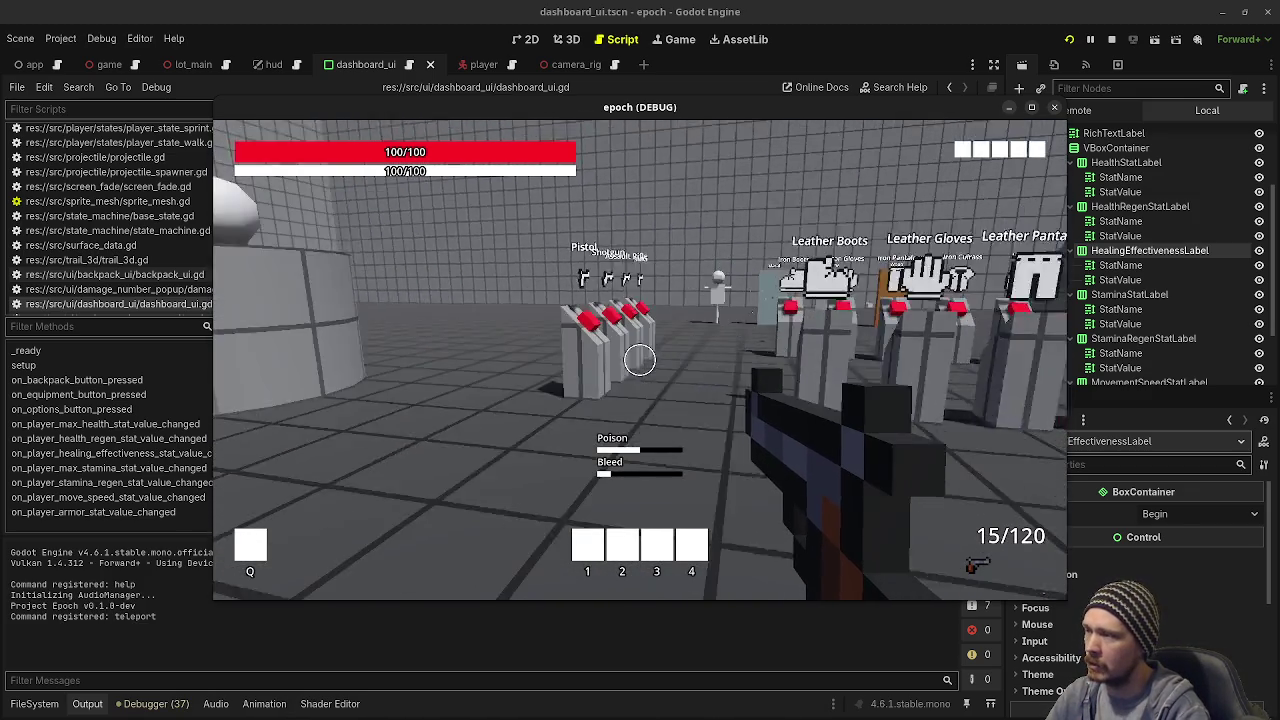
key("Tab")
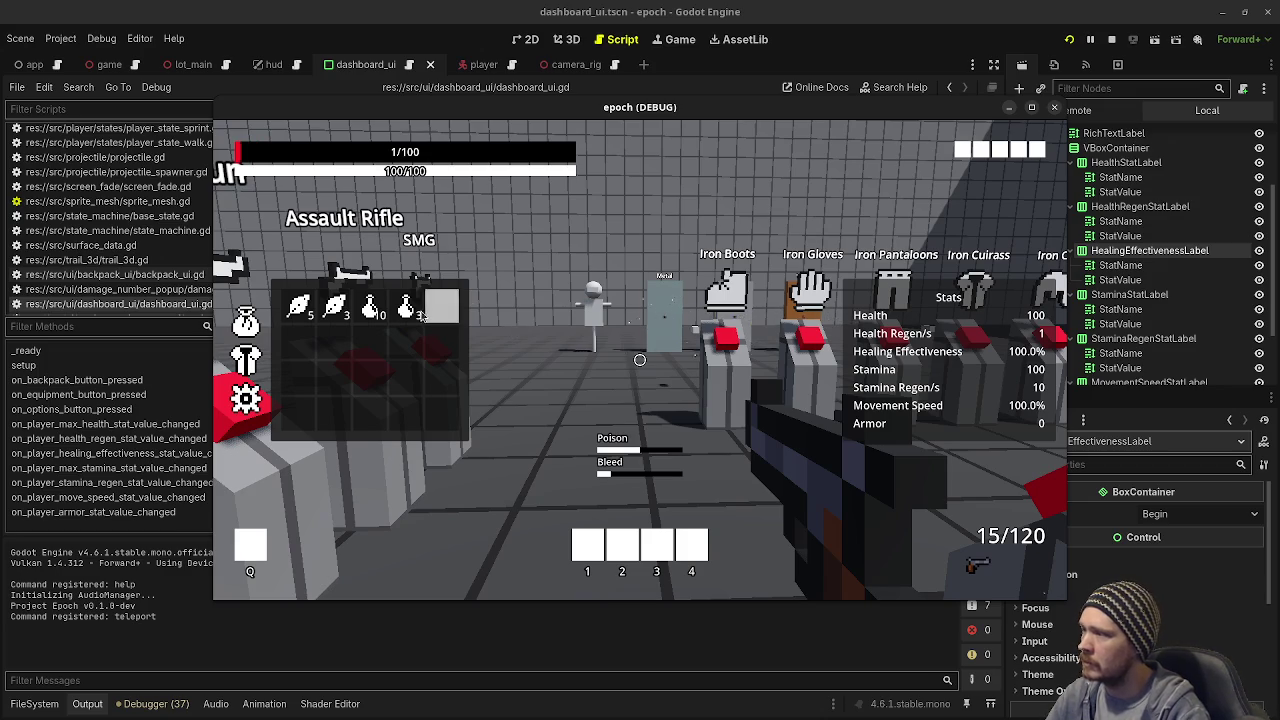
left_click(406, 307)
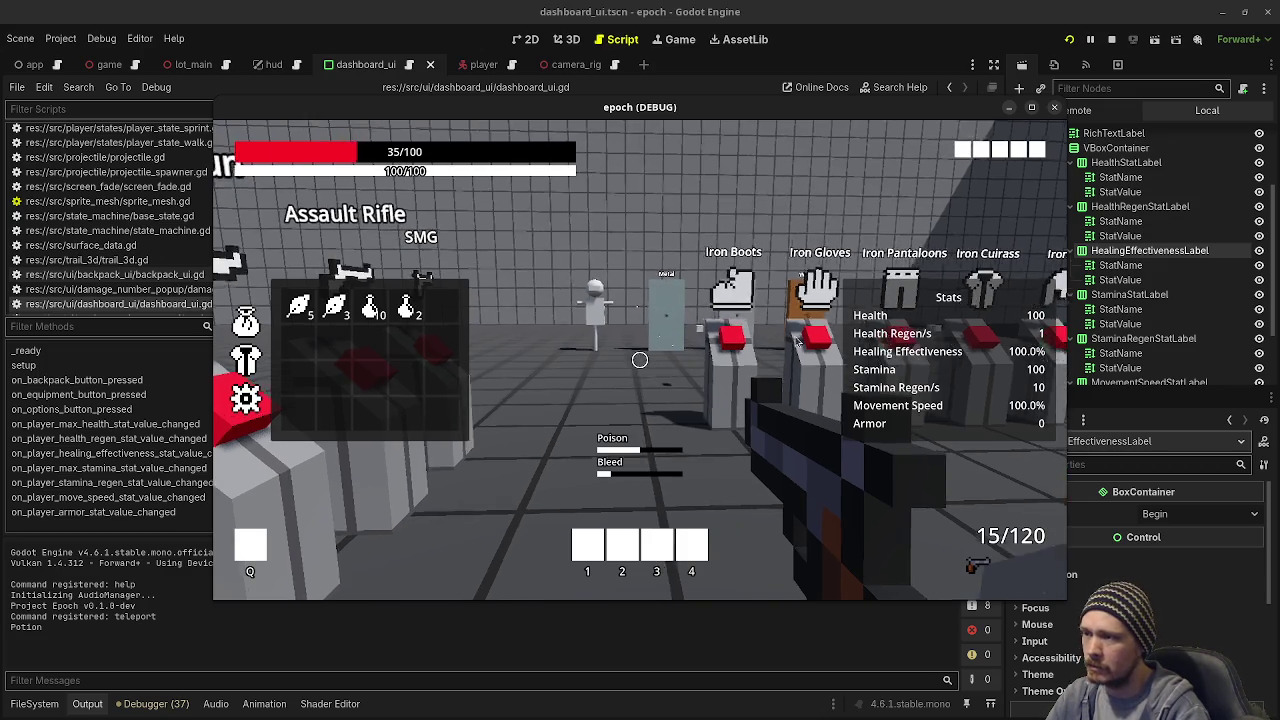
key("Tab")
key("w")
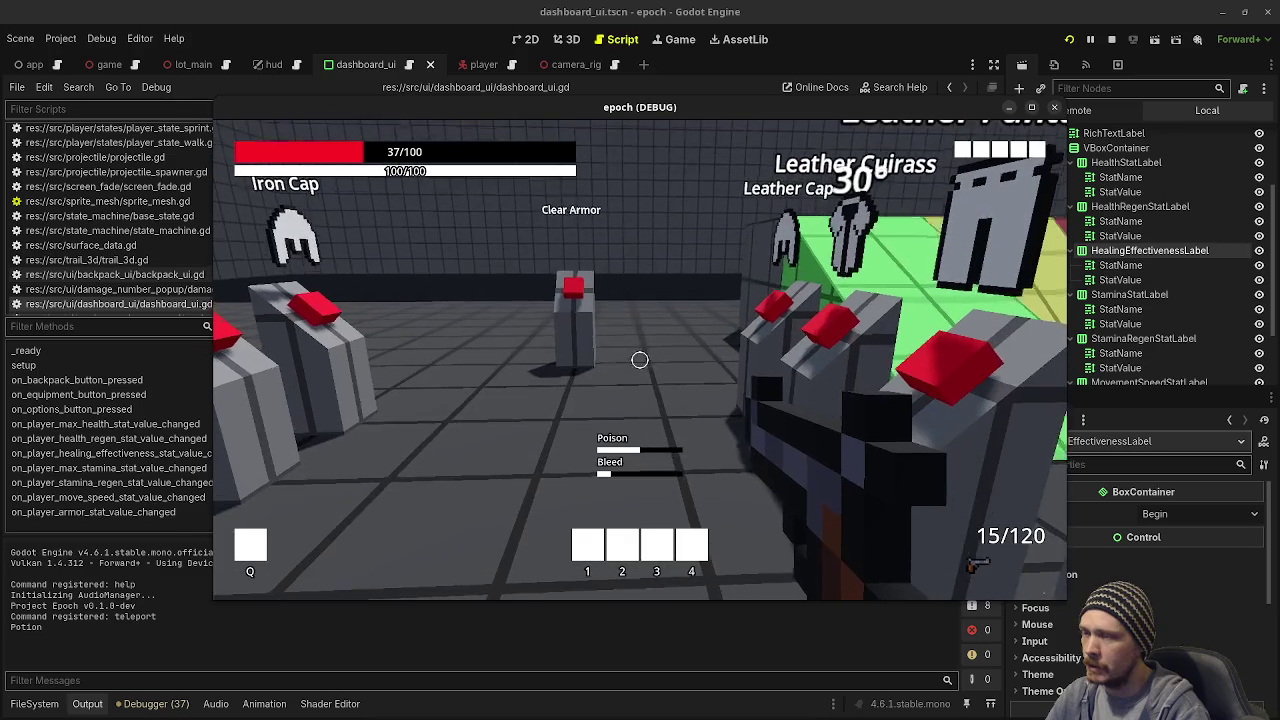
key("F8")
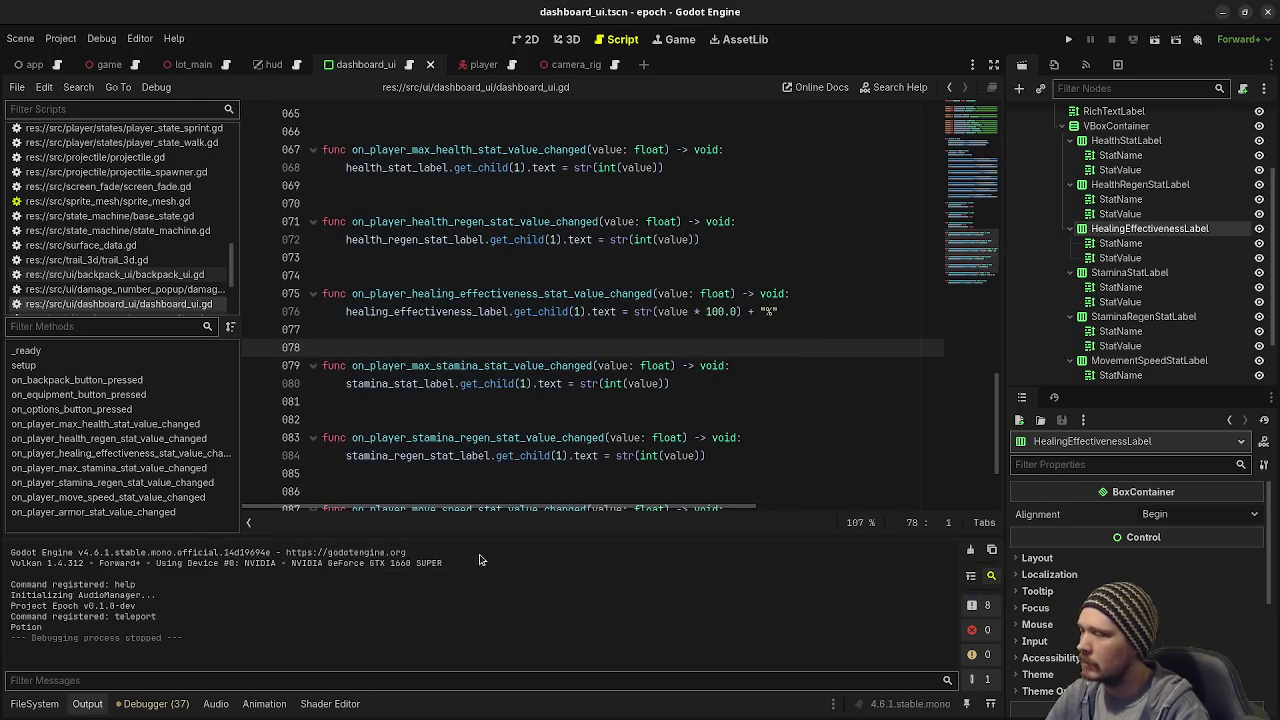
Step: Open armor_leather_hands.tres and look through its equipped effect types without choosing one
left_click(34, 703)
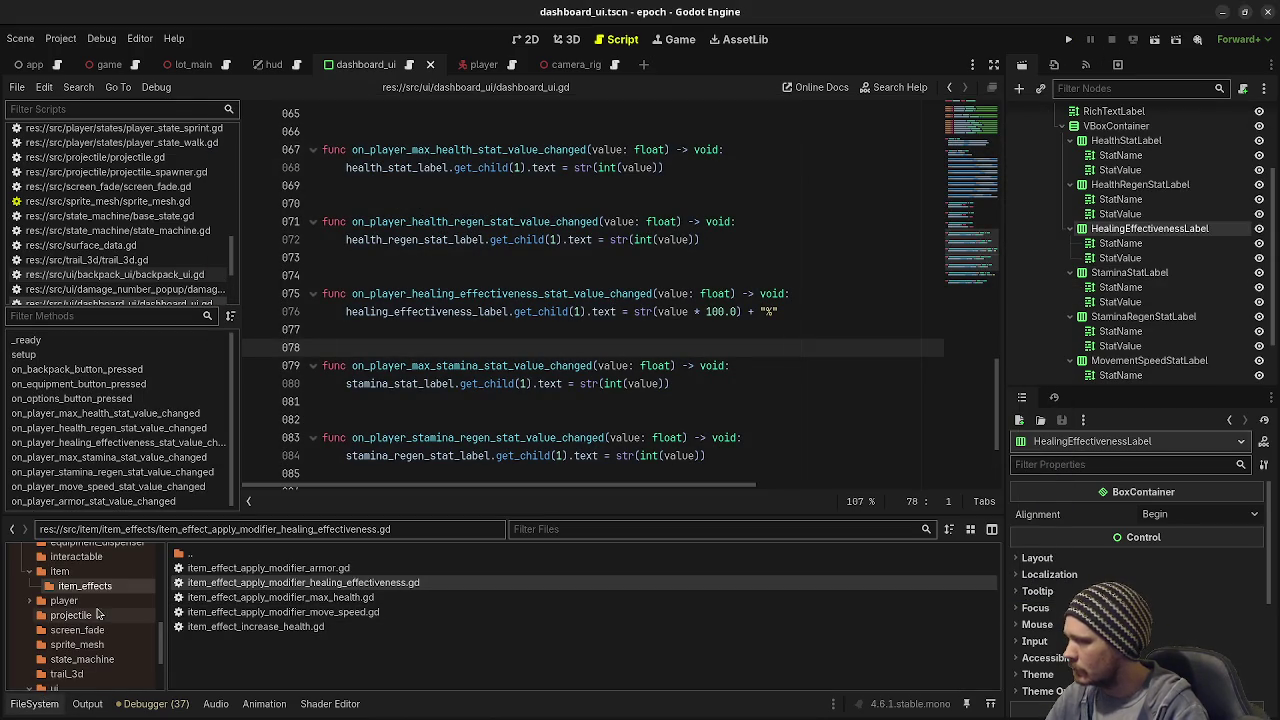
scroll(86, 598, "up", 3)
scroll(86, 598, "up", 5)
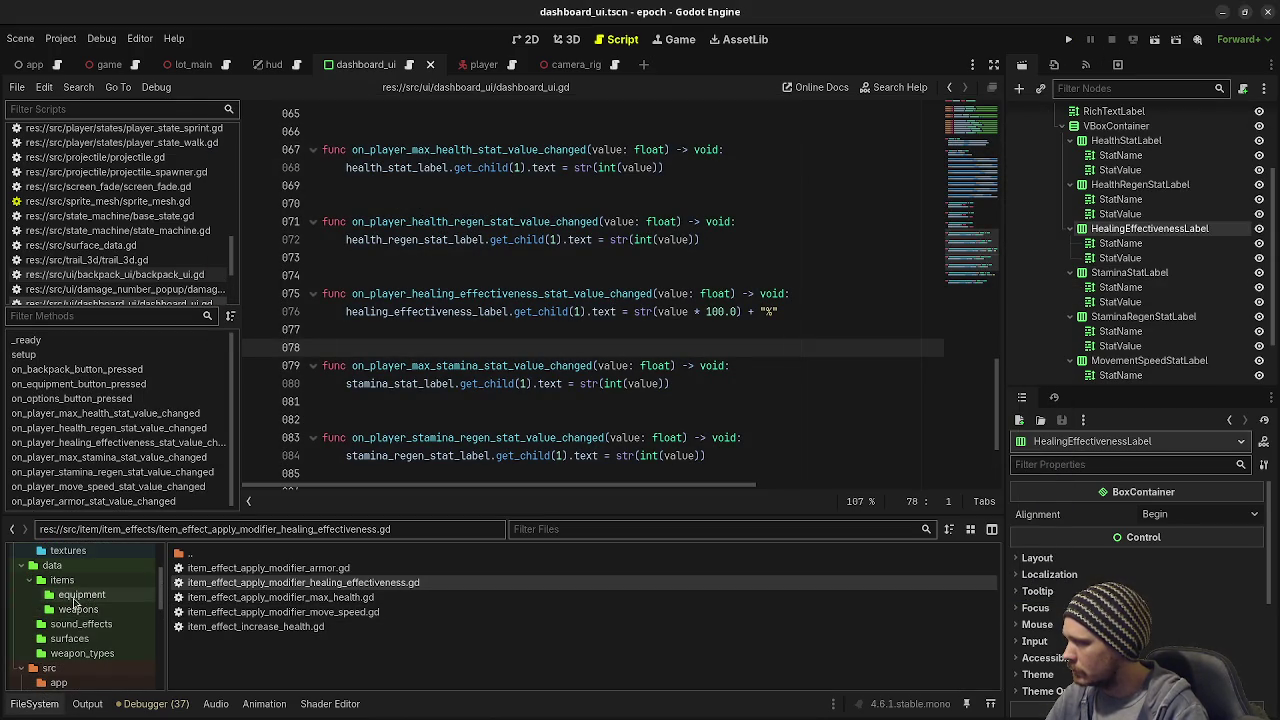
left_click(82, 594)
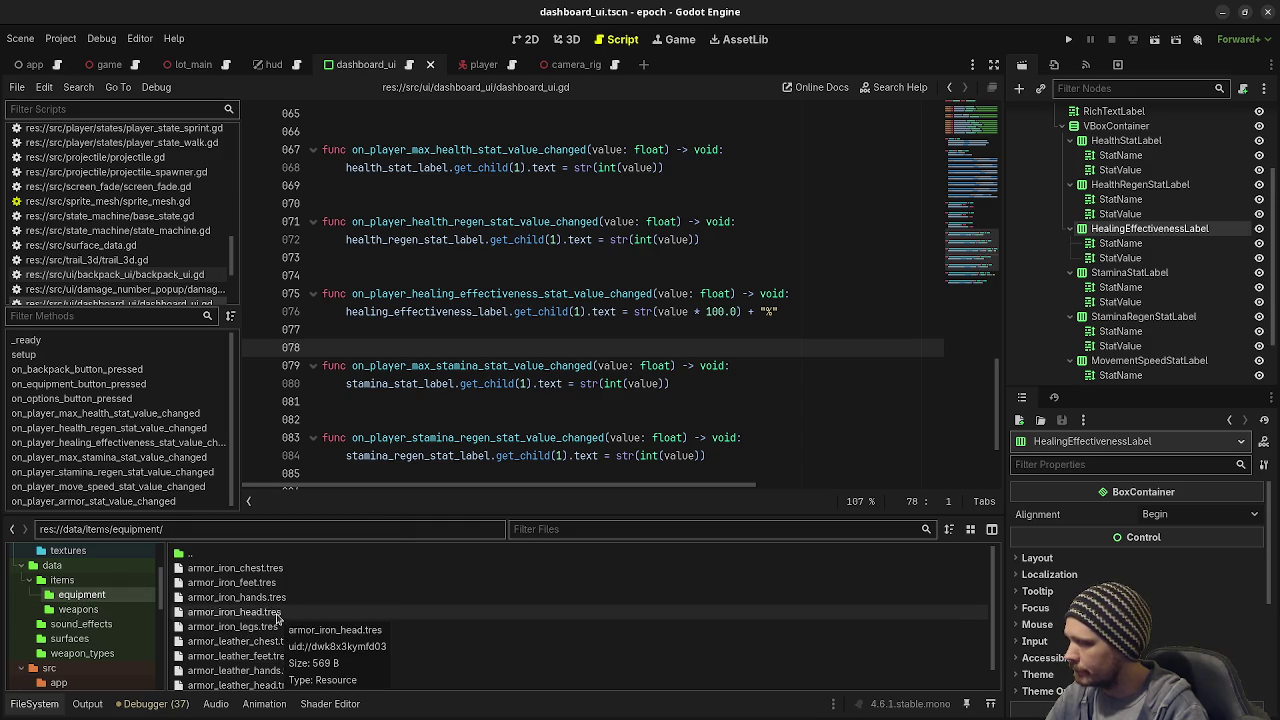
scroll(278, 618, "down", 1)
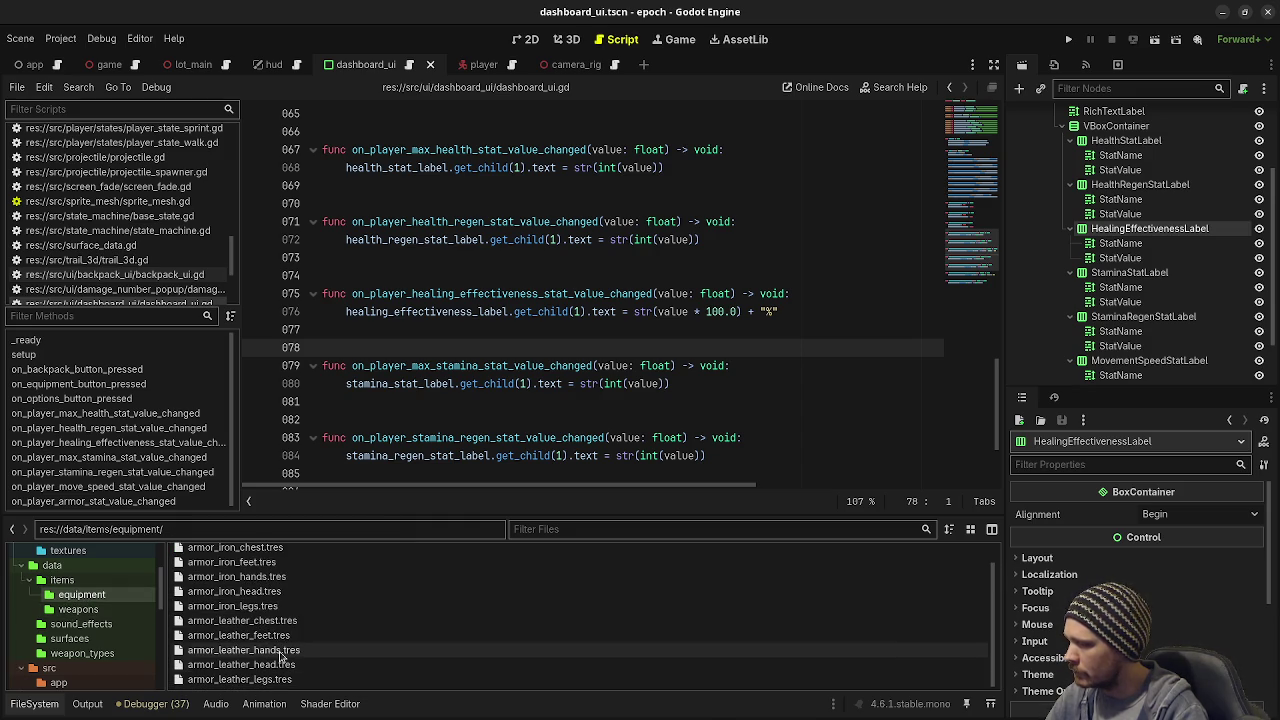
left_click(280, 651)
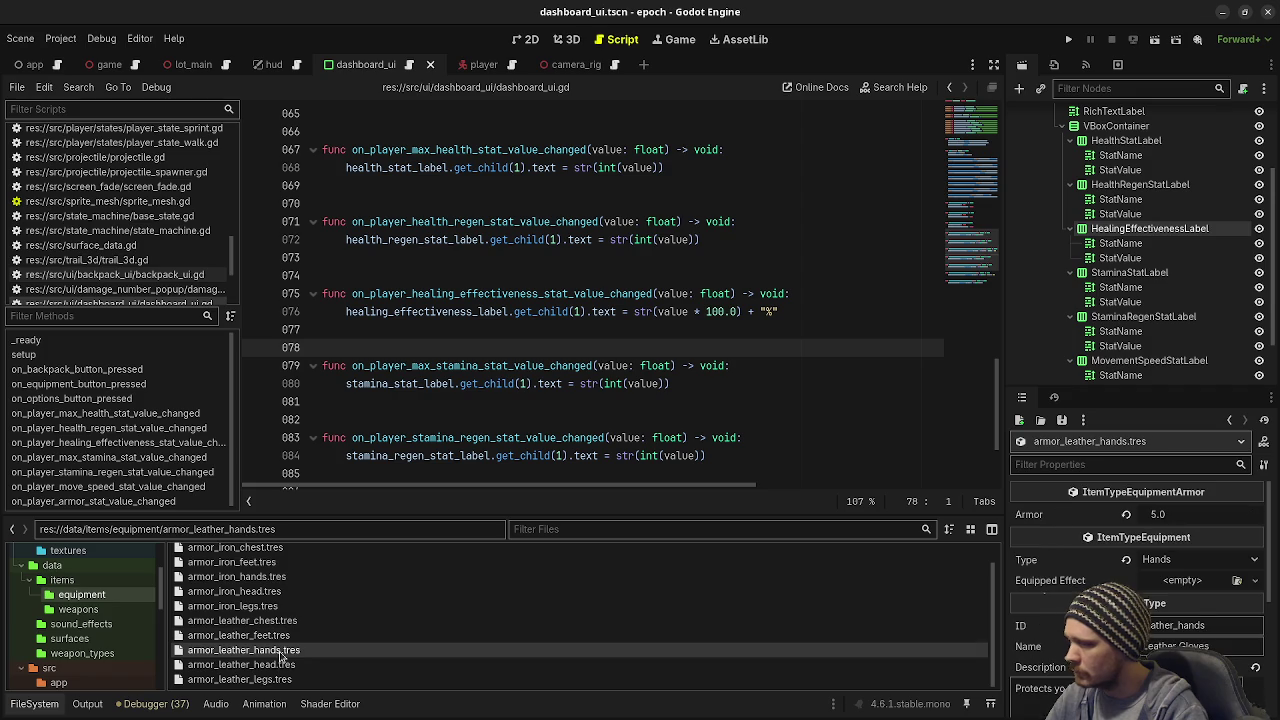
left_click(1168, 580)
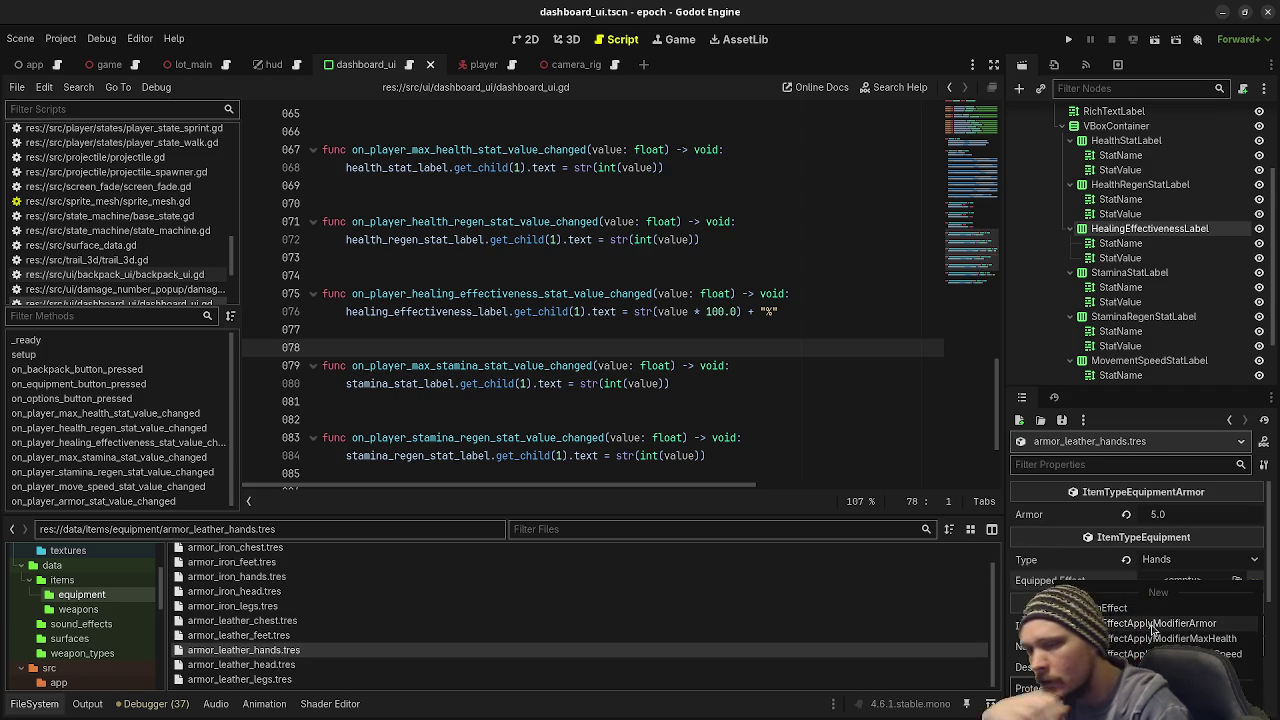
left_click(657, 419)
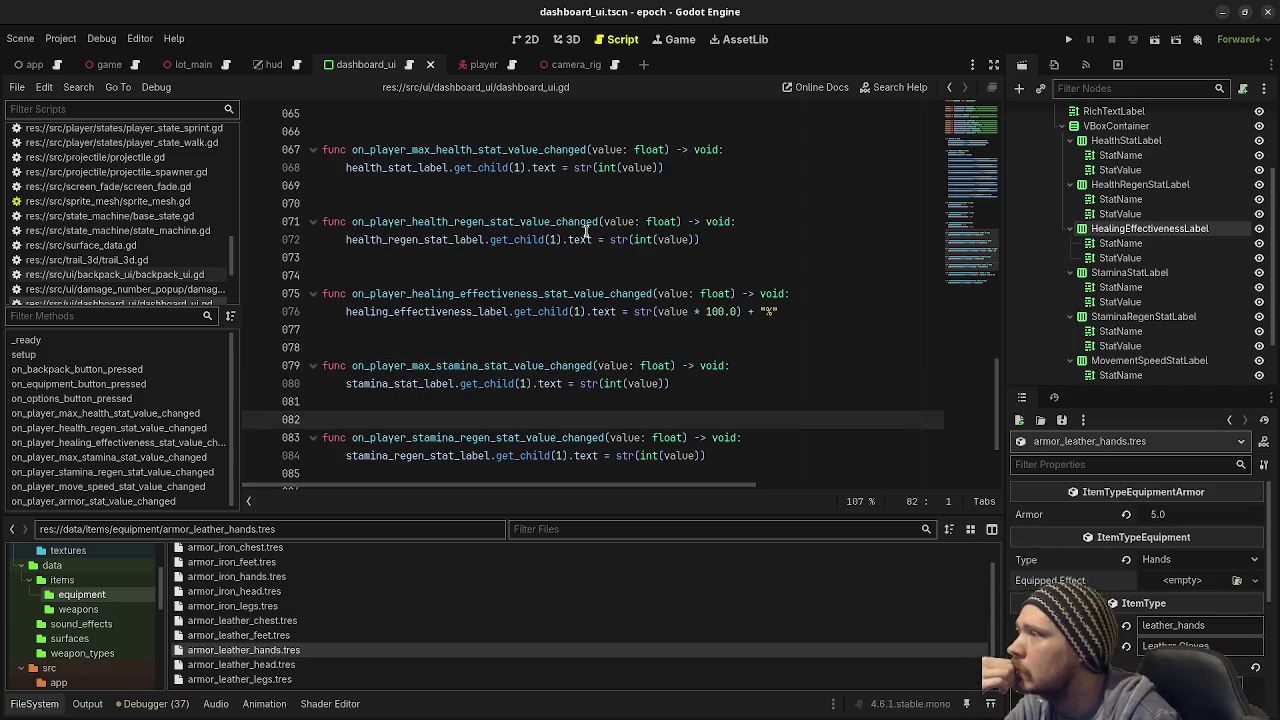
Step: Open item_effect_apply_modifier_healing_effectiveness.gd from src/item/item_effects
scroll(587, 231, "up", 3)
scroll(170, 270, "down", 2)
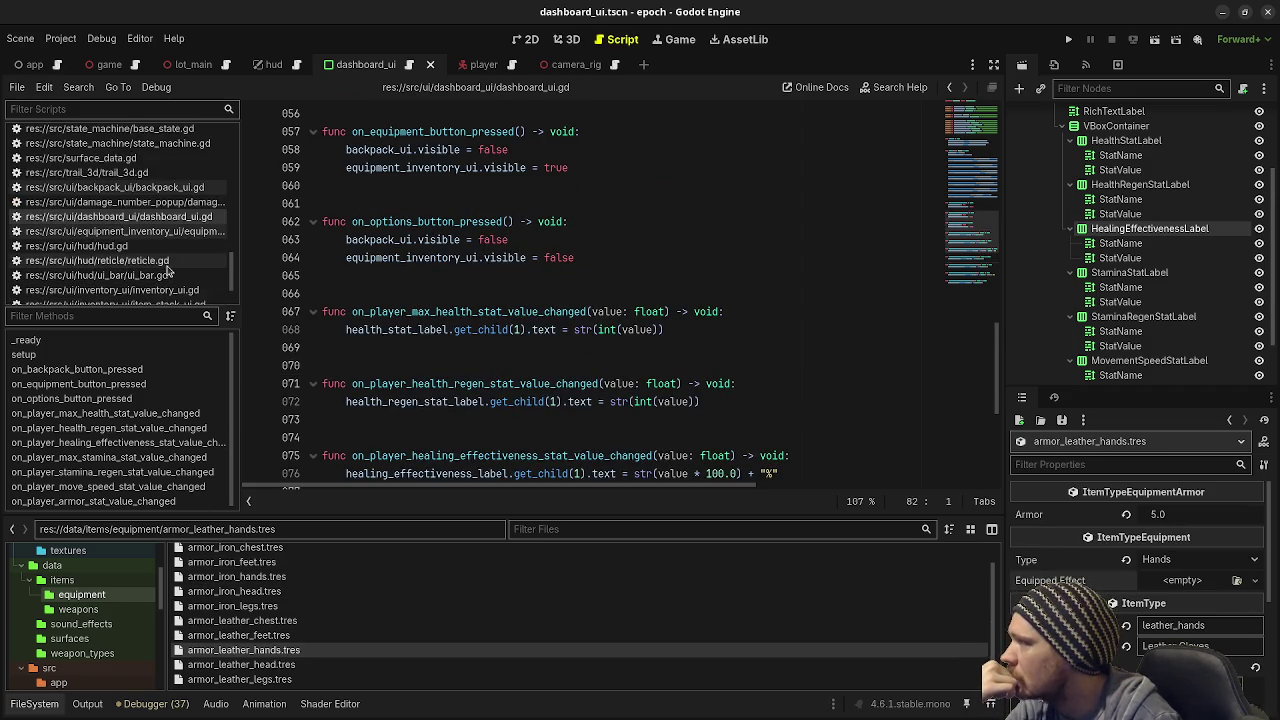
scroll(170, 270, "down", 2)
scroll(83, 622, "down", 5)
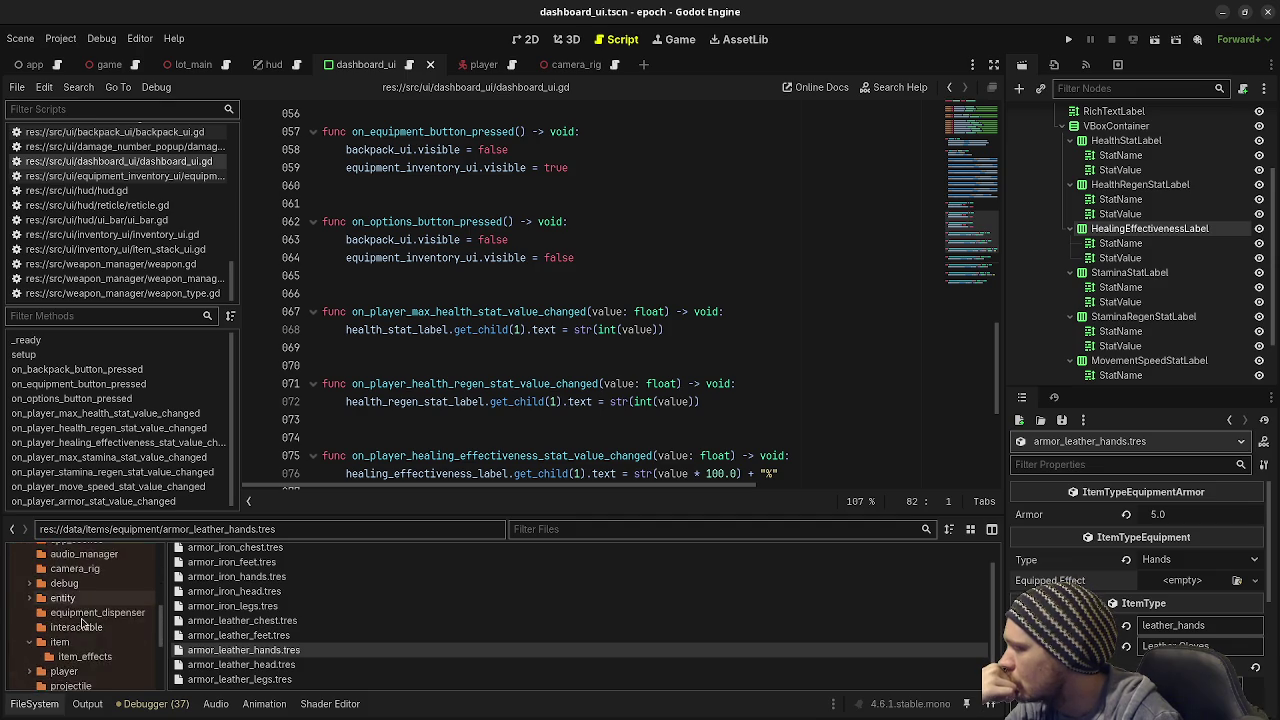
scroll(83, 622, "down", 2)
left_click(84, 604)
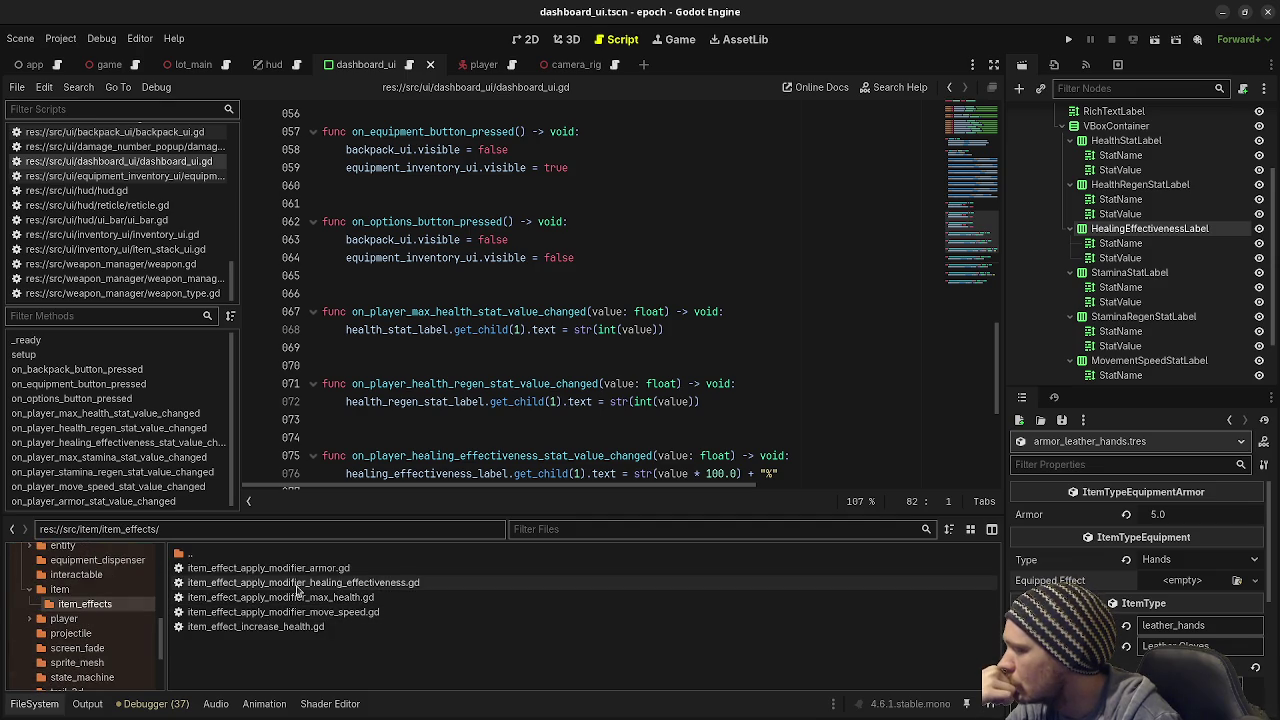
double_click(297, 586)
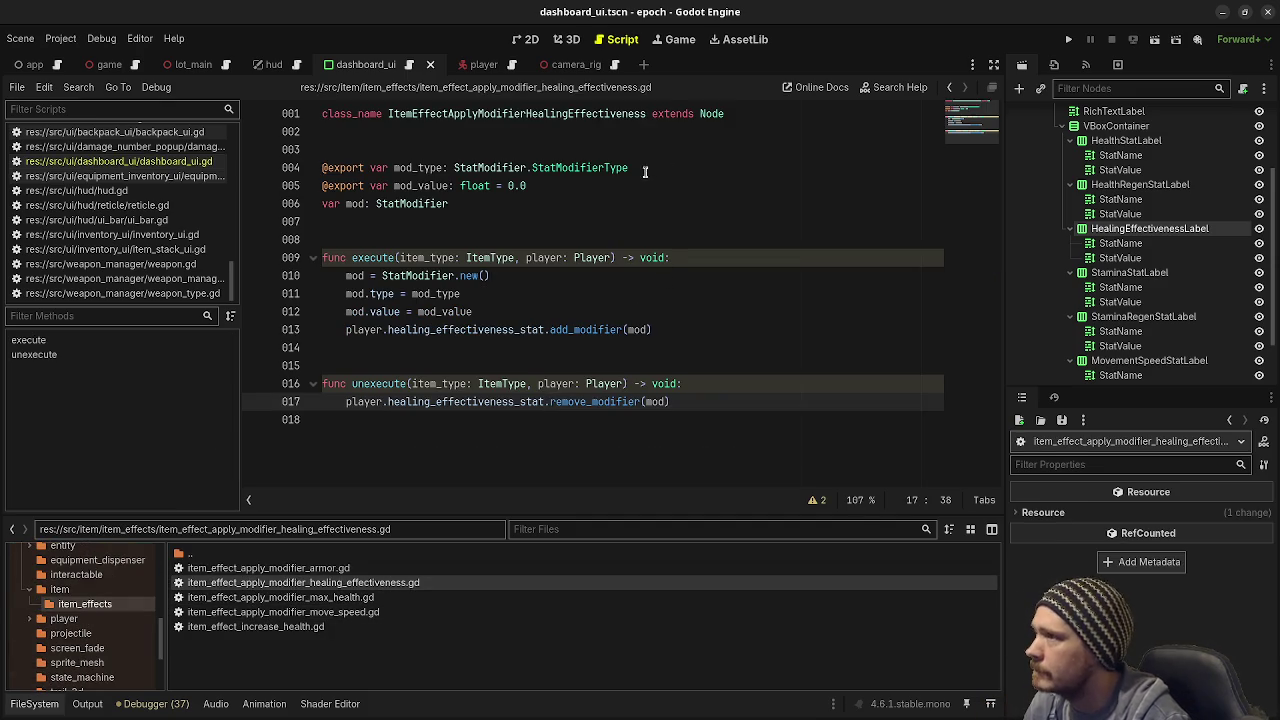
Step: Make the effect script extend ItemEffect instead of Node, then reload armor_leather_hands.tres
double_click(716, 113)
type("ItemEffect")
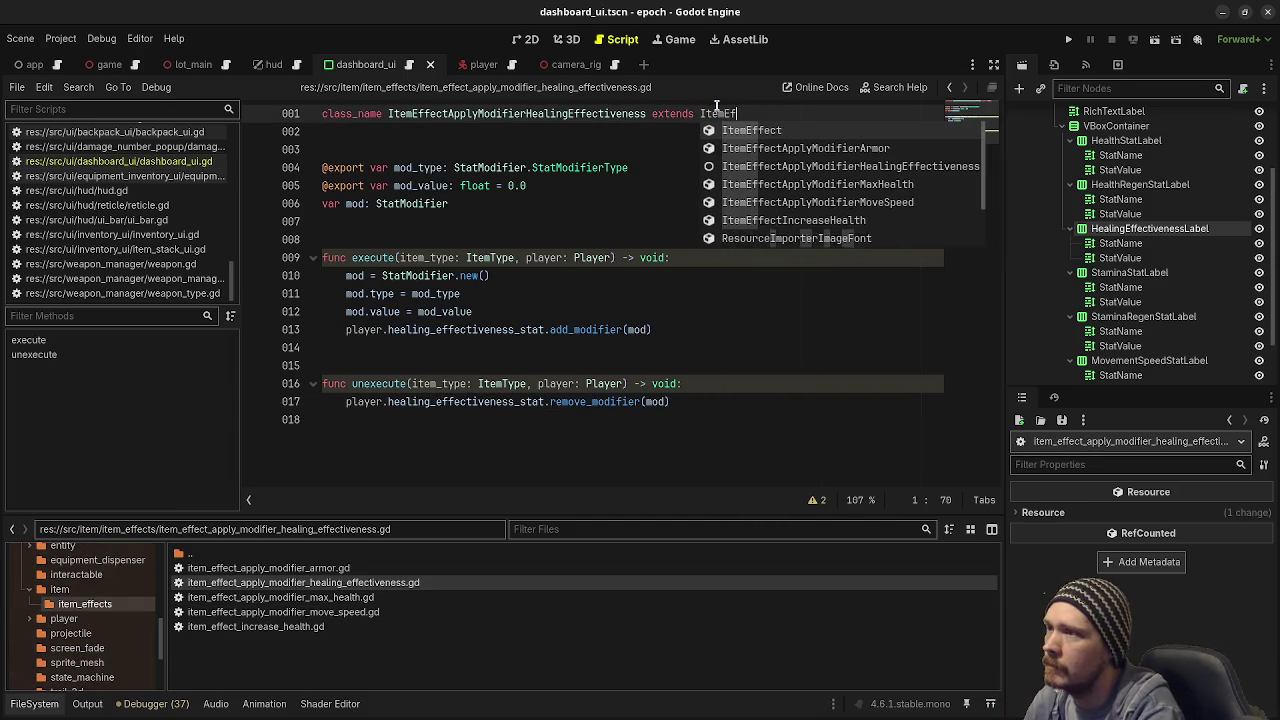
scroll(98, 598, "up", 5)
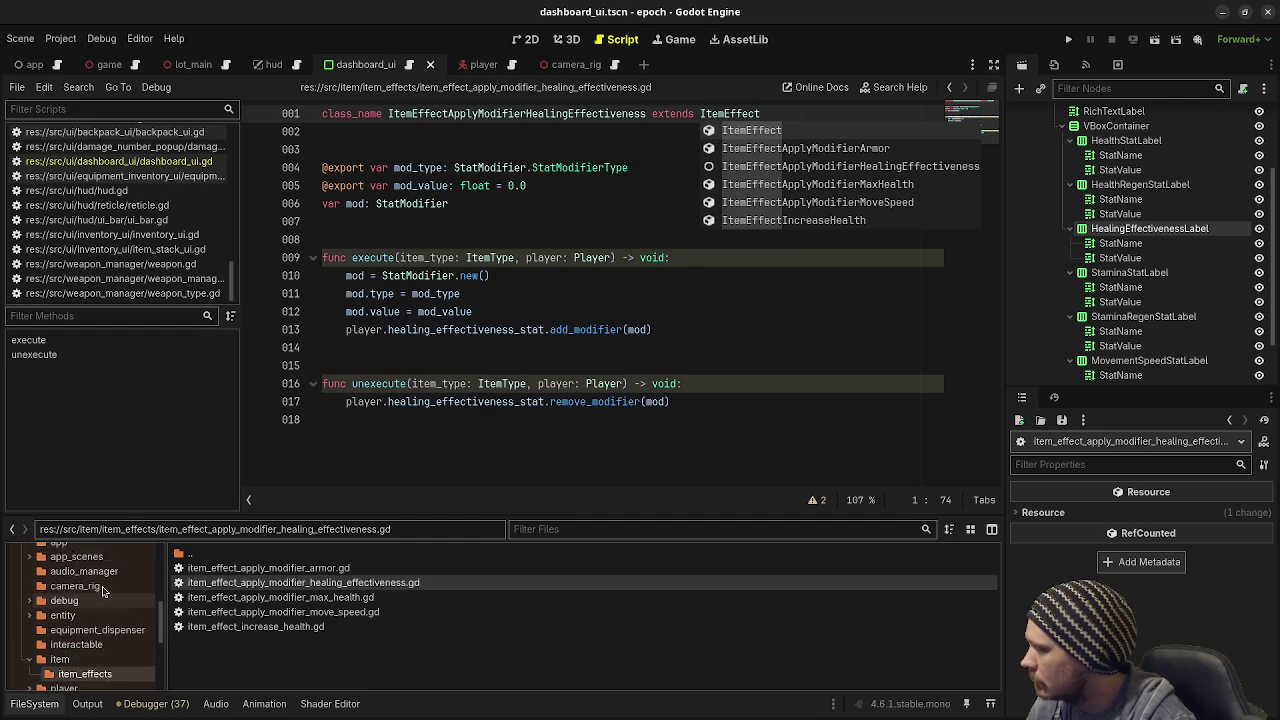
left_click(80, 545)
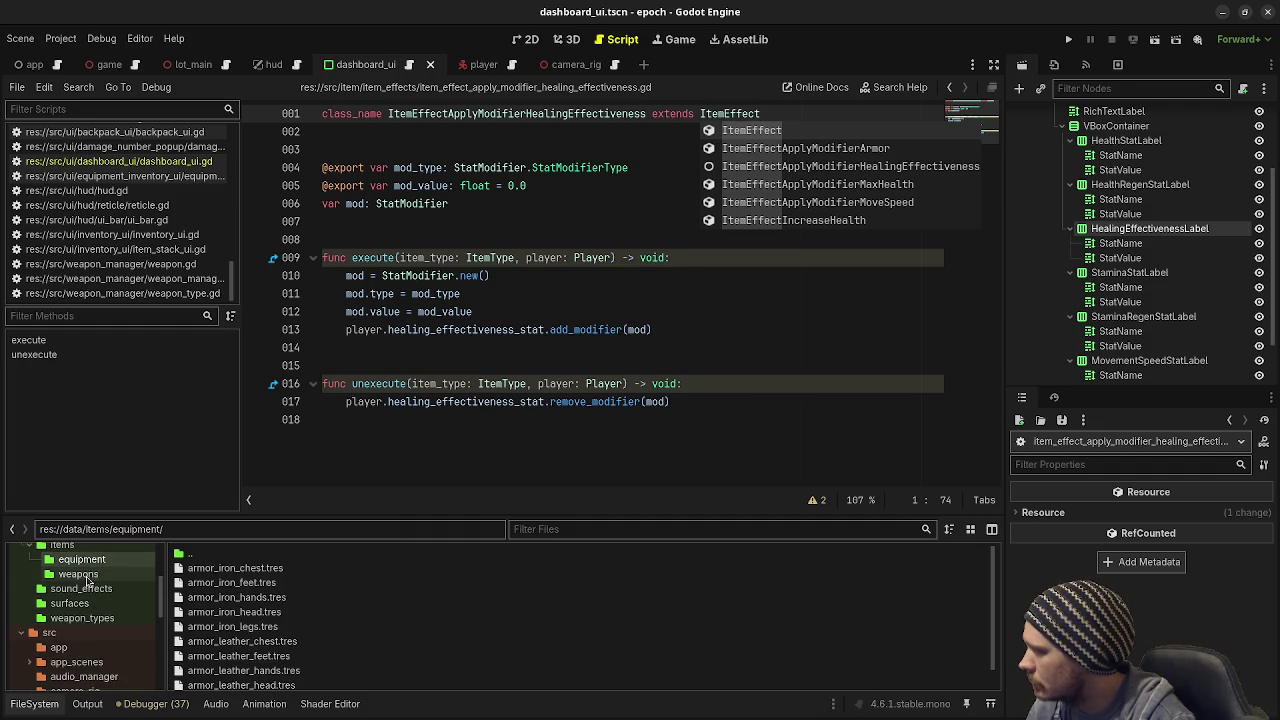
left_click(243, 670)
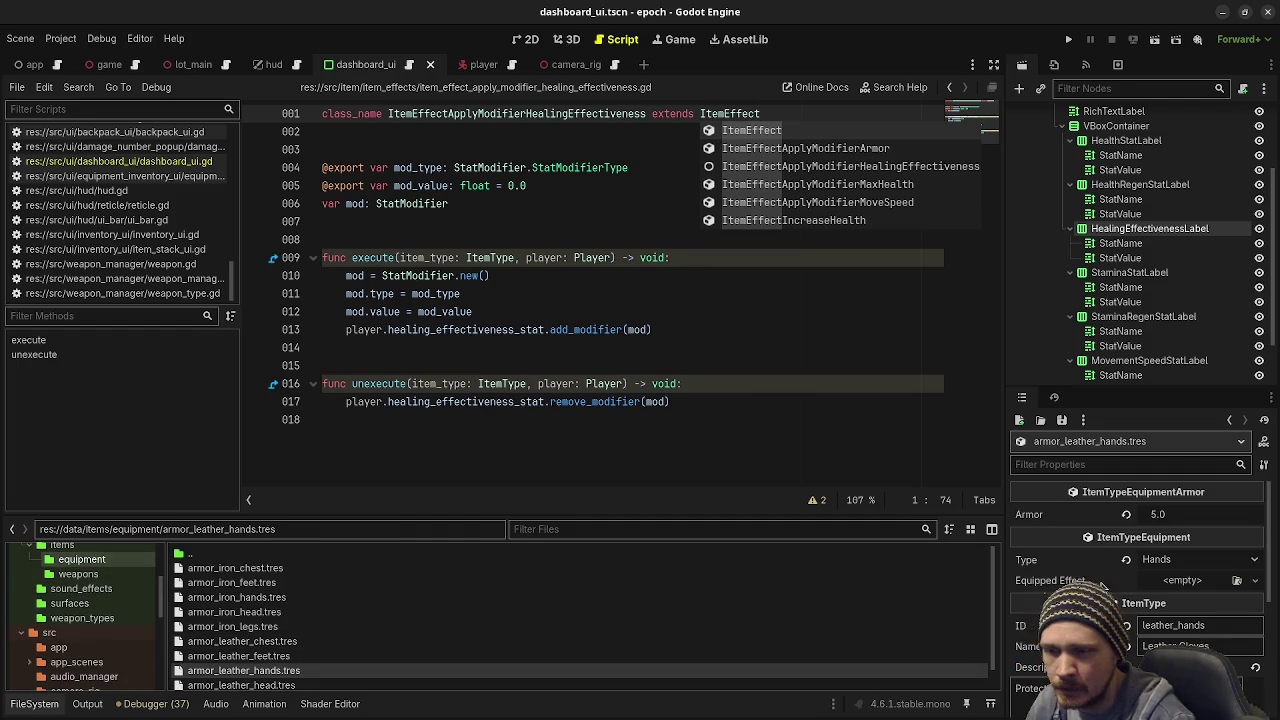
Step: Give the gloves a healing-effectiveness equipped effect with Flat Mod Type and Mod Value 1.0, and save
left_click(1185, 623)
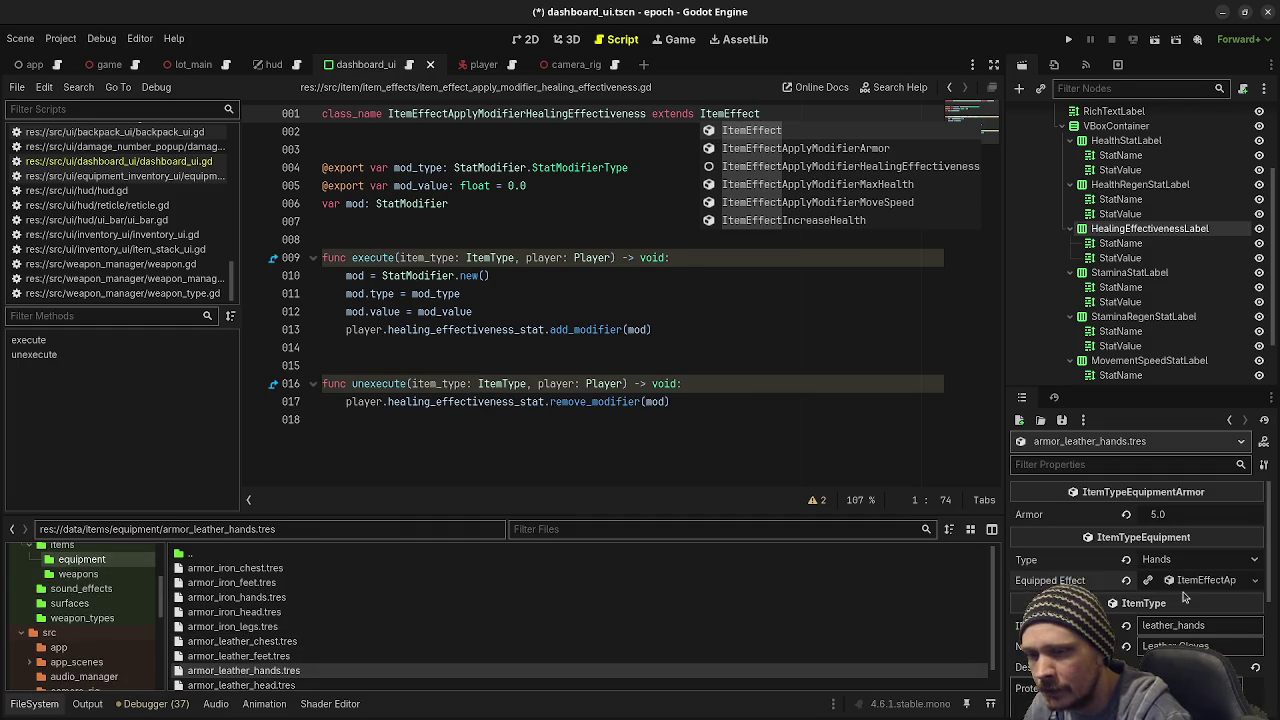
left_click(1197, 583)
left_click(1160, 604)
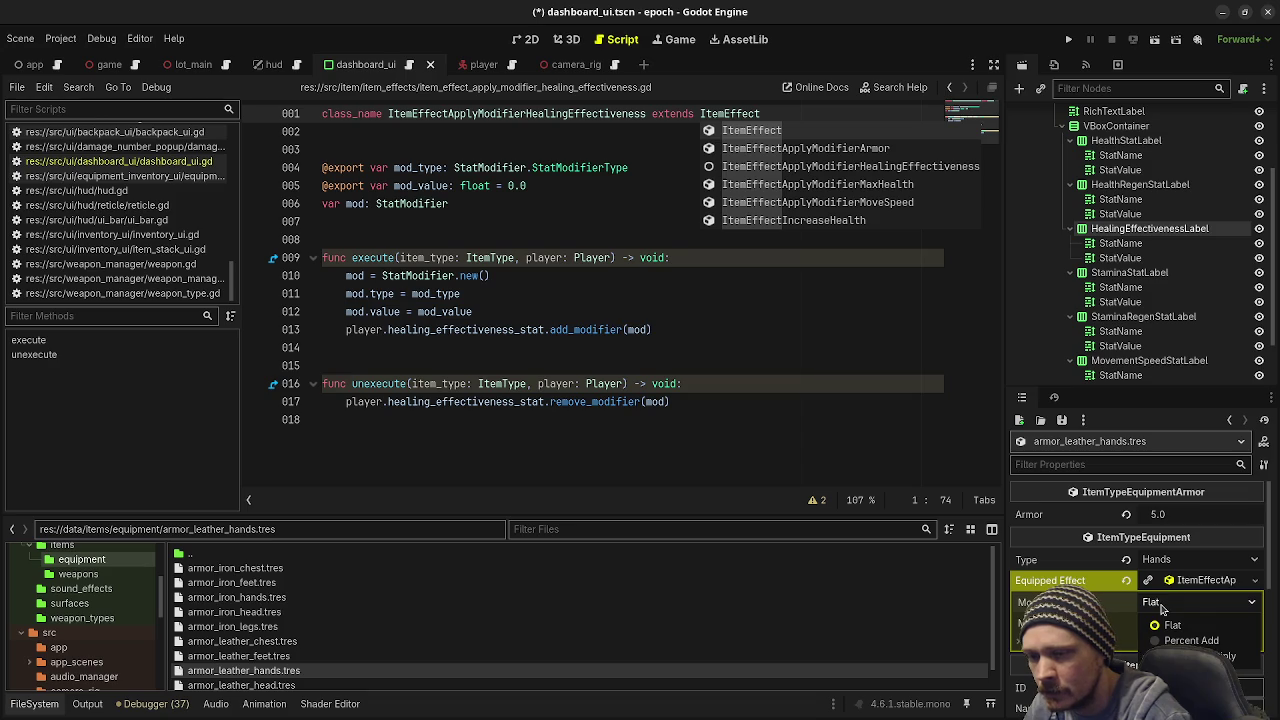
left_click(1170, 625)
left_click(1170, 624)
type("1")
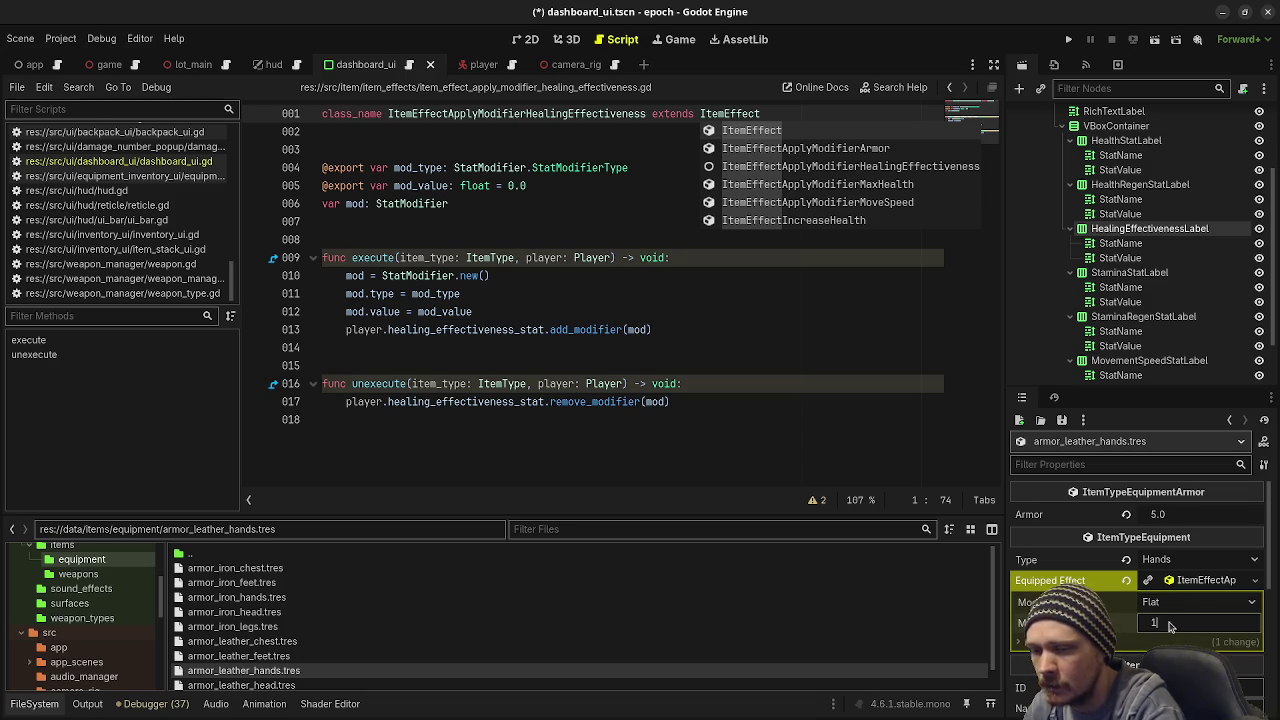
key("Return")
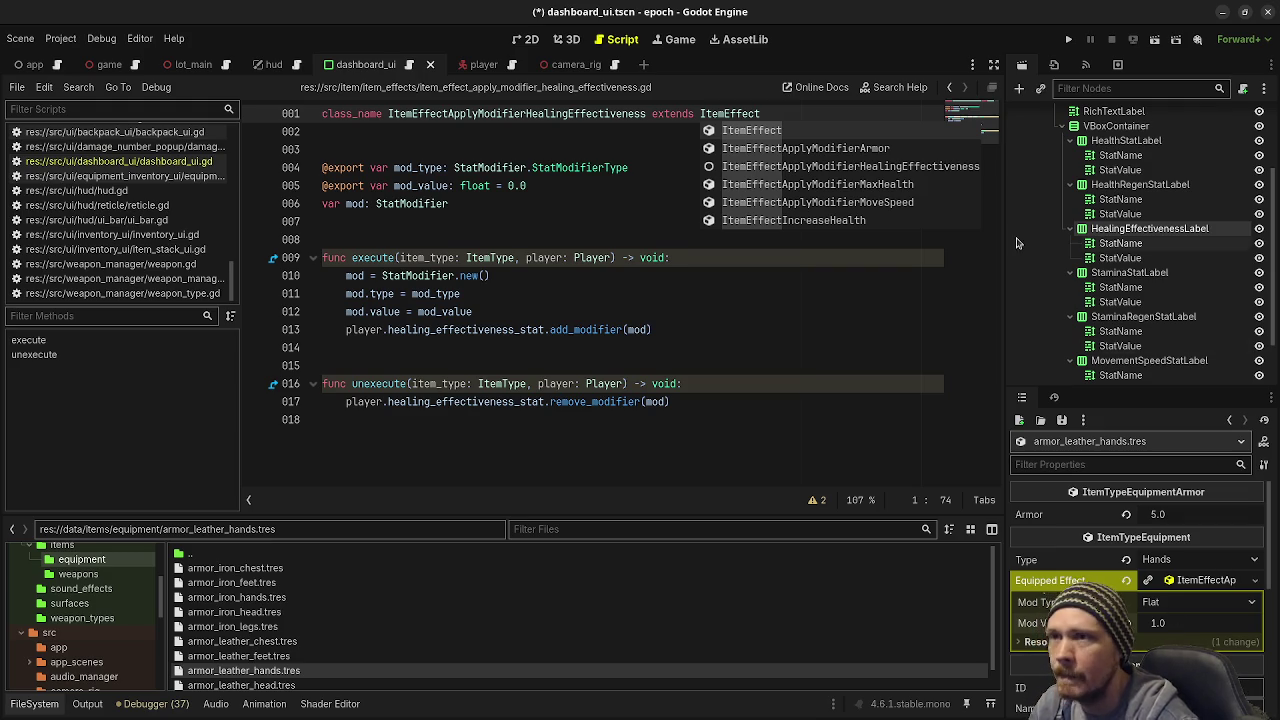
left_click(1070, 42)
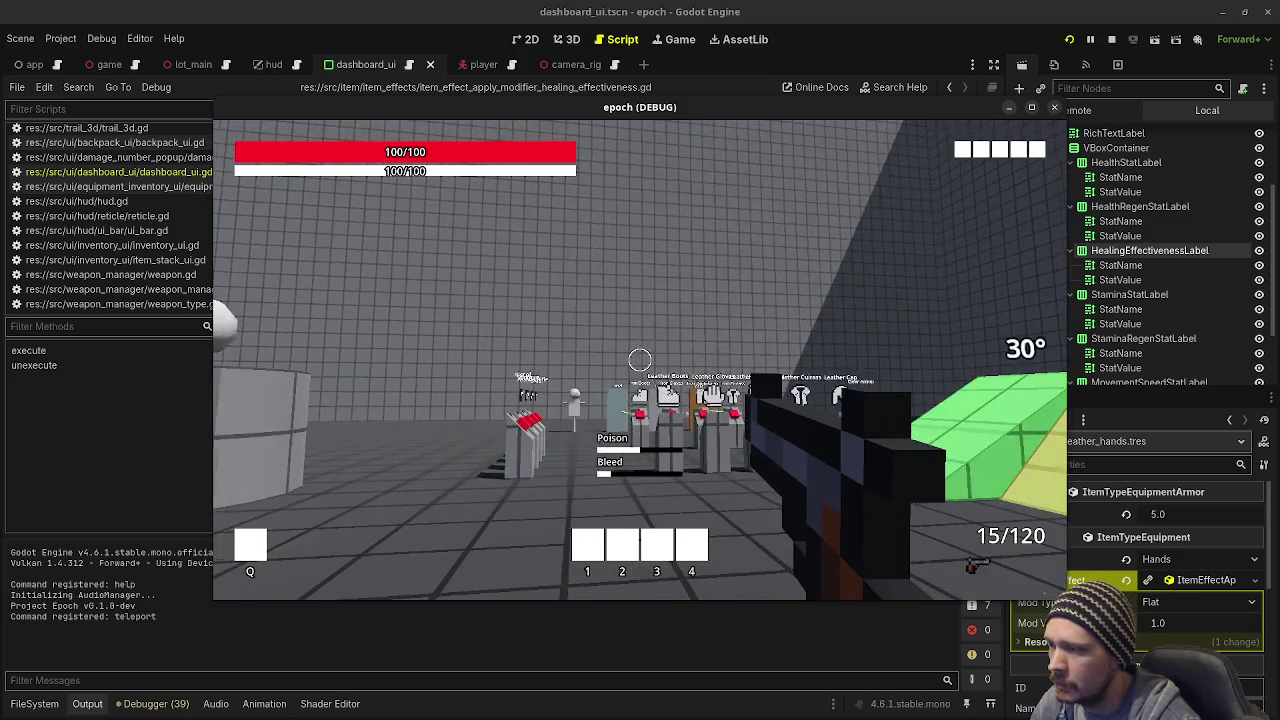
Step: Walk to the gloves rack and check the equipment and stats panels showing 200.0% Healing Effectiveness
key("shift+w")
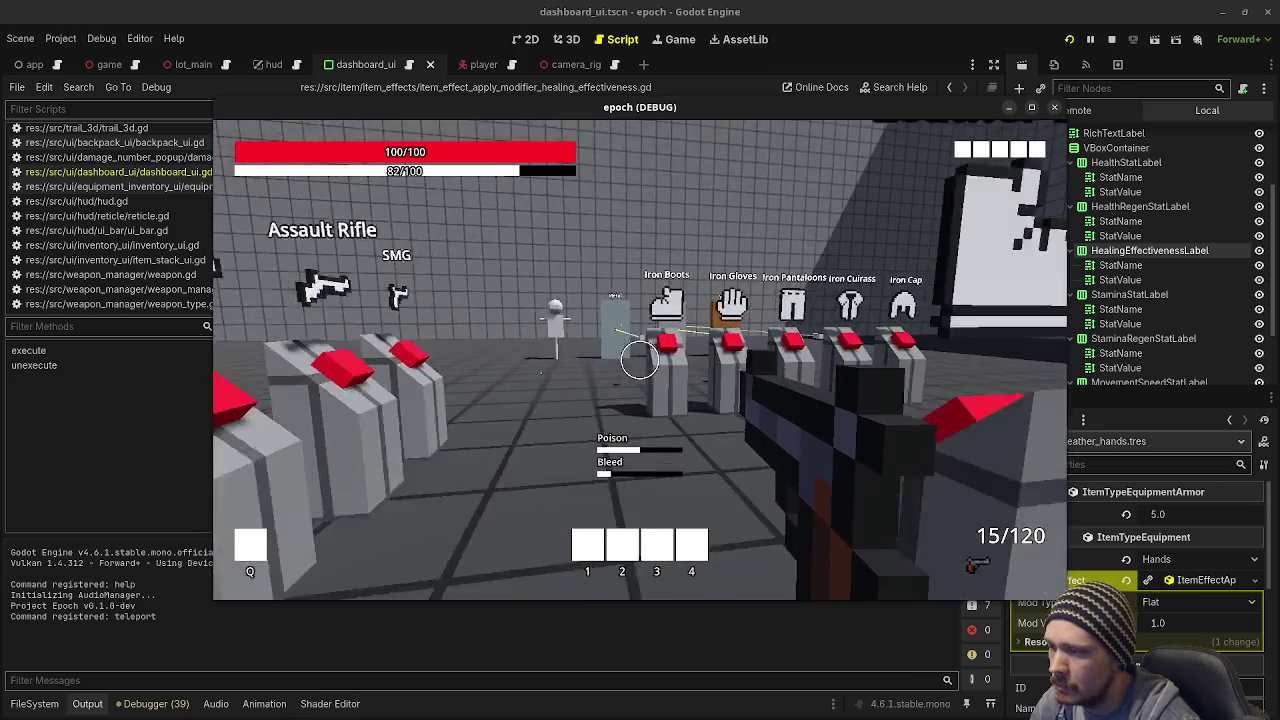
key("w")
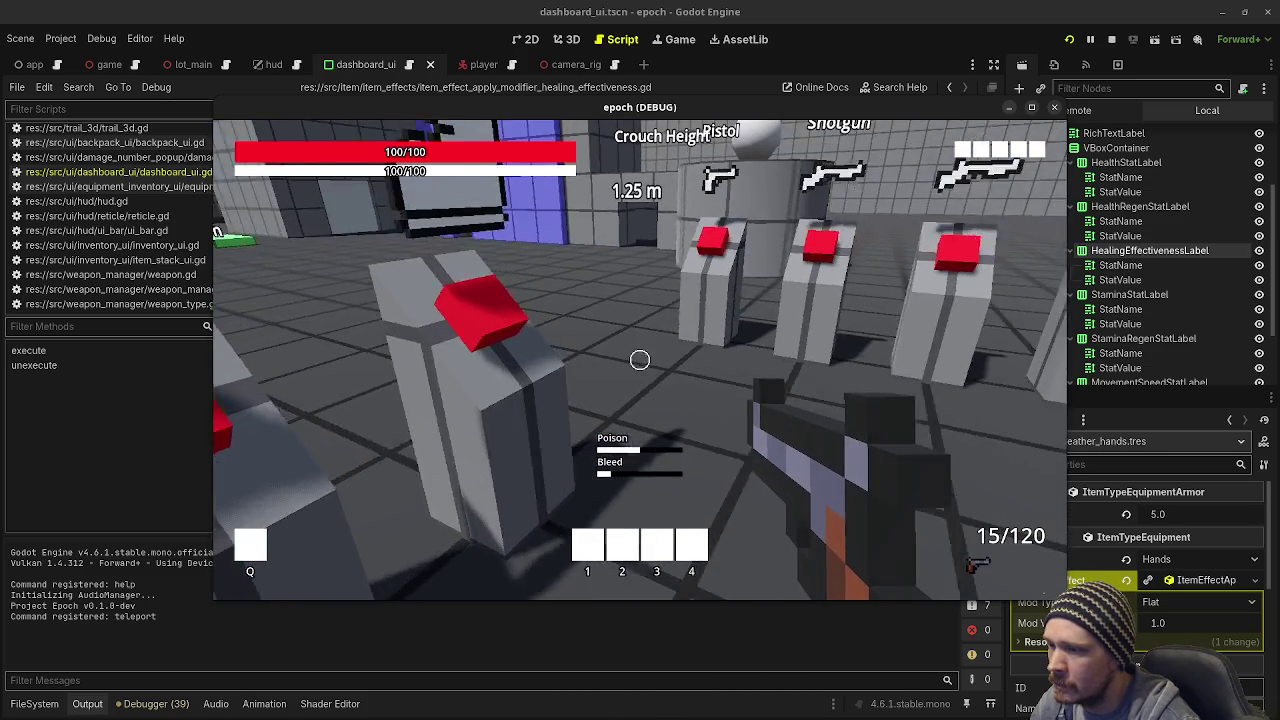
key("Tab")
left_click(252, 362)
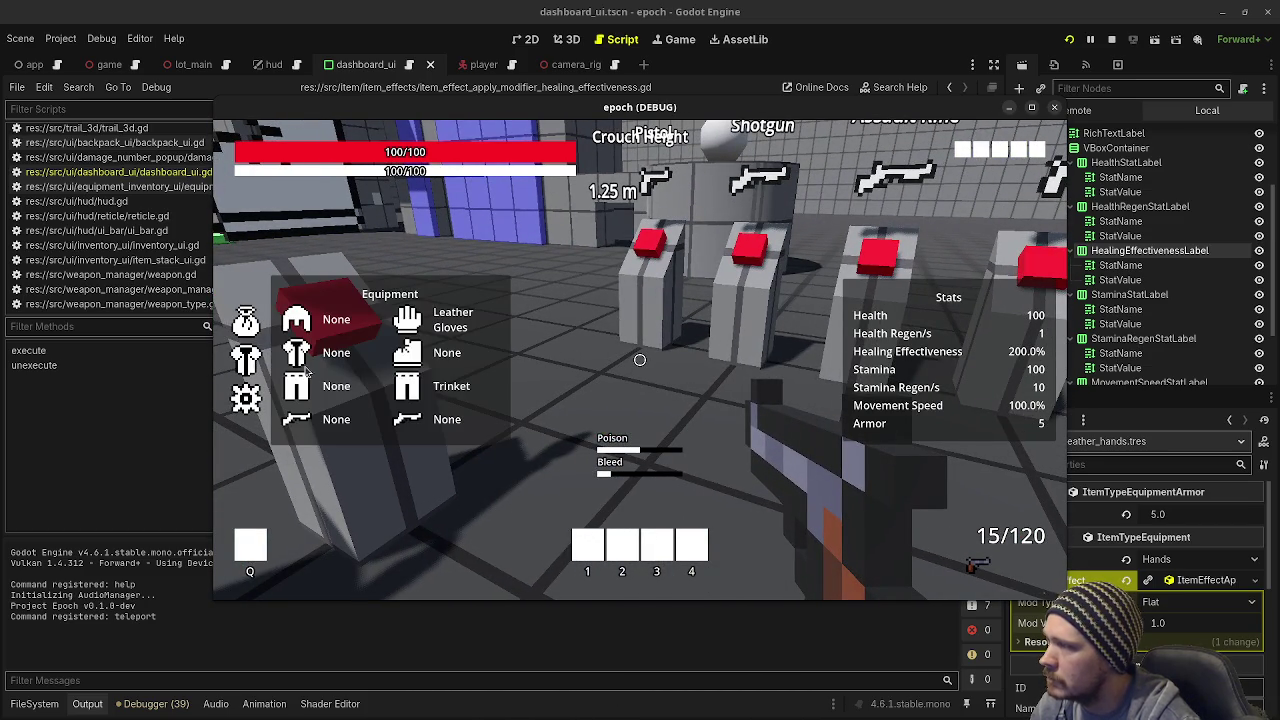
key("Tab")
key("Tab")
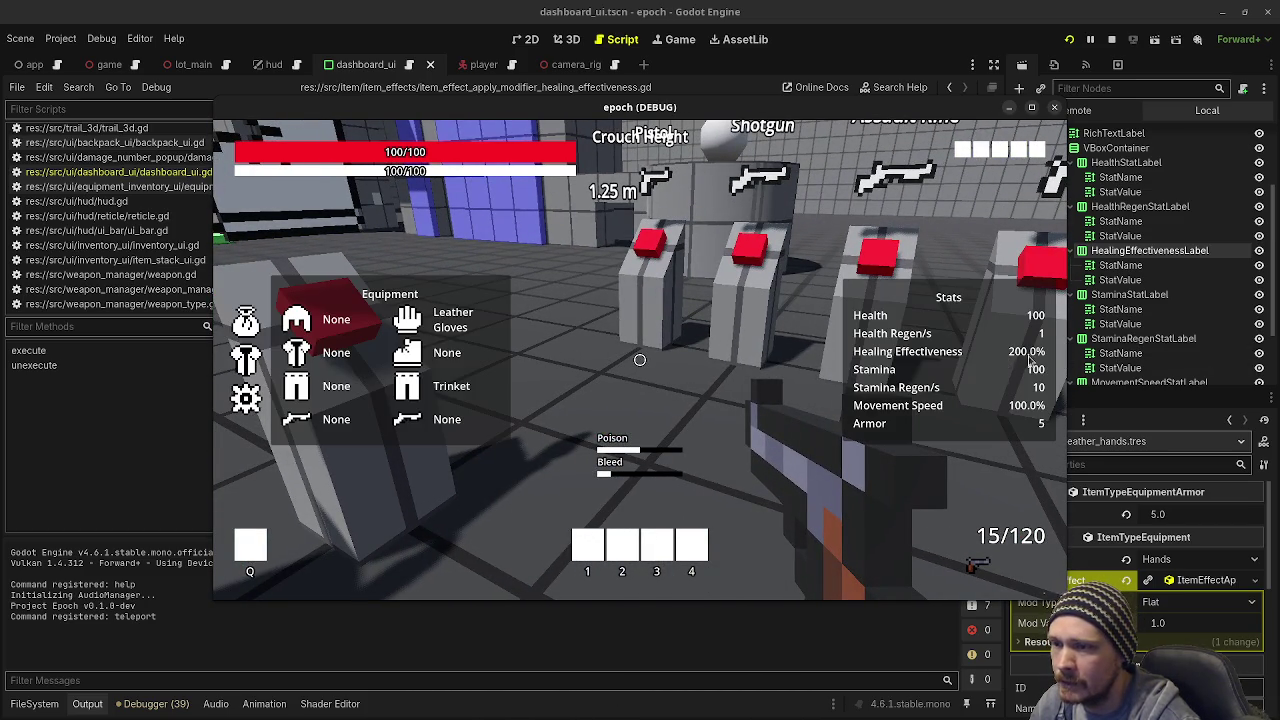
key("Tab")
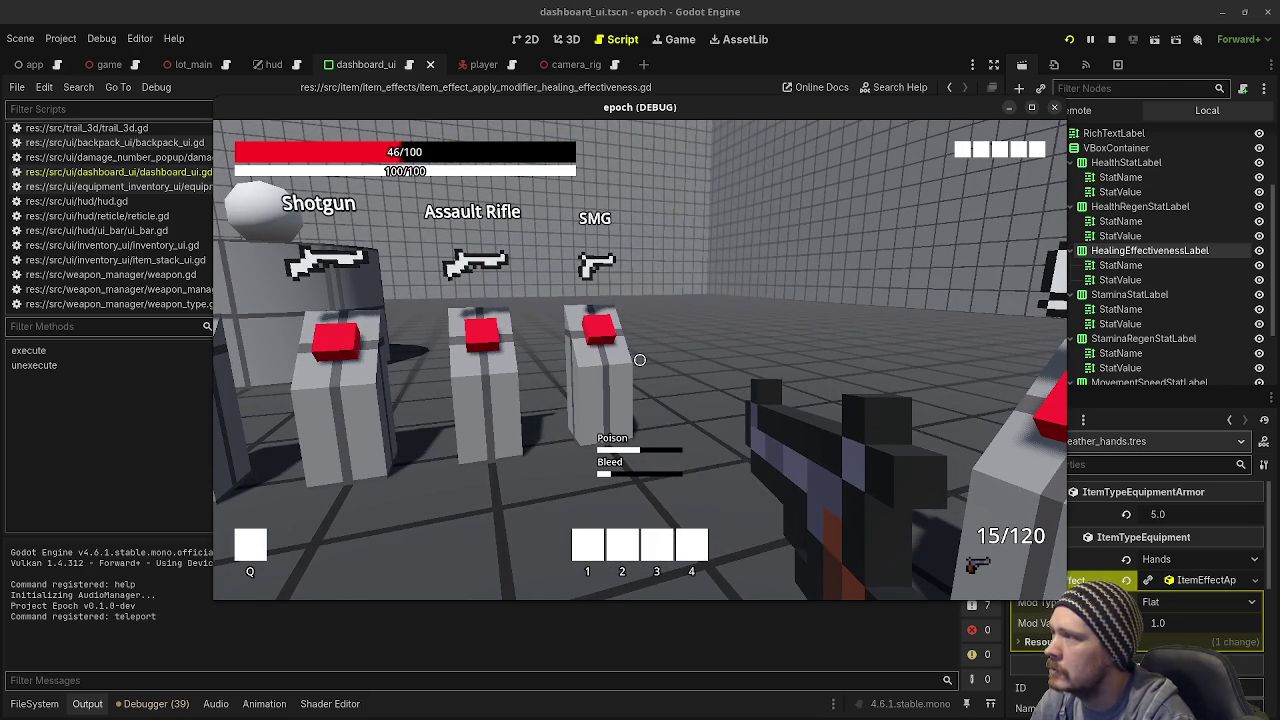
key("Tab")
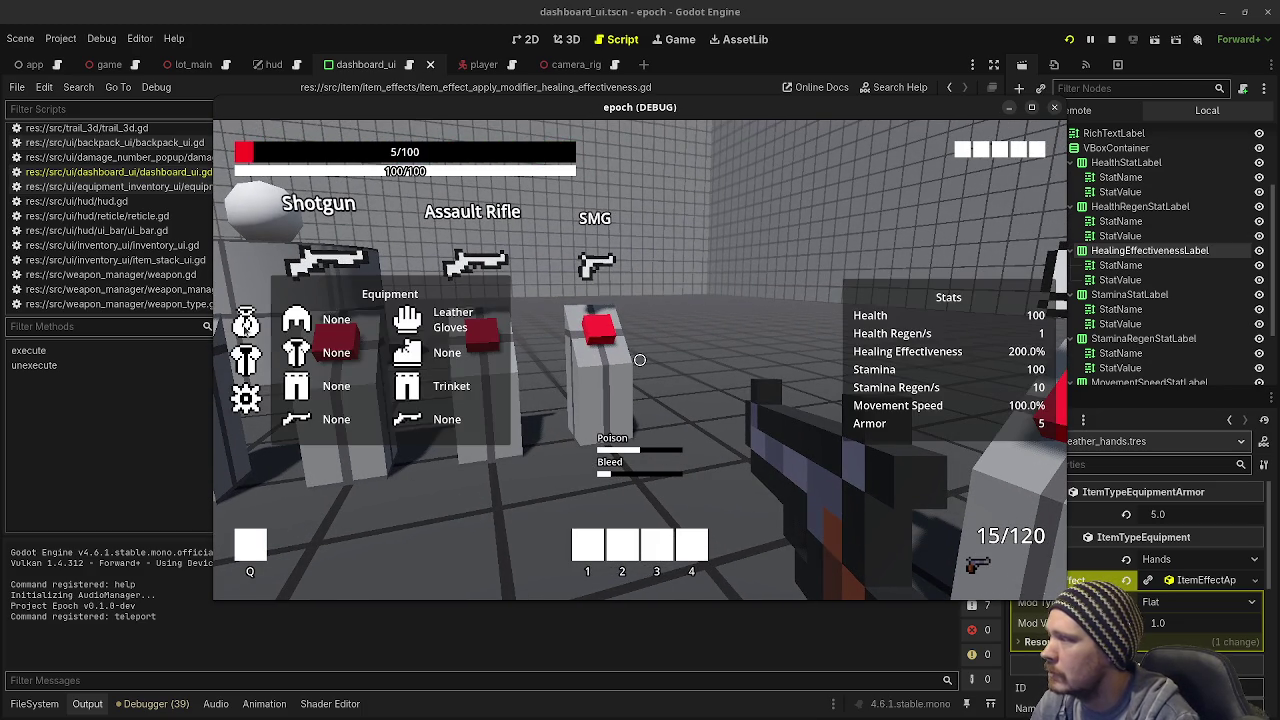
Step: Drink a potion from the bag to heal from 5 to over 70, then stop the game
left_click(246, 323)
right_click(406, 308)
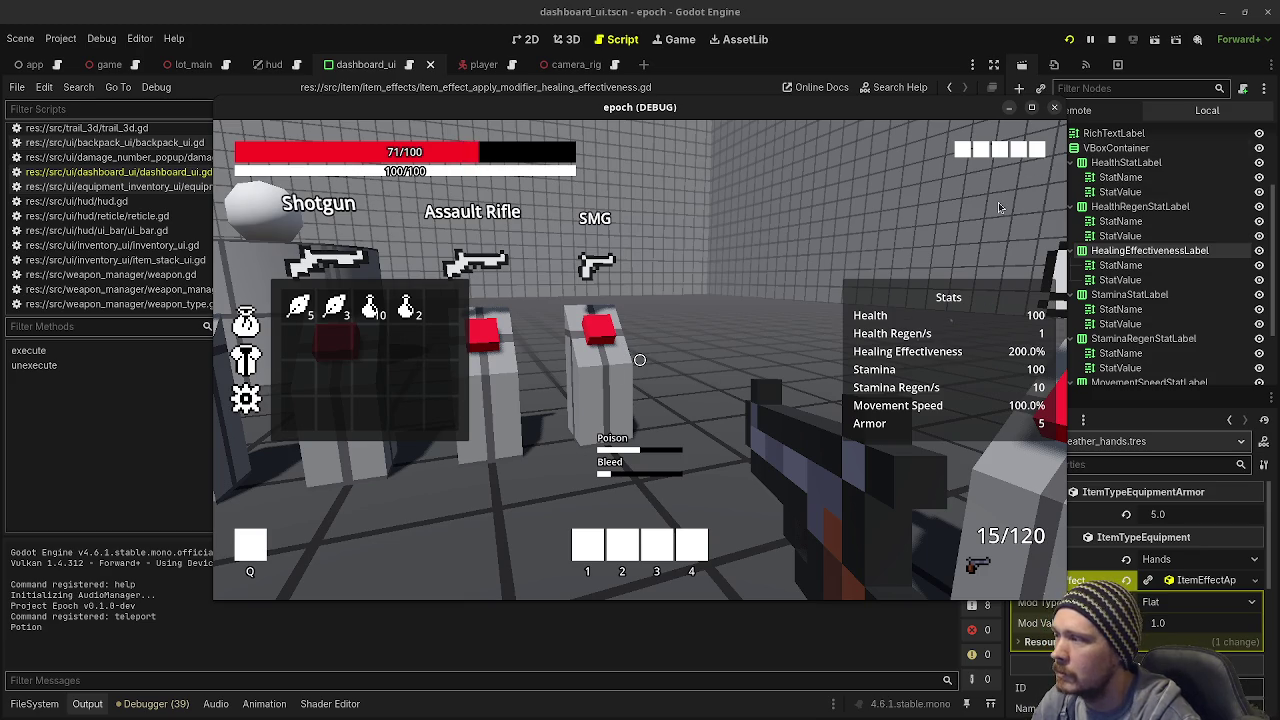
left_click(1111, 40)
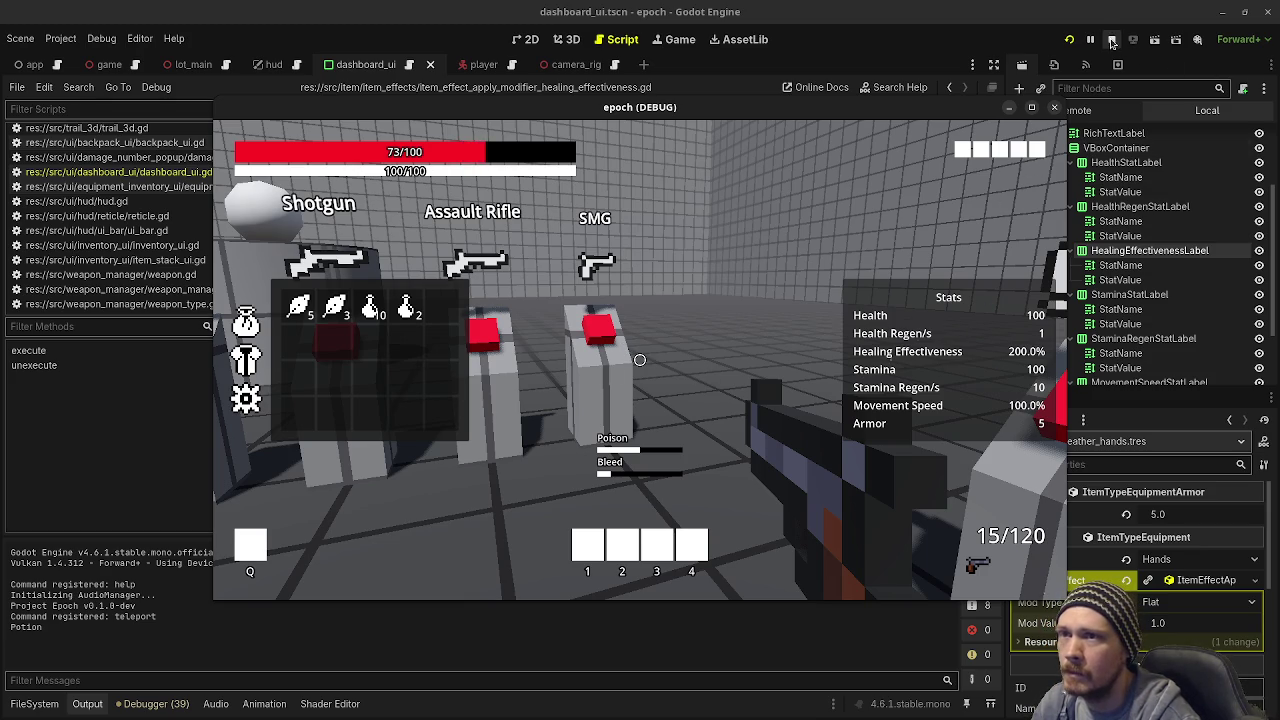
left_click(1176, 624)
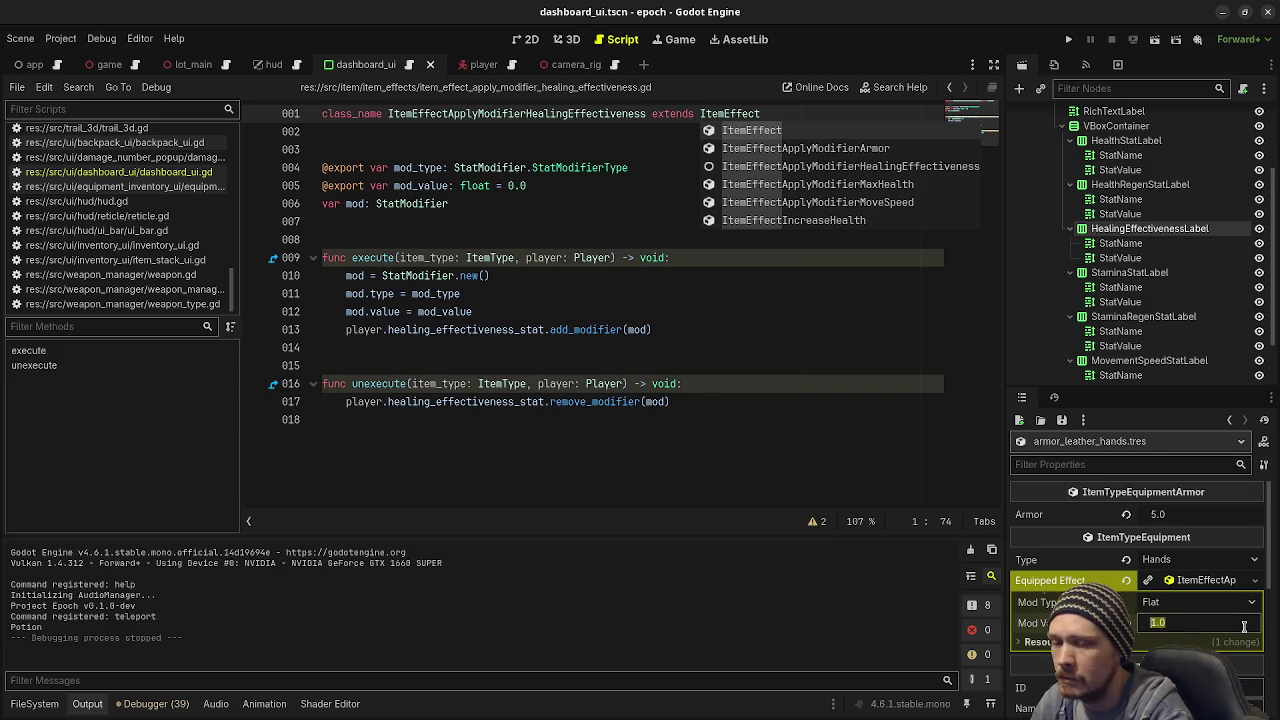
type("0.25")
Step: Set the gloves' Mod Value to 0.25 and launch the game
key("Return")
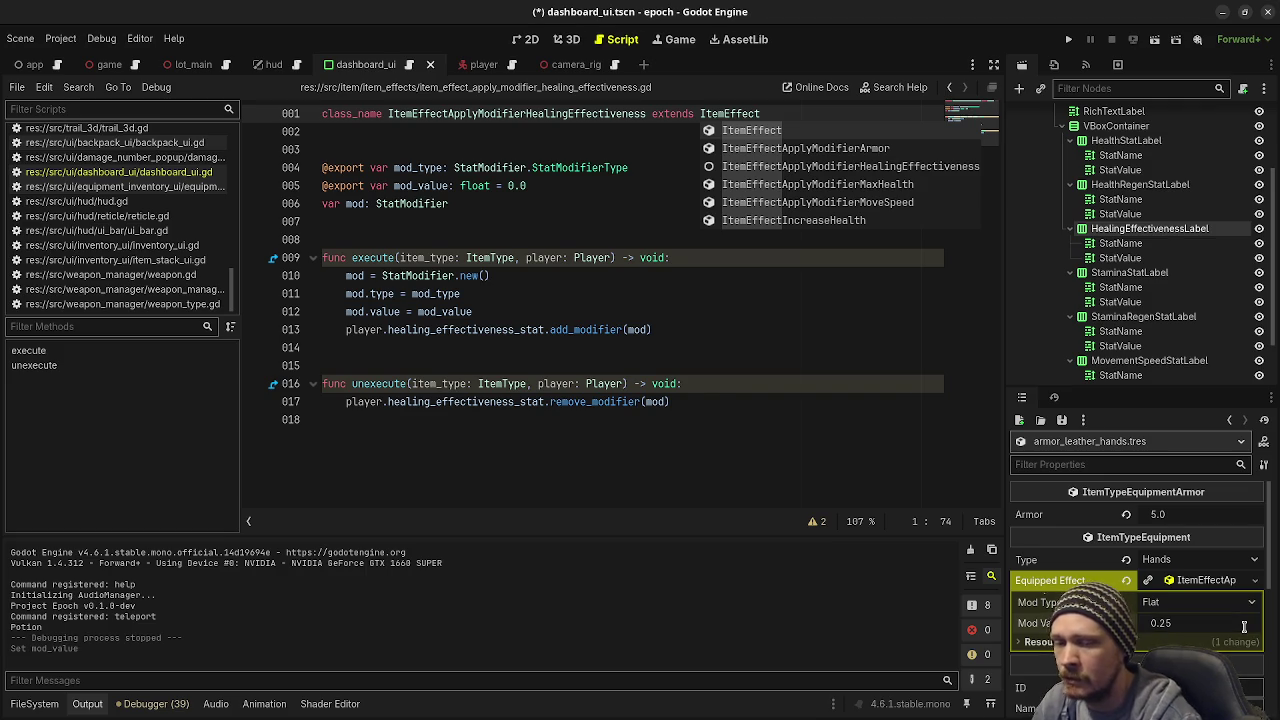
left_click(824, 348)
key("F5")
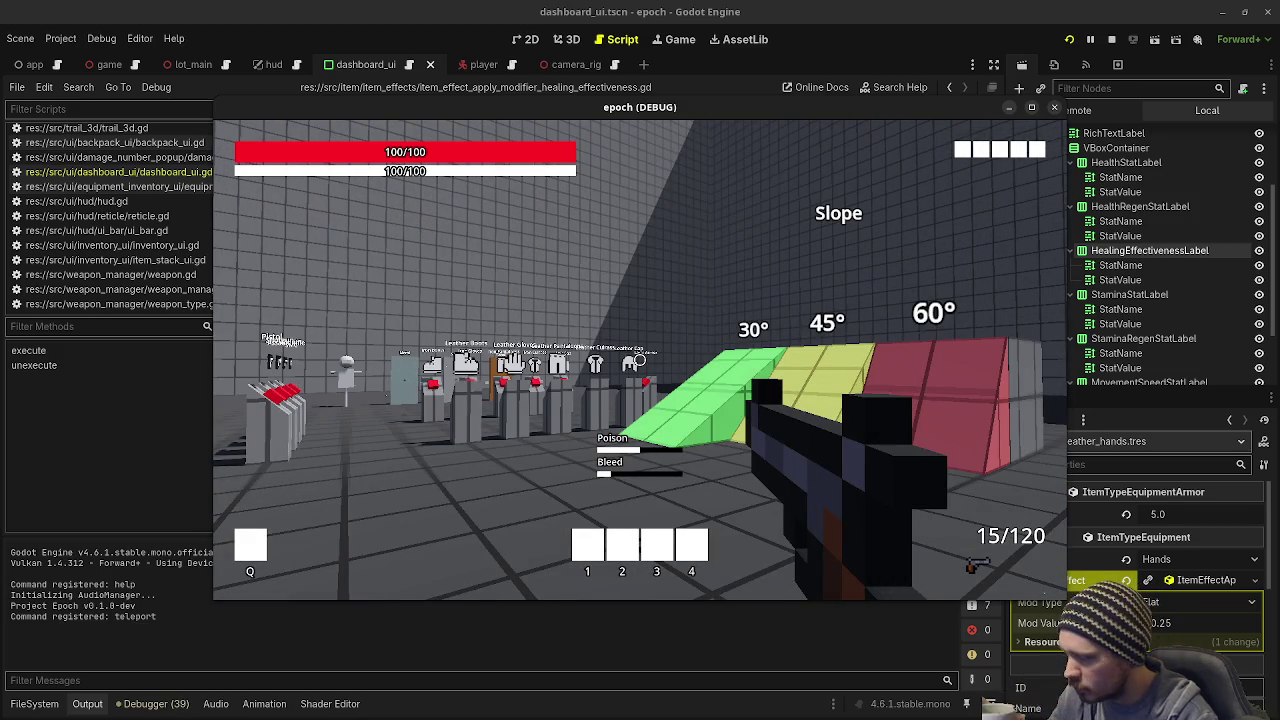
Step: Confirm the stats panel shows 125.0% Healing Effectiveness, stop the game, and switch to VS Code
key("w")
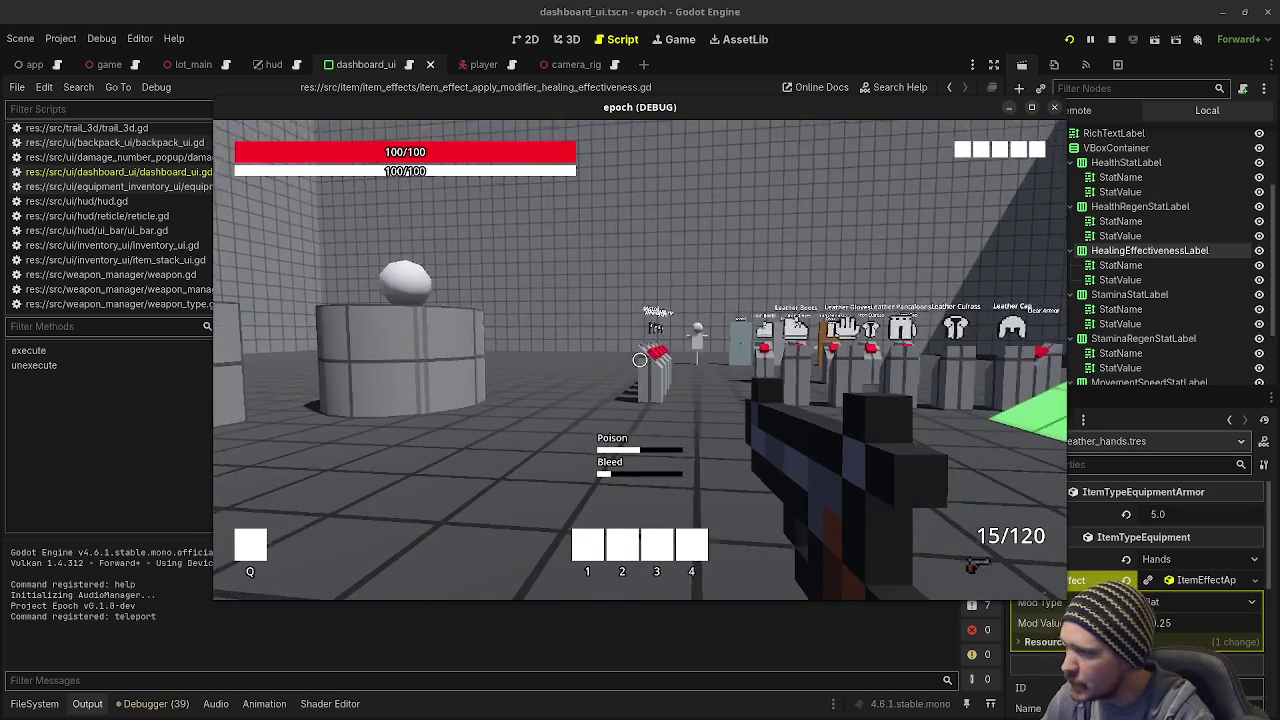
key("w")
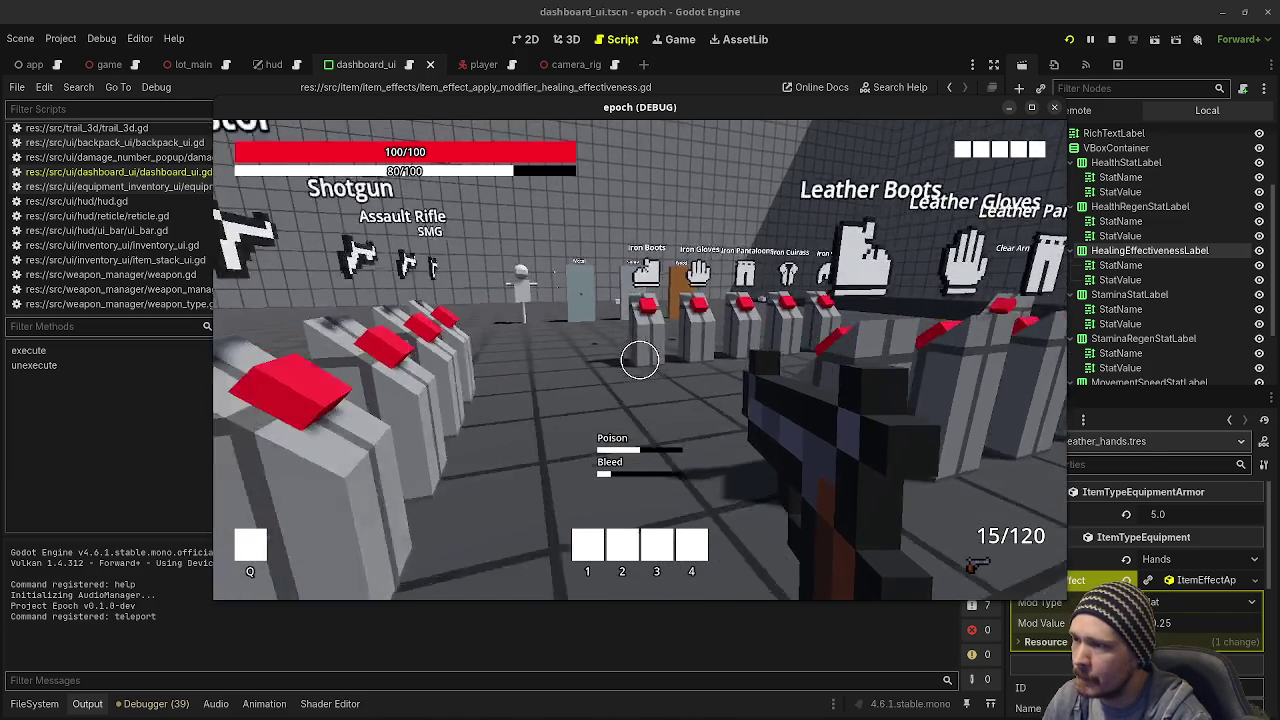
key("w")
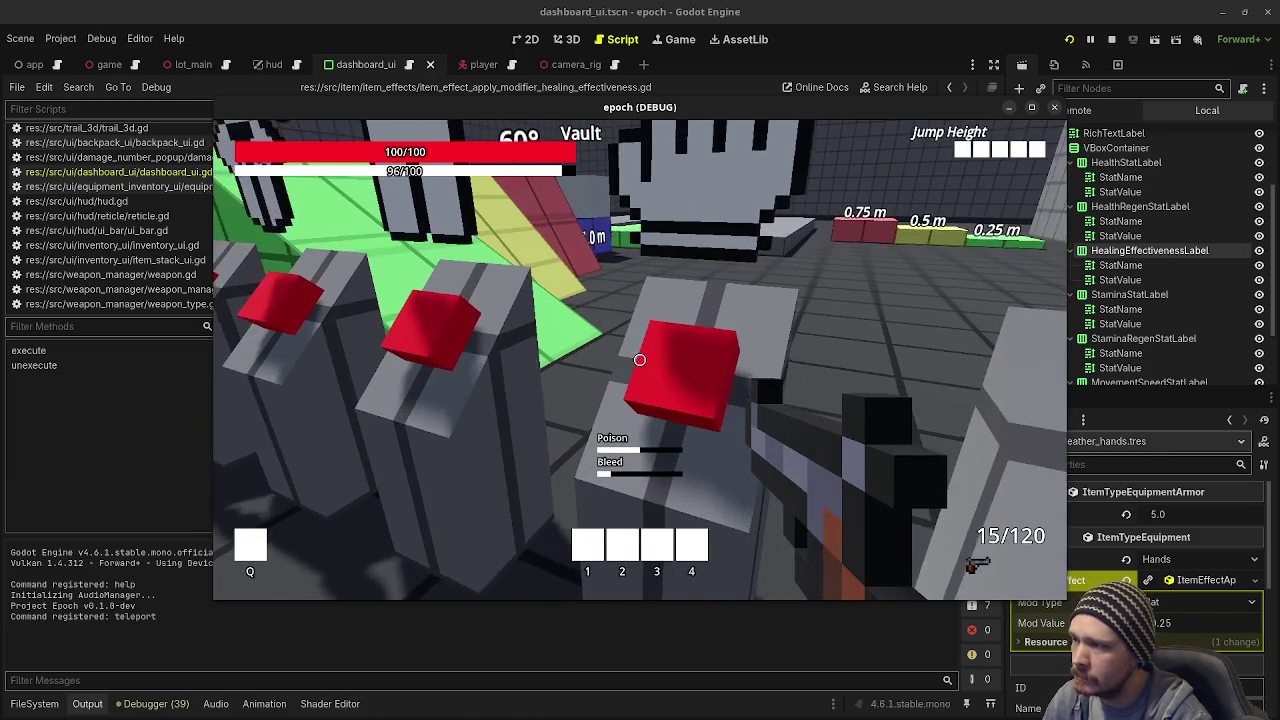
key("Tab")
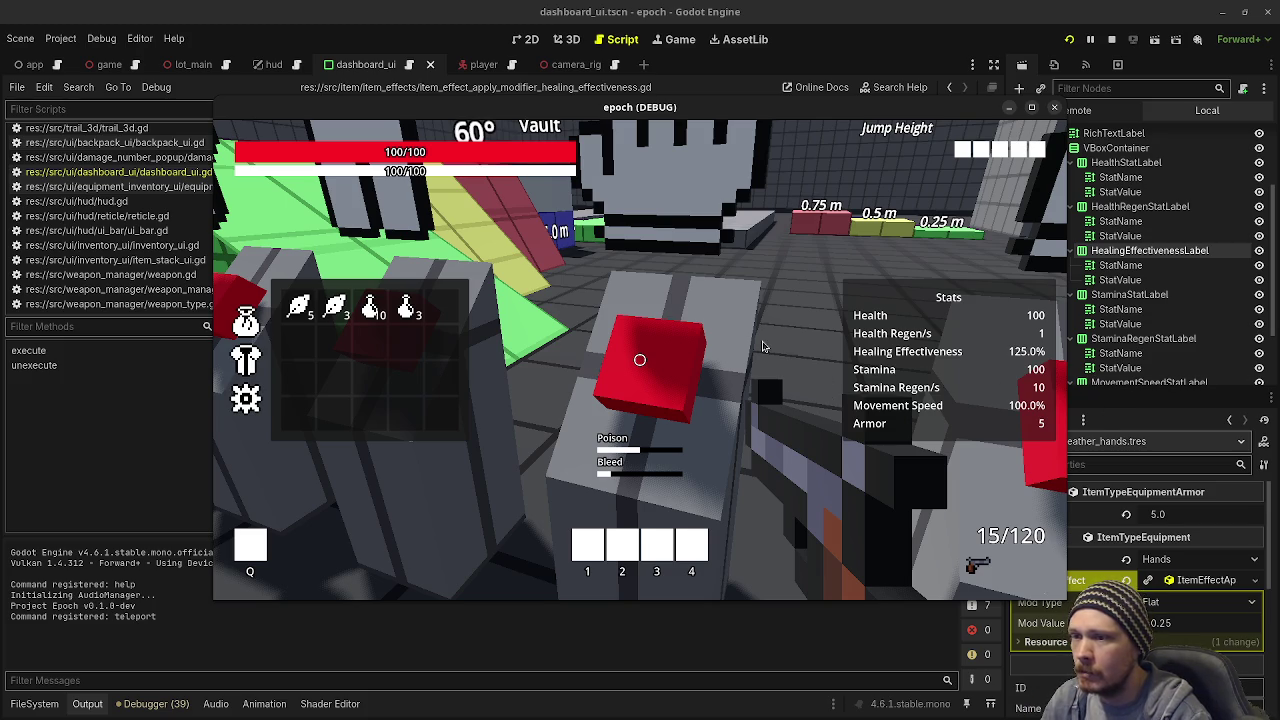
key("Tab")
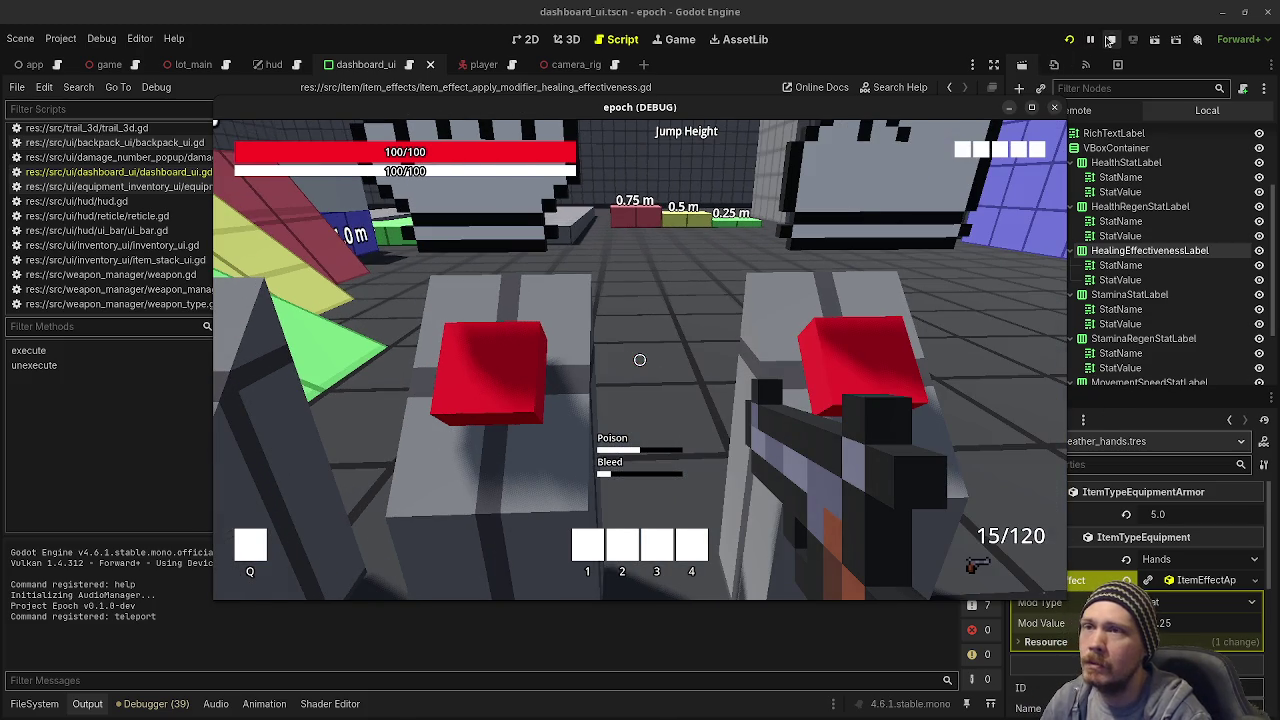
key("F8")
key("alt+Tab")
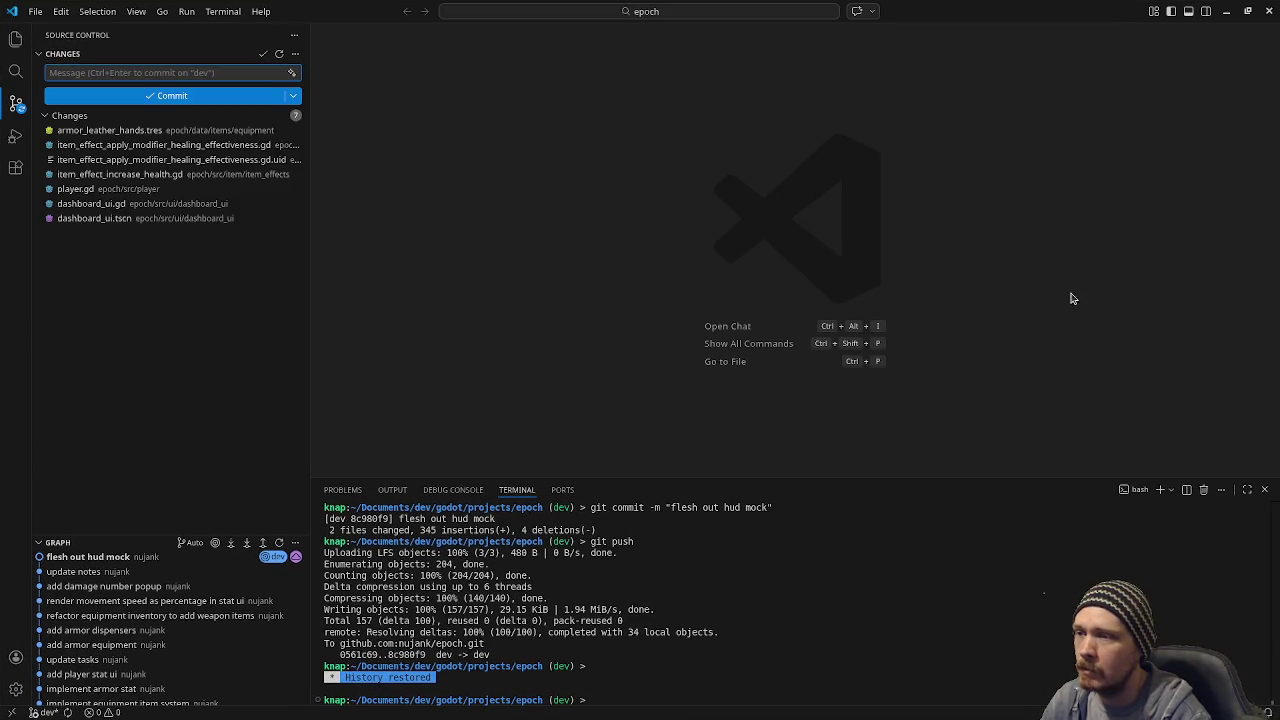
Step: Move the 'add healing effectiveness stat' card from in progress to the top of v0.1.0-dev
key("alt+Tab")
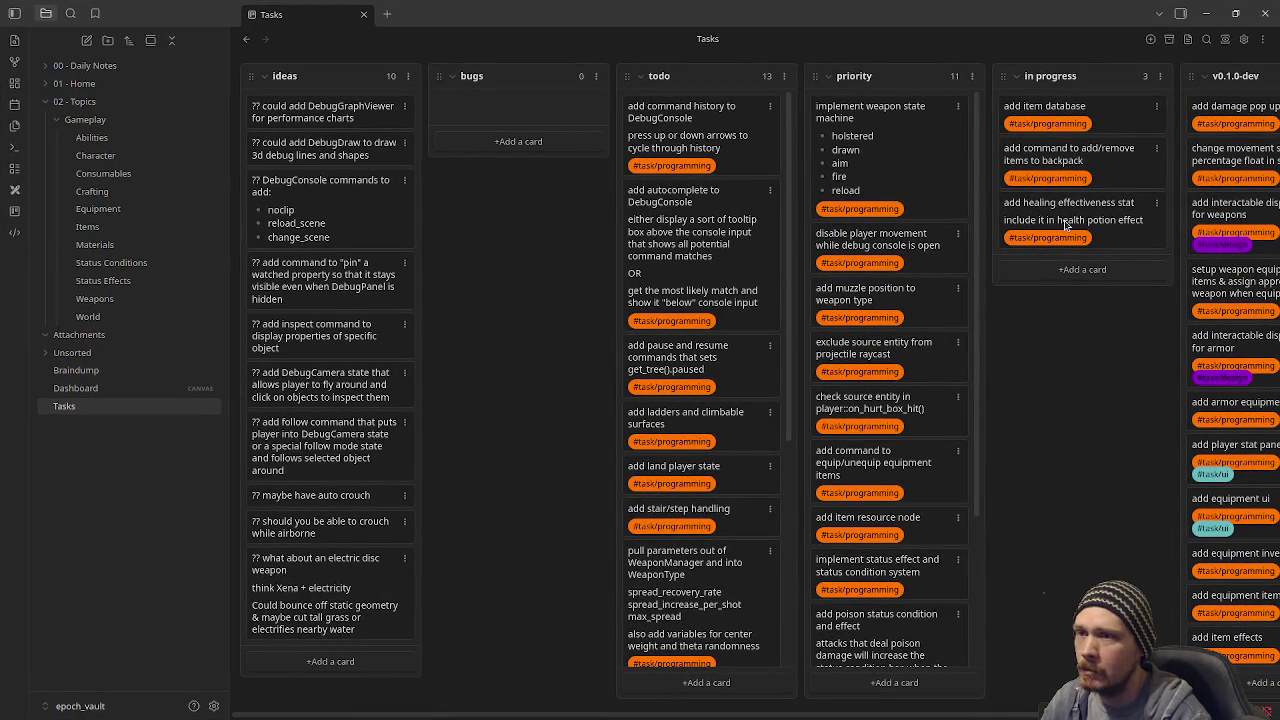
mouse_move(1100, 210)
left_mouse_down()
mouse_move(1170, 105)
mouse_move(986, 315)
left_mouse_up()
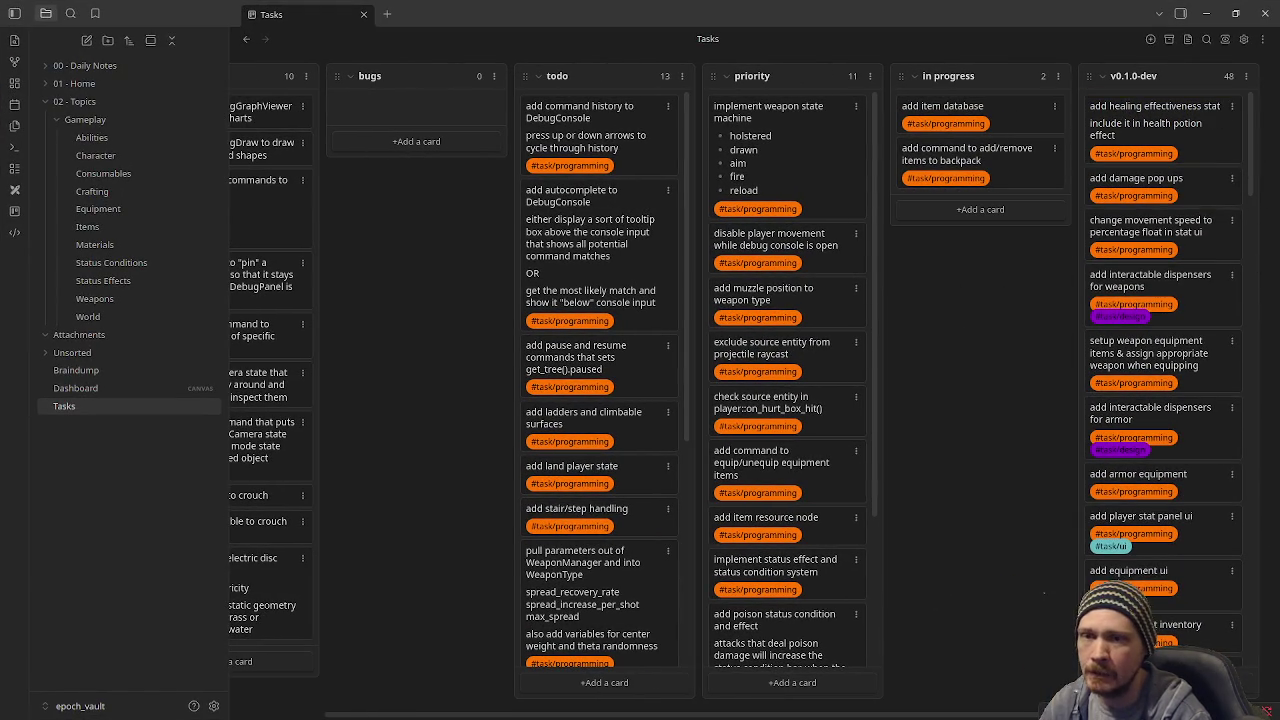
key("alt+Tab")
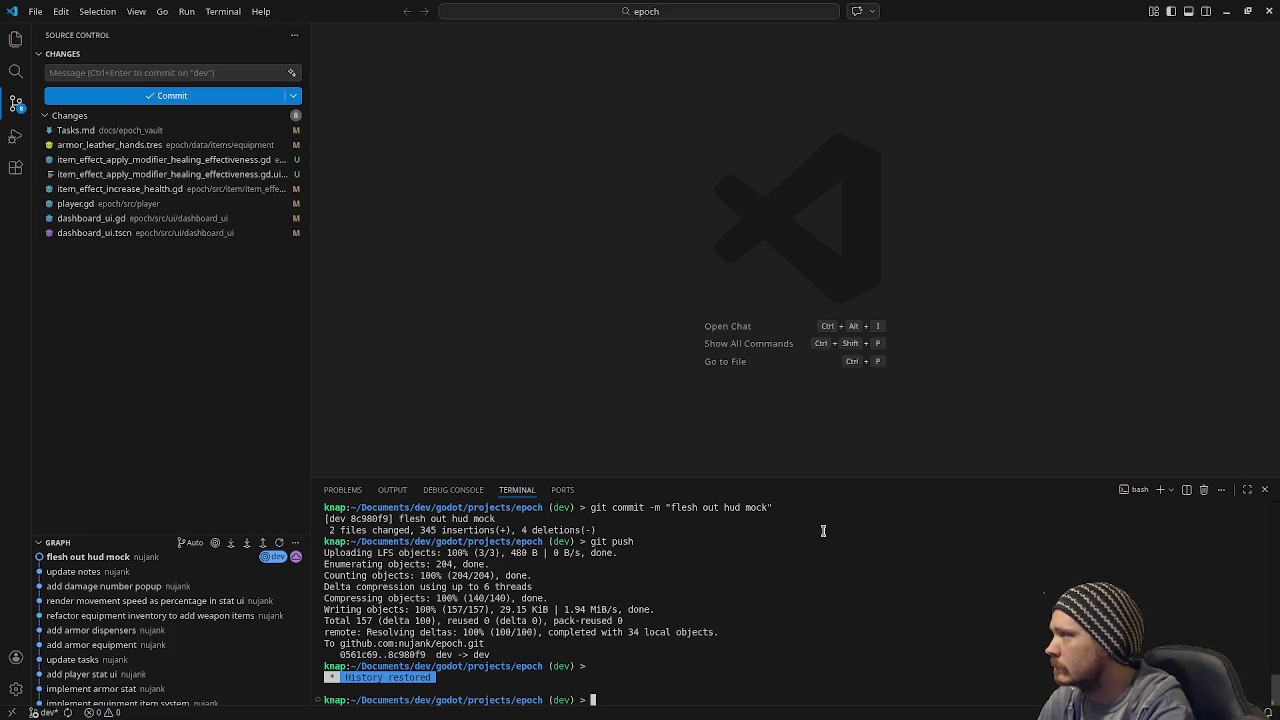
Step: Stage all changes with git add . and commit as 'add healing effectiveness stat', then minimize VS Code
type("dd .")
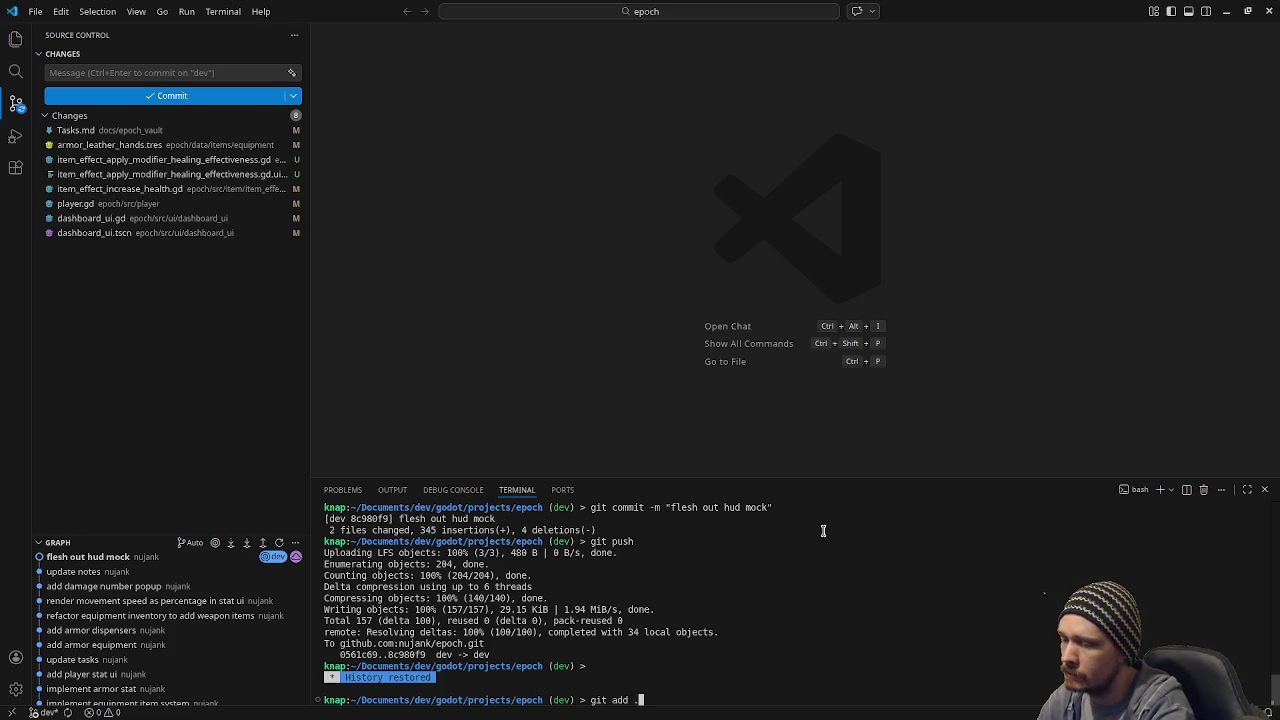
key("Return")
type("git commit -m \"add h")
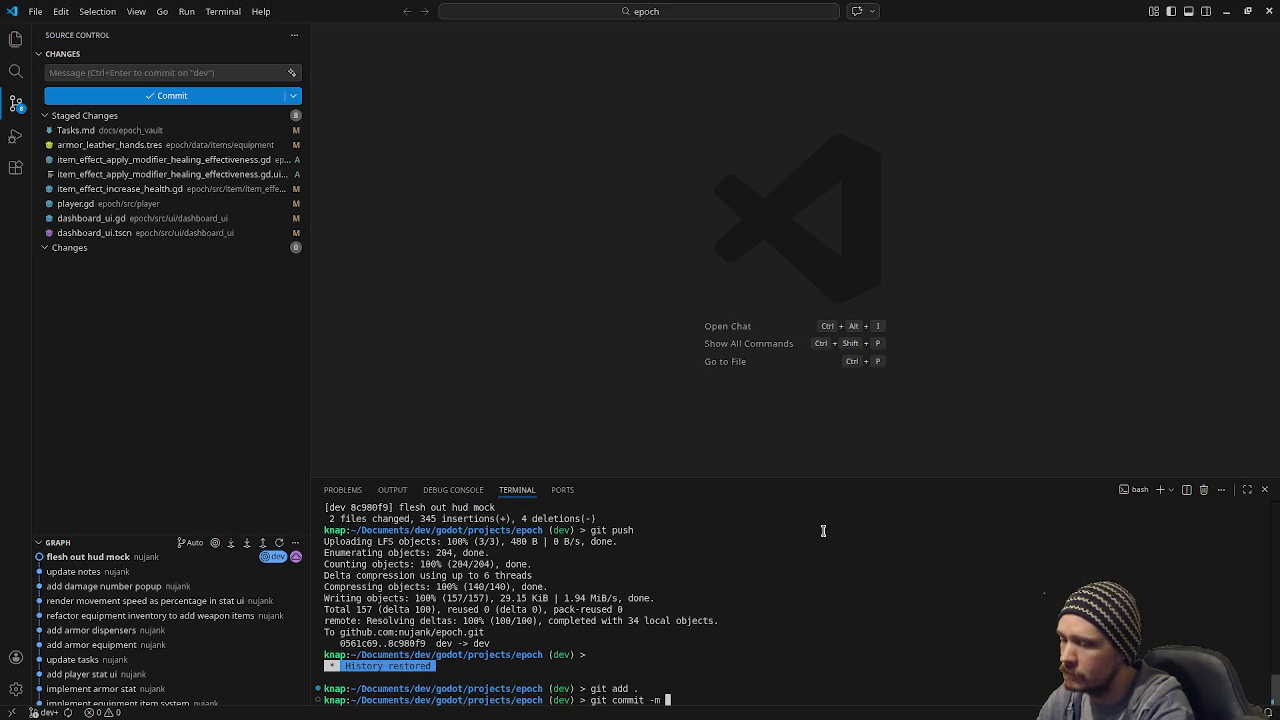
type("ealin")
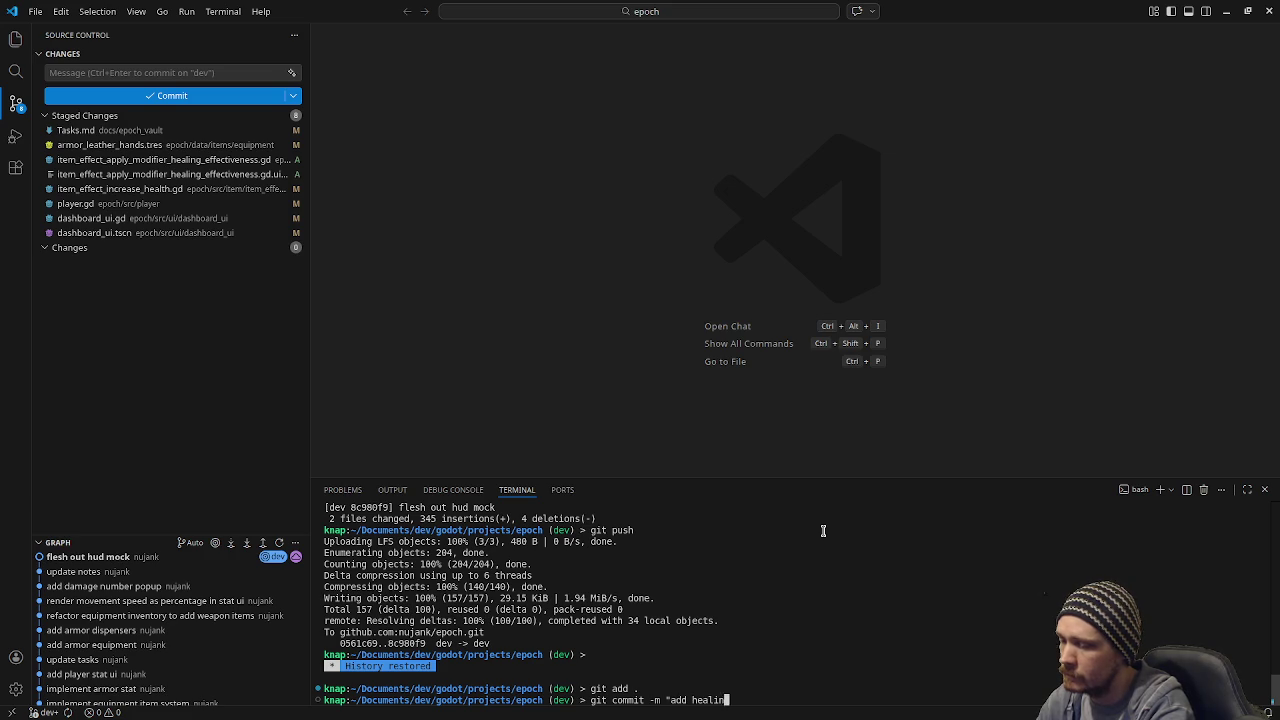
type("g effectiveness stat\"")
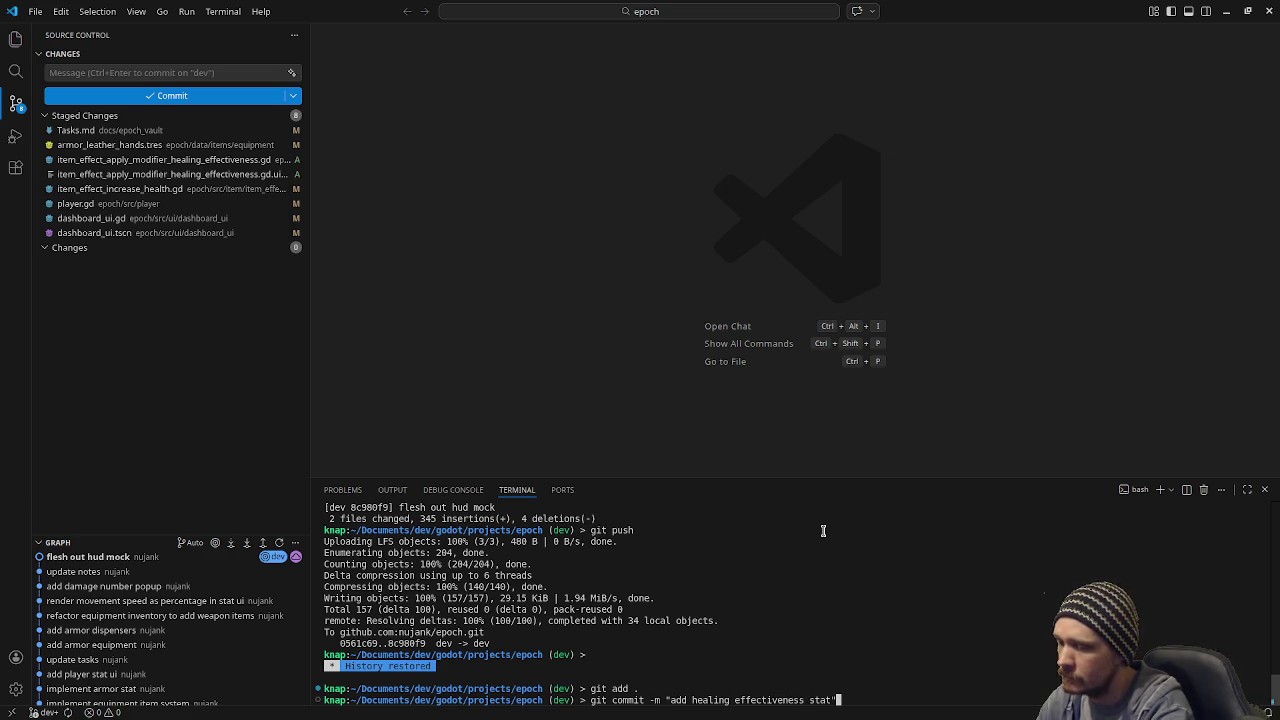
key("Return")
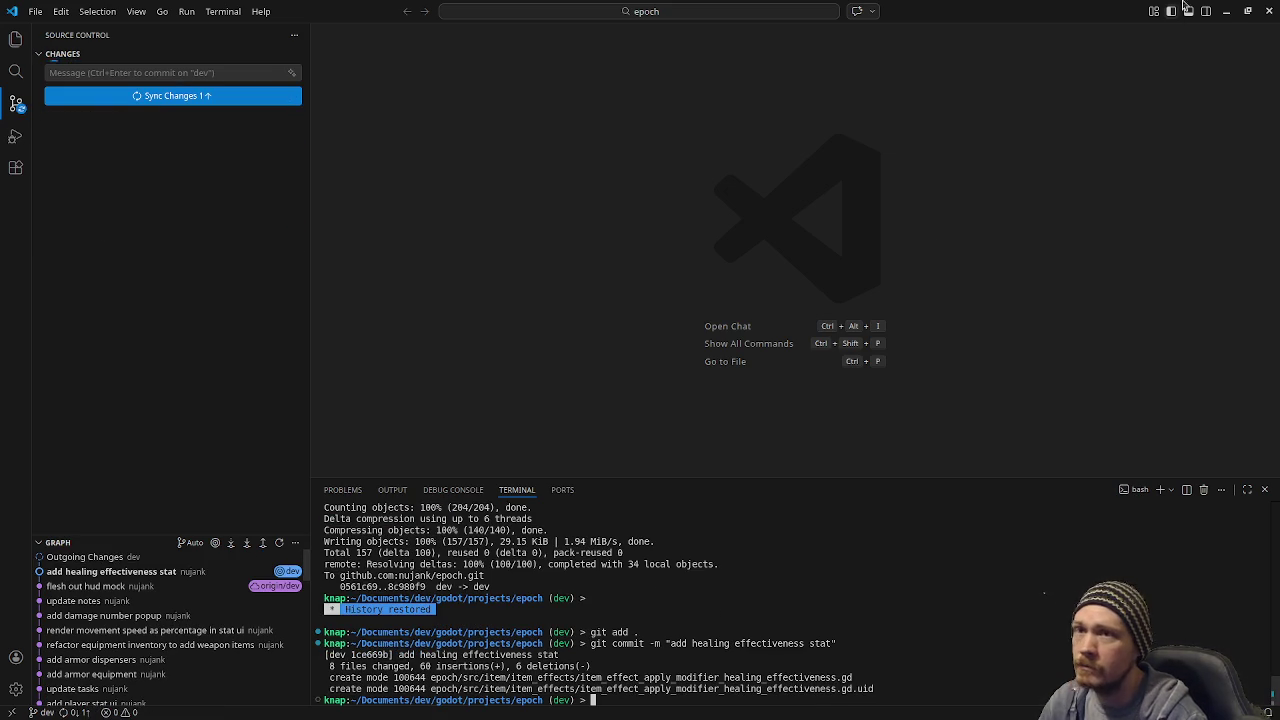
left_click(1226, 13)
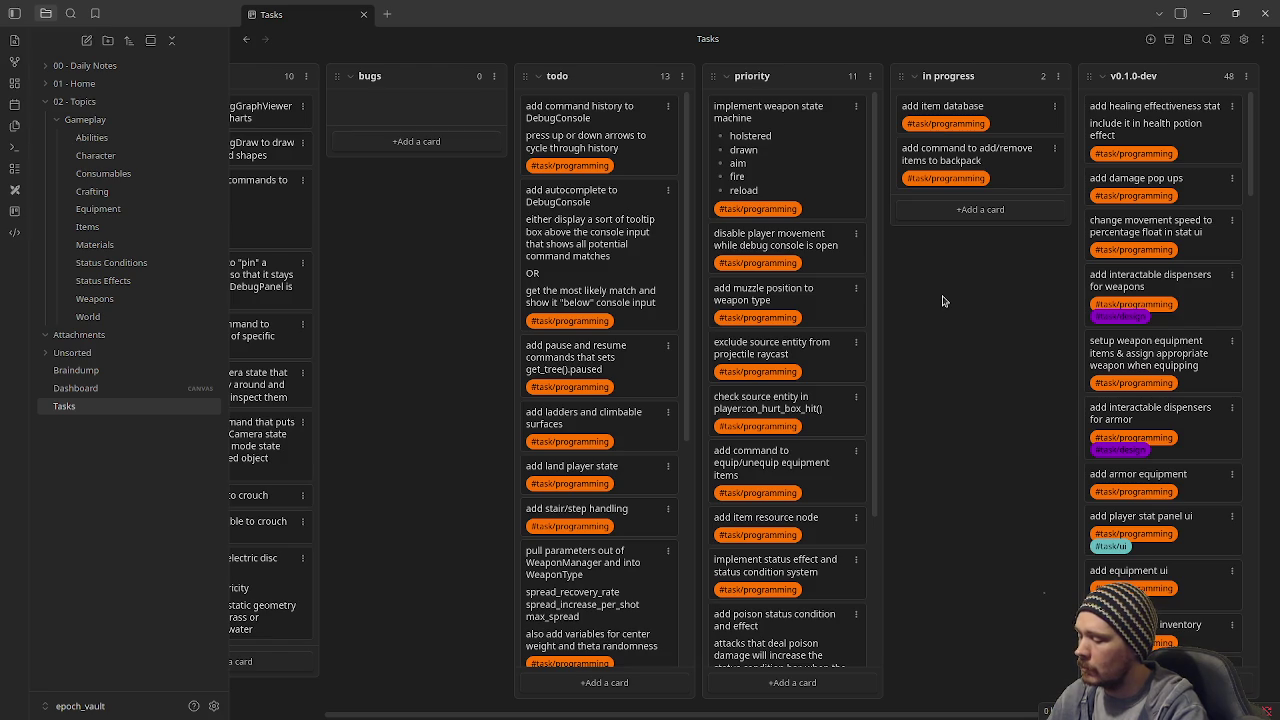
key("super")
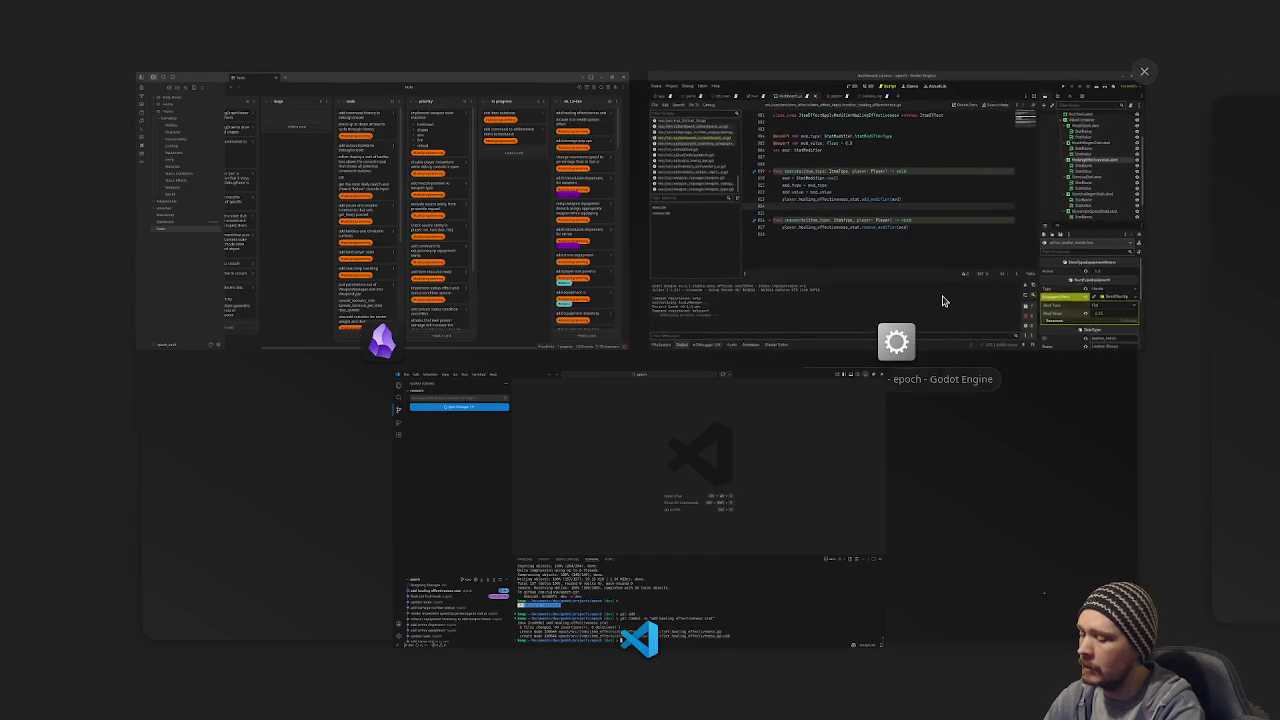
key("super")
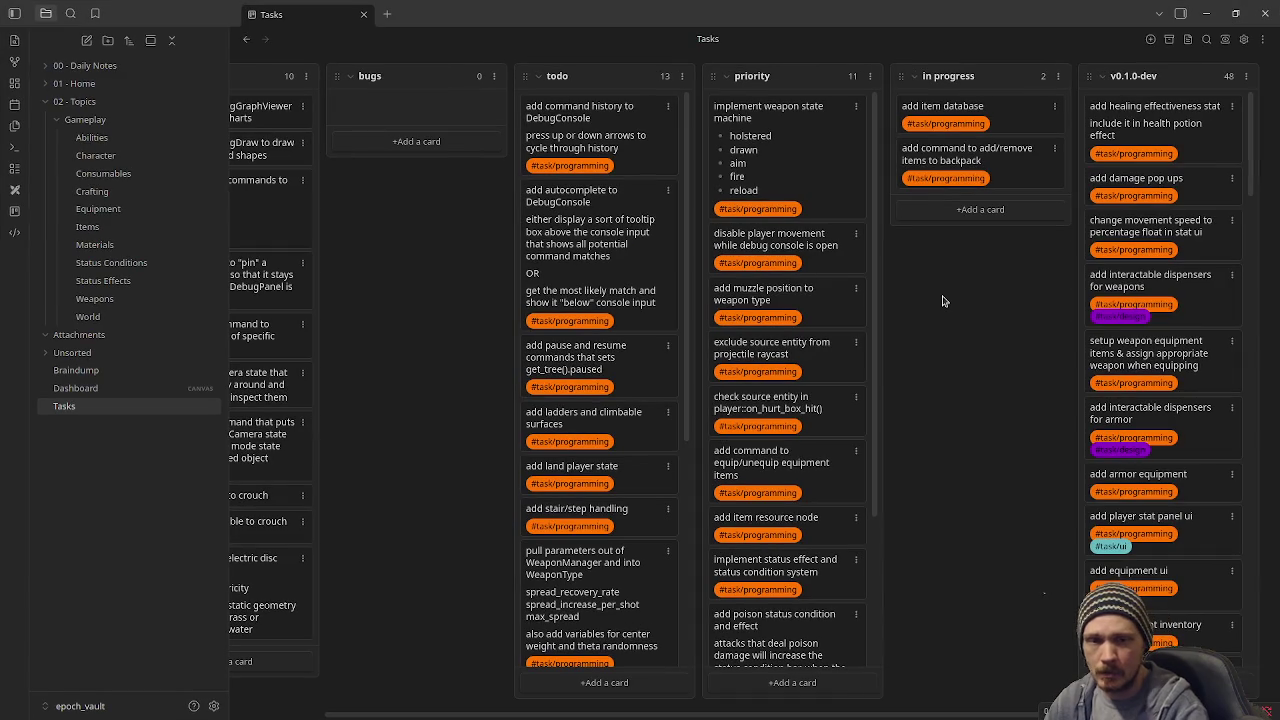
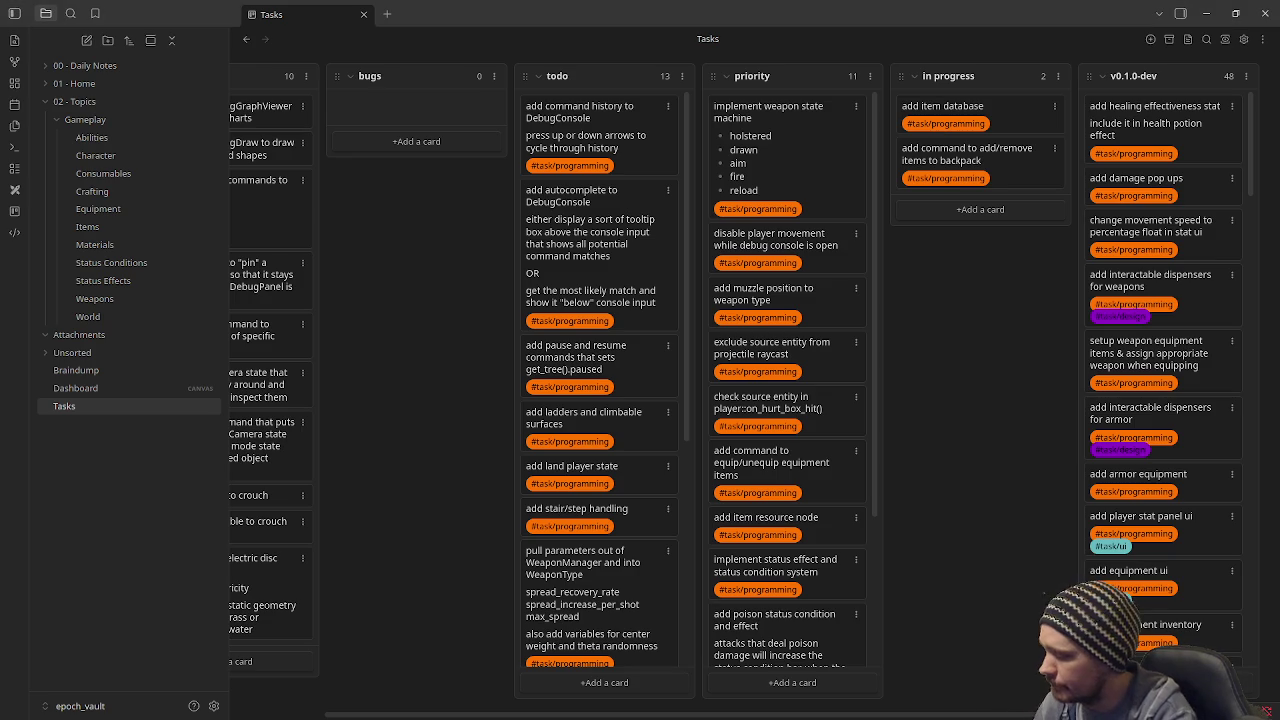
Step: Glance at the open windows in the overview and return to the Tasks board
key("super")
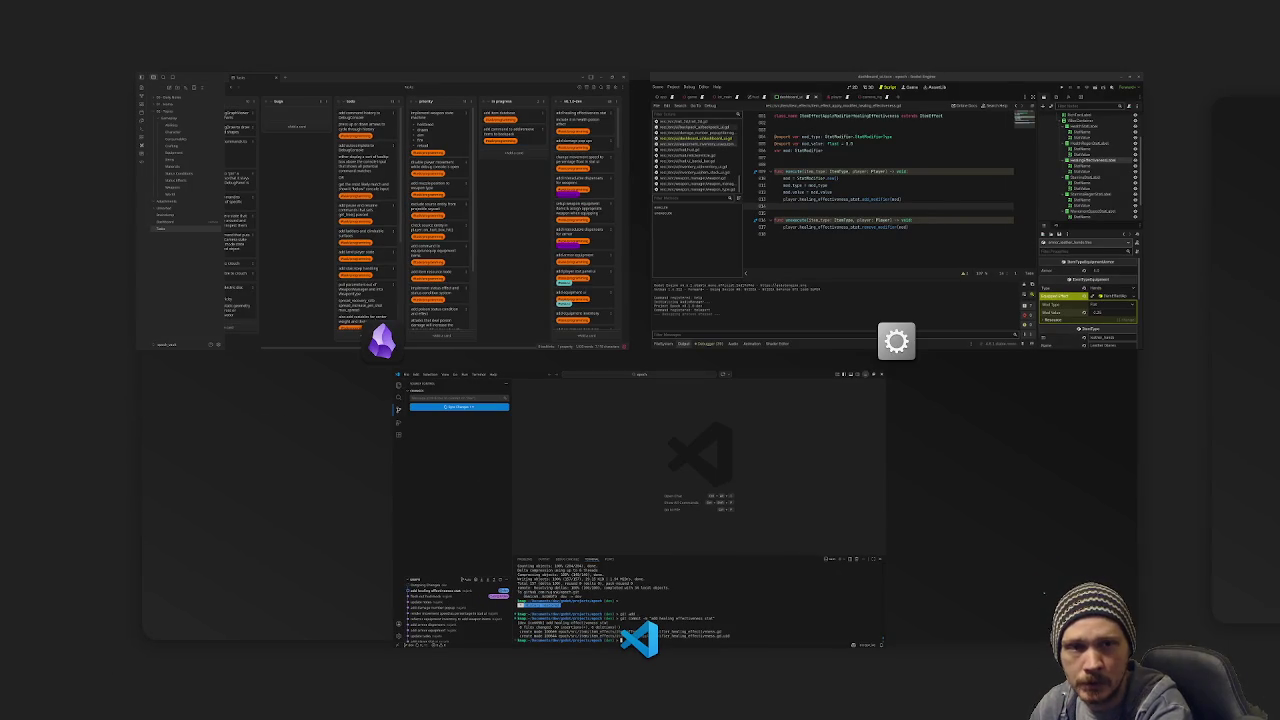
key("super")
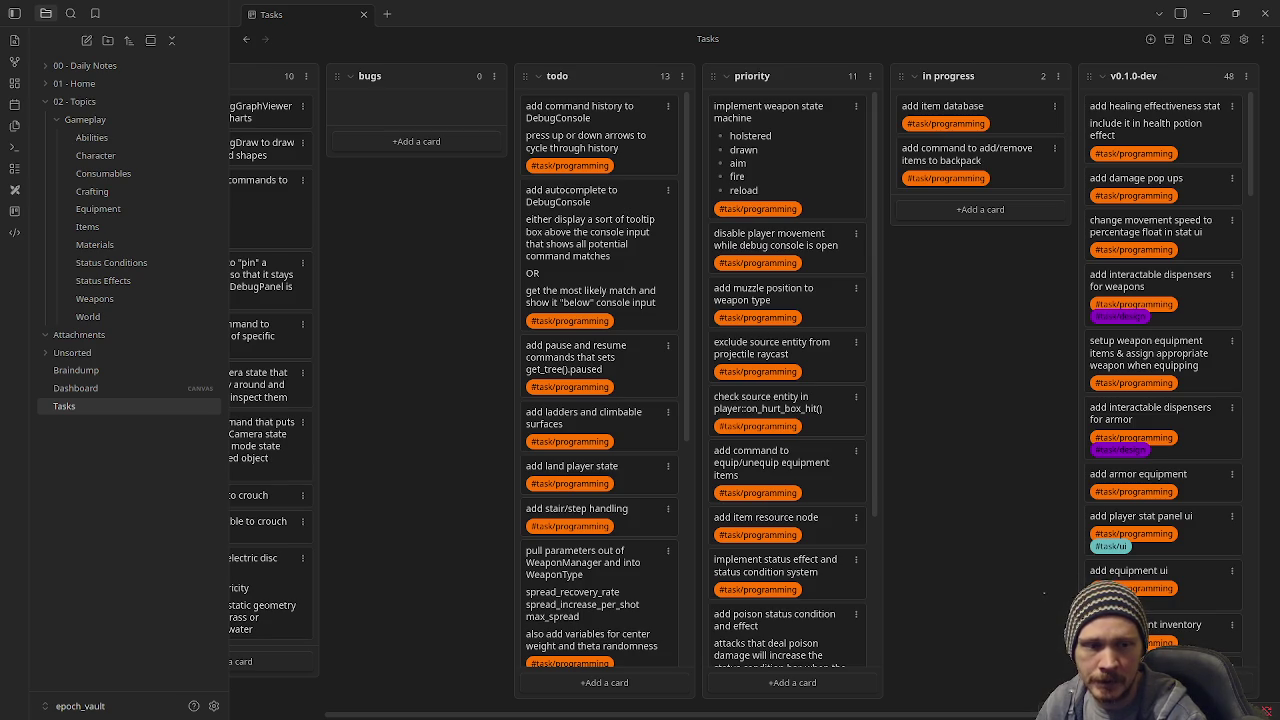
key("super")
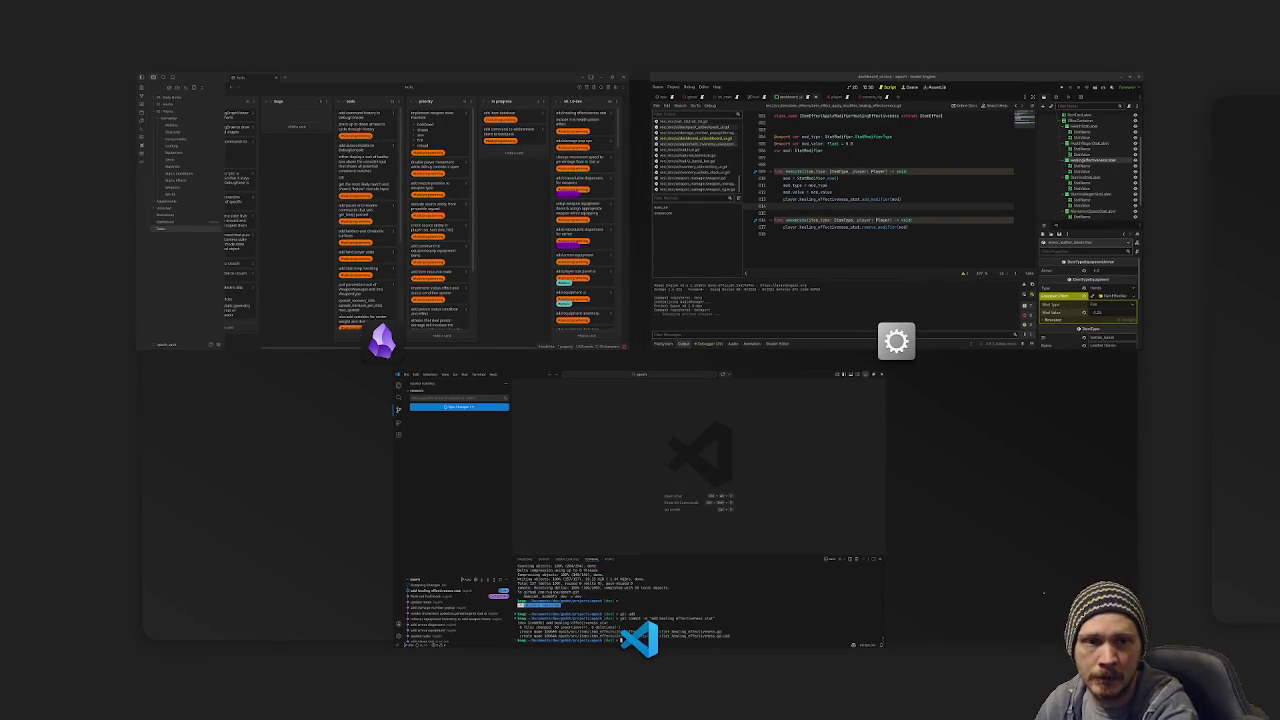
key("super")
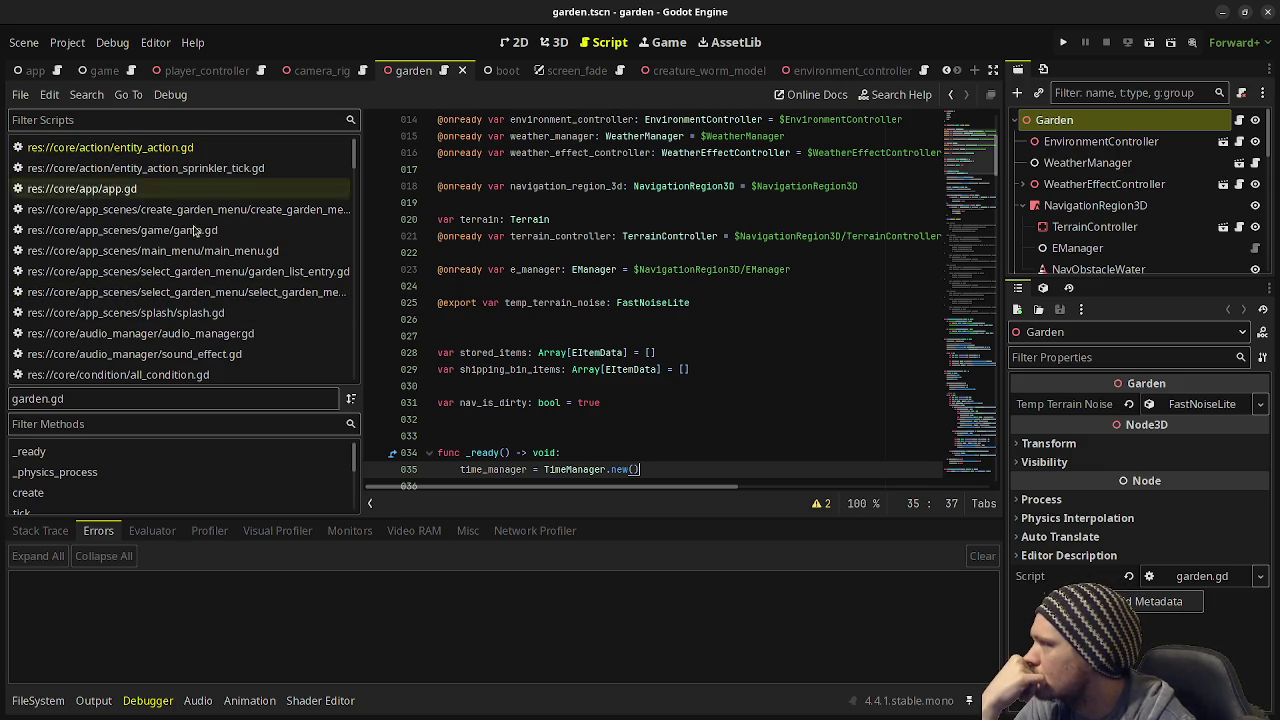
Step: Filter the script list by 'game' and open game.gd
scroll(205, 333, "down", 3)
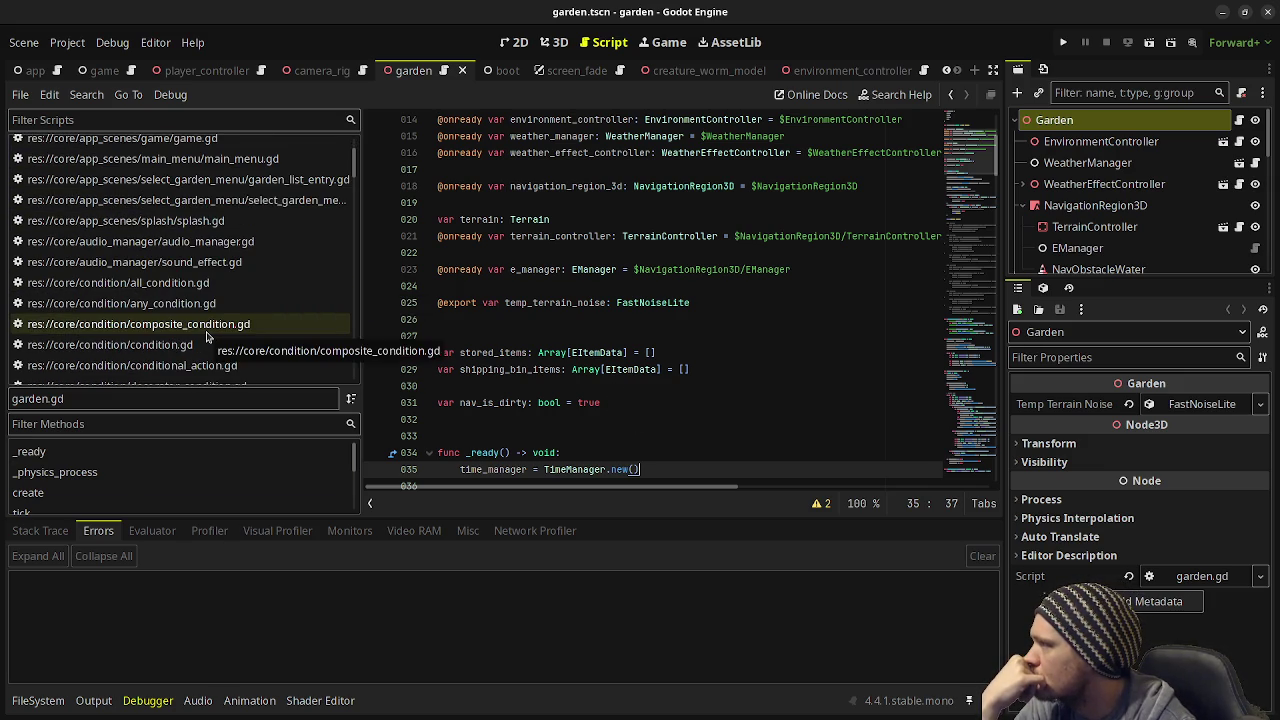
scroll(205, 333, "down", 1)
left_click(208, 117)
type("game")
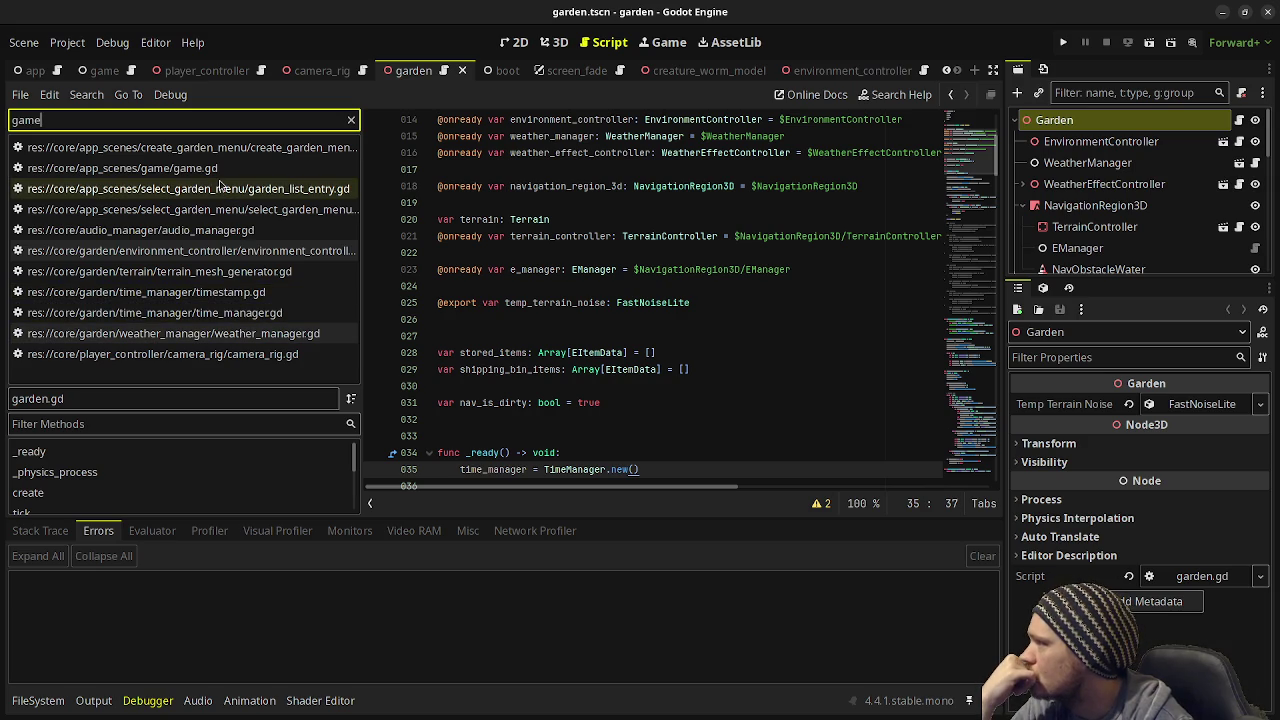
left_click(222, 169)
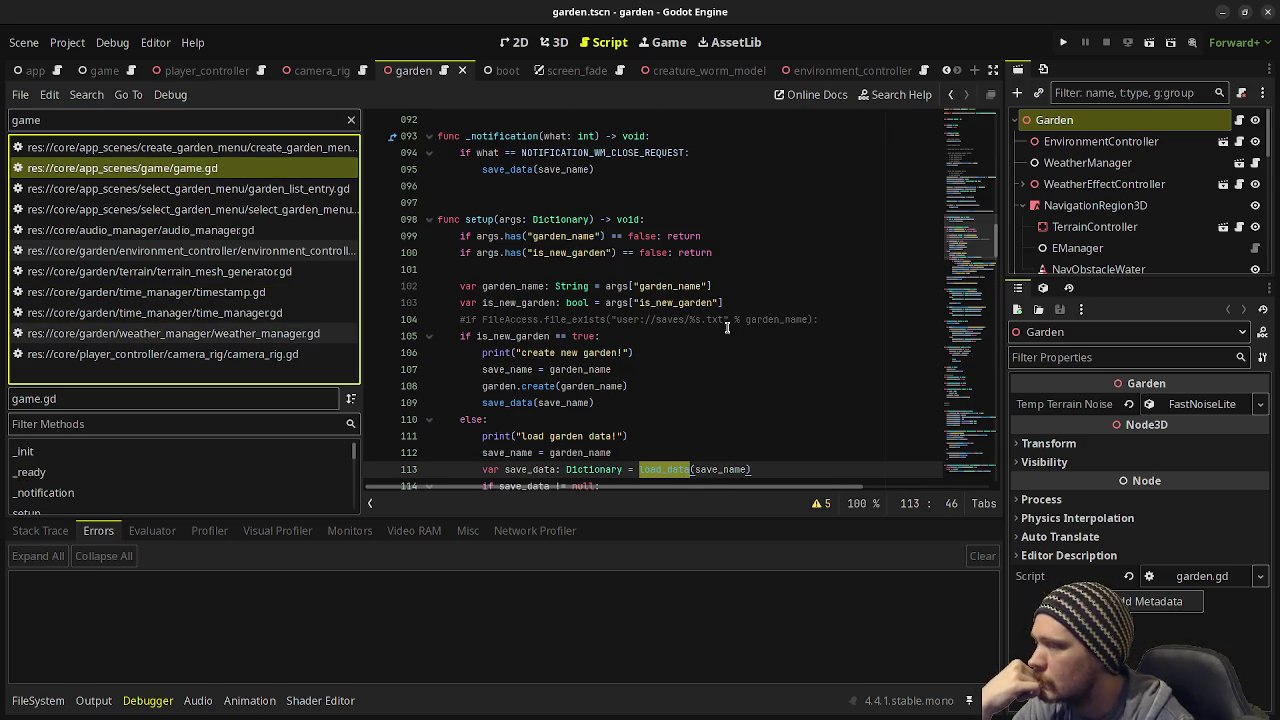
Step: Review game.gd's variables, then change the script filter to 'garden'
scroll(727, 330, "up", 8)
scroll(727, 330, "up", 18)
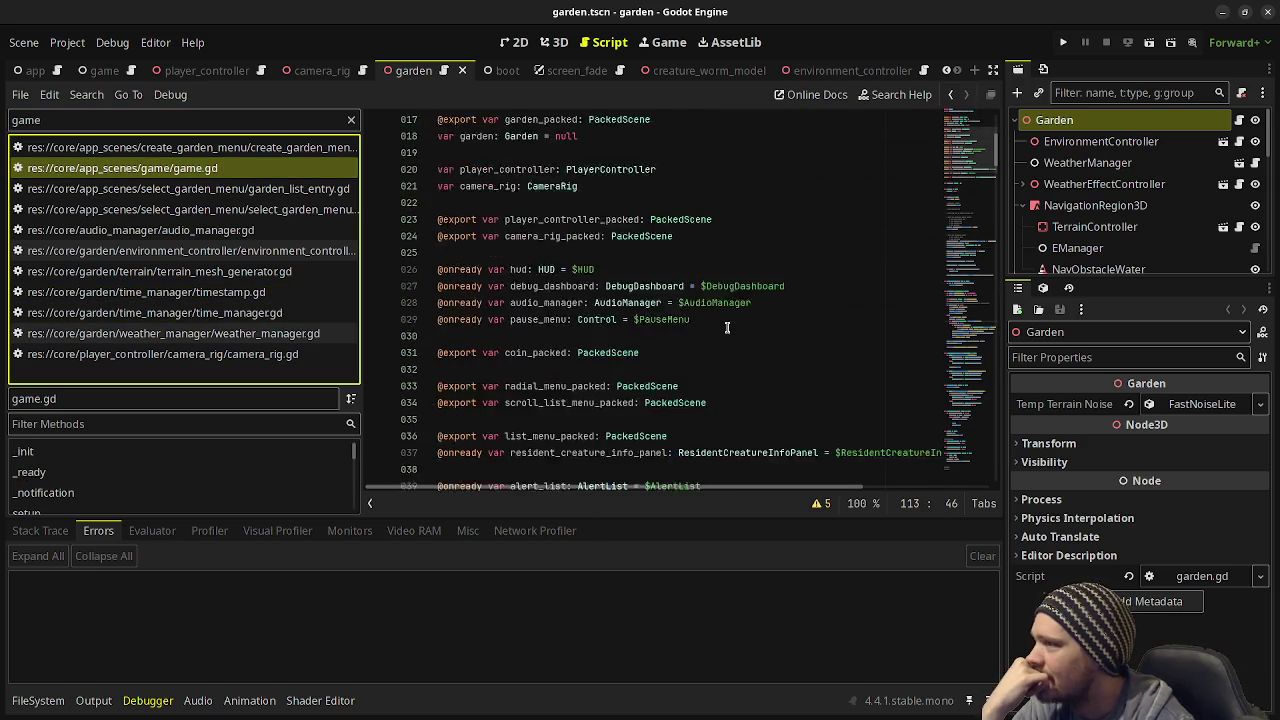
scroll(727, 328, "down", 7)
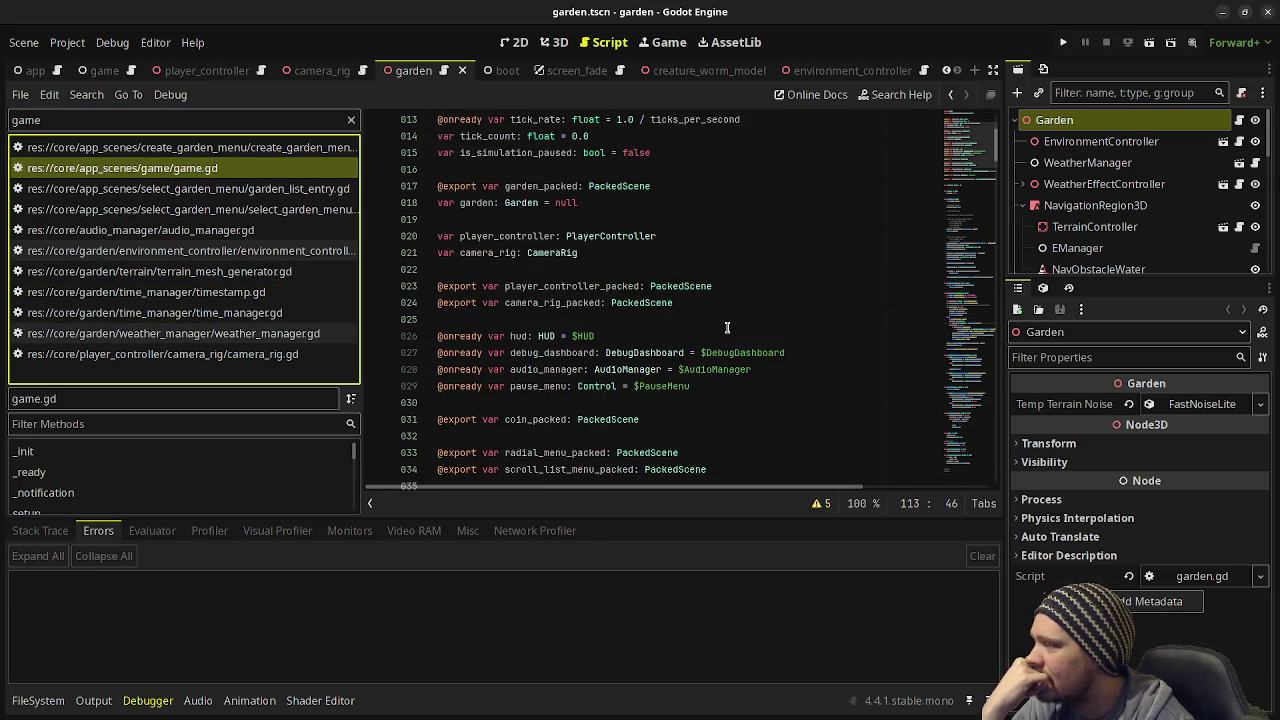
scroll(727, 328, "down", 1)
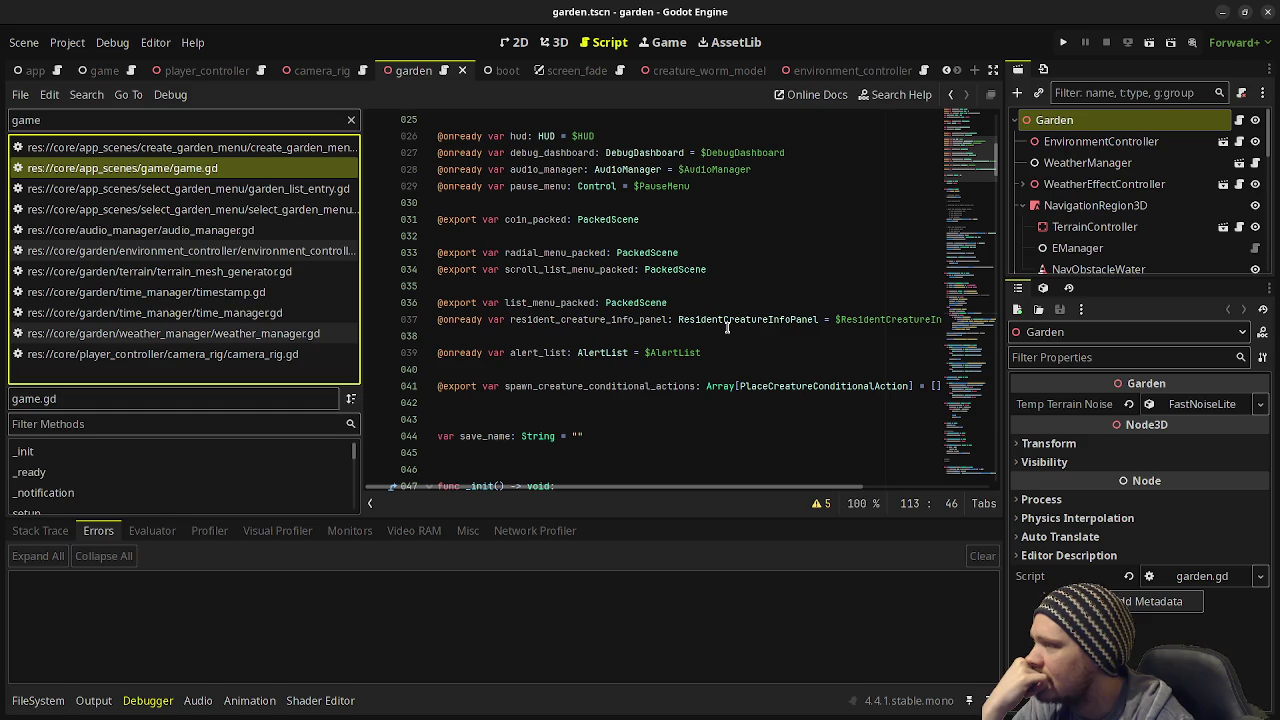
scroll(727, 328, "down", 1)
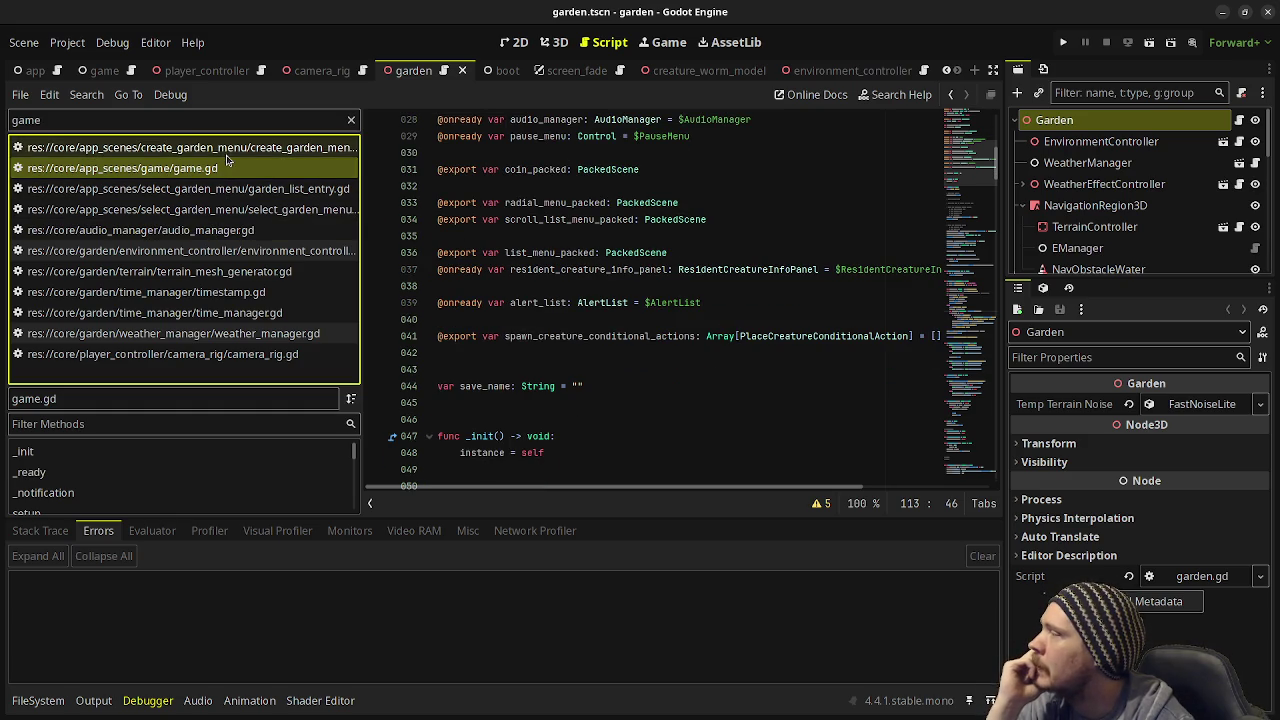
key("shift+Tab")
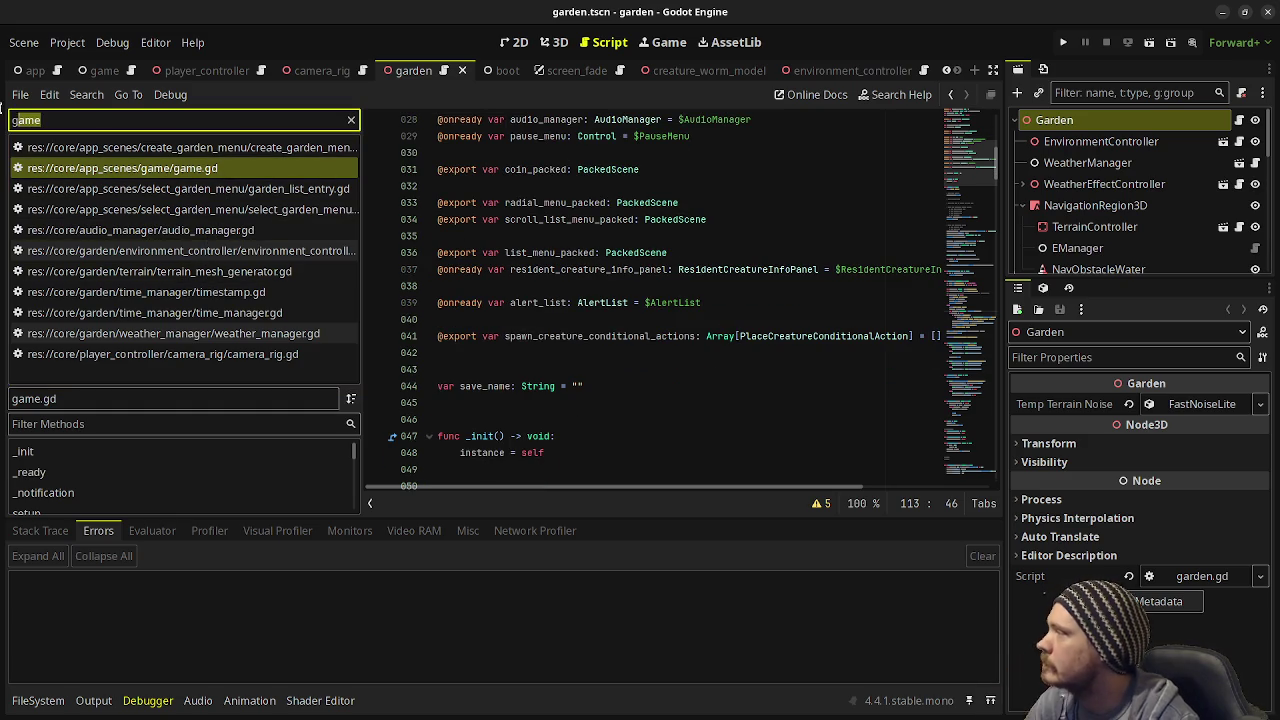
type("garden")
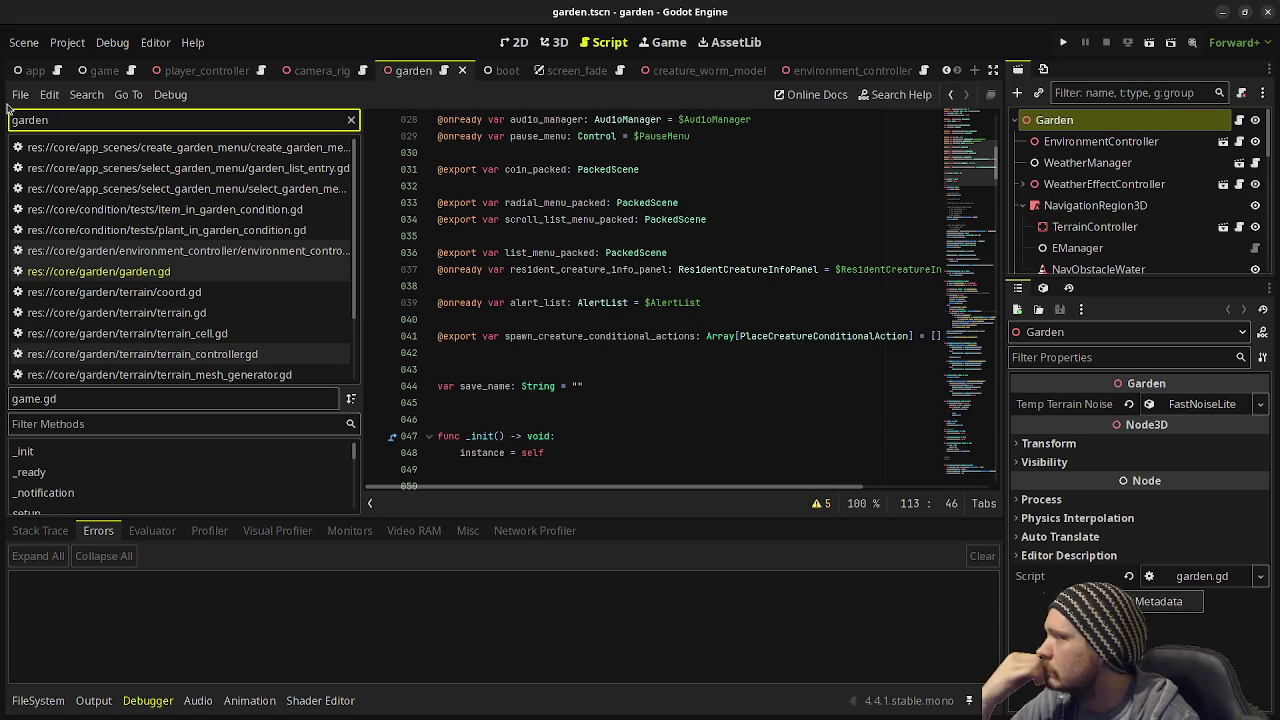
Step: Open garden.gd and select its e_manager variable
left_click(120, 271)
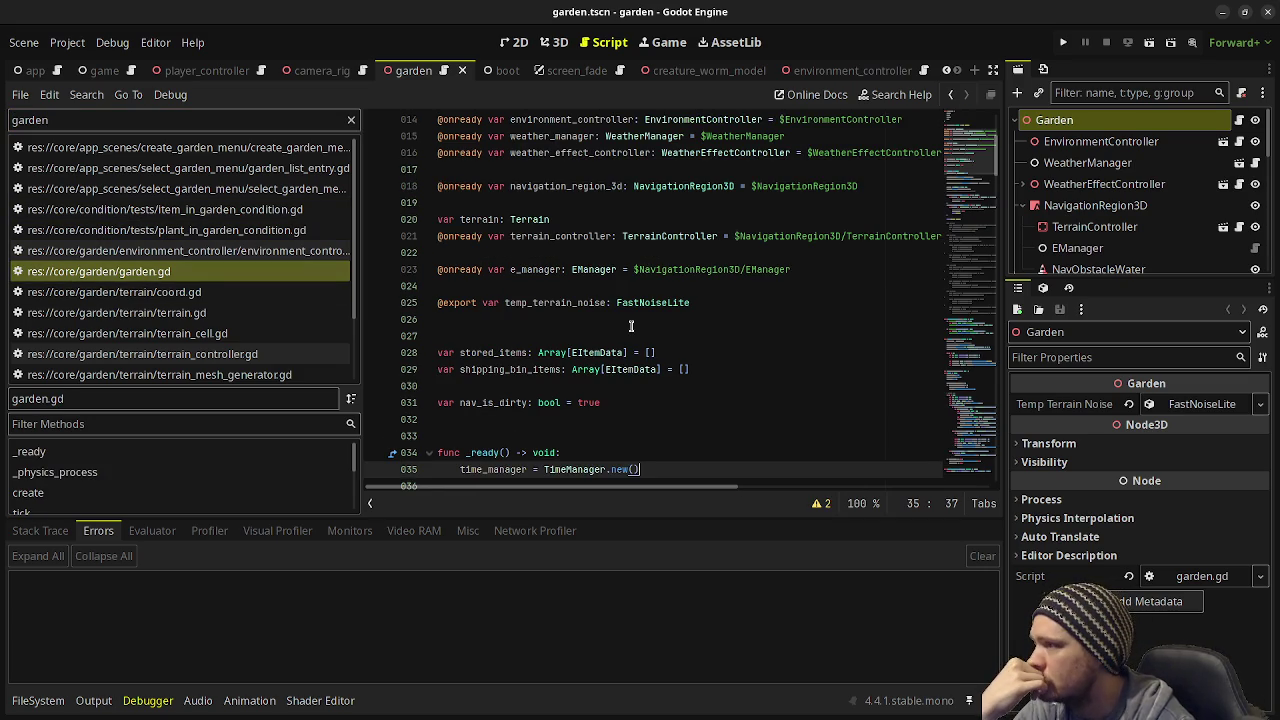
double_click(554, 269)
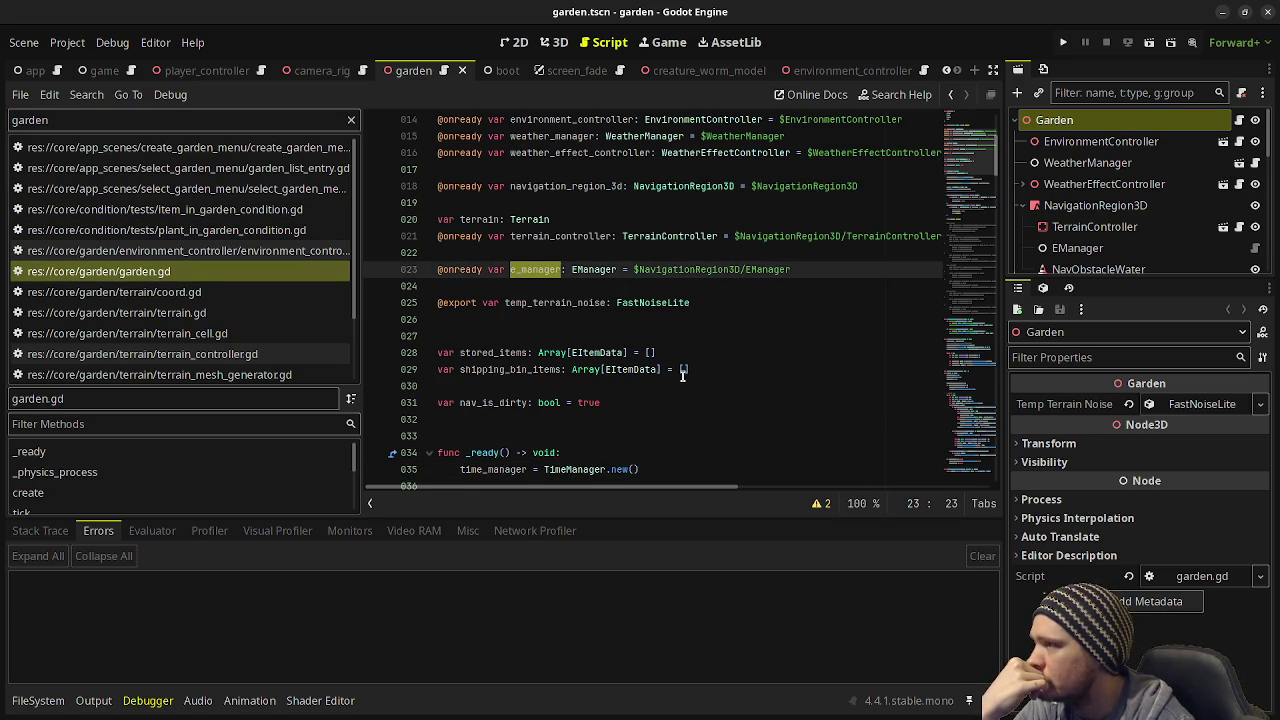
scroll(683, 373, "up", 2)
scroll(683, 373, "up", 2)
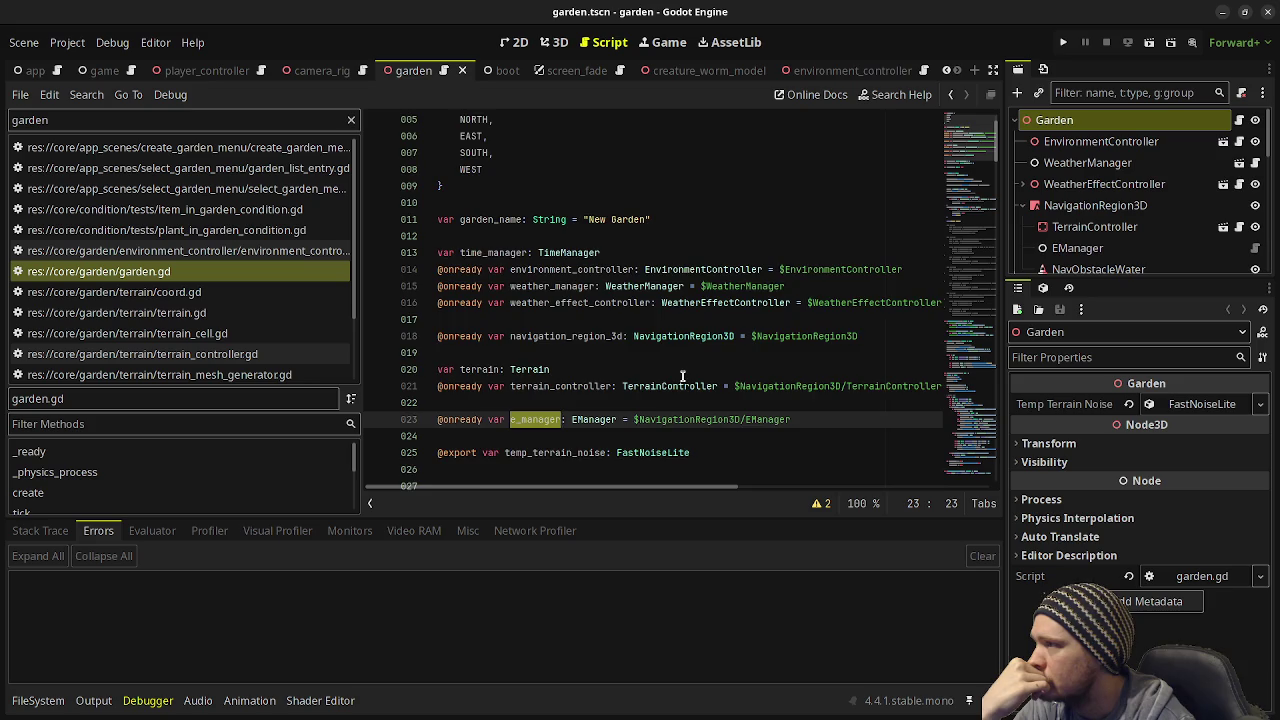
scroll(683, 373, "down", 2)
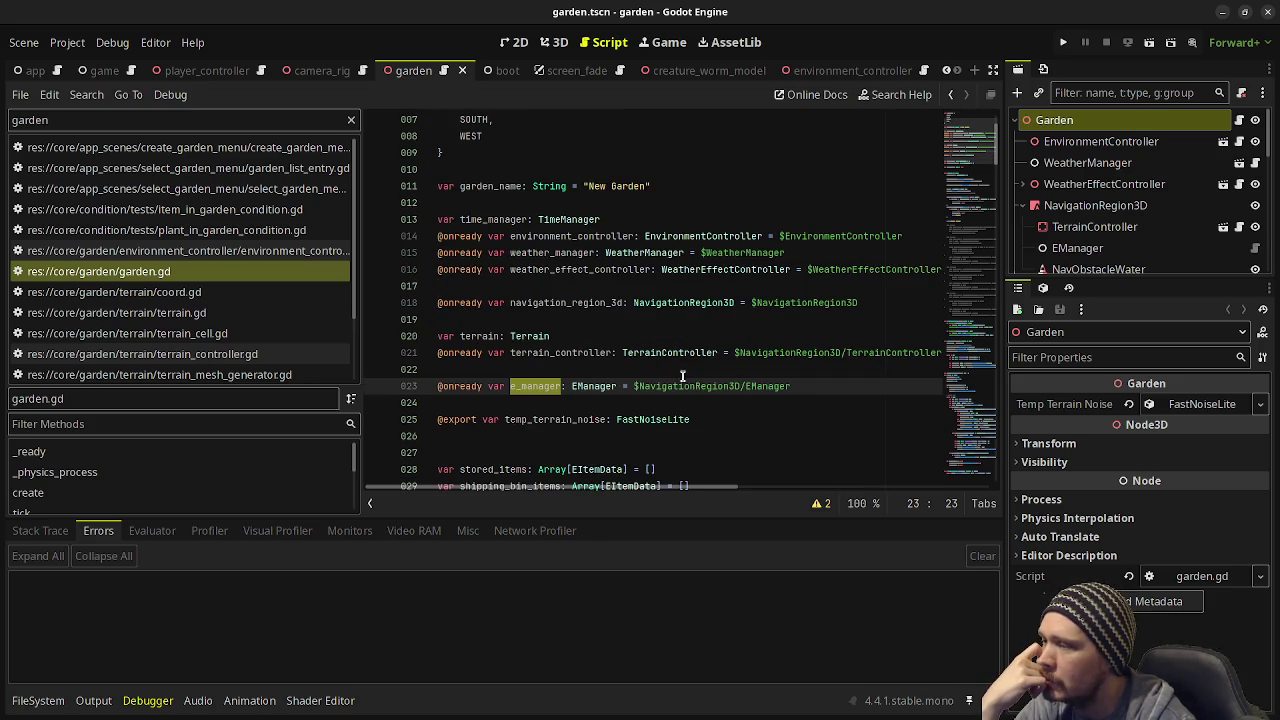
scroll(683, 375, "down", 1)
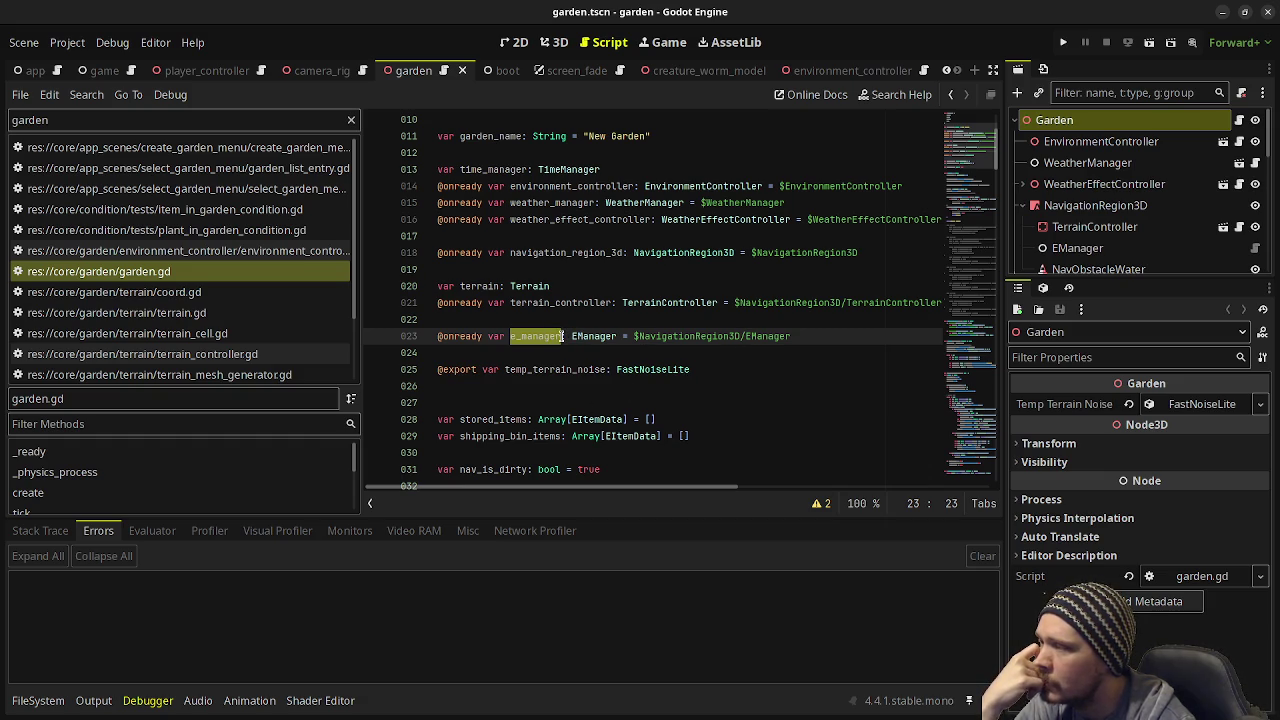
Step: Read through the rest of garden.gd, then close the garden project's editor
scroll(624, 368, "down", 4)
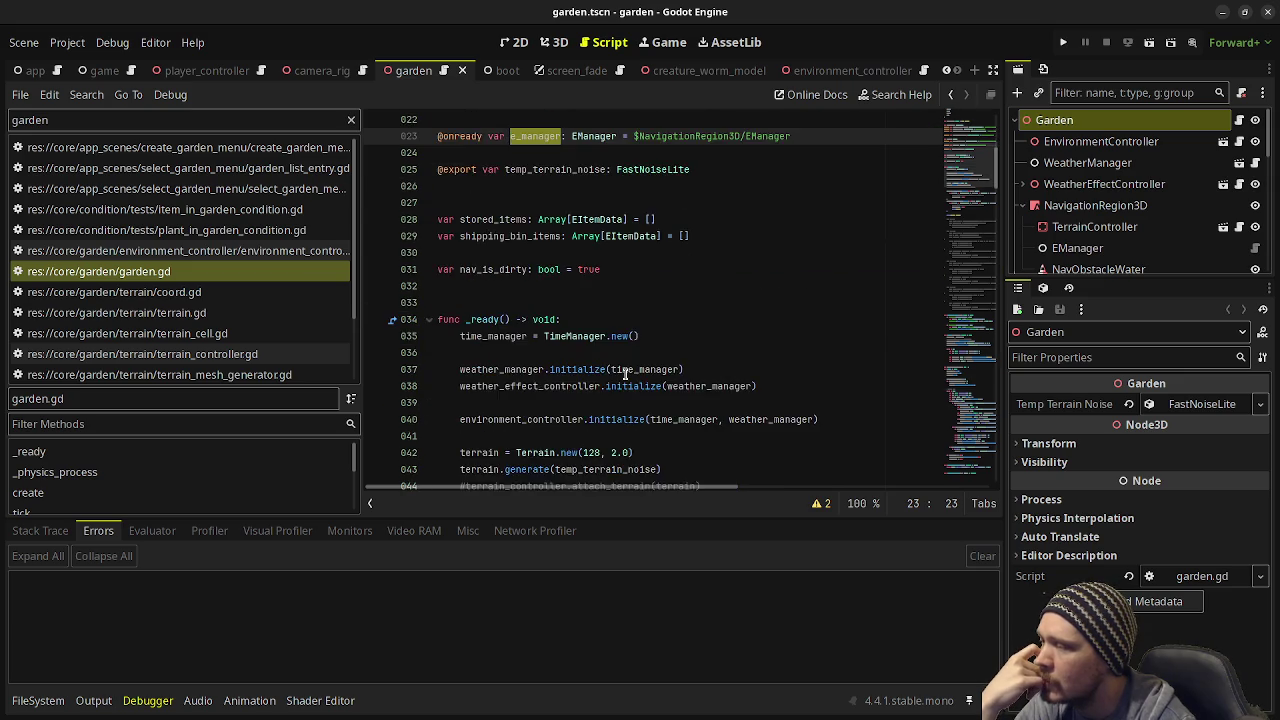
scroll(624, 372, "down", 2)
scroll(625, 373, "down", 2)
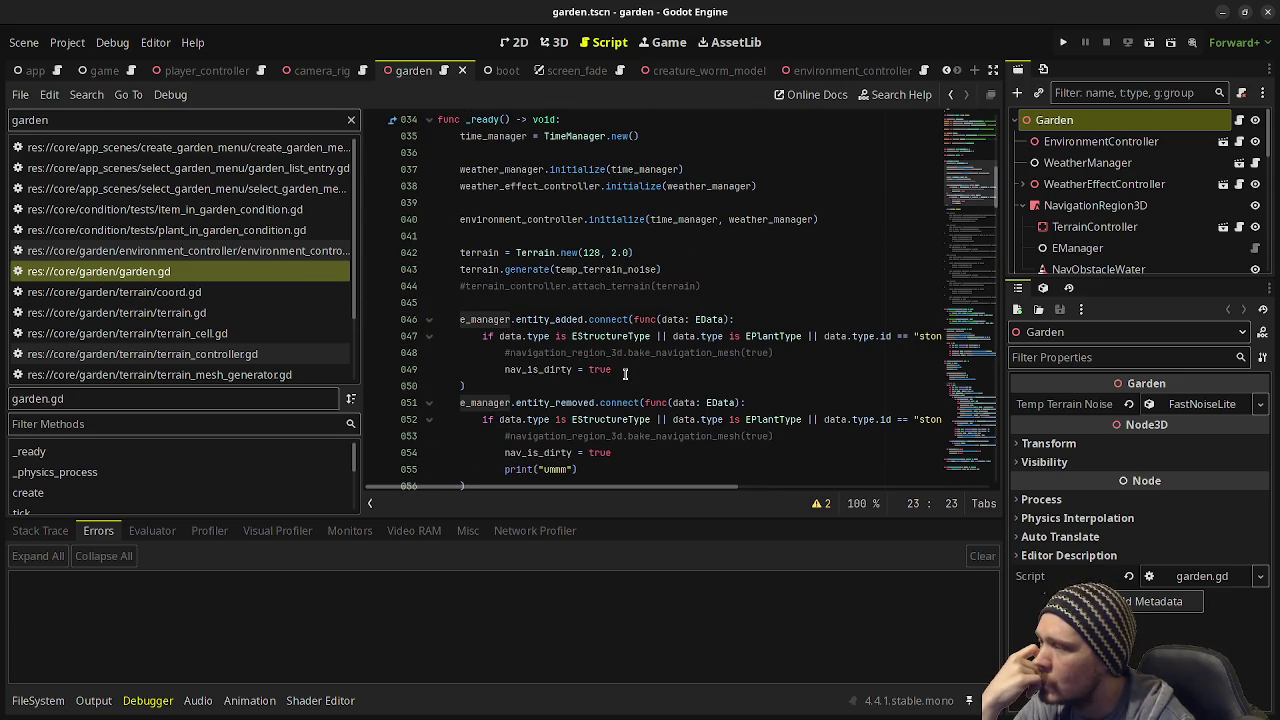
scroll(624, 373, "down", 8)
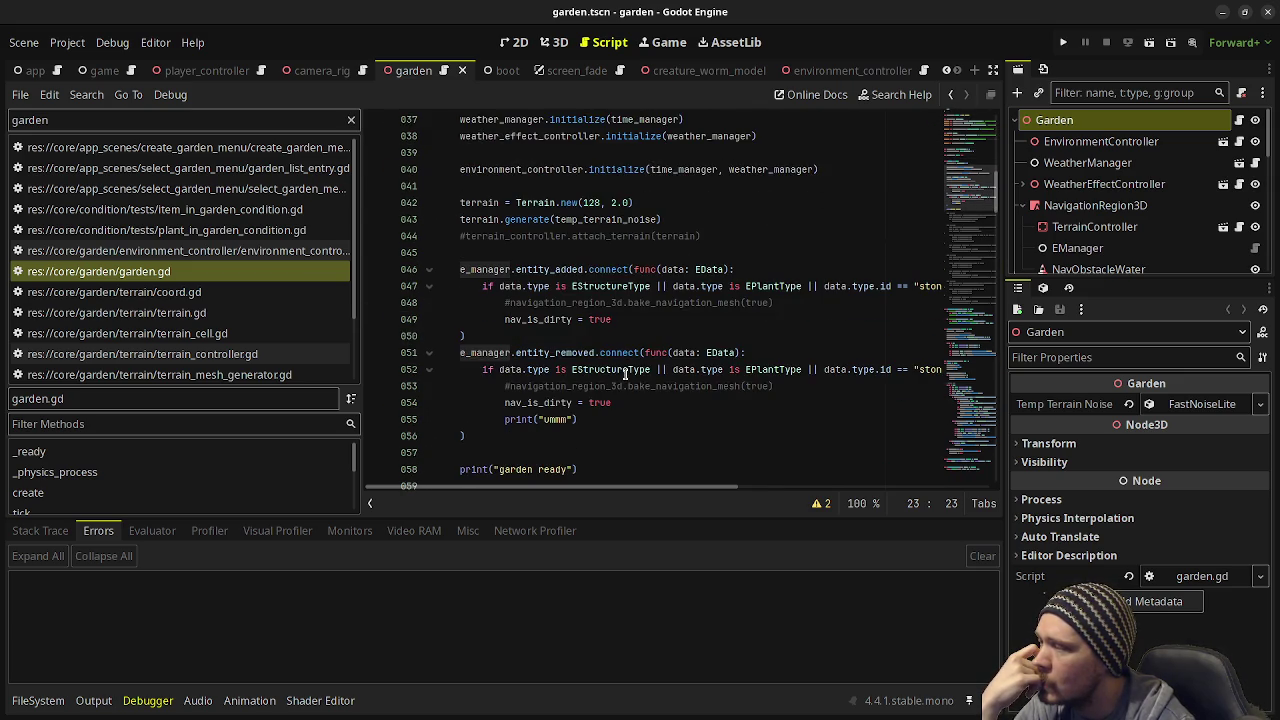
scroll(625, 372, "down", 18)
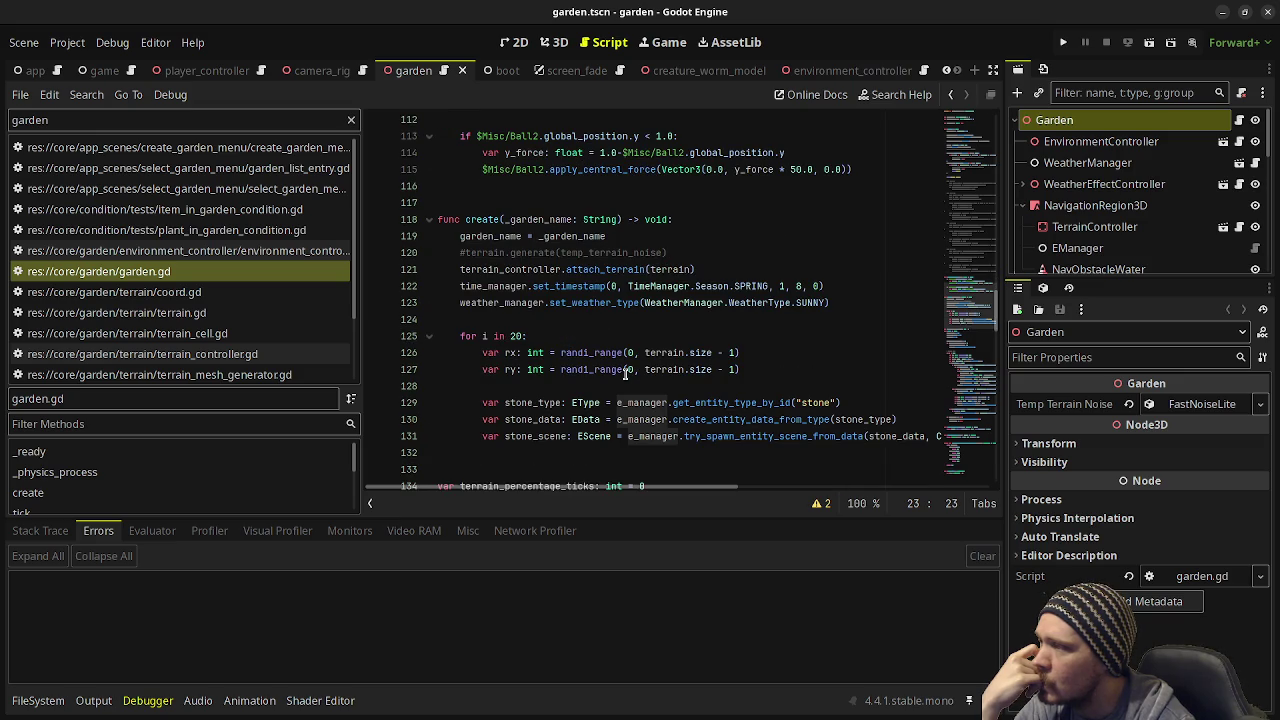
scroll(625, 372, "up", 10)
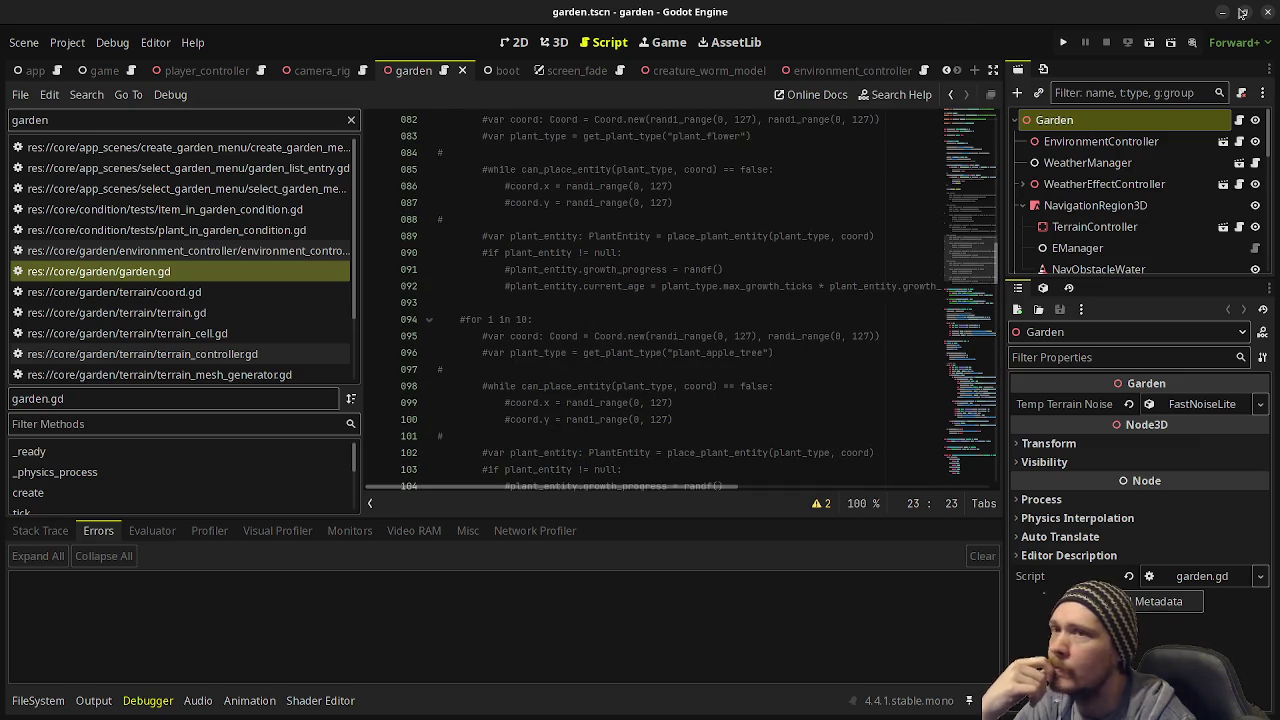
left_click(1268, 11)
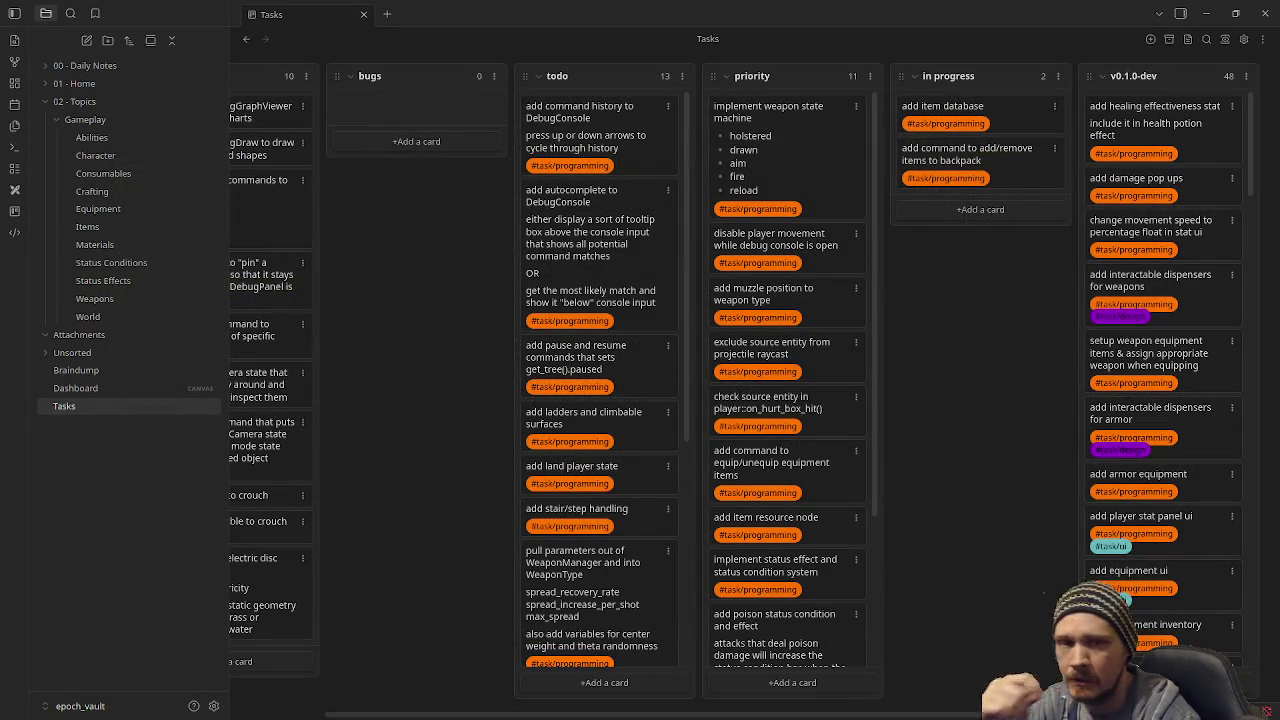
Step: Show the window overview, then go back to the Tasks board
key("super")
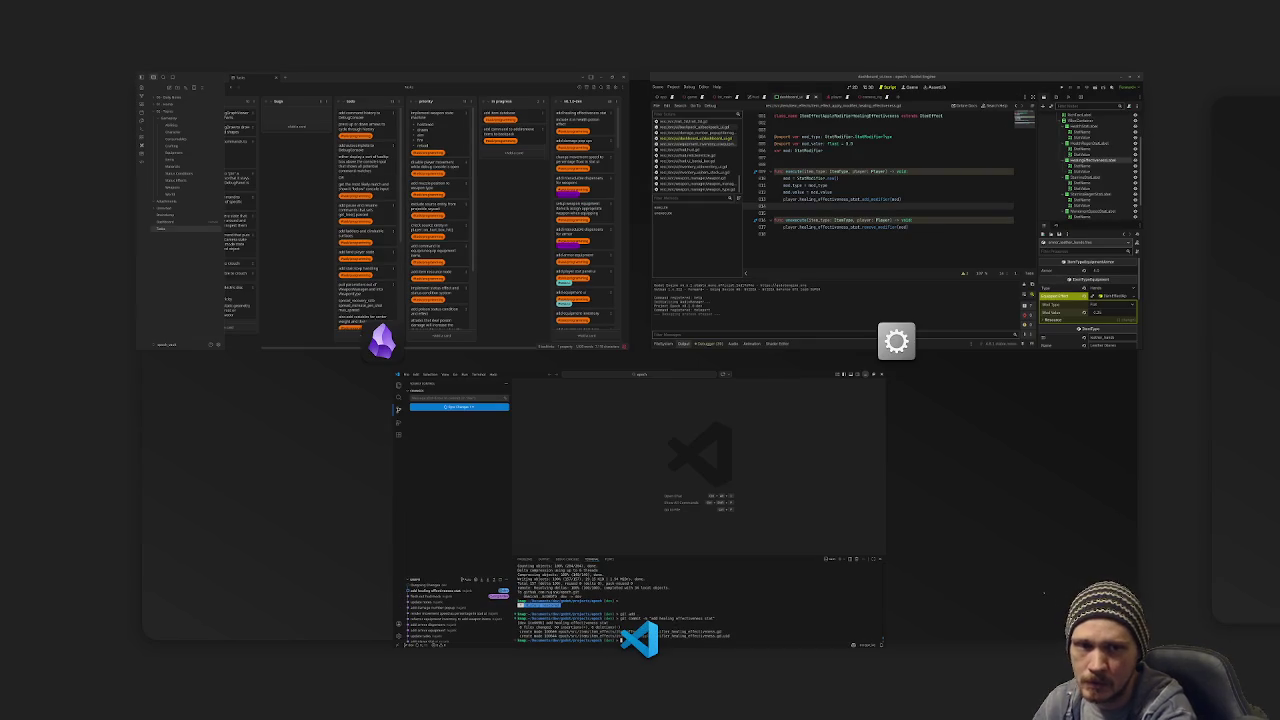
key("super")
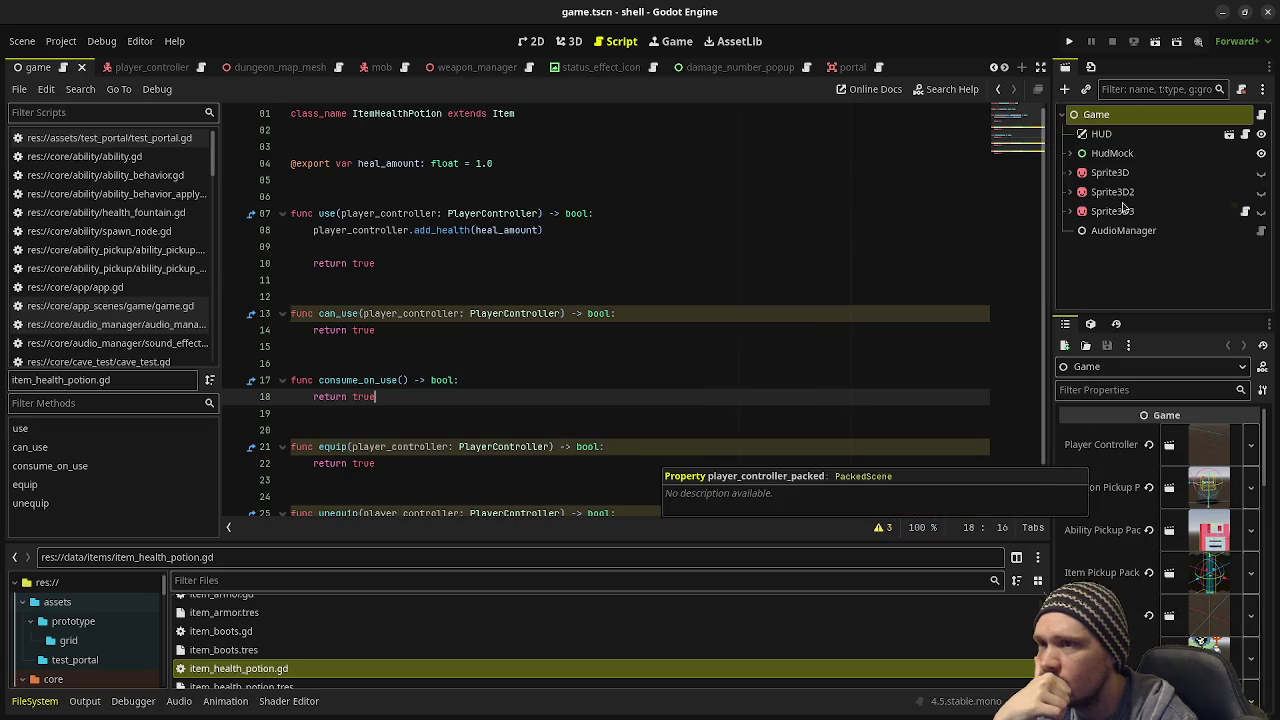
Step: Look through the Inspector and FileSystem docks, then close the shell project's editor
scroll(1085, 525, "down", 8)
scroll(1085, 525, "down", 3)
scroll(1085, 525, "down", 5)
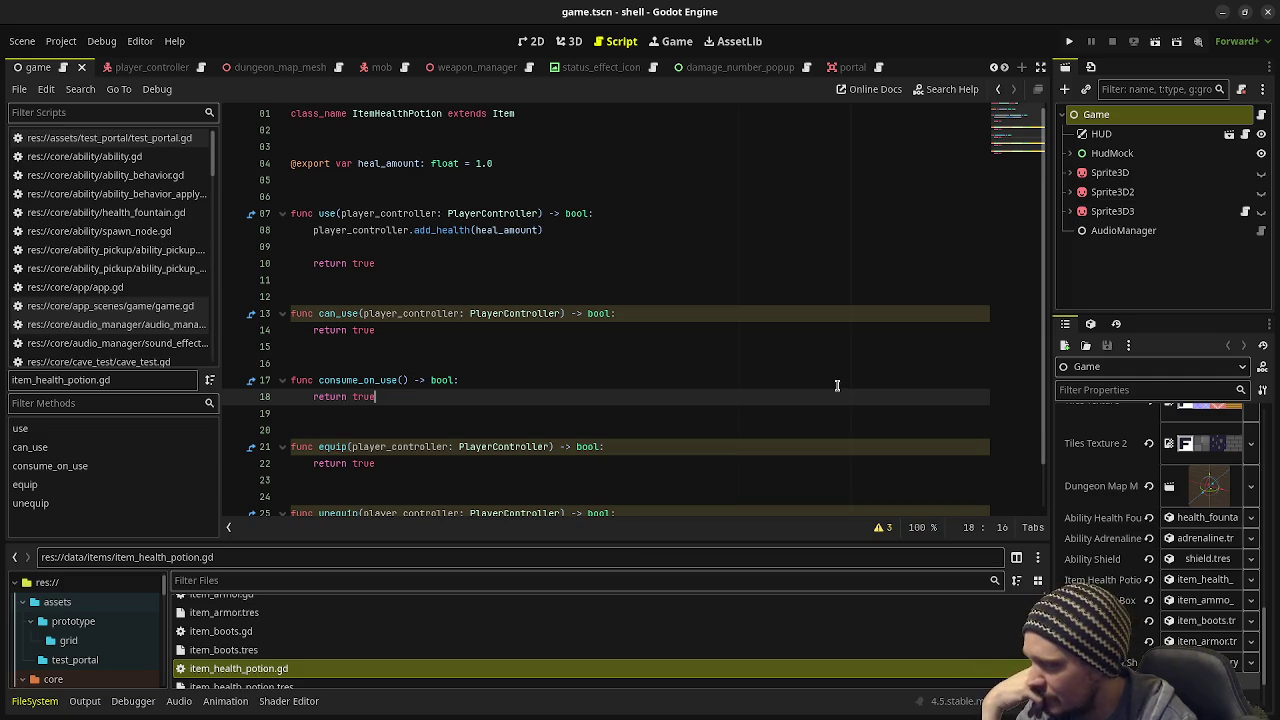
scroll(446, 640, "down", 2)
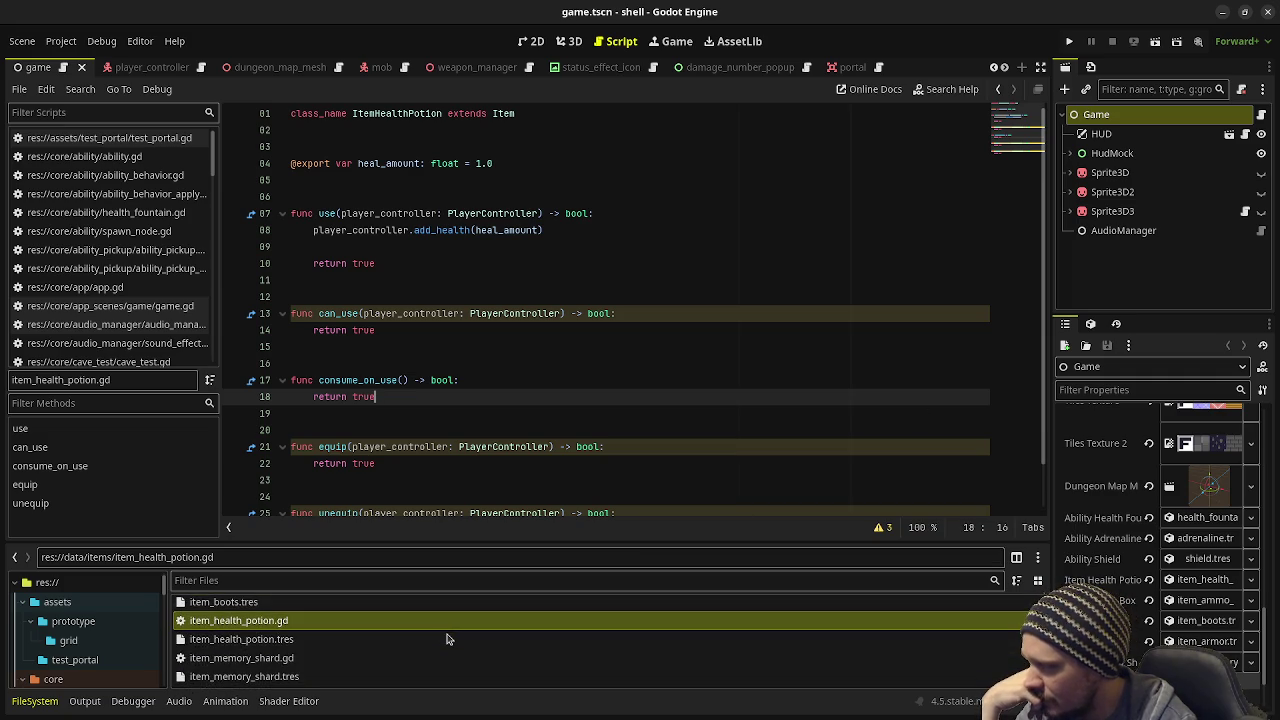
scroll(446, 640, "up", 4)
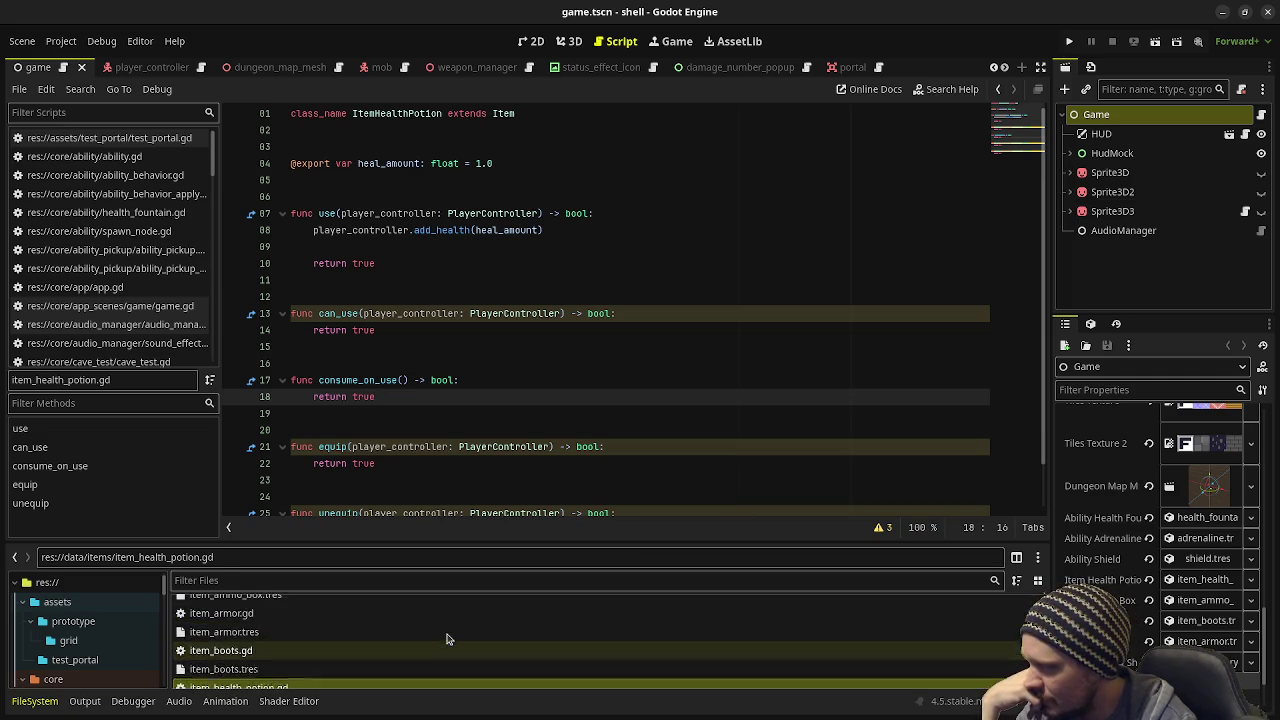
left_click(1268, 11)
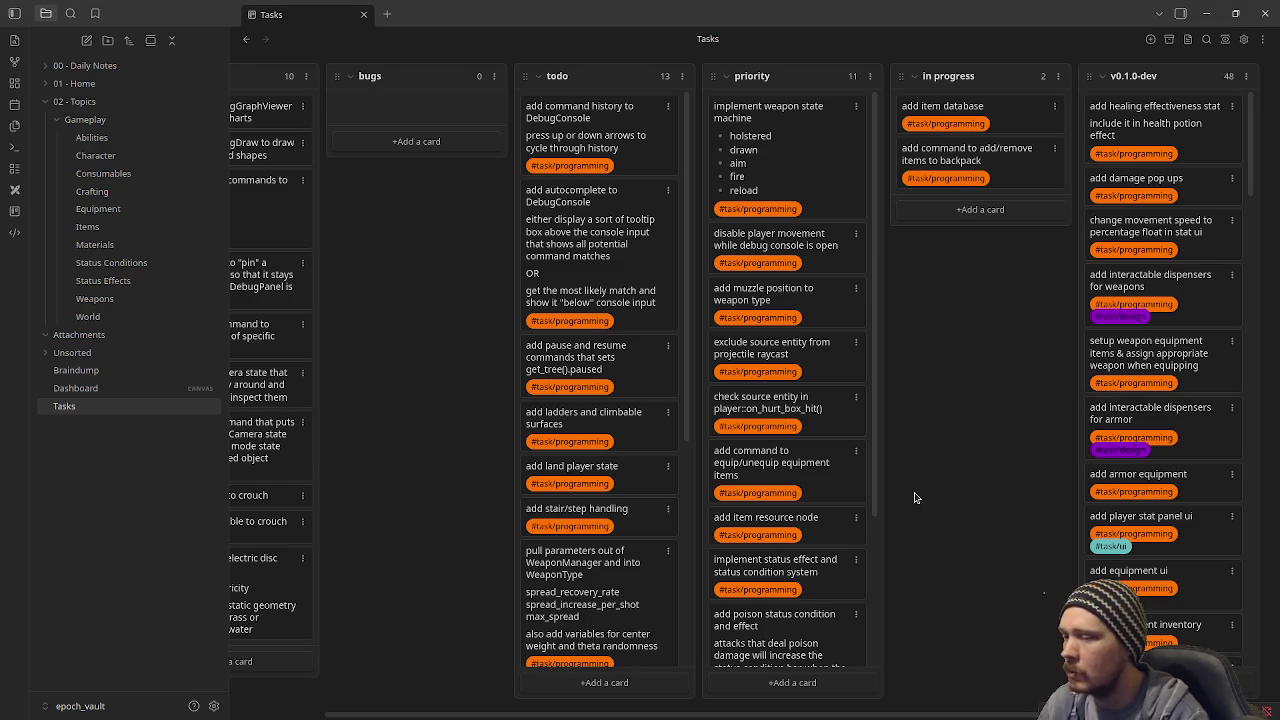
Step: Hide the Tasks board so the Godot epoch project comes to the front
left_click(1208, 14)
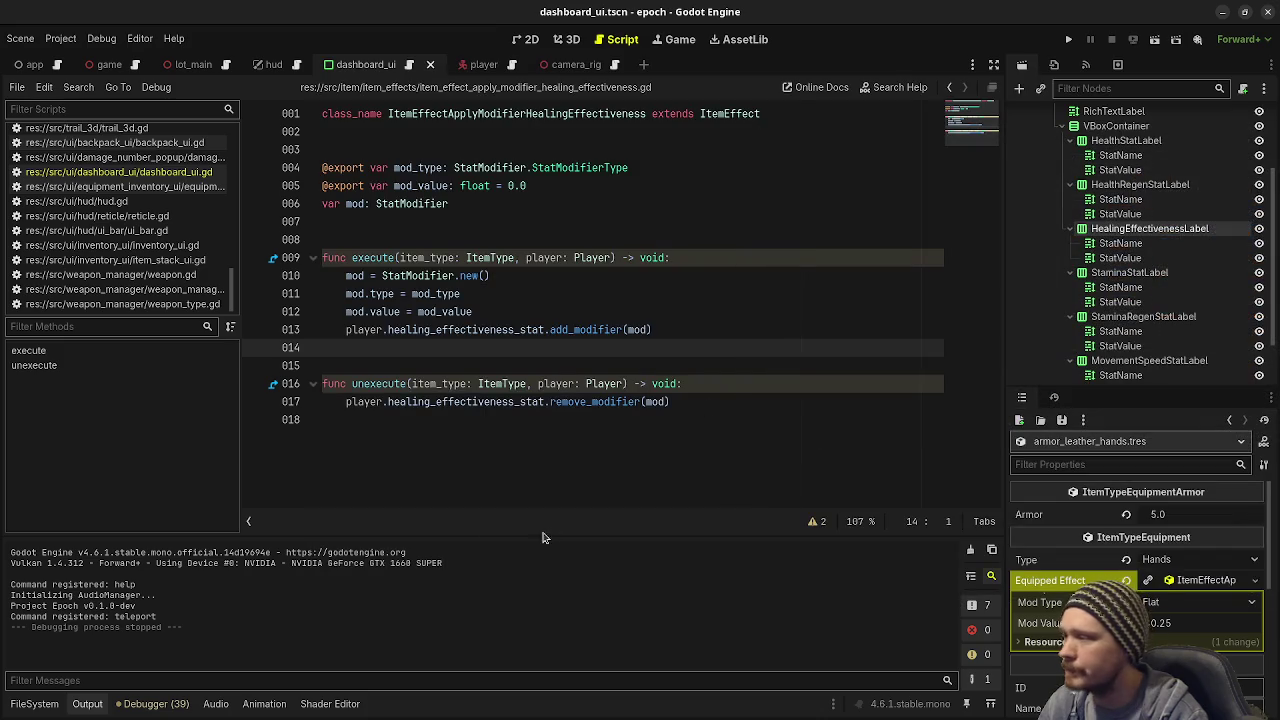
Step: Enlarge the FileSystem dock, open data/items, and start a New Script in that folder
left_click(34, 703)
left_click_drag(508, 521, 554, 427)
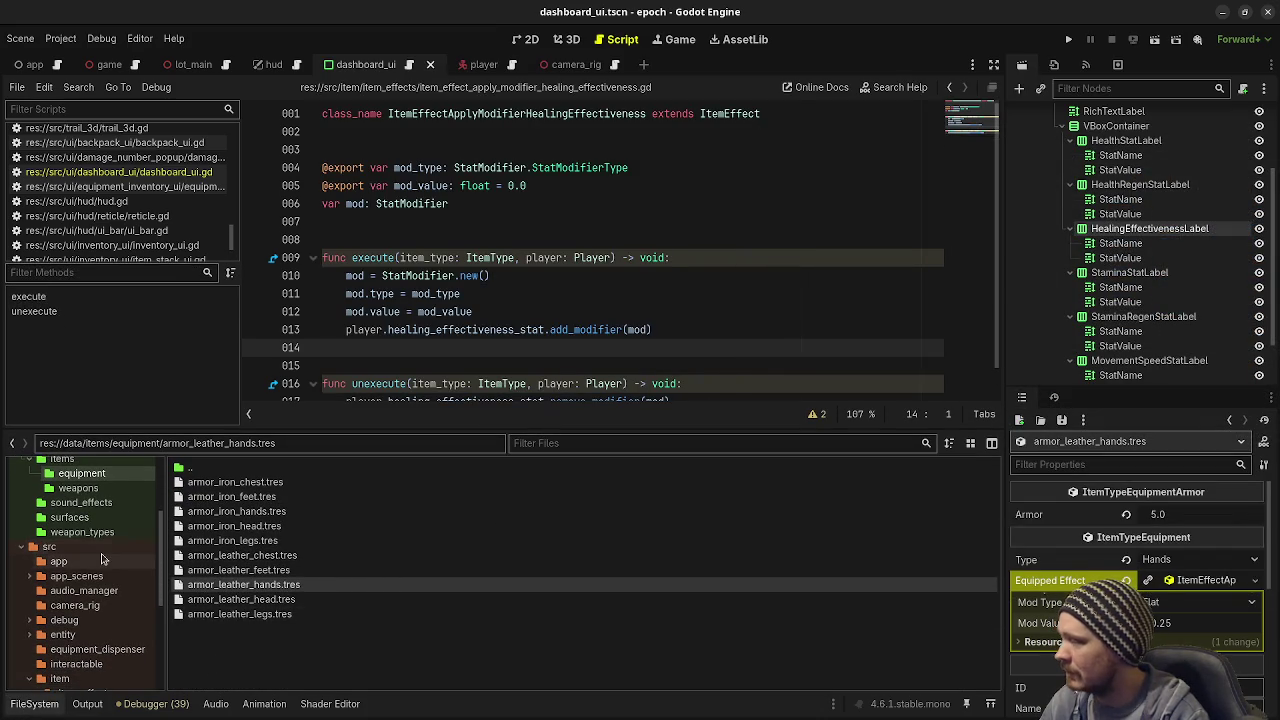
scroll(55, 560, "up", 3)
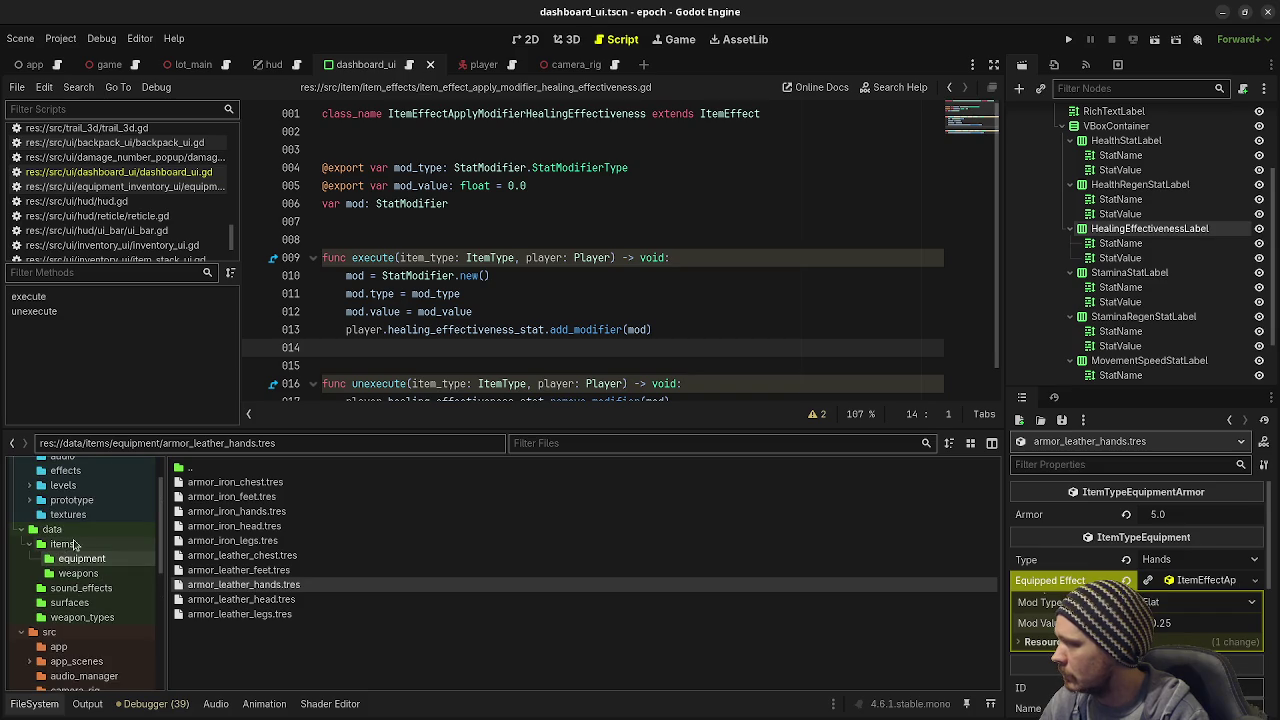
left_click(70, 544)
right_click(226, 577)
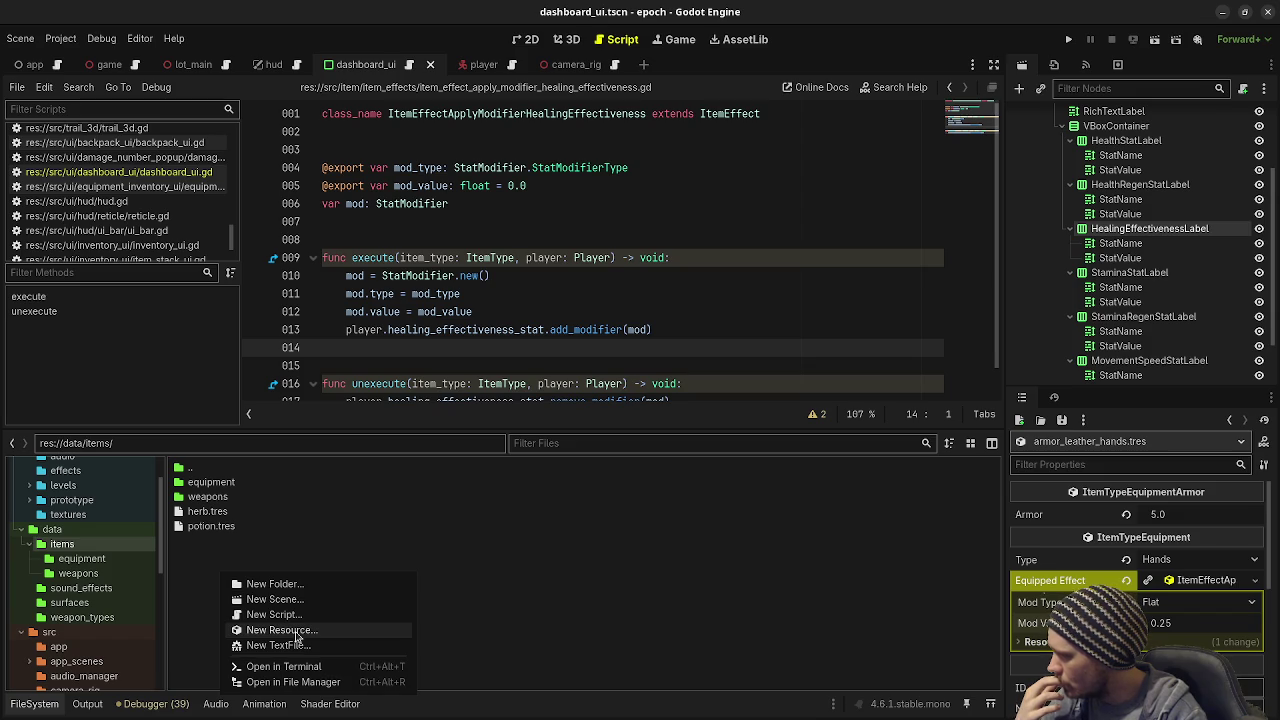
left_click(274, 615)
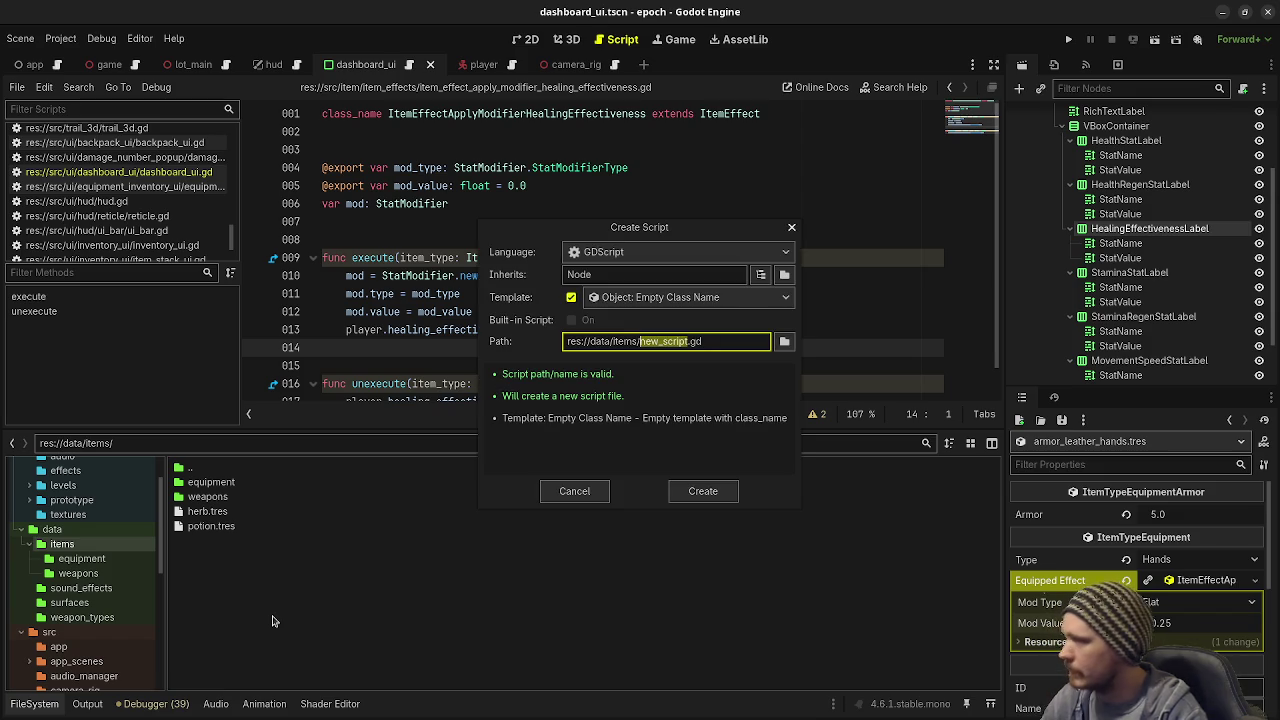
Step: Create item_database.gd and change its base class from Node to Resource
type("item_datab")
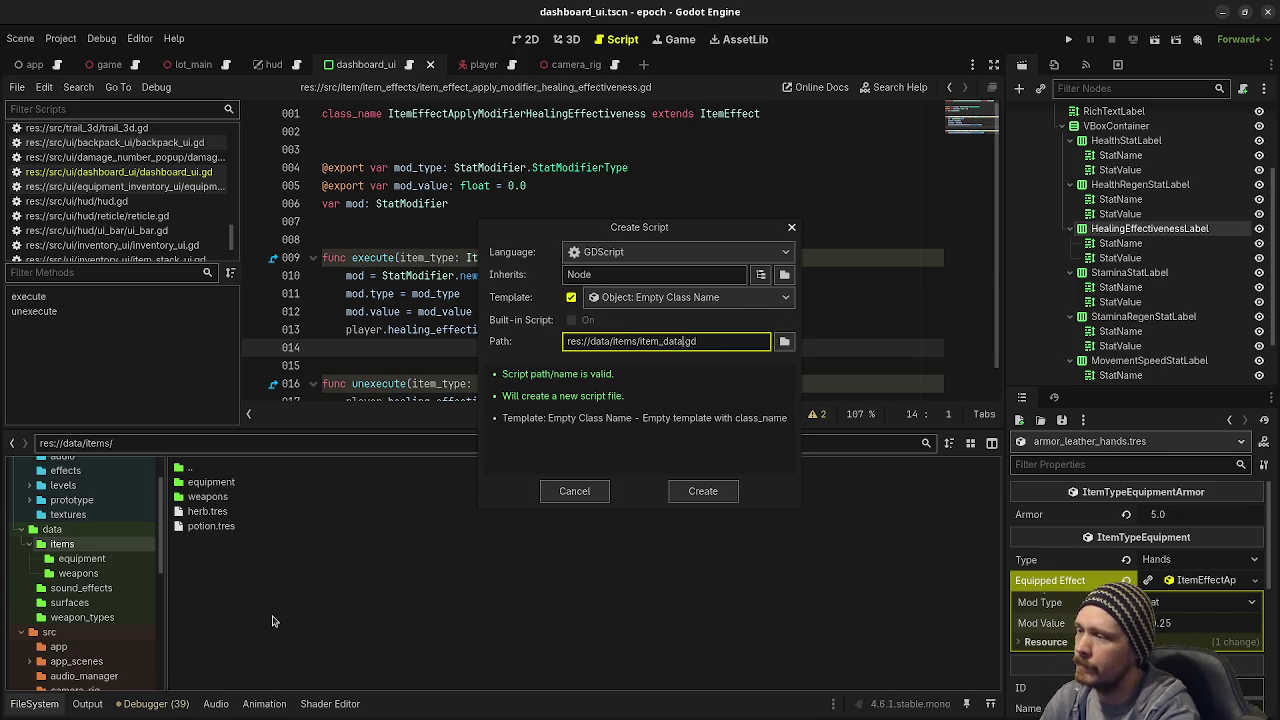
type("ase")
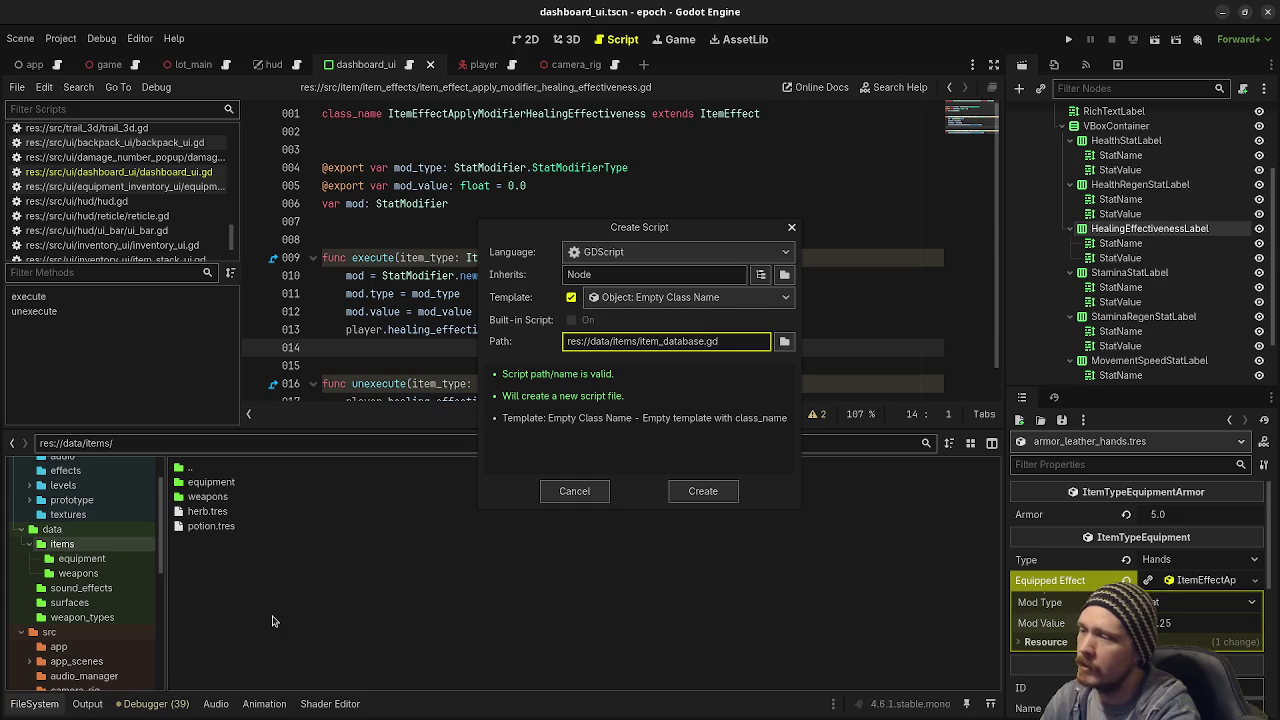
key("Return")
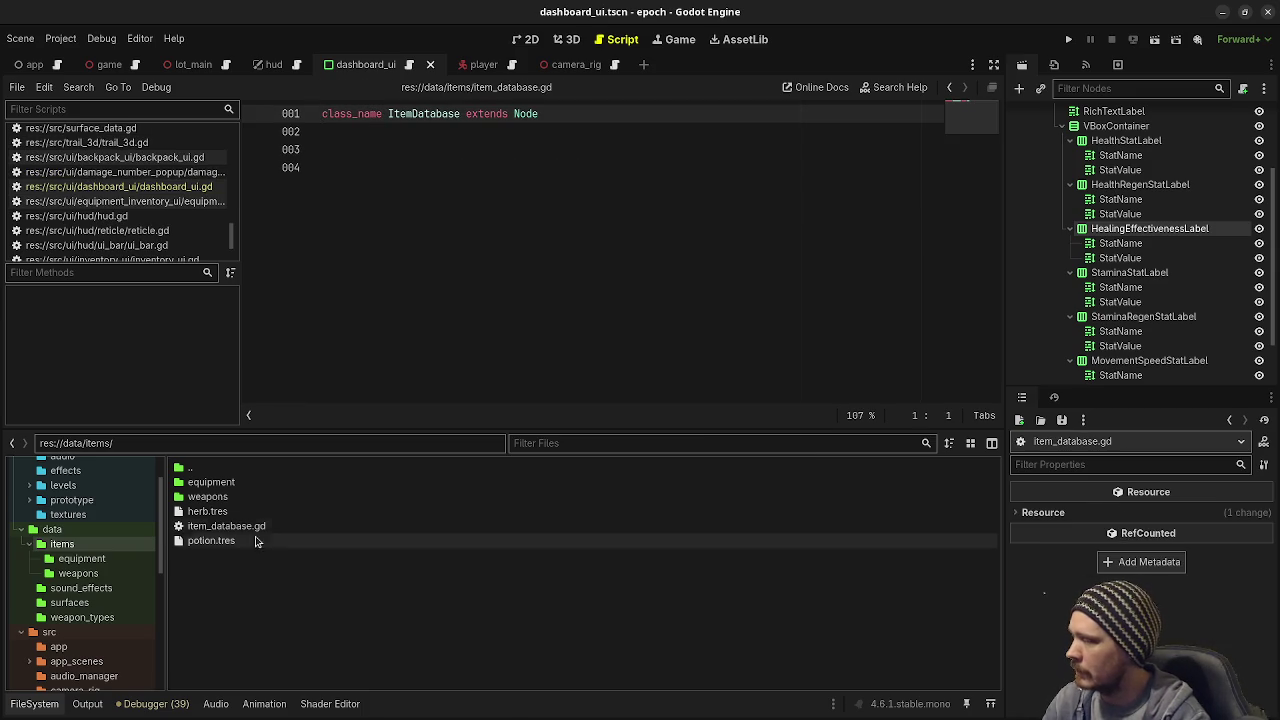
double_click(250, 527)
double_click(521, 113)
type("Resource")
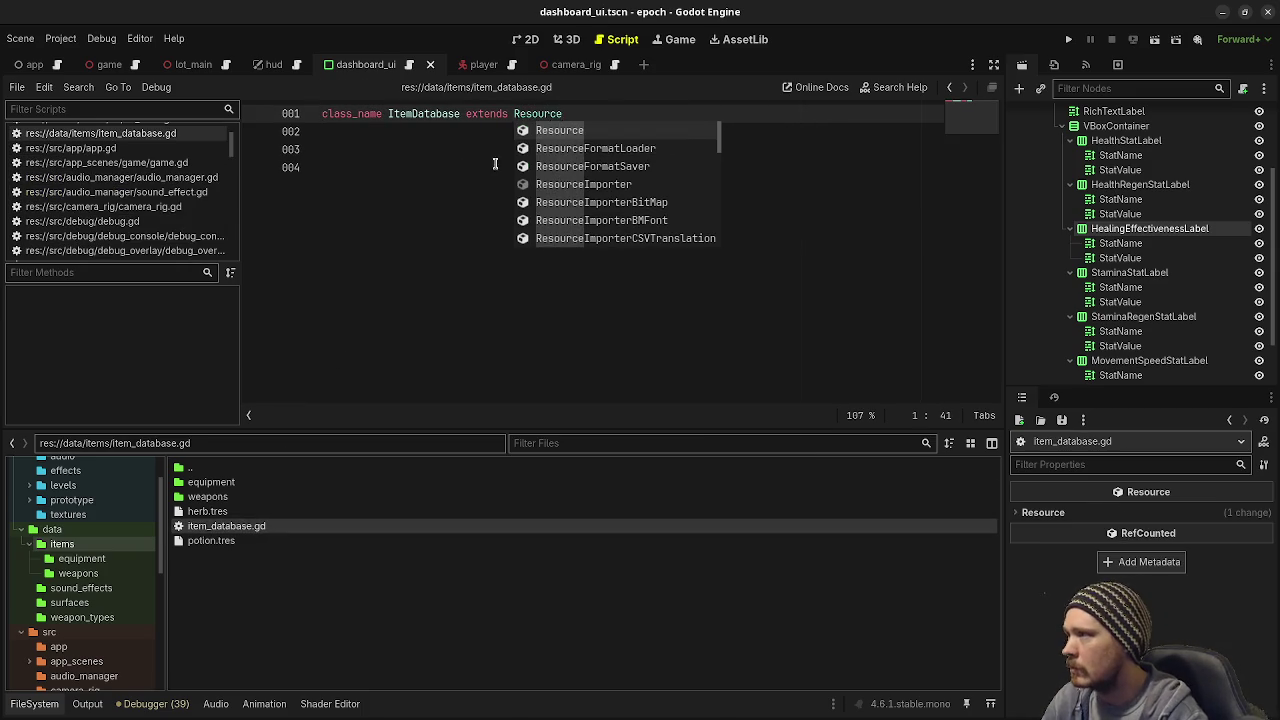
left_click(428, 271)
type("@export var ")
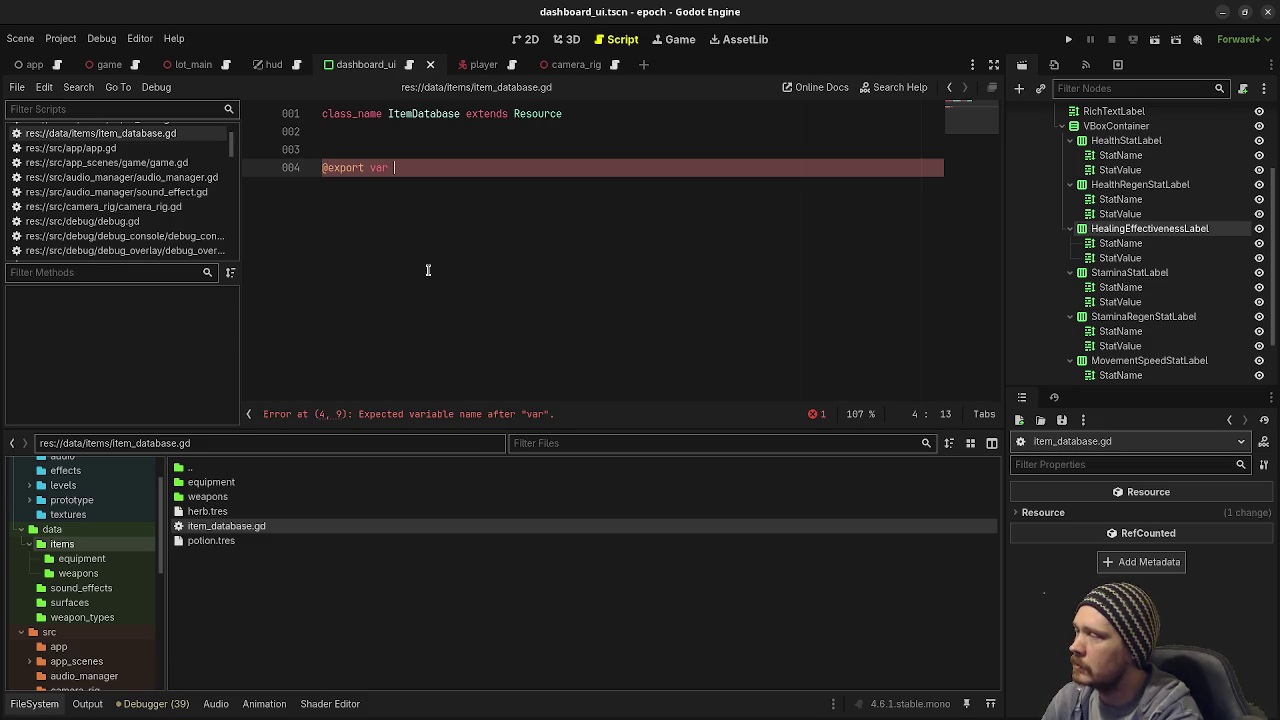
type("item_types: Dic")
key("Return")
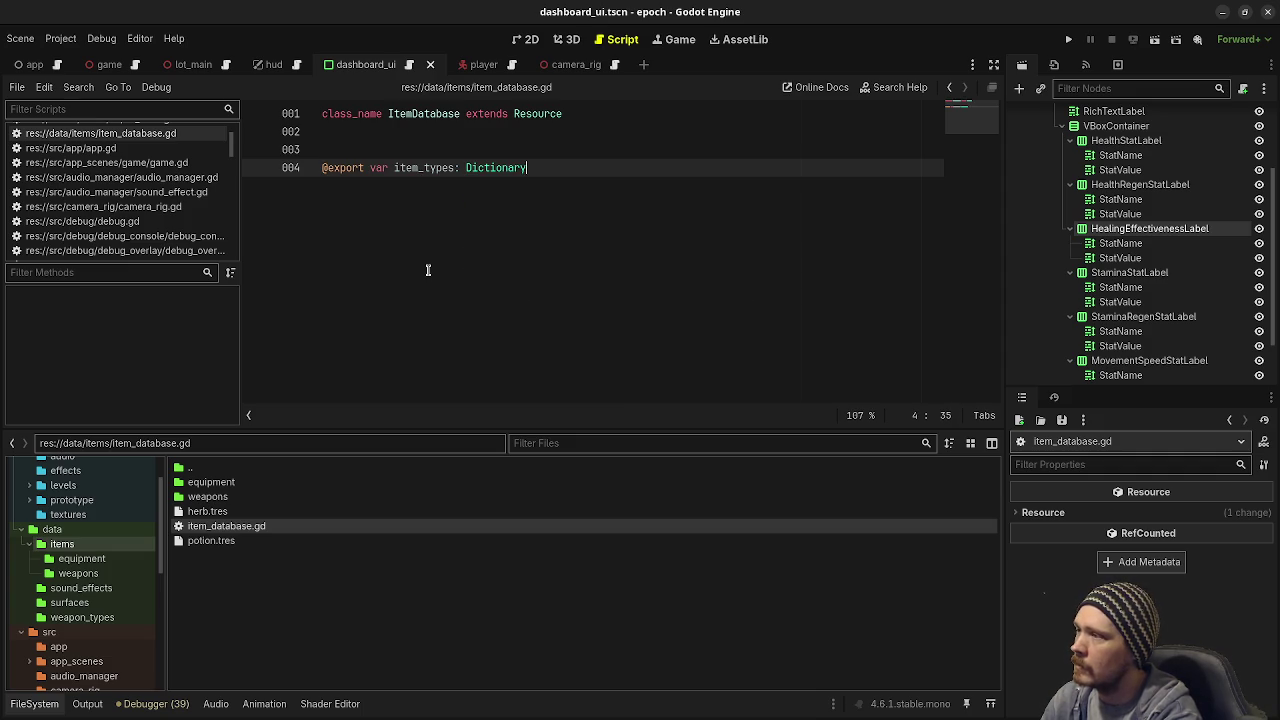
type("[")
type("String, ")
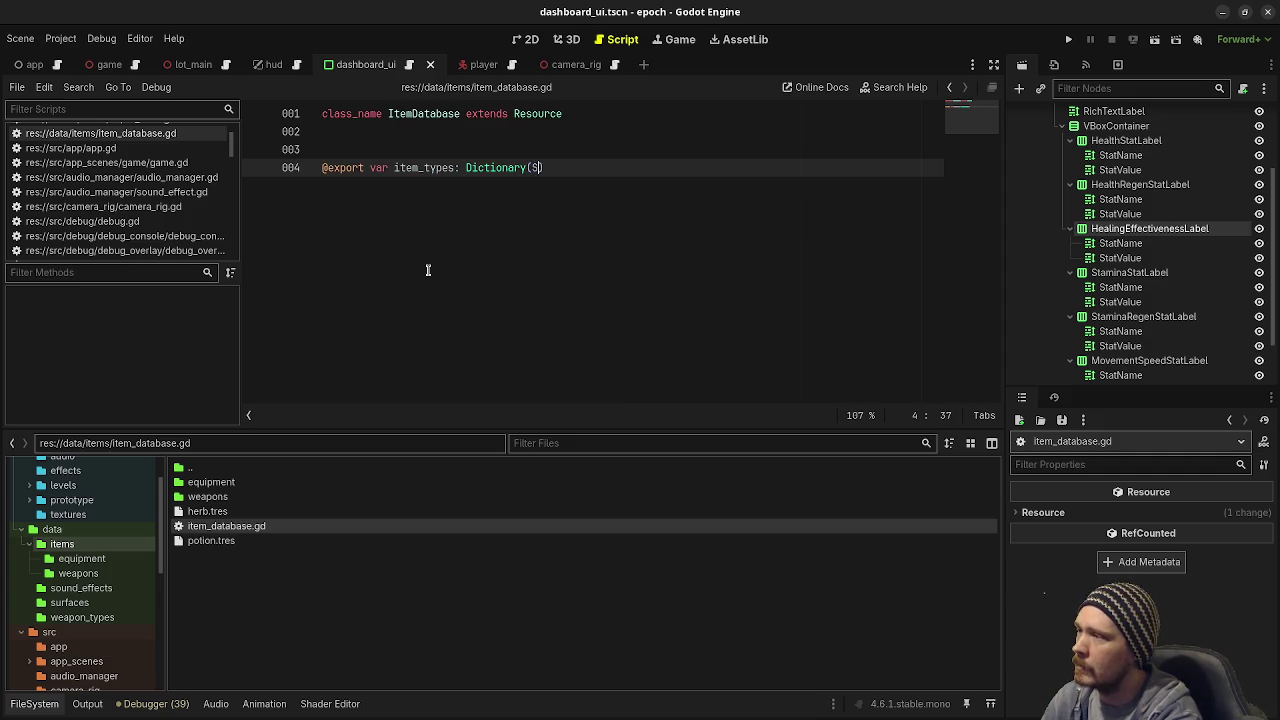
type("ItemType")
key("End")
key("BackSpace")
key("BackSpace")
key("BackSpace")
key("BackSpace")
key("BackSpace")
key("BackSpace")
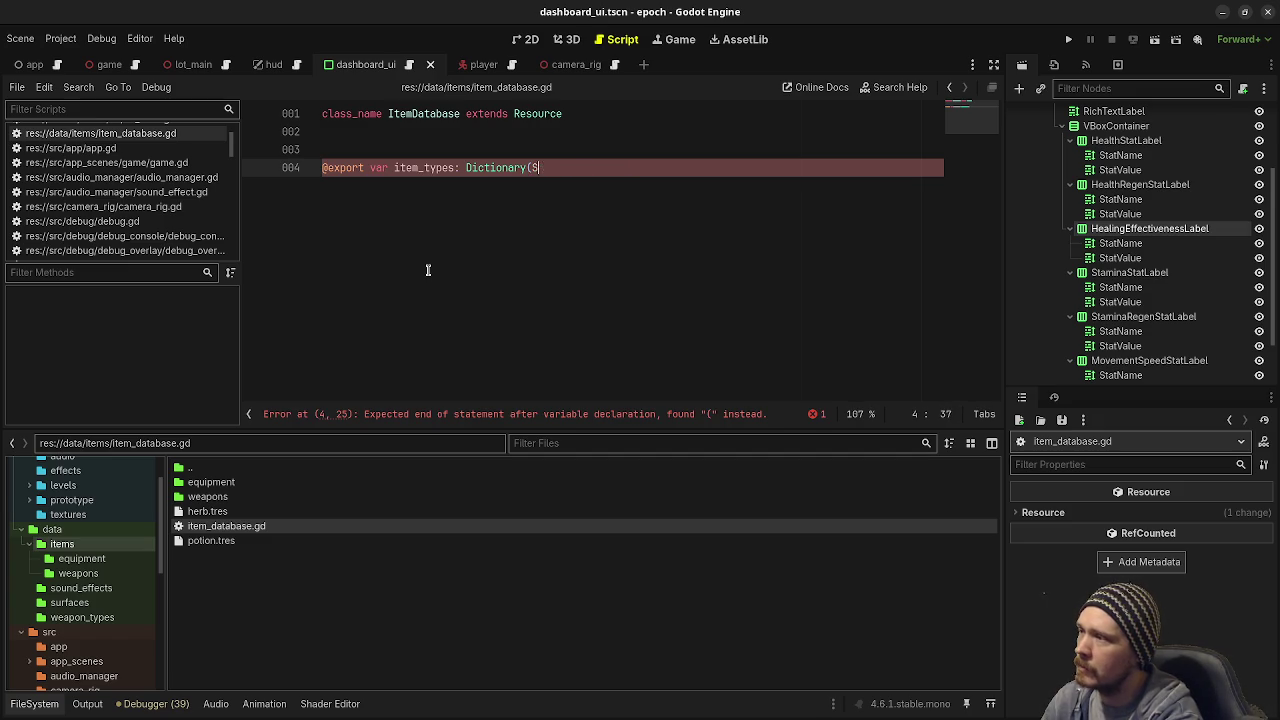
type("[")
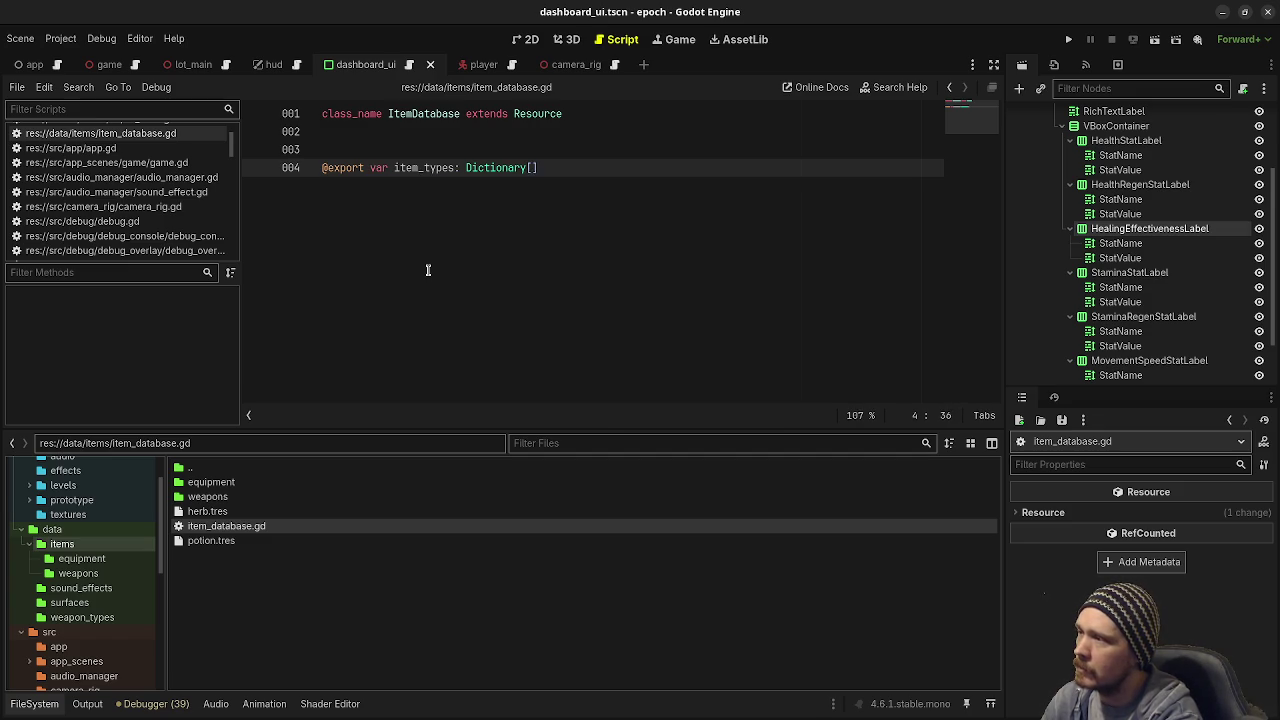
type("String, ItemType]")
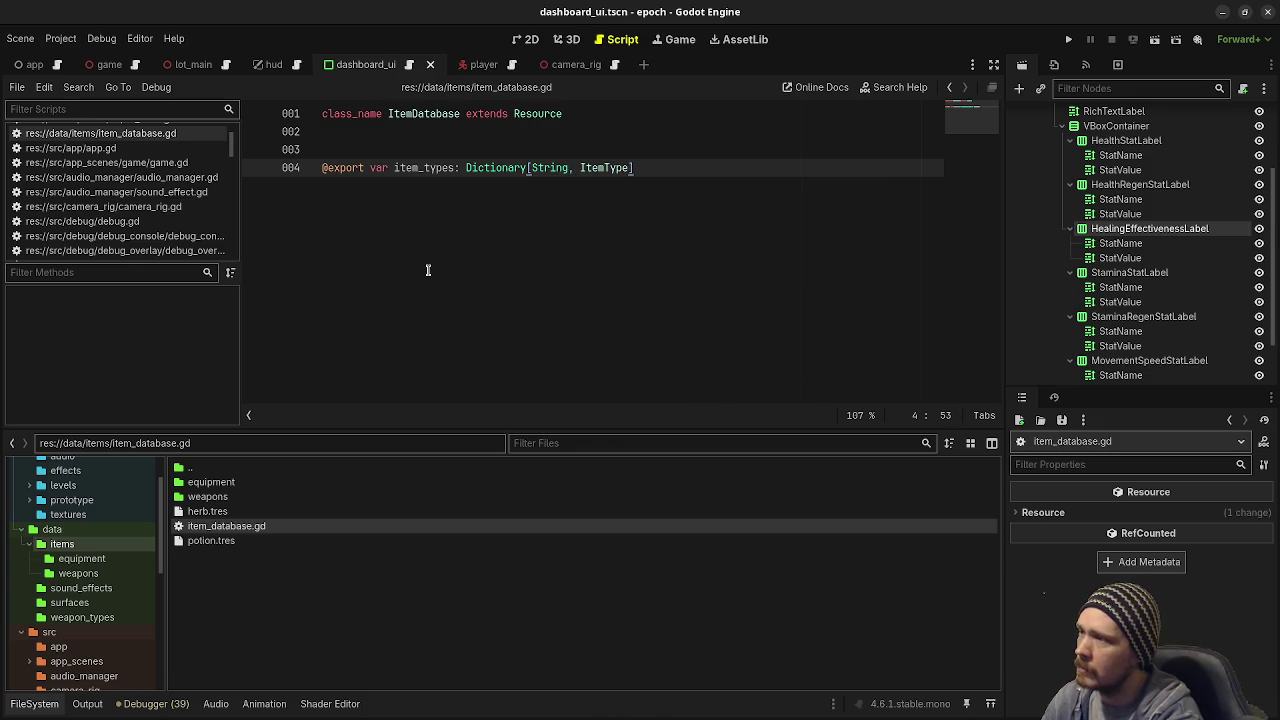
type(" = {}")
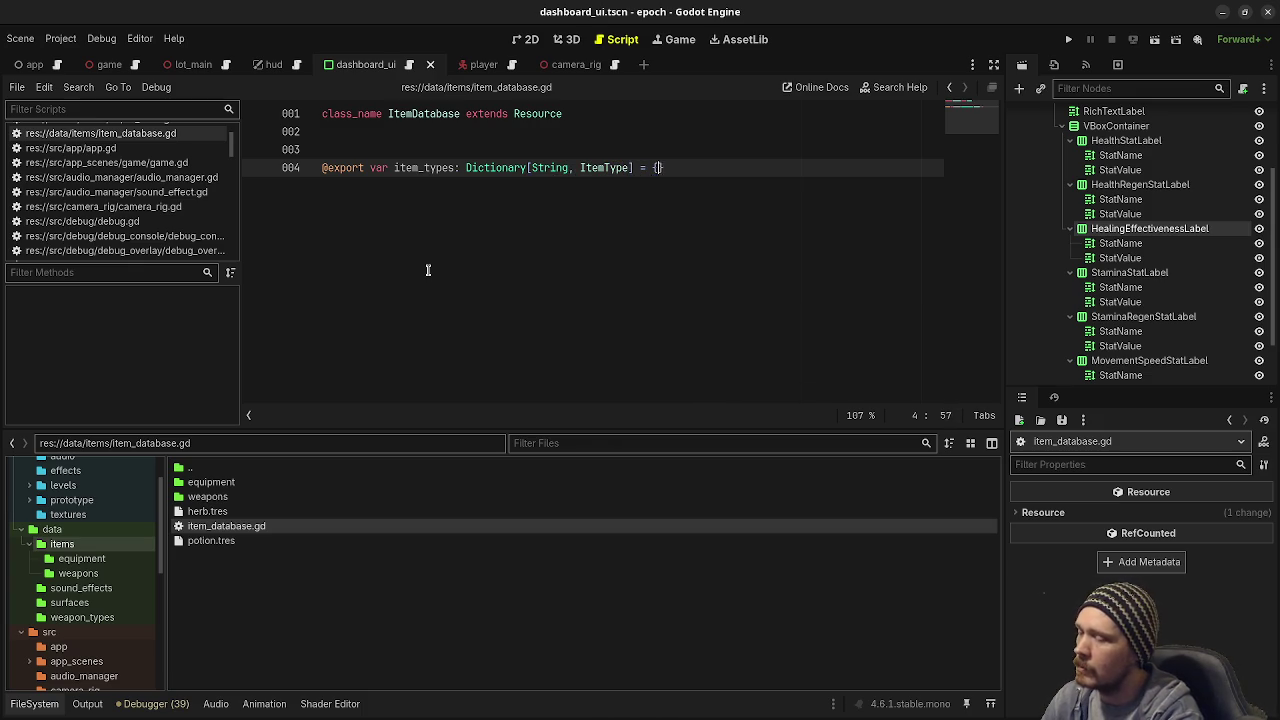
Step: Add a get_item_type(id: String) -> ItemType function that returns item_types[id]
key("ctrl+s")
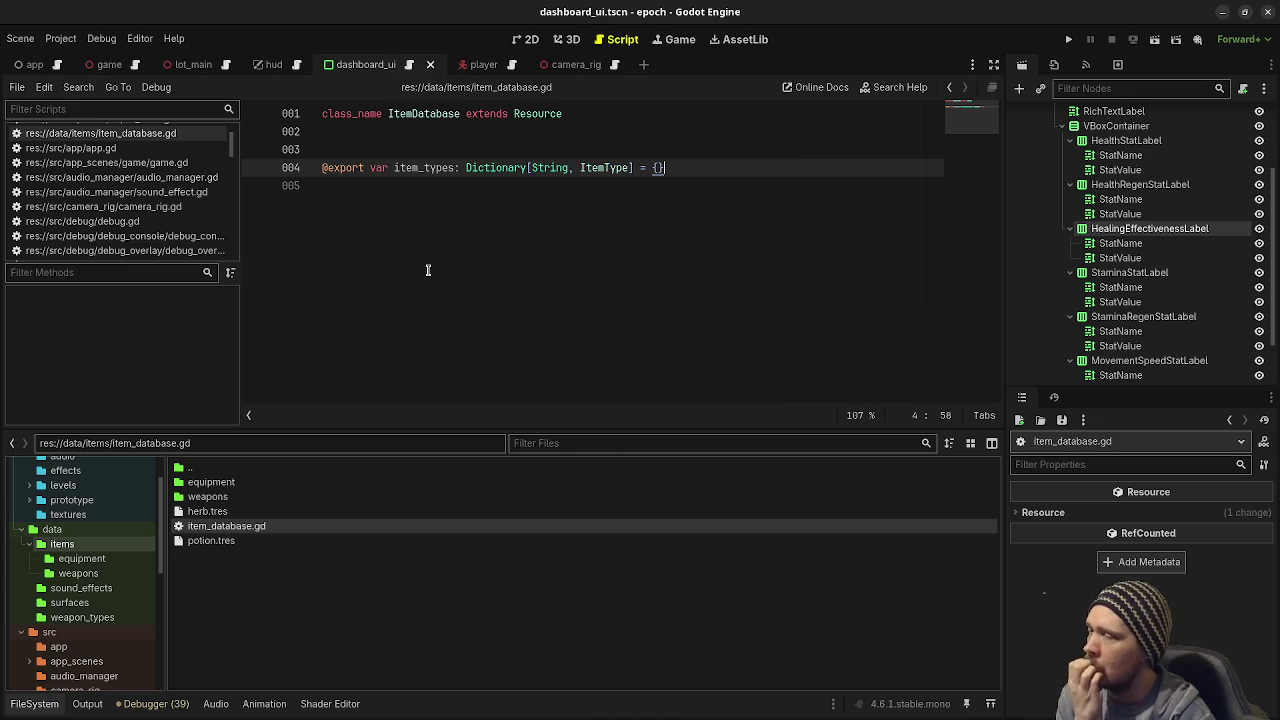
key("Down")
key("Return")
key("Return")
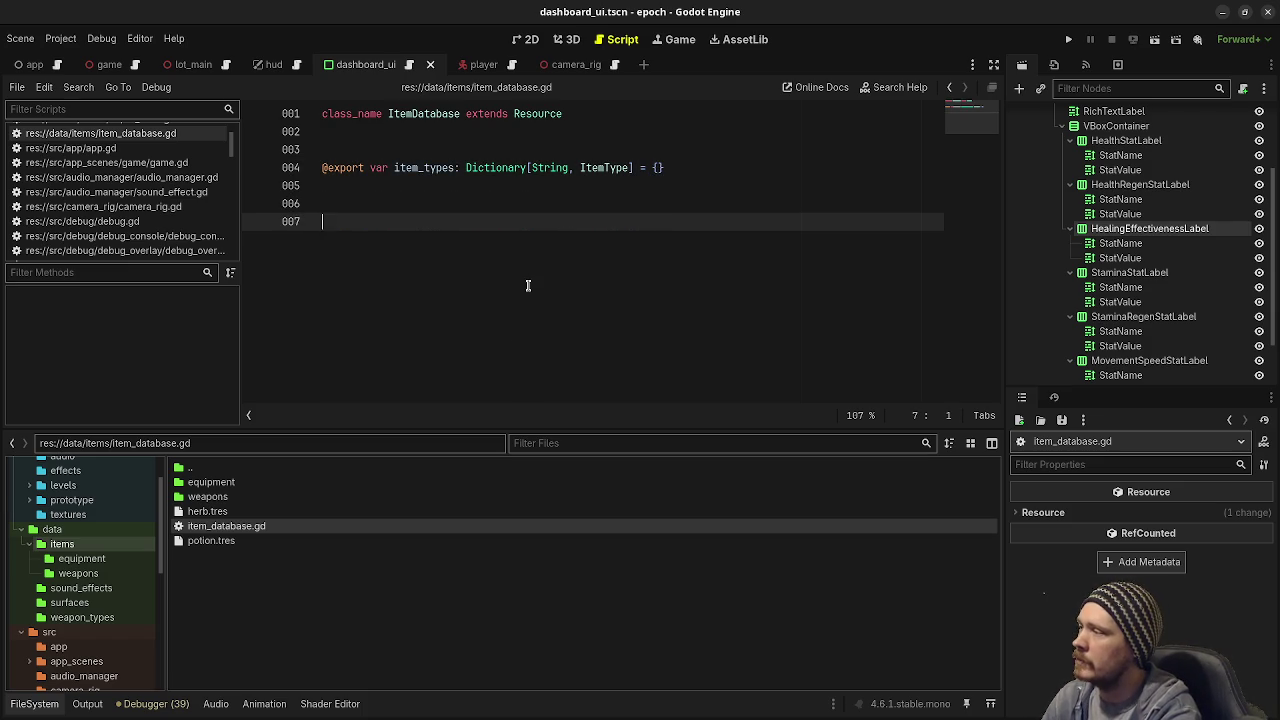
type("fu")
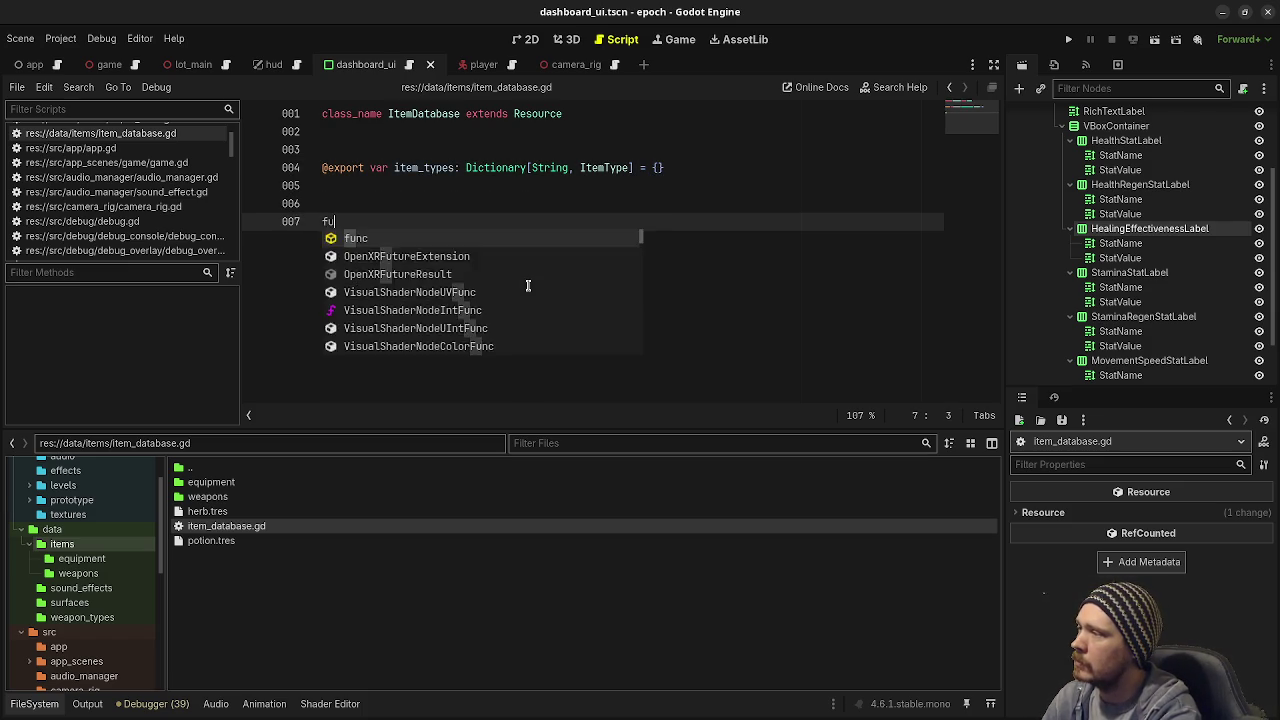
type("nc get")
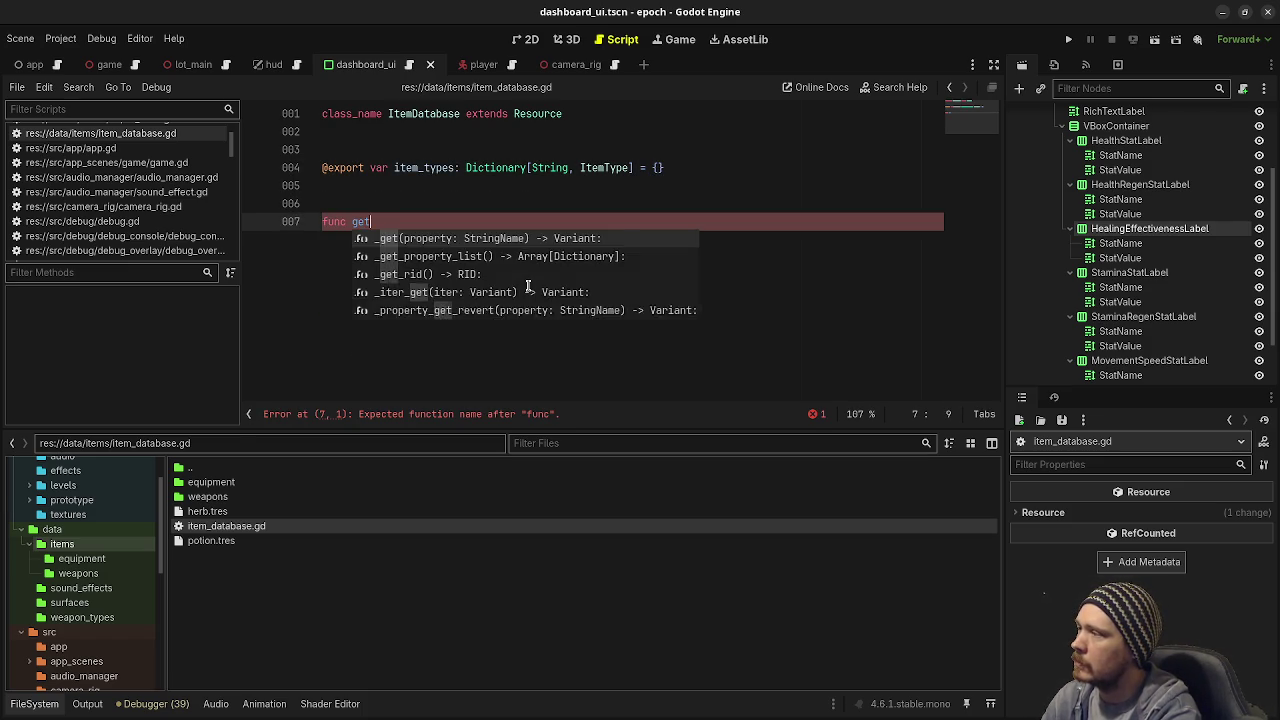
type("_i")
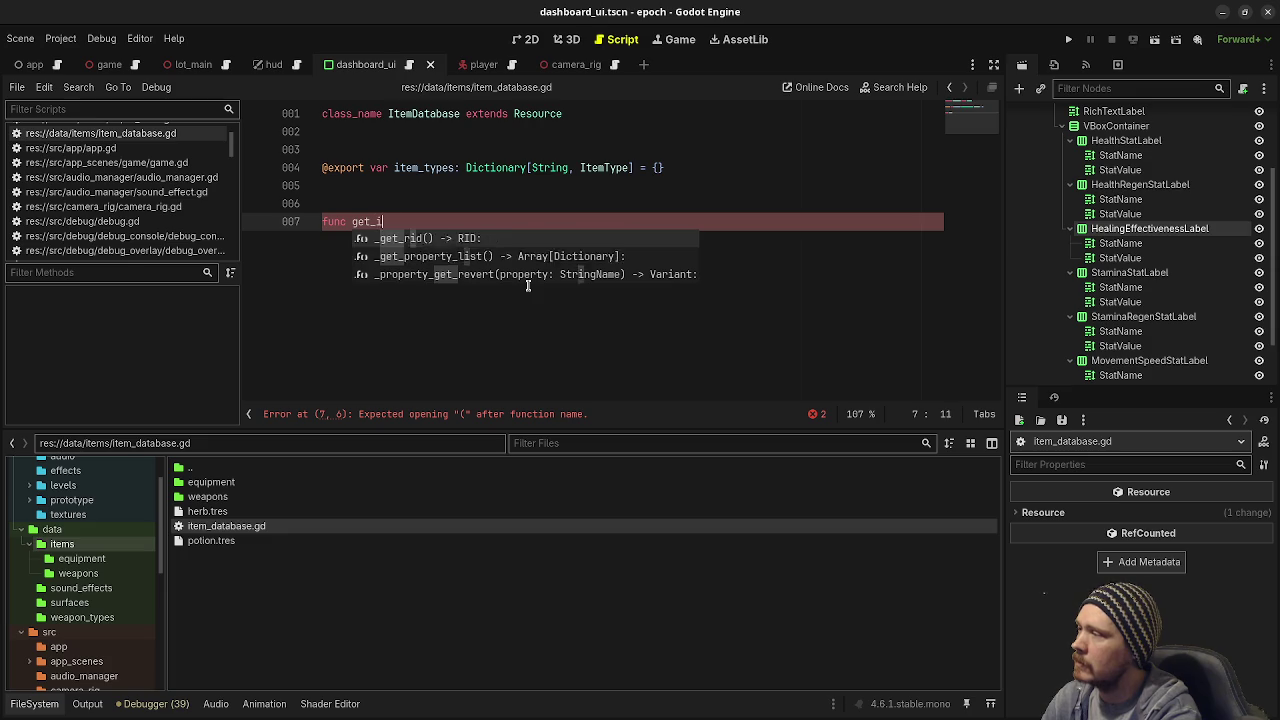
type("tem_type(id")
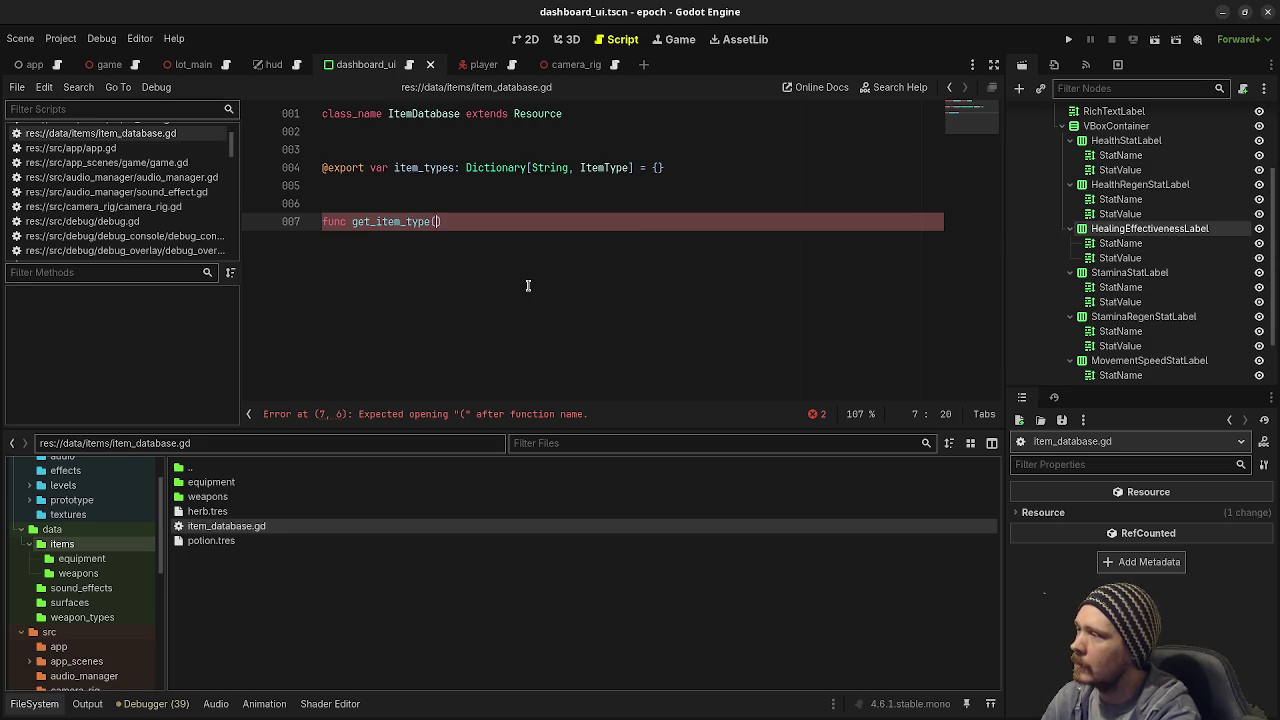
type(": String) -")
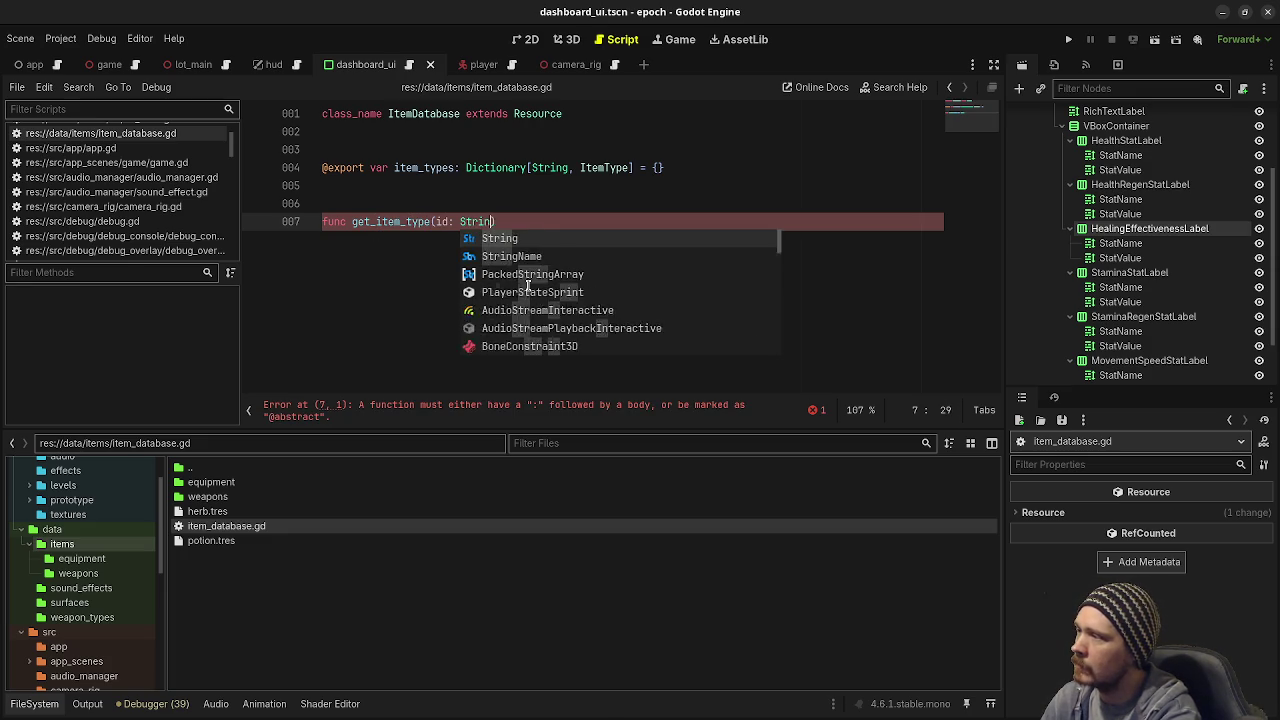
type("> I")
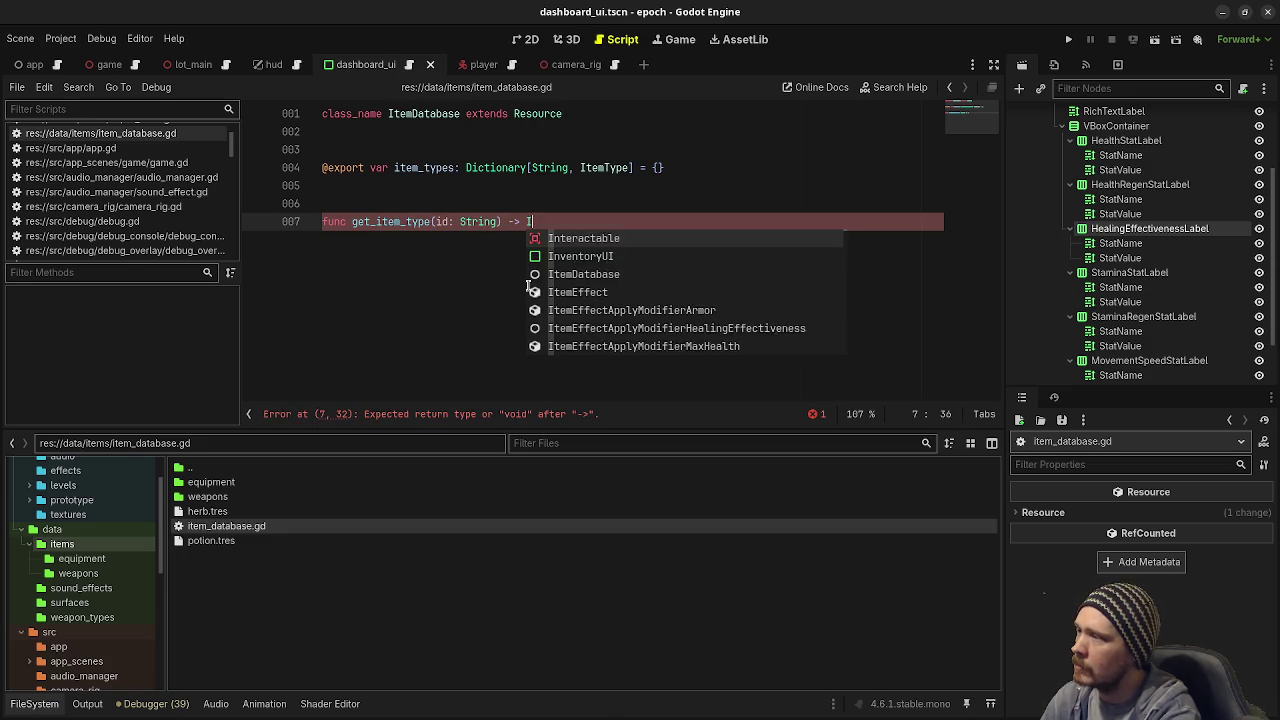
type("temType:")
key("Return")
type("return item_")
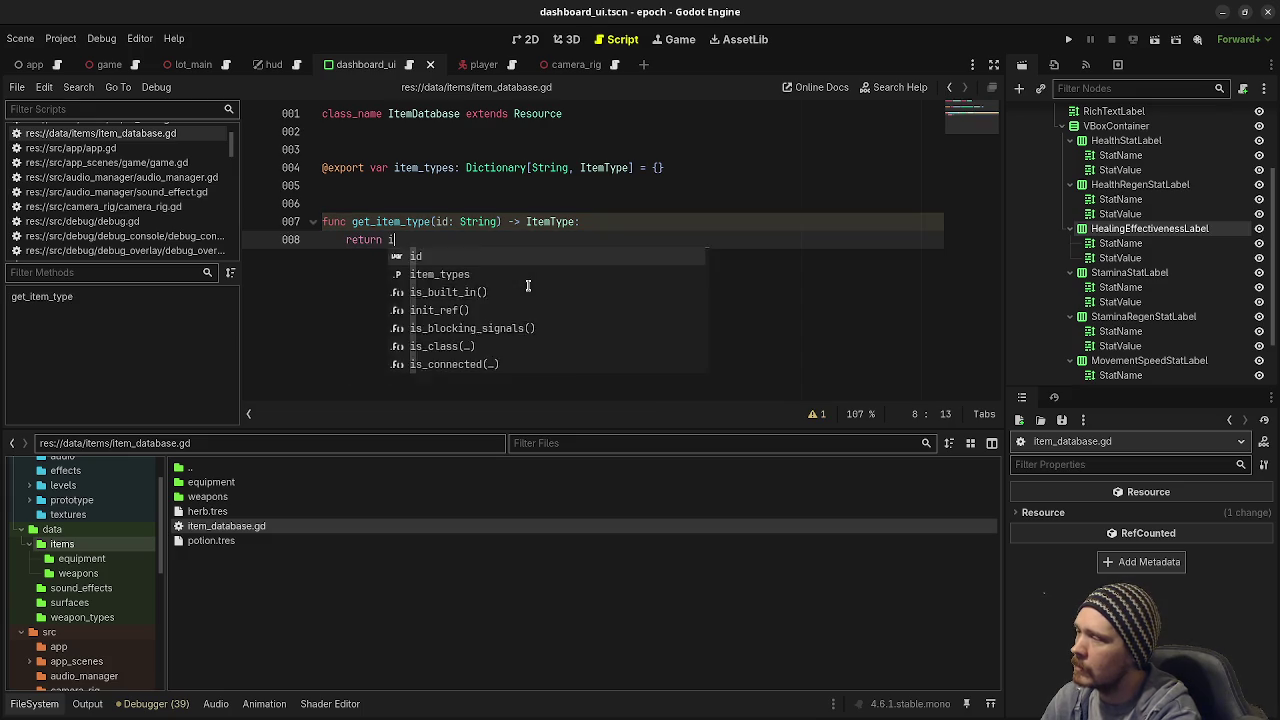
type("types[i")
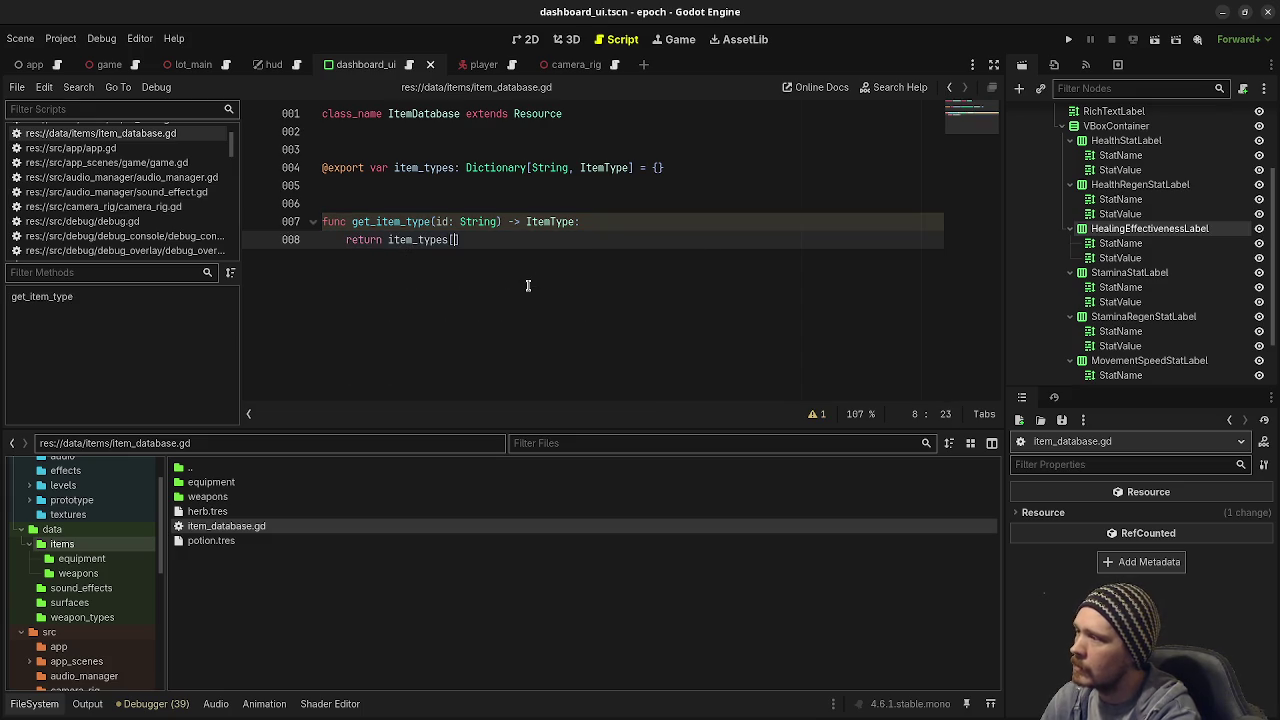
type("d")
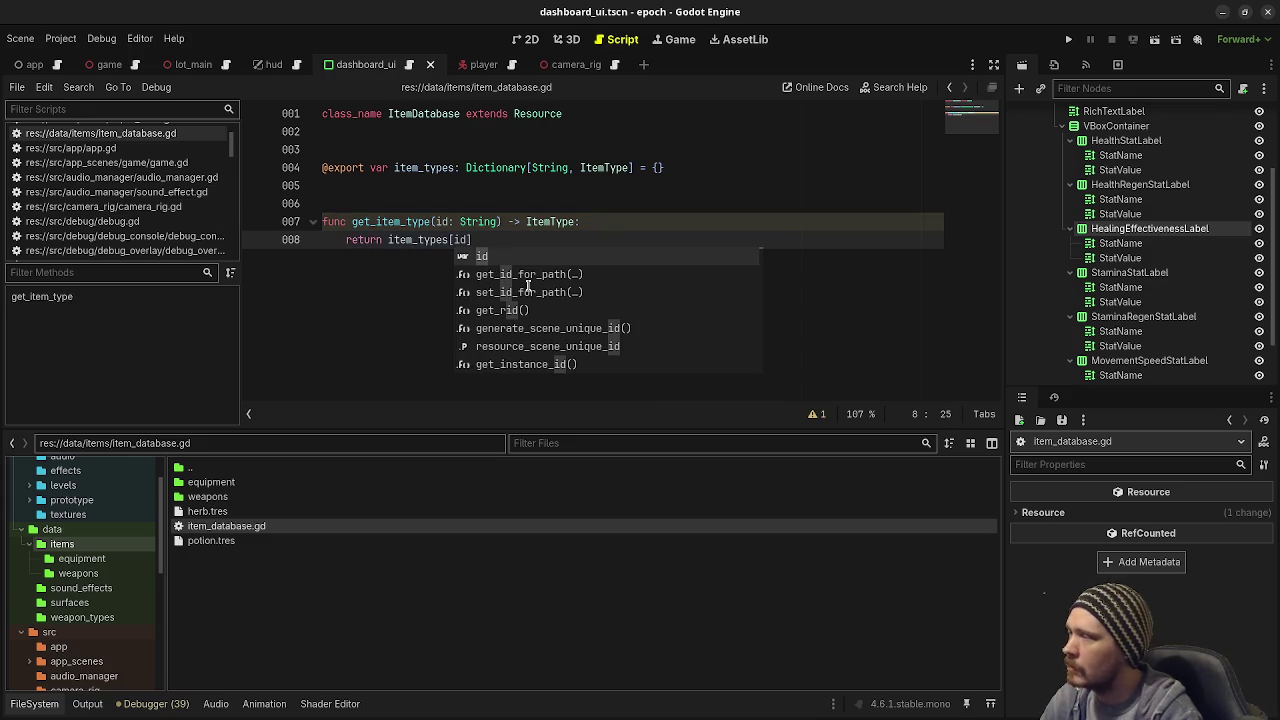
Step: Wrap the return in an item_types.has(id) check and add a fallback 'return null'
left_click(620, 221)
key("Return")
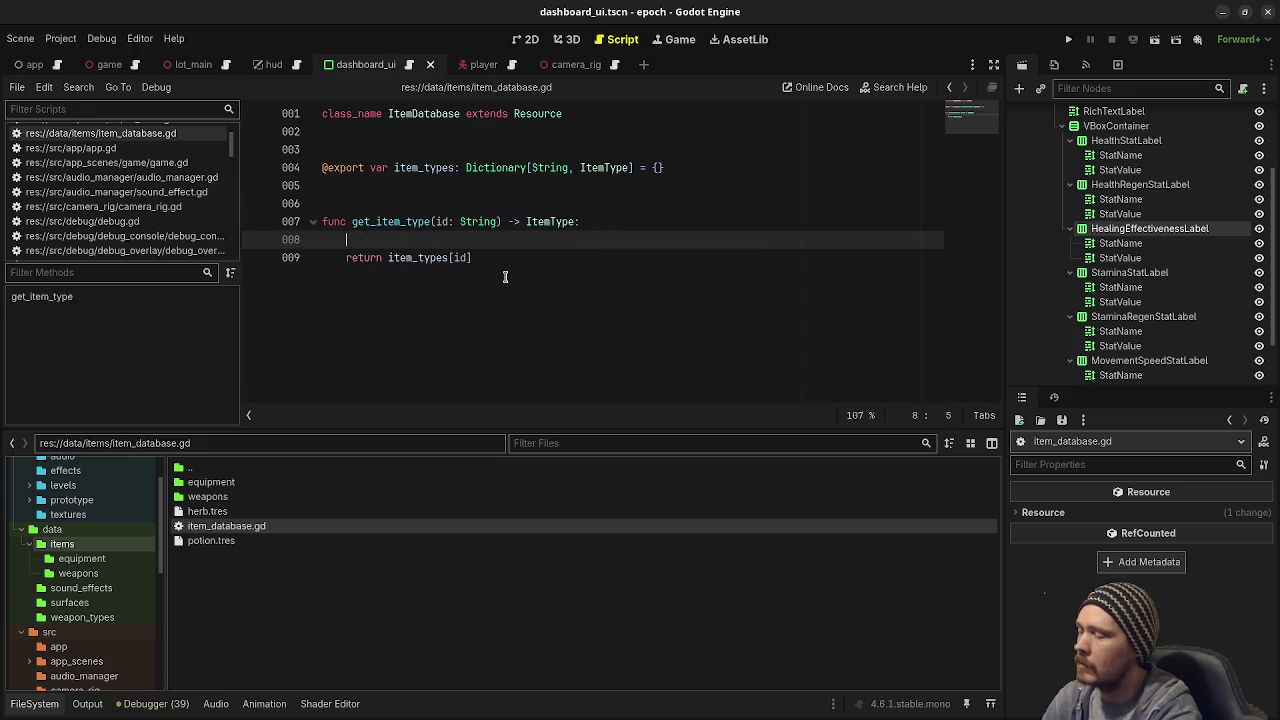
type("if item_types.has(id)")
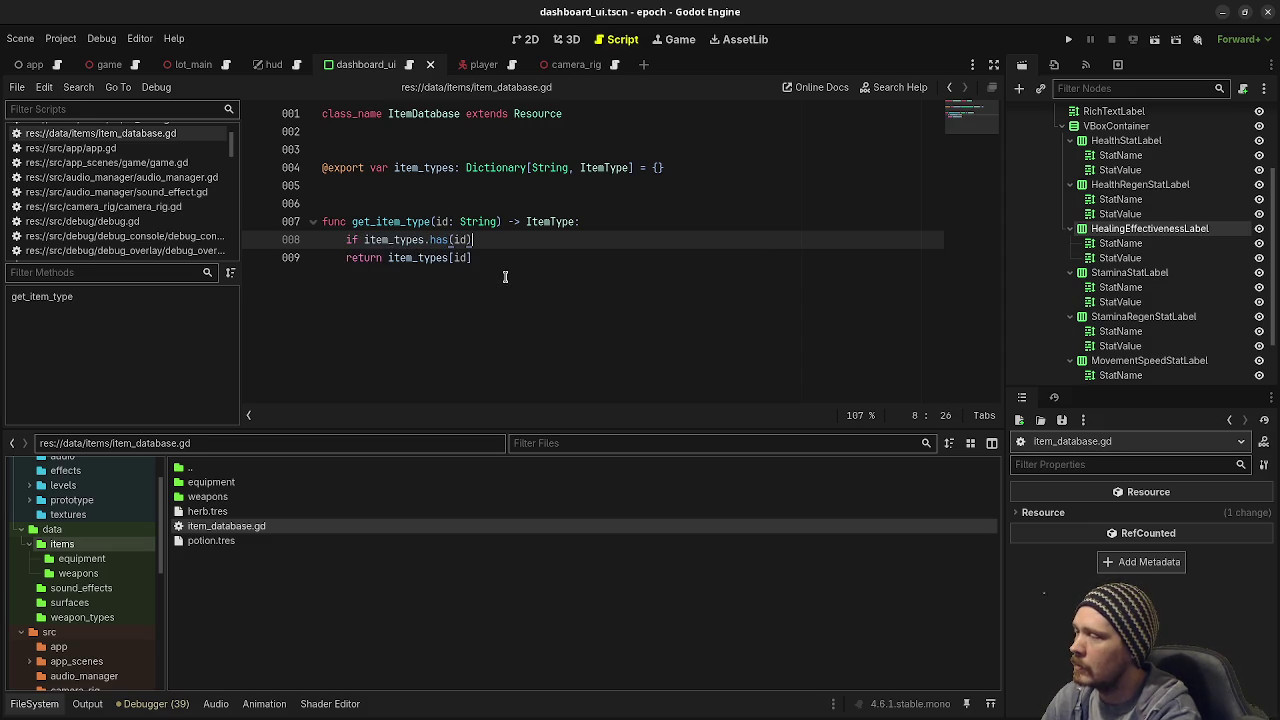
type(":")
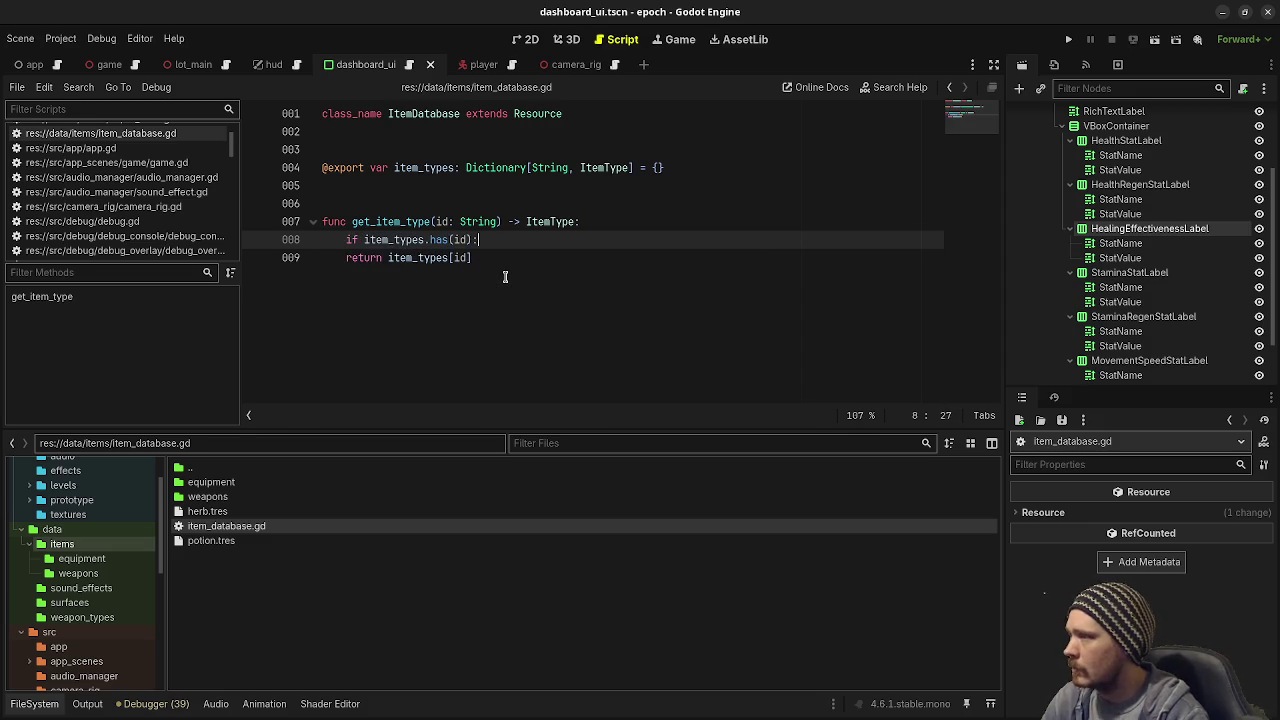
key("Down")
key("Home")
key("Tab")
left_click(540, 258)
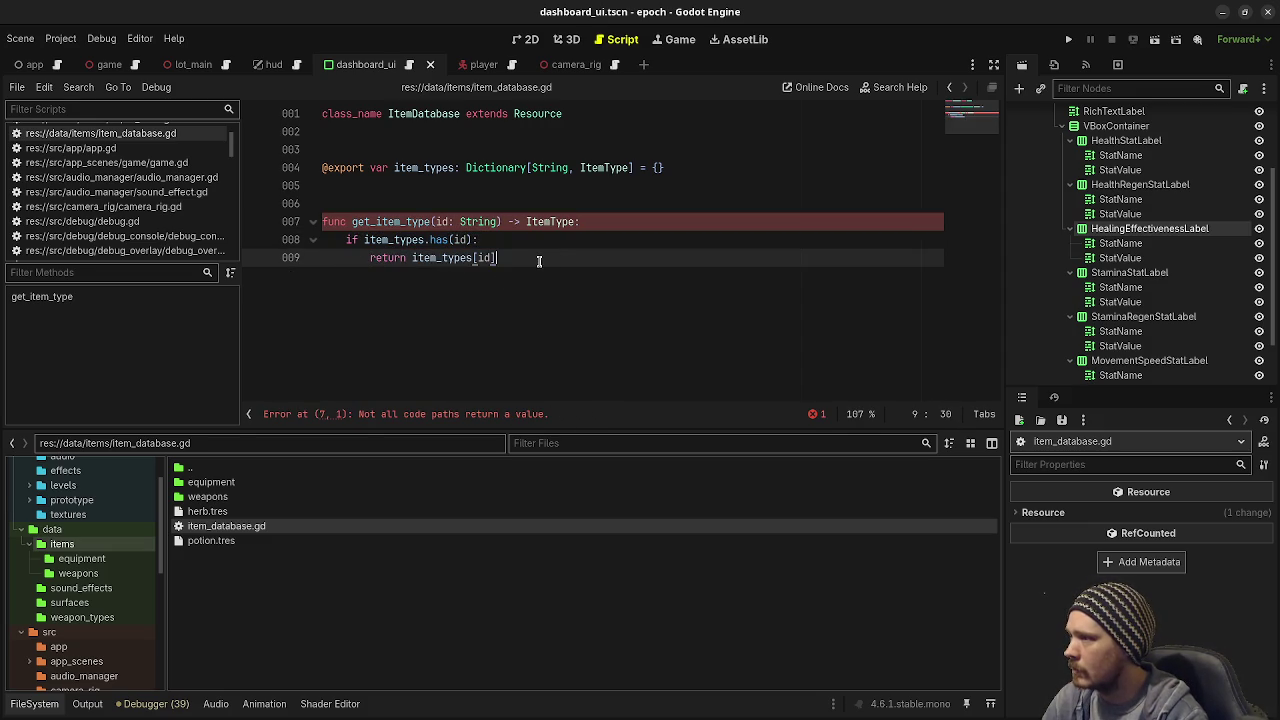
key("Return")
type("r")
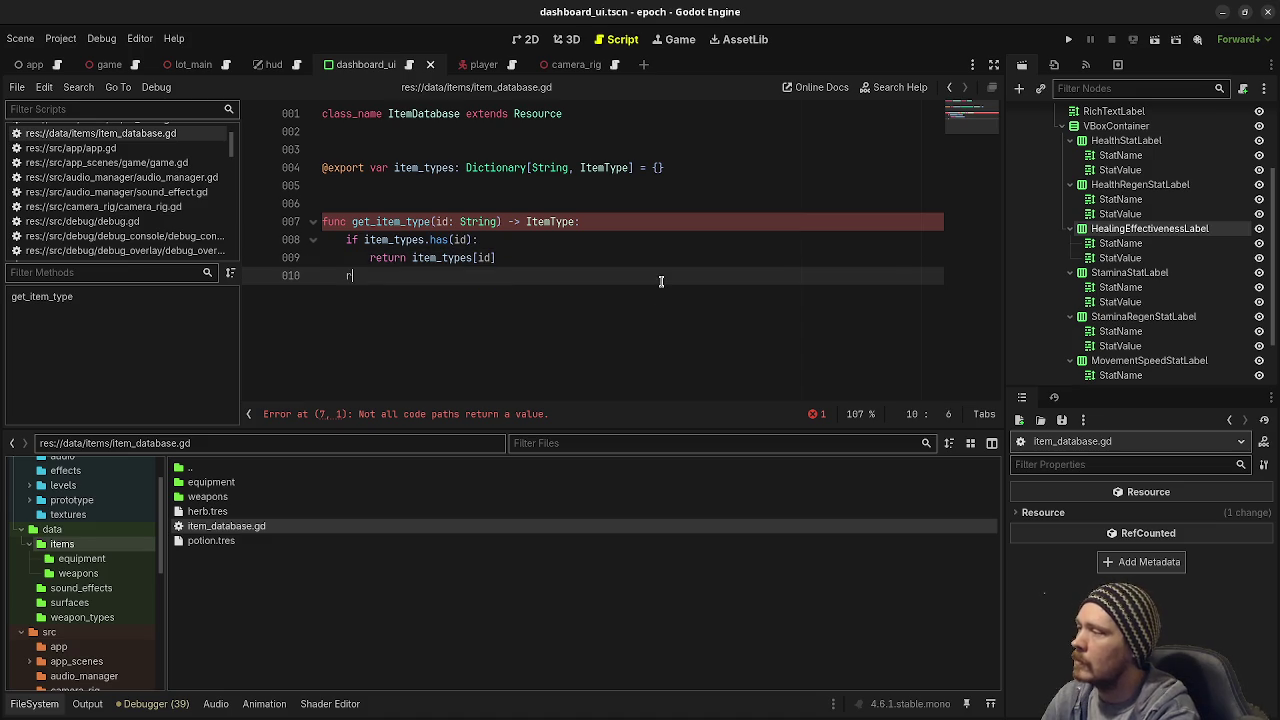
type("eturn null")
key("ctrl+s")
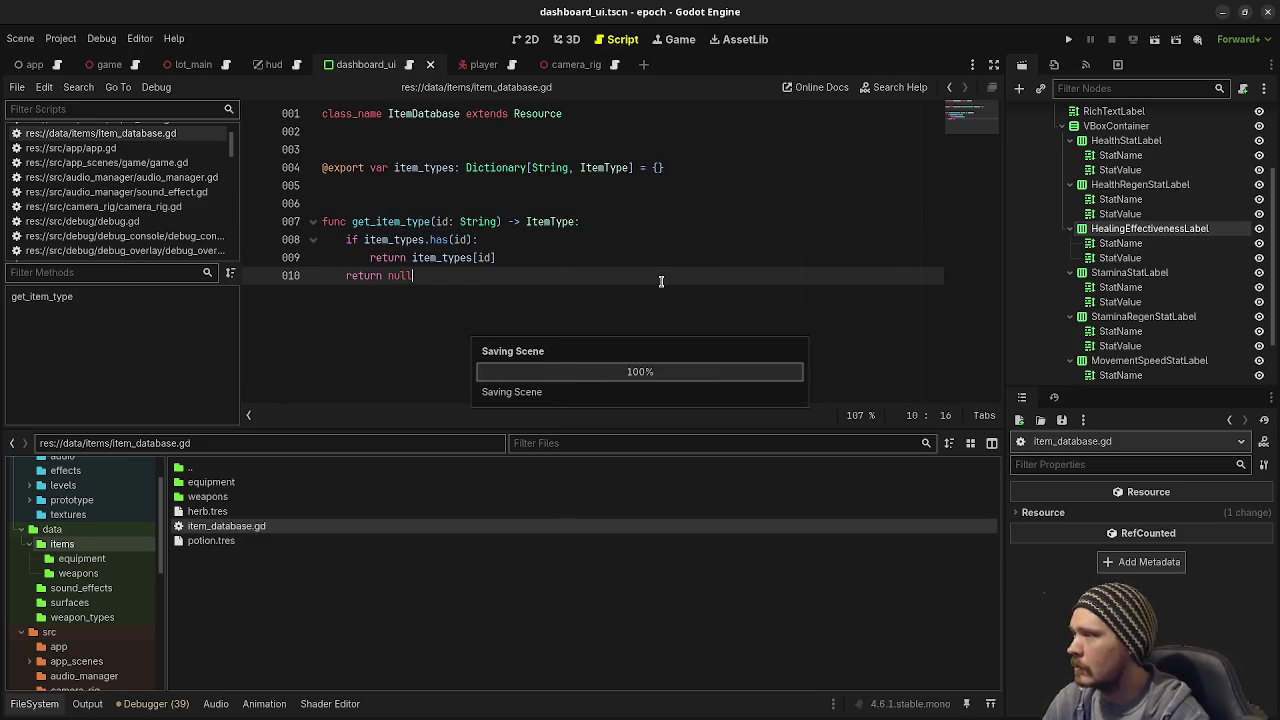
Step: Change the condition to 'has(id) == true:' and save the script
left_click(473, 240)
type("== true:")
left_click(584, 275)
key("ctrl+s")
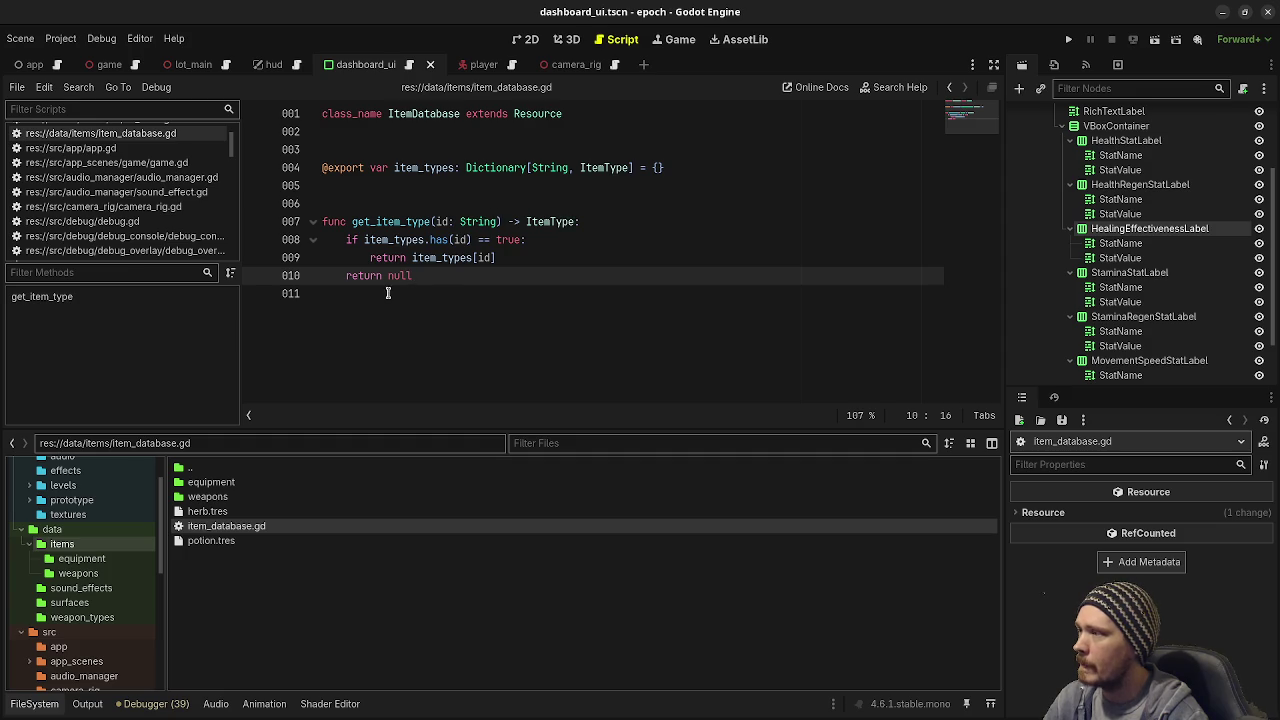
left_click(435, 304)
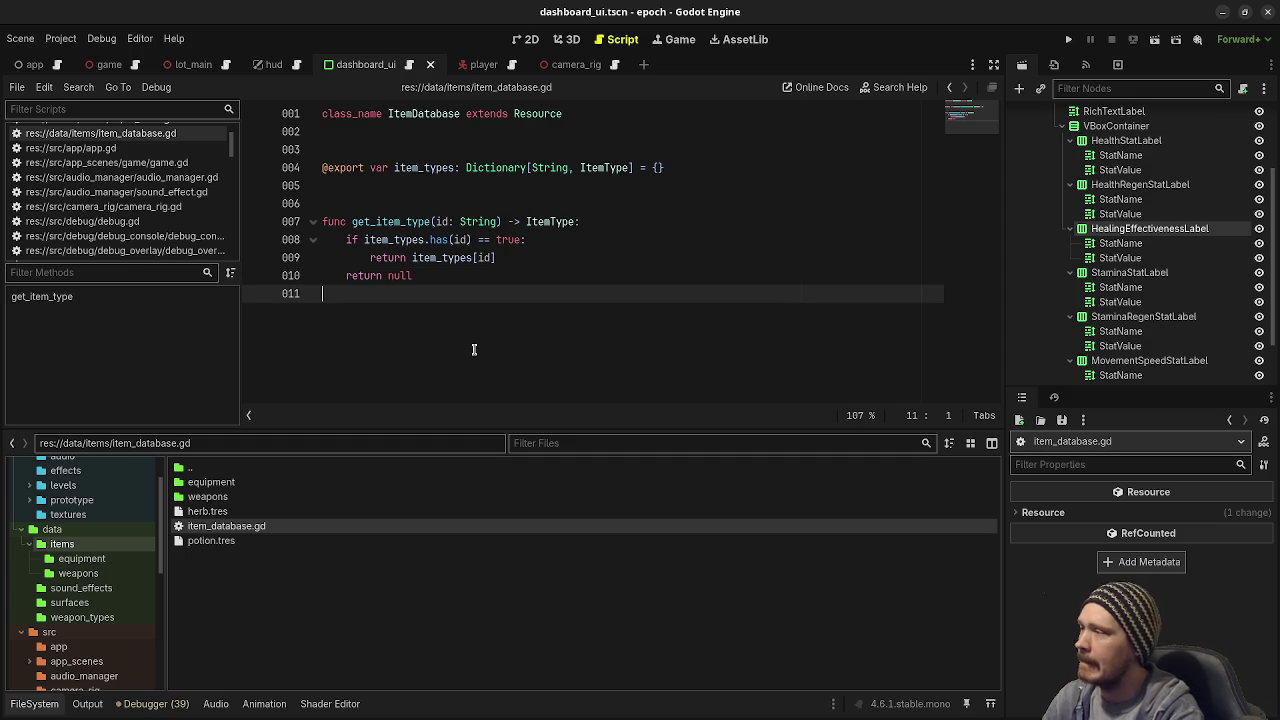
left_click(533, 208)
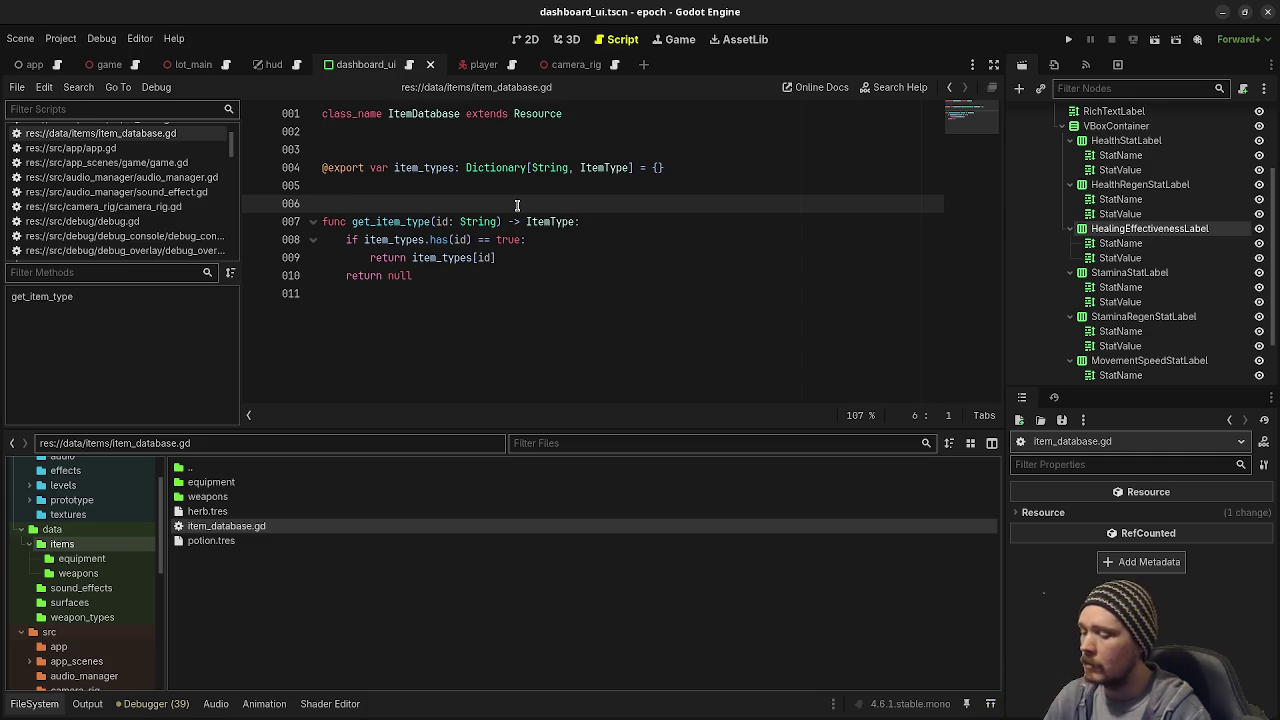
Step: Add a load_item_types() -> void stub with a 'pass' body and save
key("Return")
type("func load() -> void")
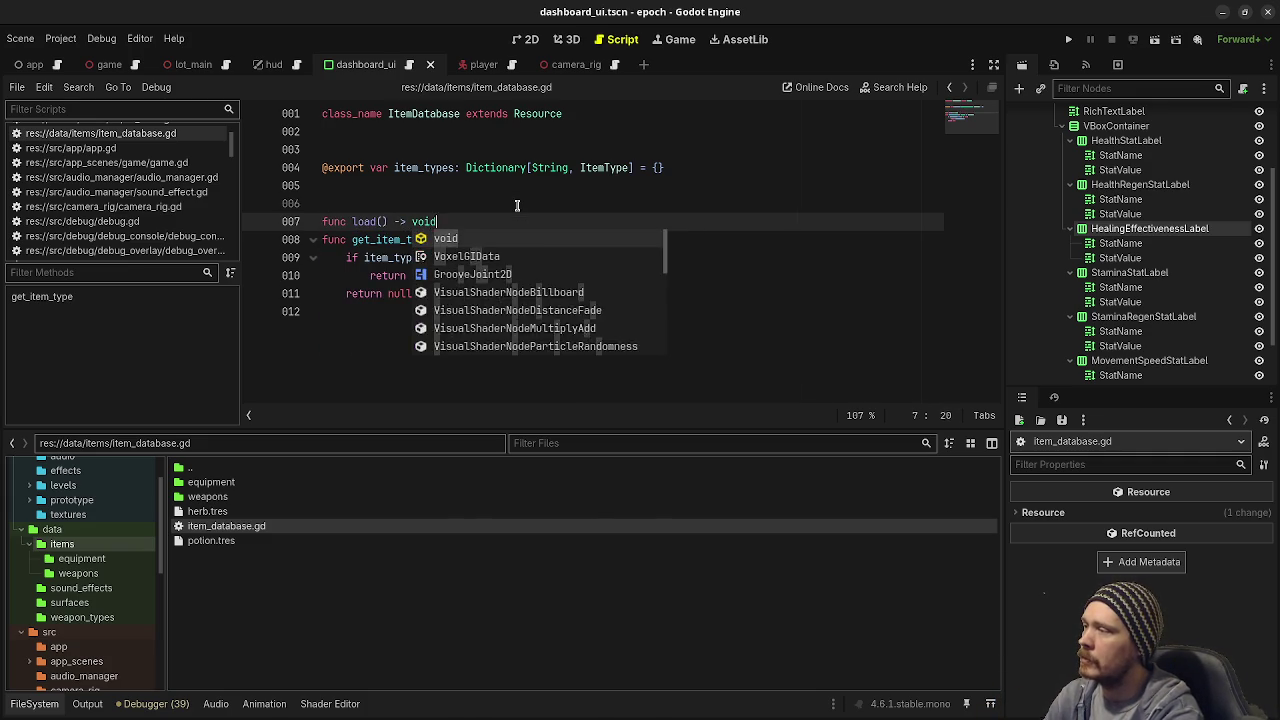
type(":")
key("Return")
type("padd")
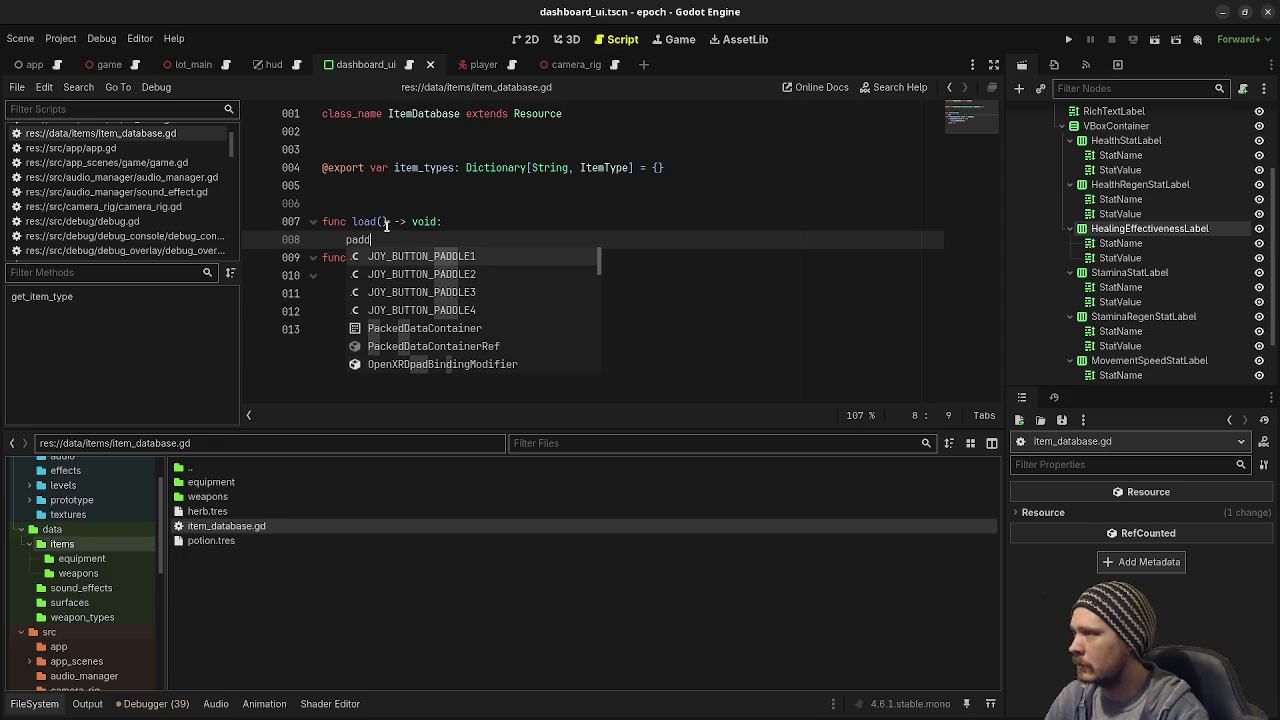
left_click(376, 222)
type("_item_types")
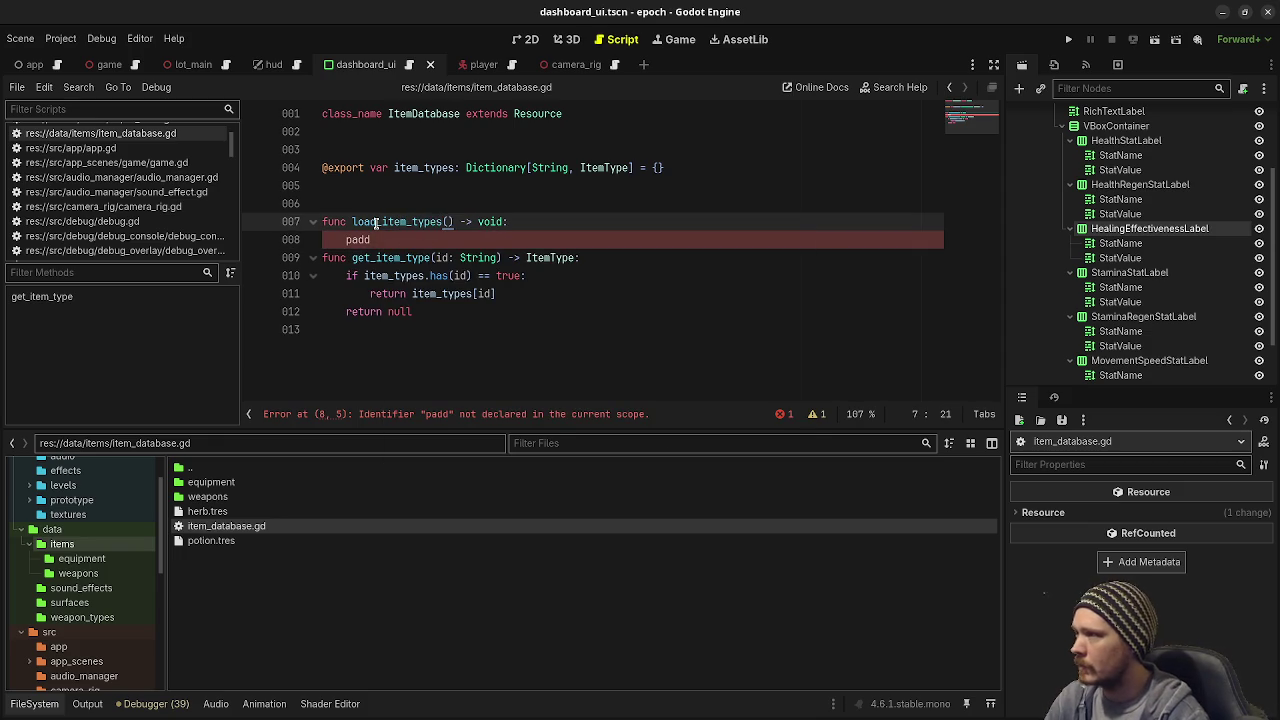
left_click(378, 252)
left_click(381, 240)
key("BackSpace")
key("BackSpace")
type("ss")
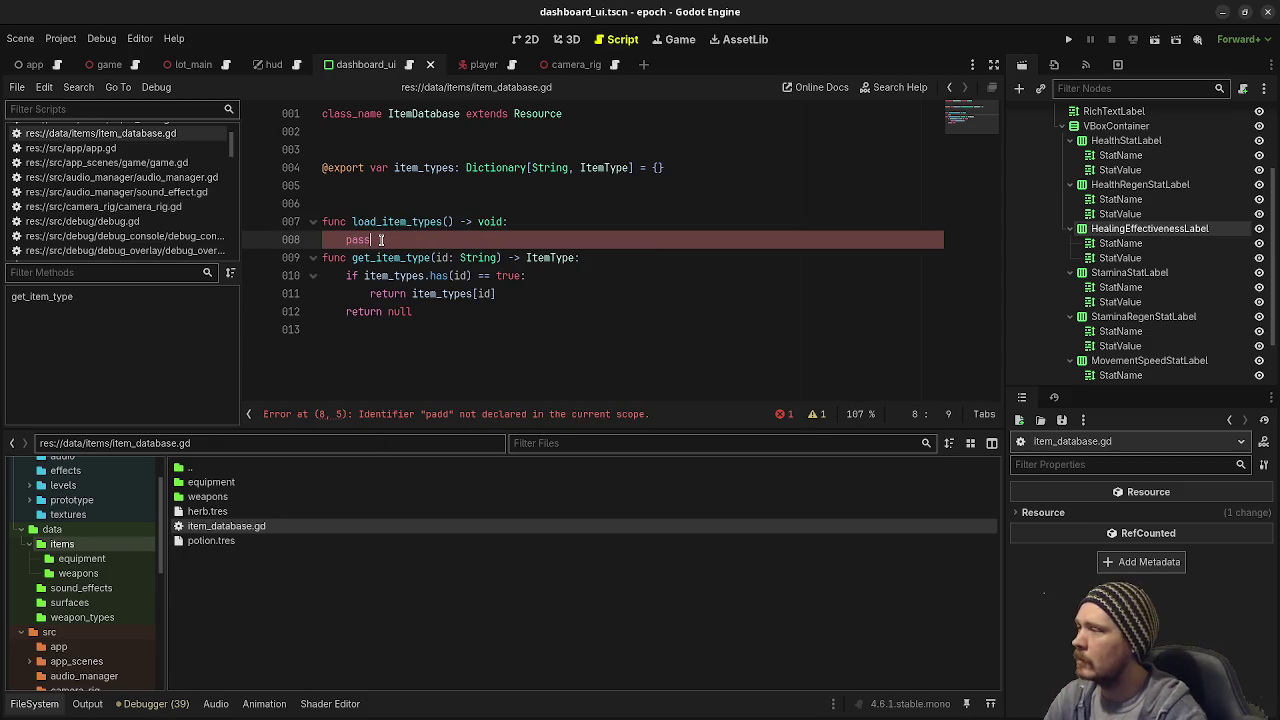
key("Return")
key("Return")
key("ctrl+s")
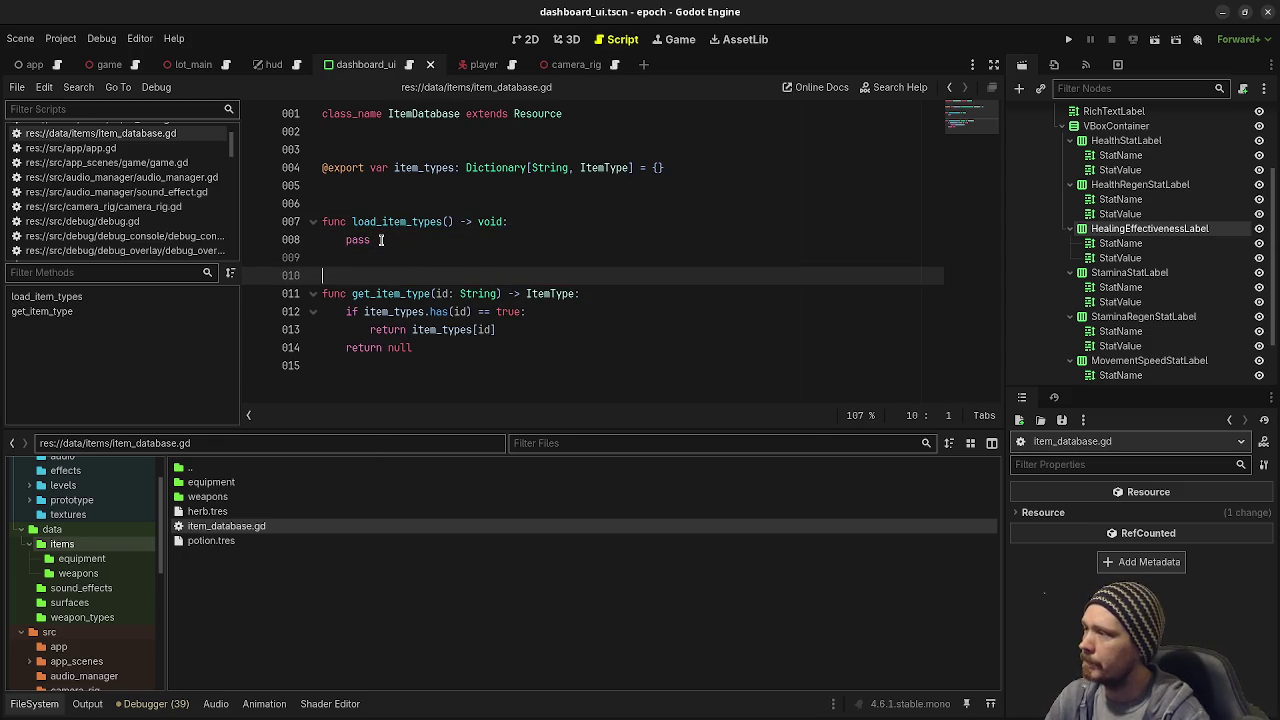
Step: Highlight the uses of ItemType and place the caret in the ItemDatabase class name
left_click(502, 368)
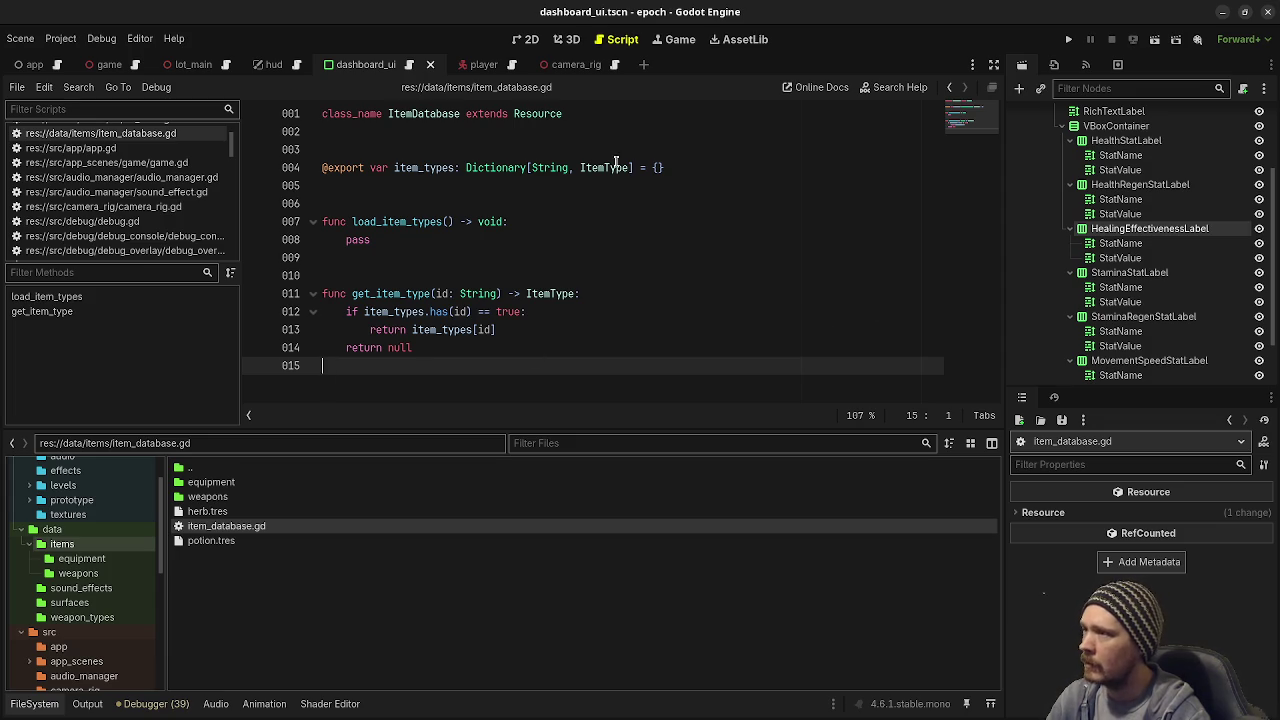
double_click(612, 167)
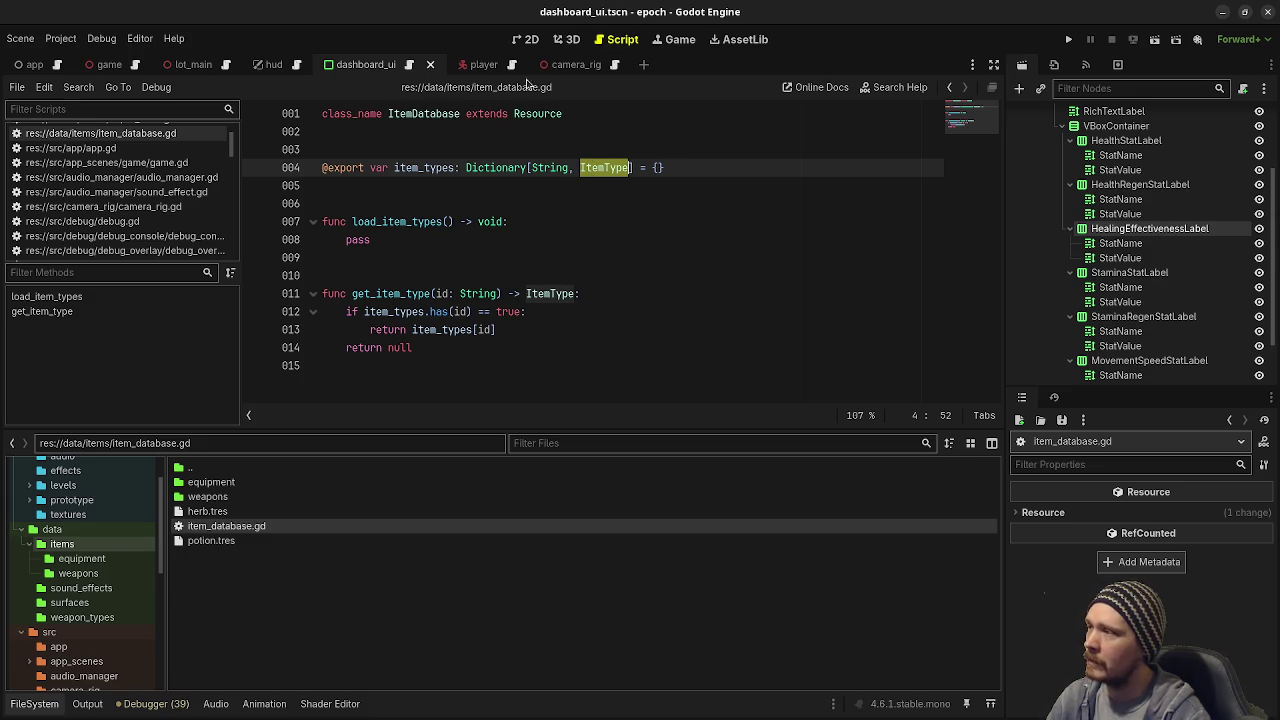
left_click(413, 115)
Step: Rename the class to ItemTypeDatabase and save
type("Type")
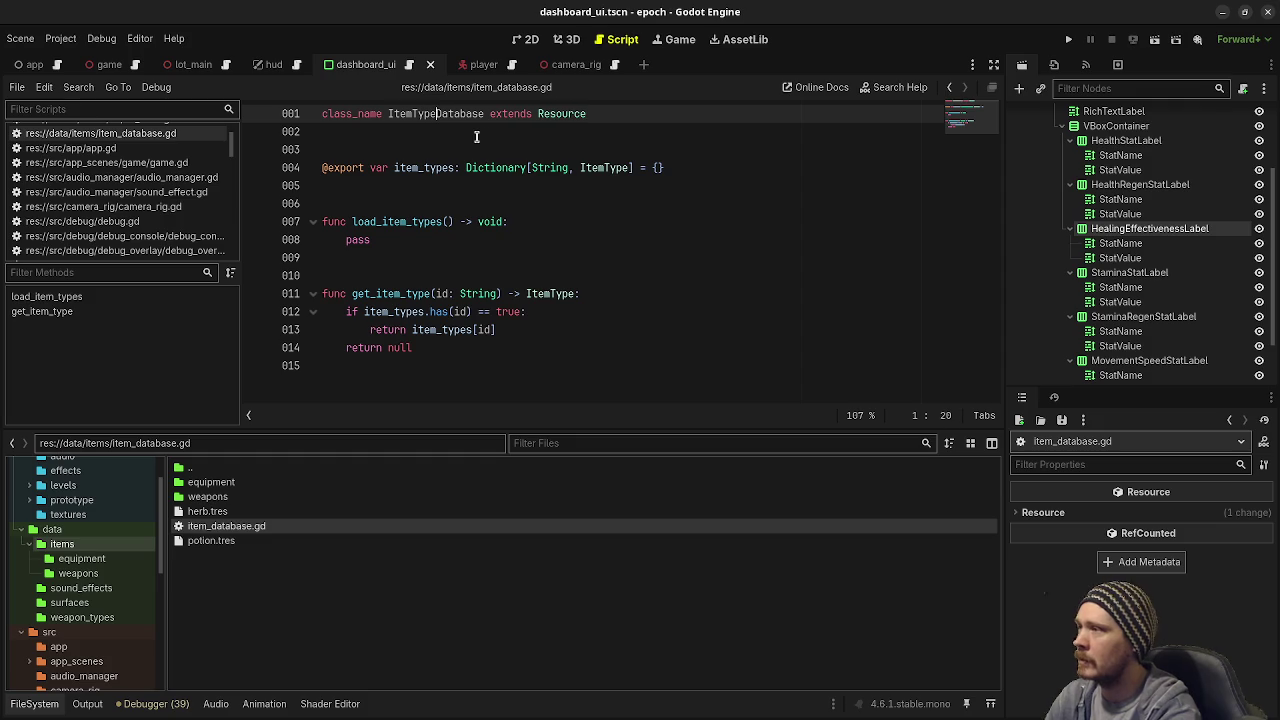
left_click(514, 146)
key("ctrl+s")
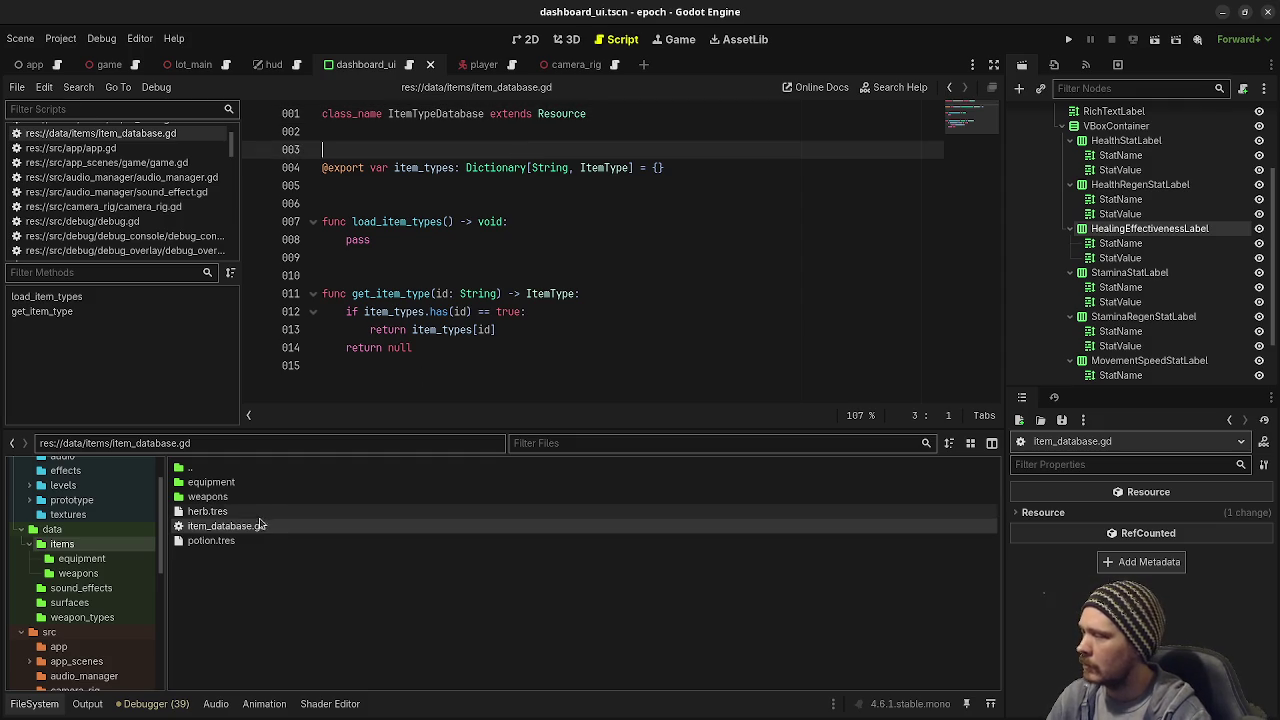
Step: Rename item_database.gd to item_type_database.gd in the FileSystem dock
right_click(258, 527)
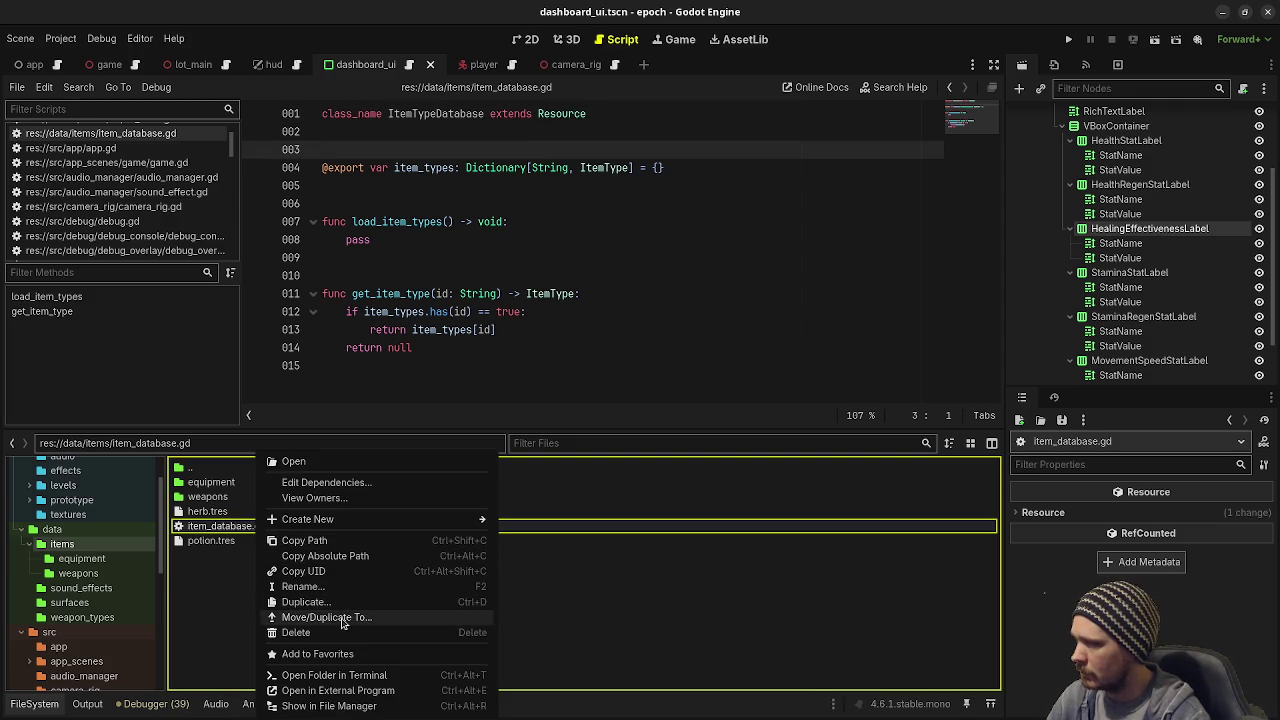
left_click(336, 588)
key("Left")
key("Right")
type("type_")
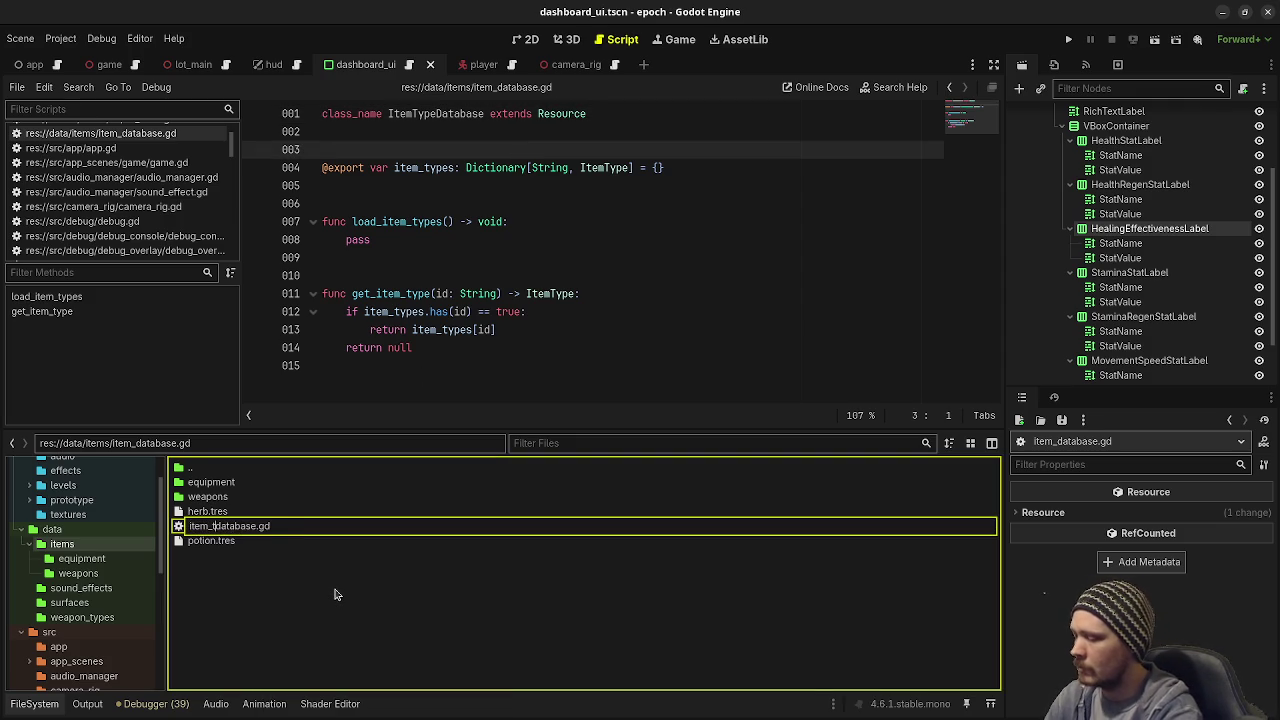
key("Return")
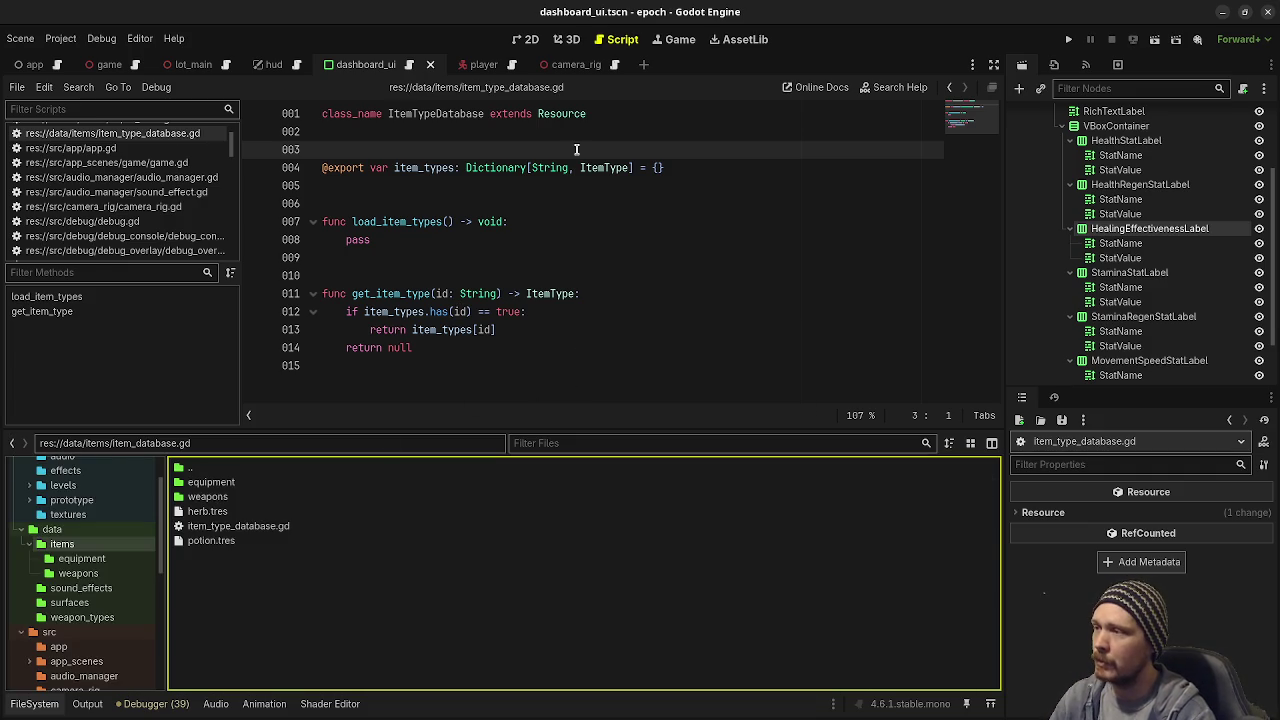
double_click(602, 168)
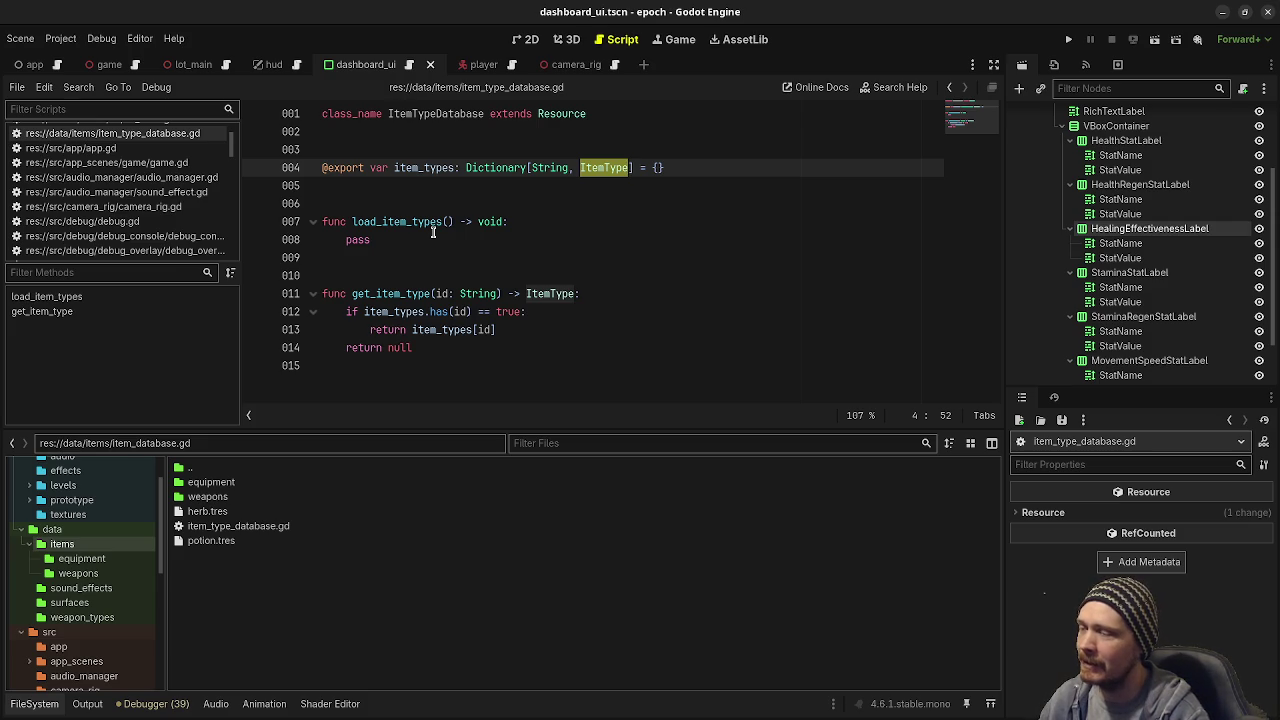
left_click(461, 346)
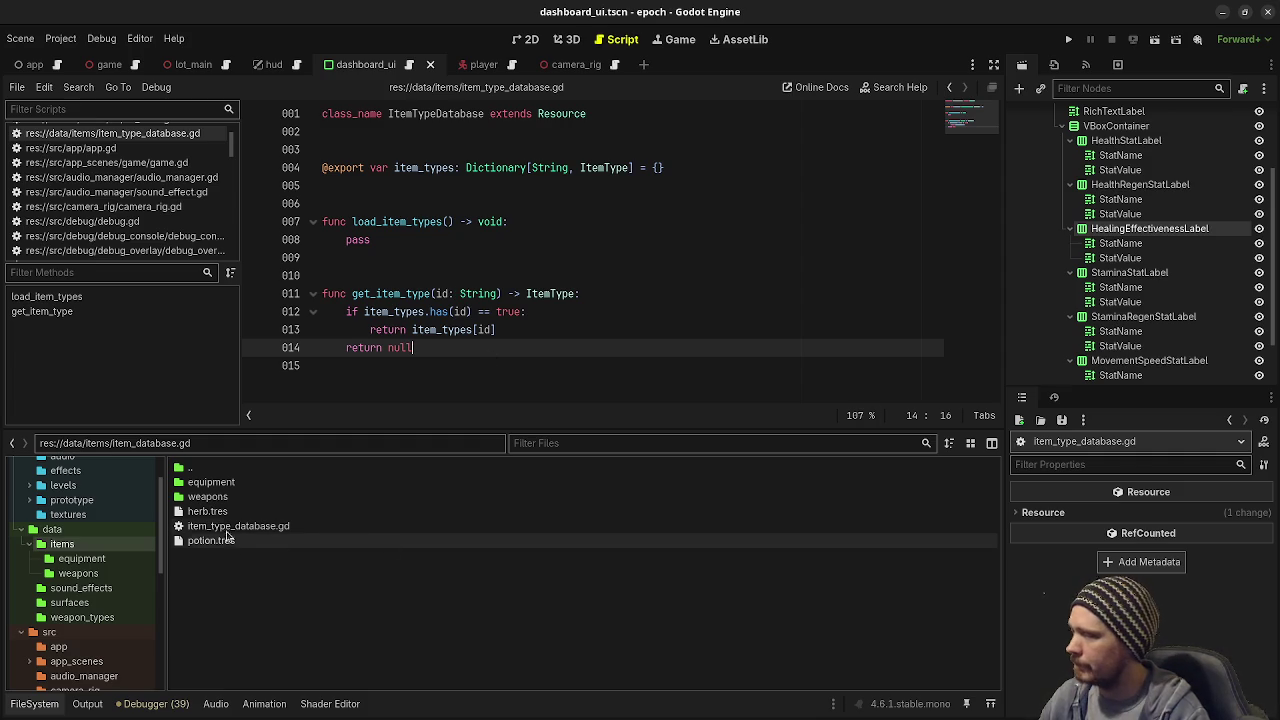
Step: Create a new ItemTypeDatabase resource in data/items, saved as item_type_database.tres
right_click(226, 567)
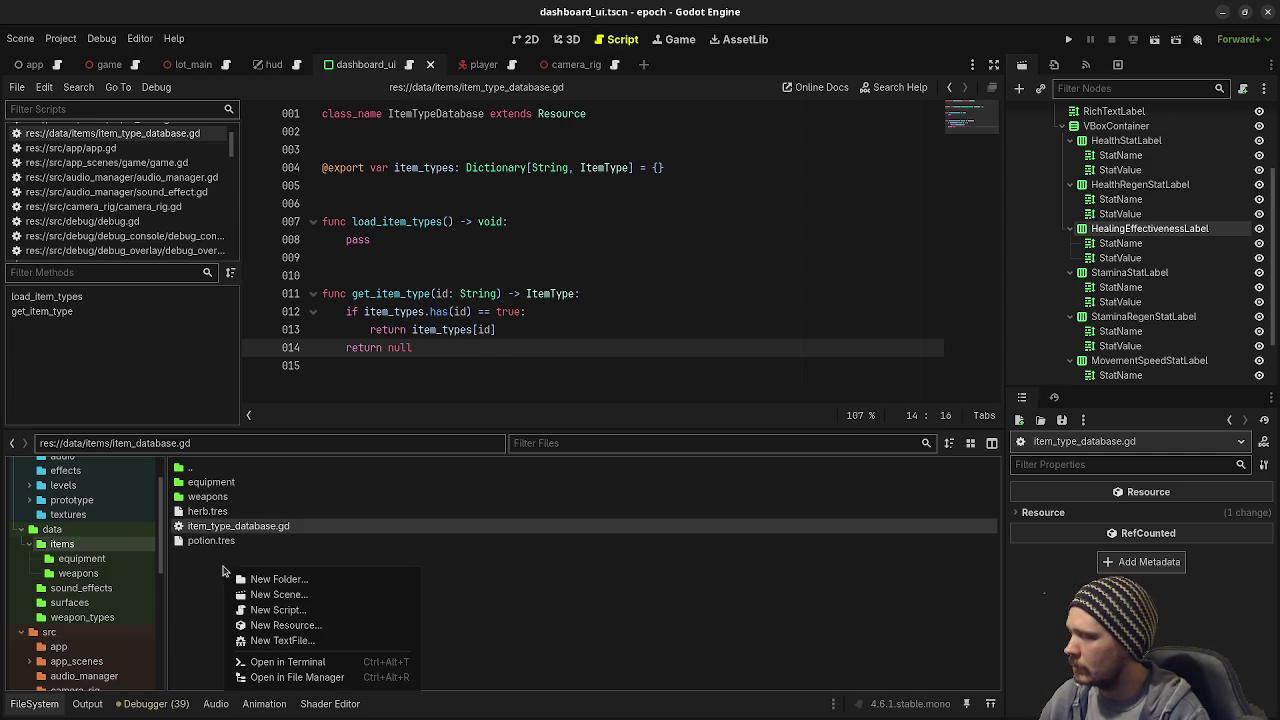
left_click(285, 625)
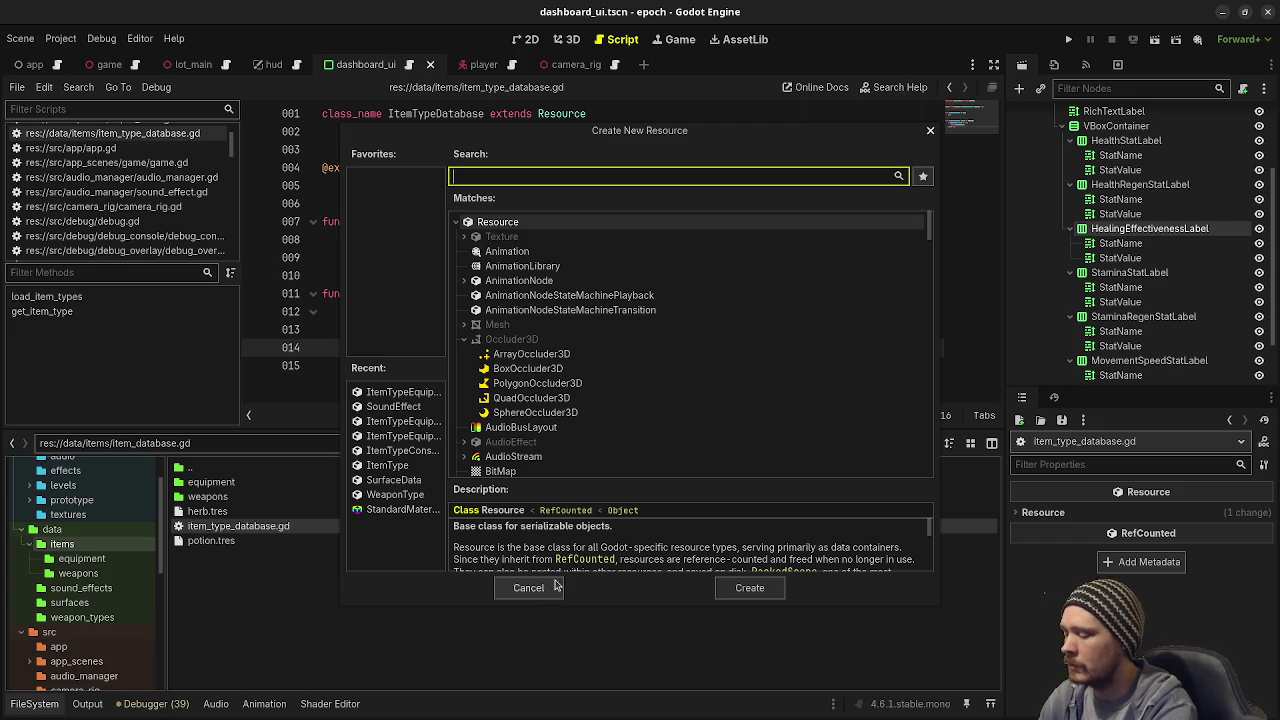
type("itemtypedatabase")
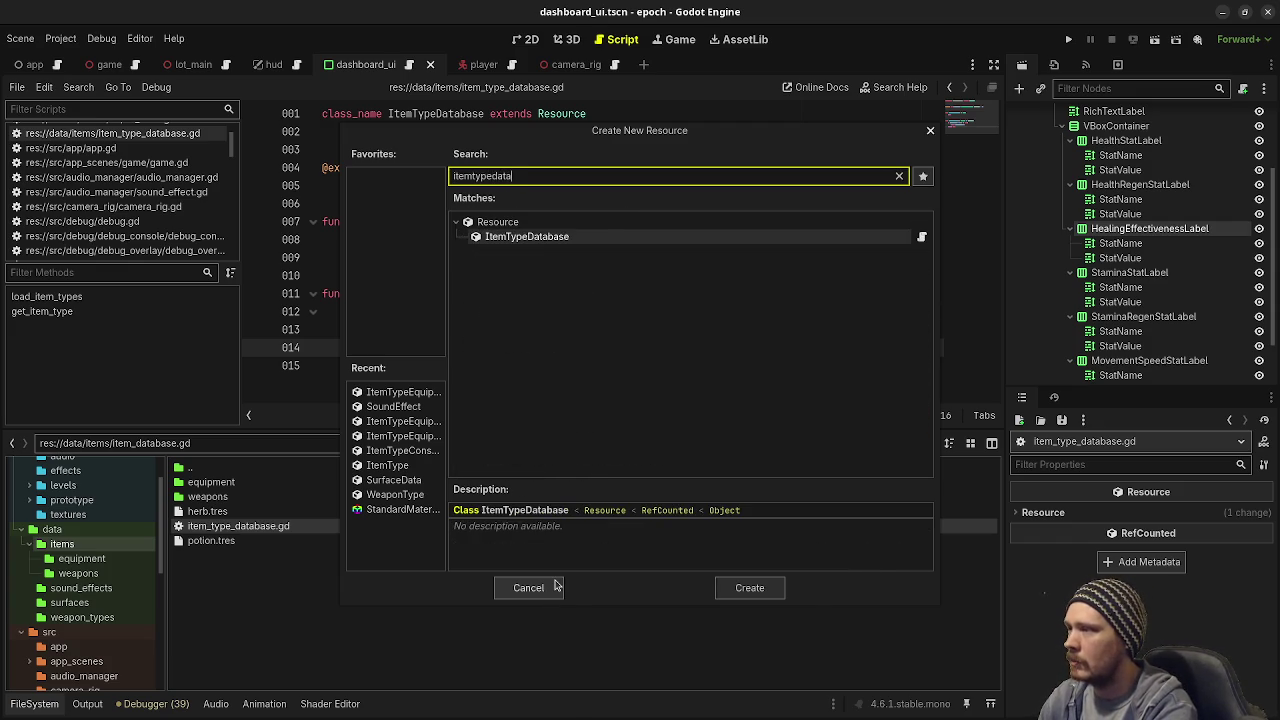
key("Return")
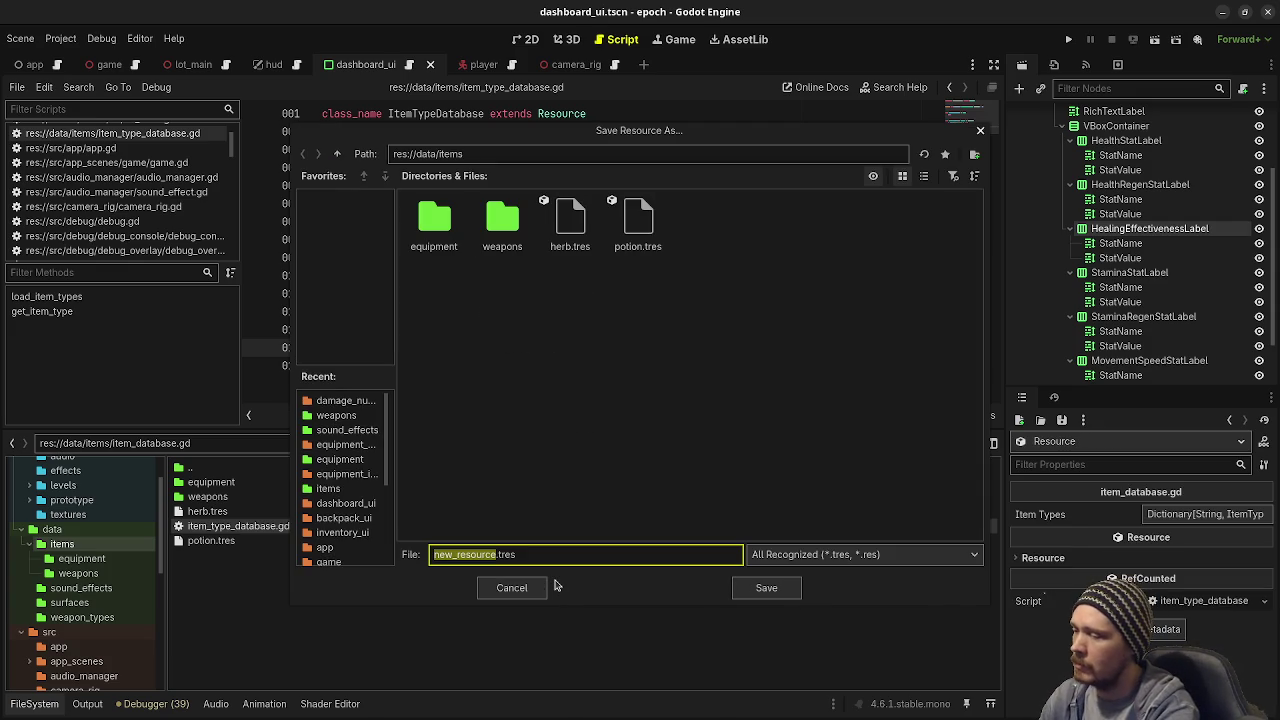
type("item_type_d")
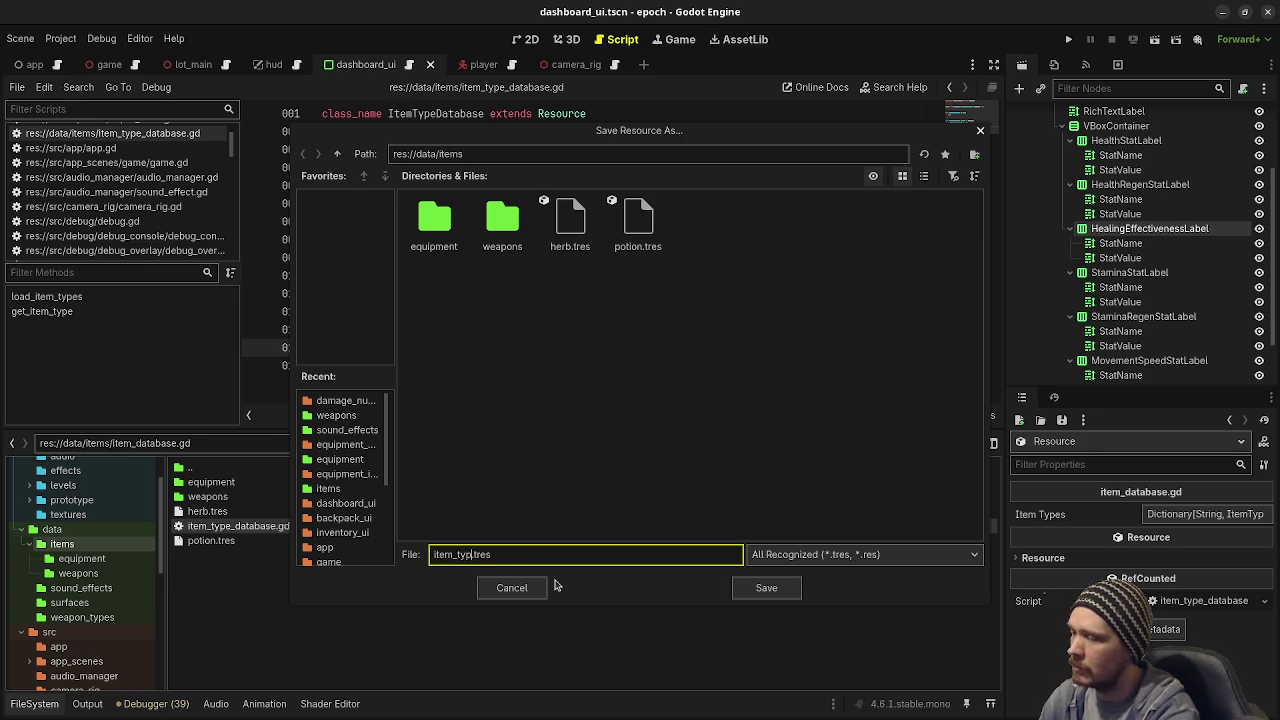
type("atabase")
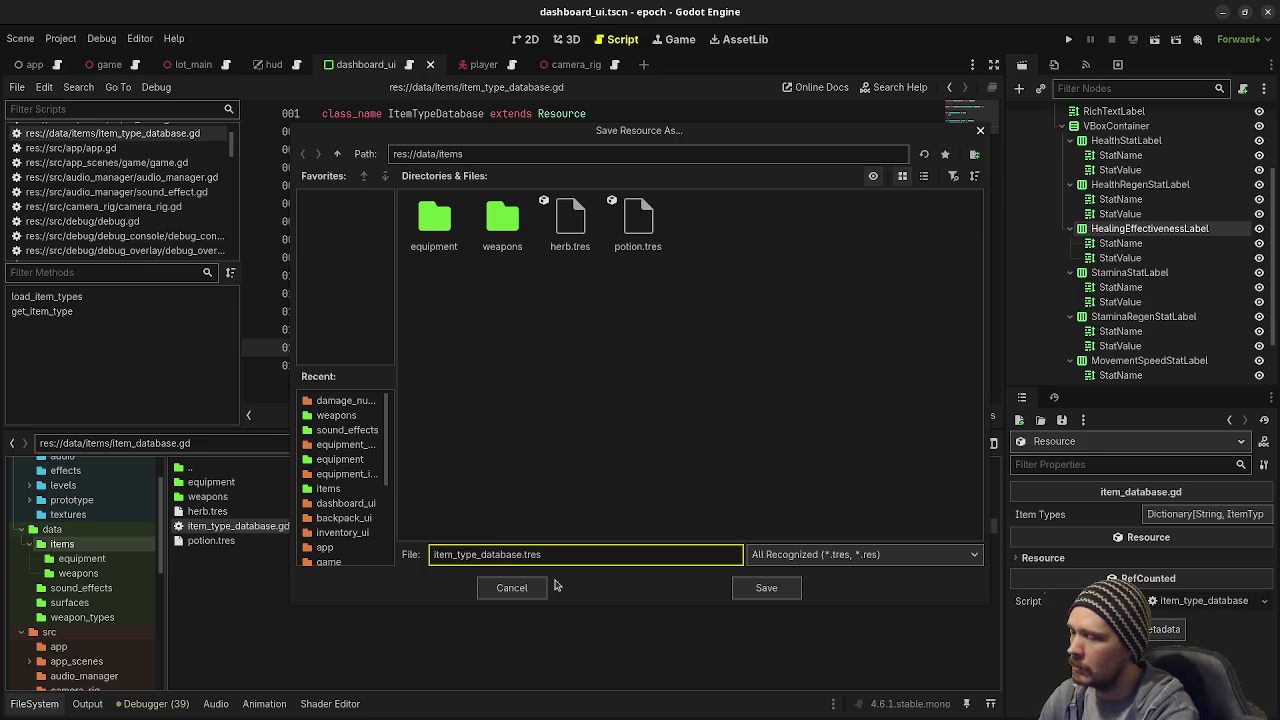
key("Return")
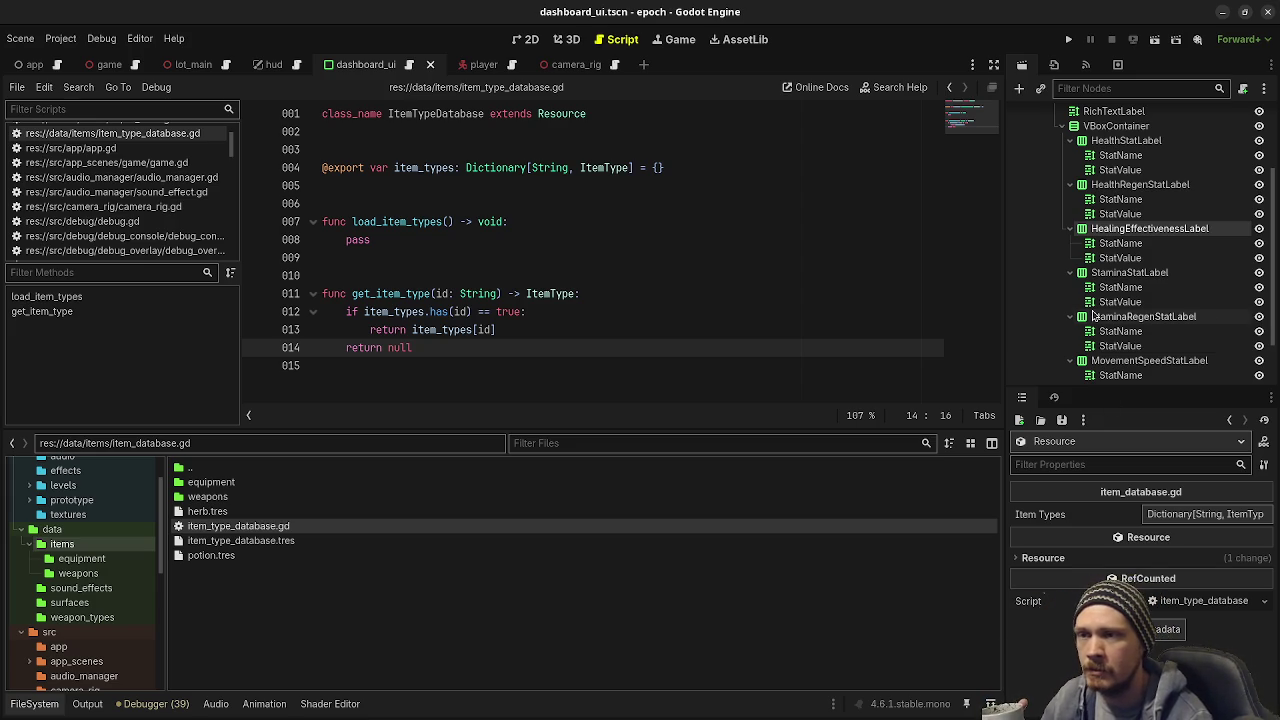
Step: Collapse the stat label nodes, from HealthStatLabel to ArmorStatLabel, in the Scene tree
left_click(1072, 141)
left_click(1072, 155)
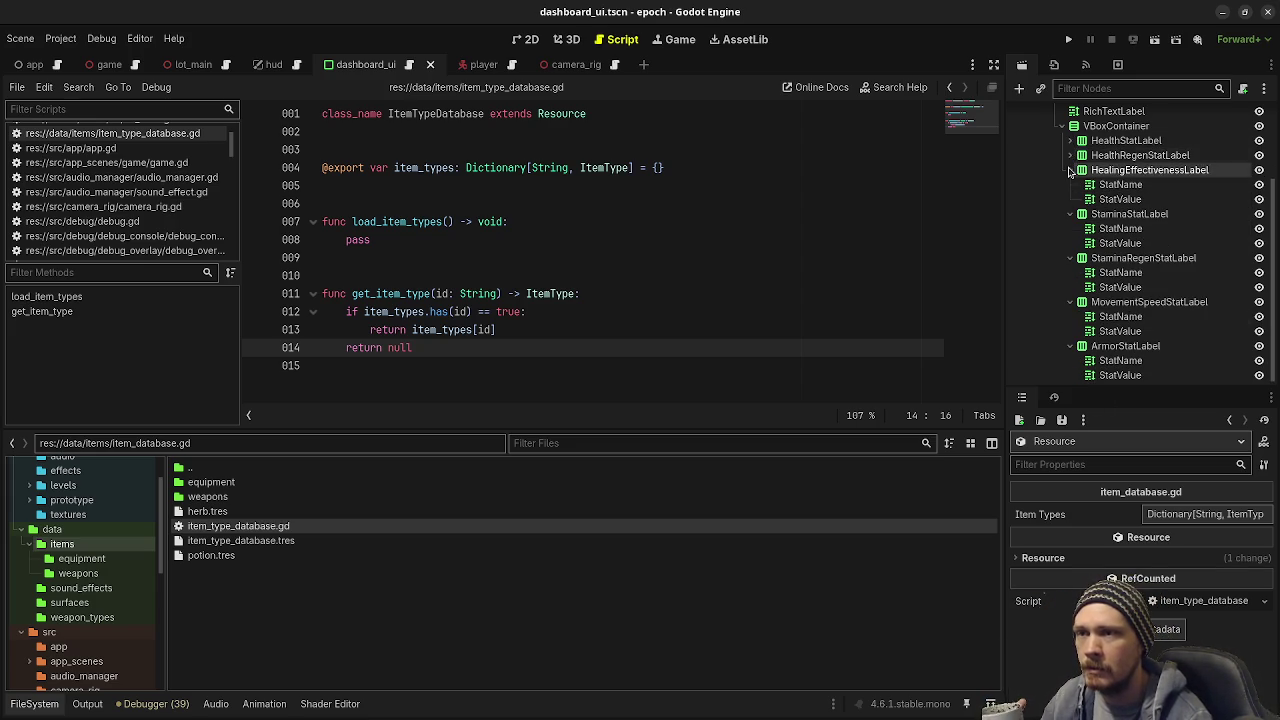
left_click(1072, 170)
left_click(1072, 210)
left_click(1072, 254)
left_click(1072, 298)
left_click(1072, 335)
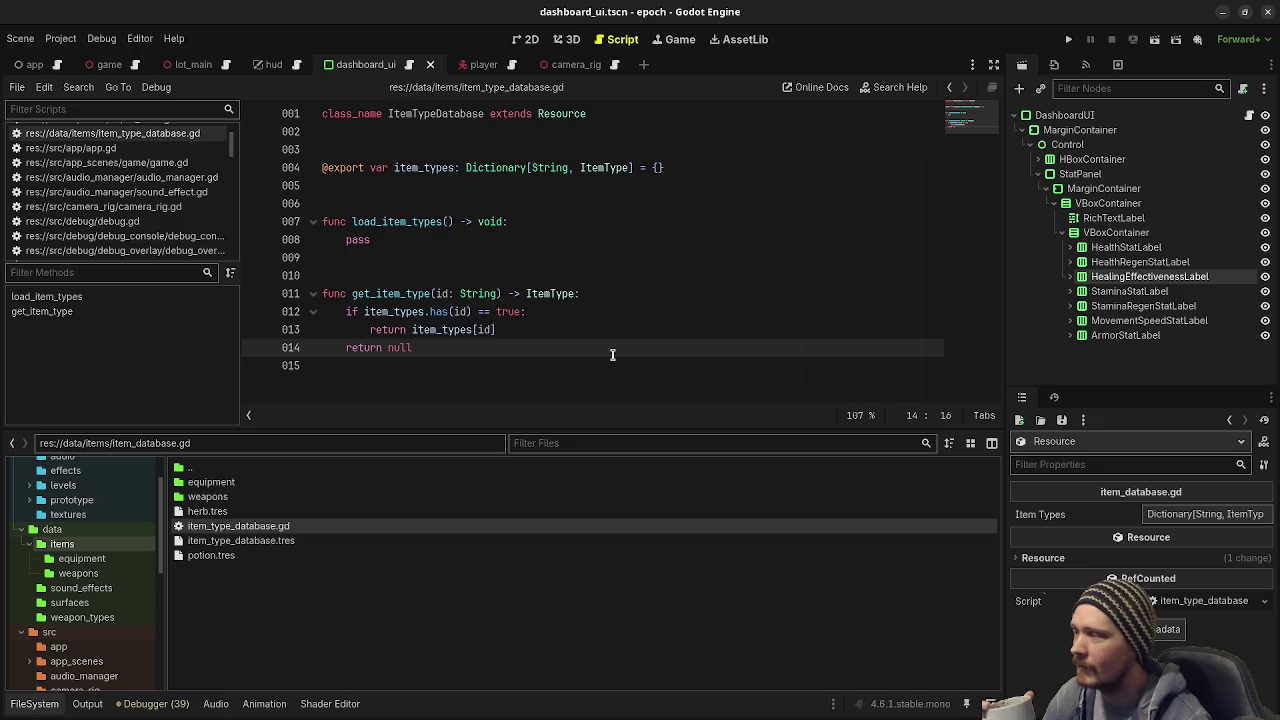
left_click(520, 333)
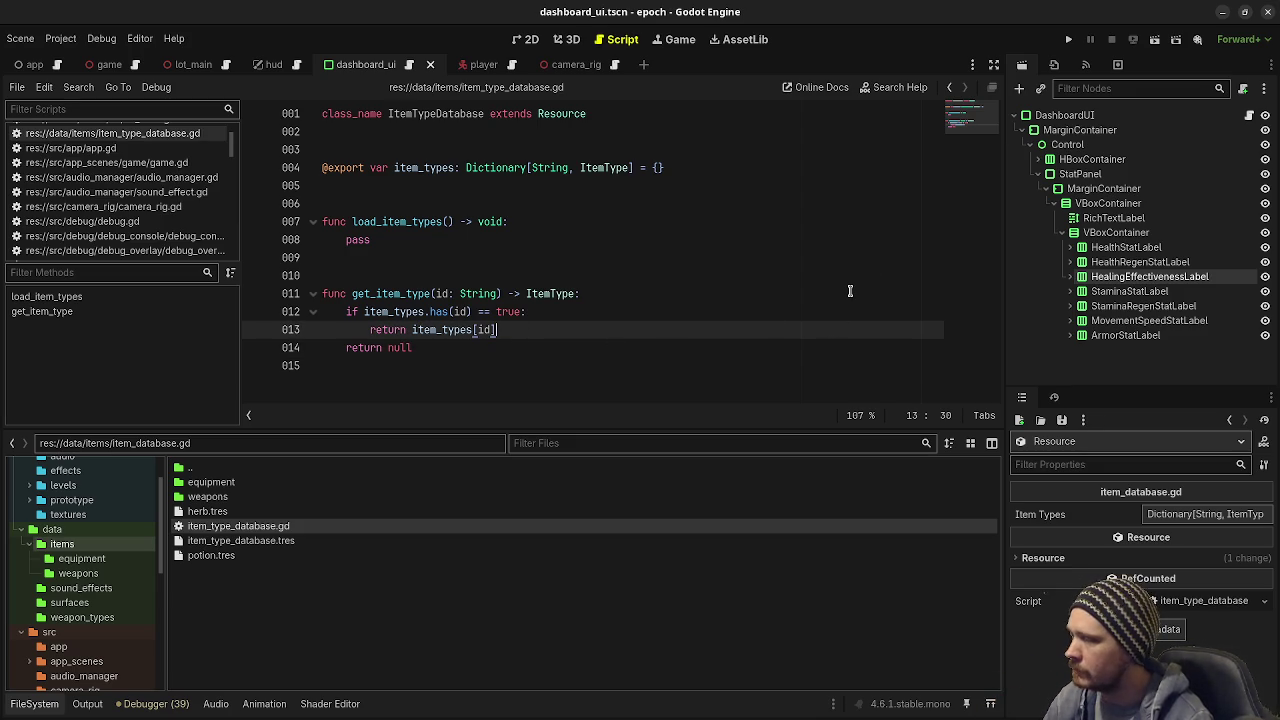
Step: Add Item Types entries herb→herb.tres and potion→potion.tres in item_type_database.tres
left_click(285, 541)
left_click(1165, 514)
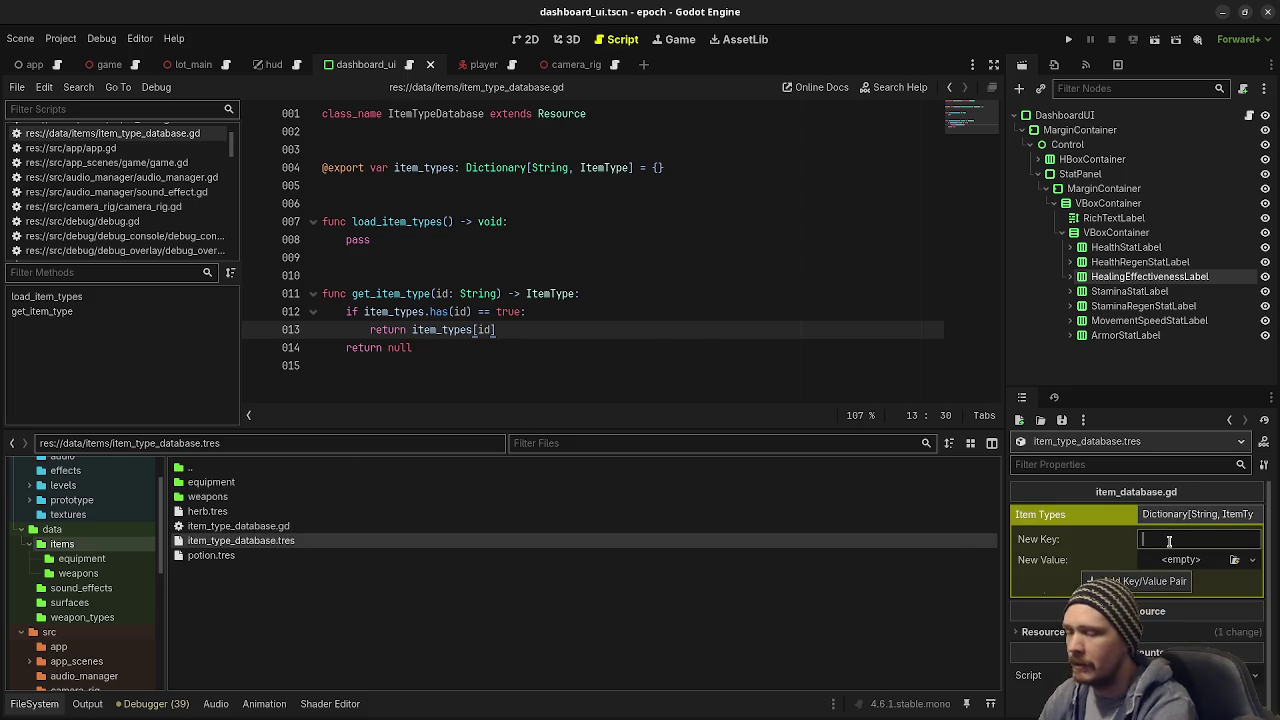
type("her")
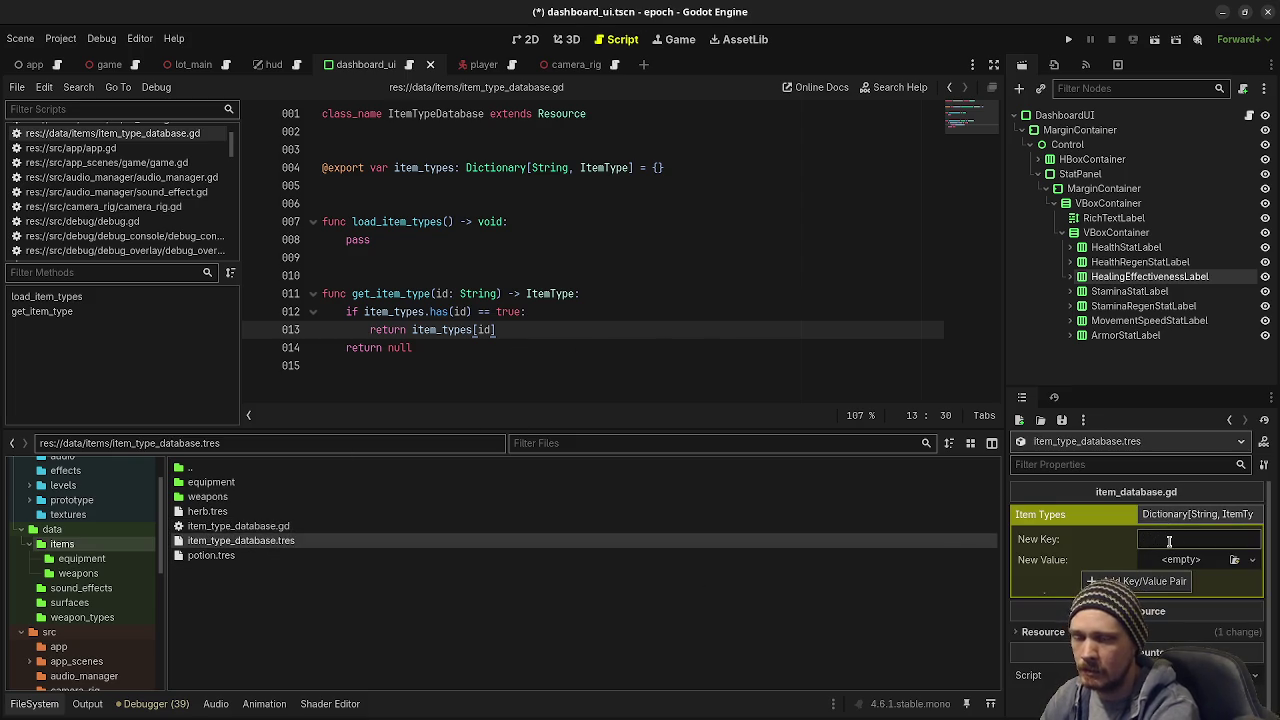
type("erd")
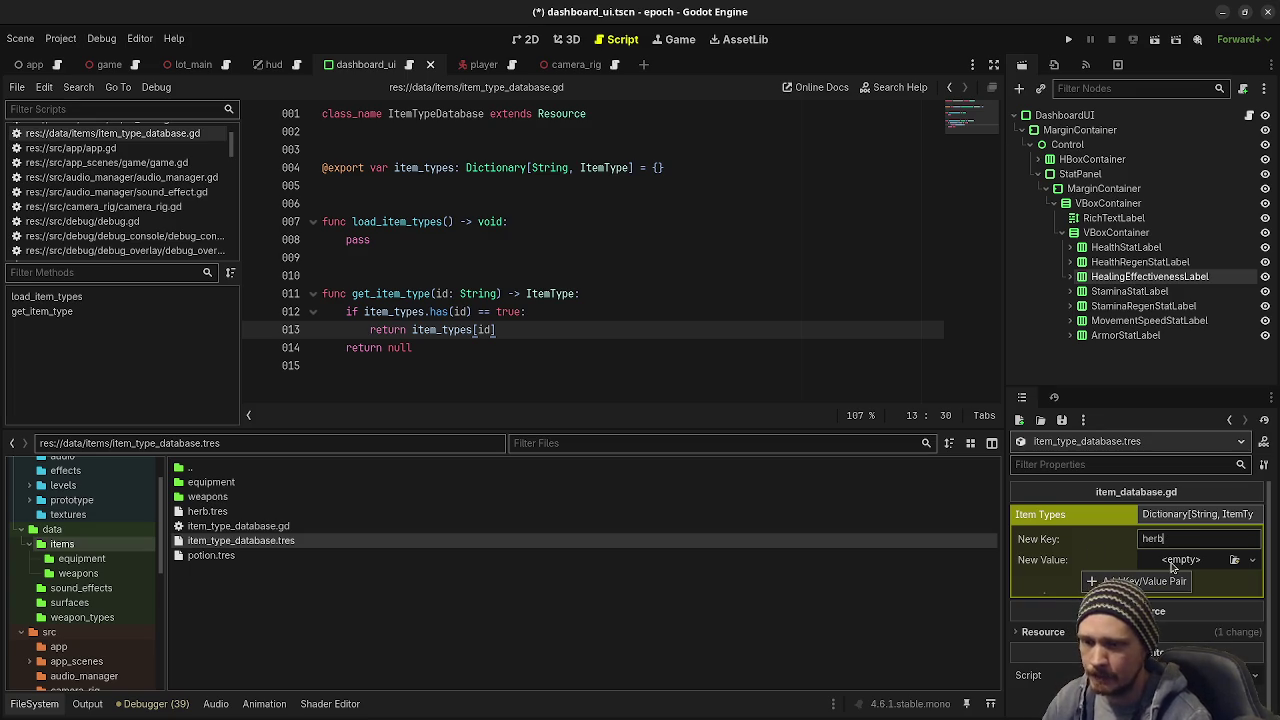
mouse_move(210, 511)
left_mouse_down()
mouse_move(749, 560)
mouse_move(1183, 560)
left_mouse_up()
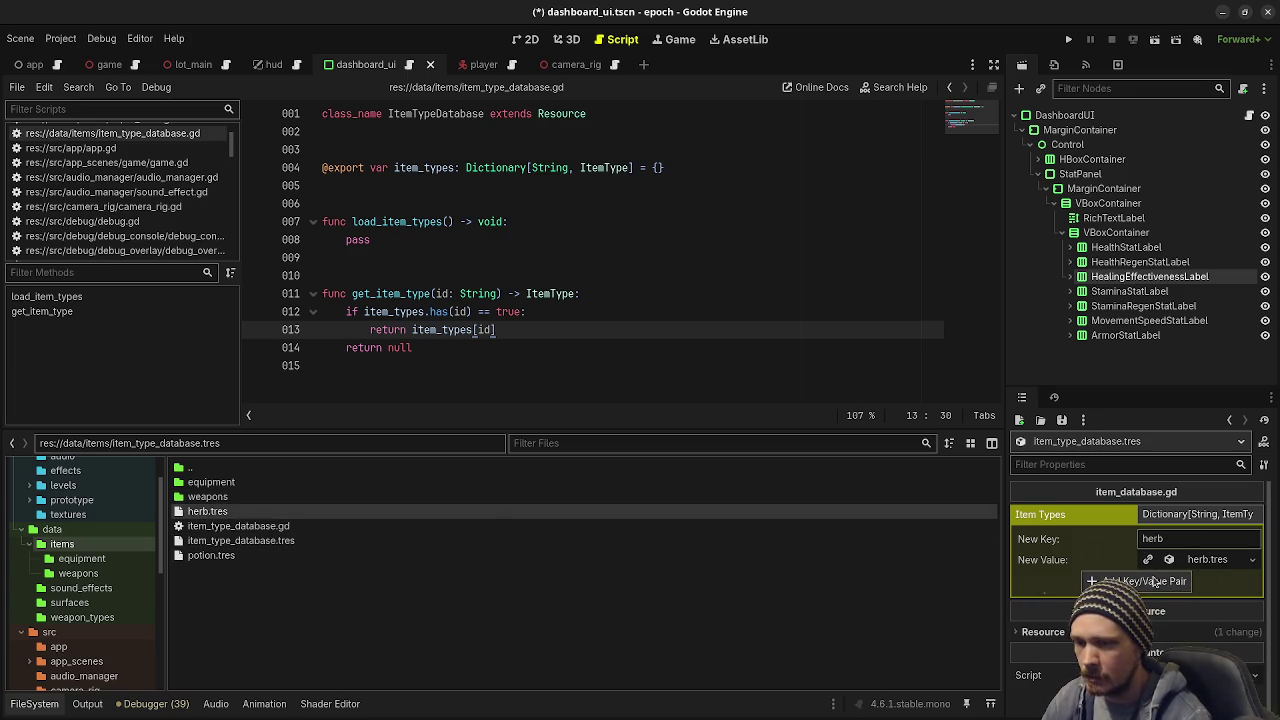
left_click(1155, 582)
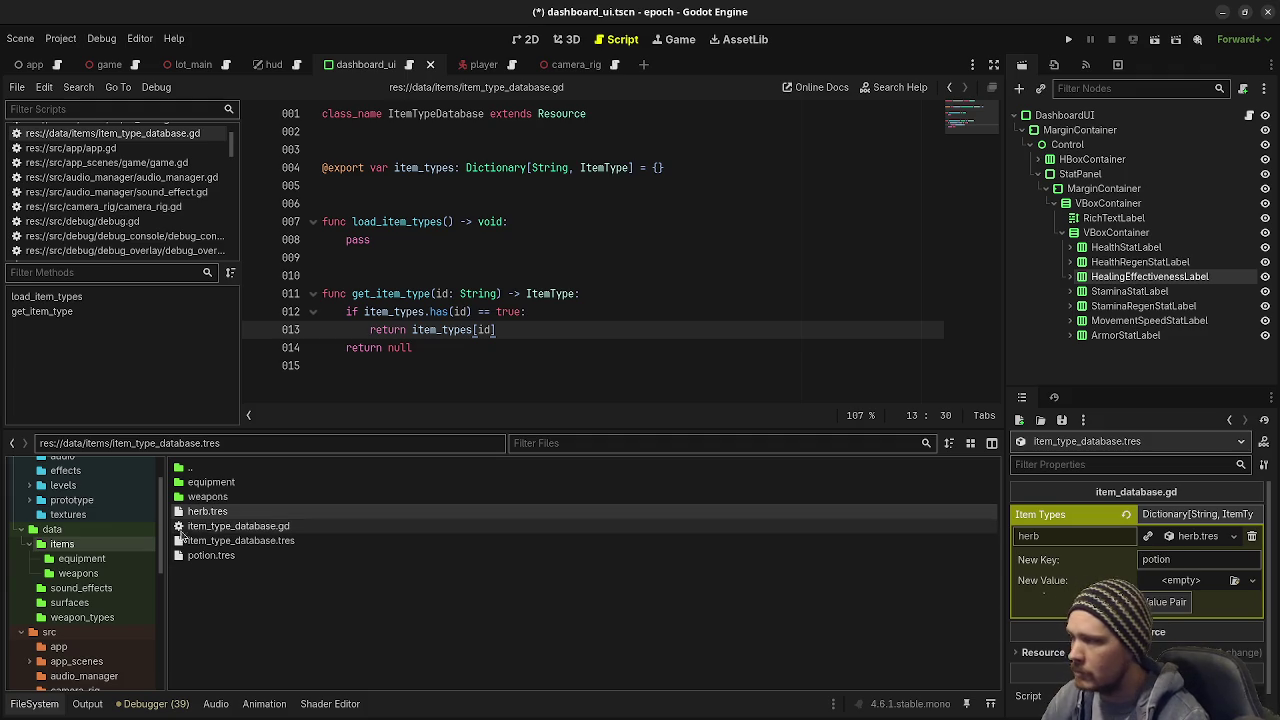
mouse_move(210, 555)
left_mouse_down()
mouse_move(620, 586)
mouse_move(1198, 582)
left_mouse_up()
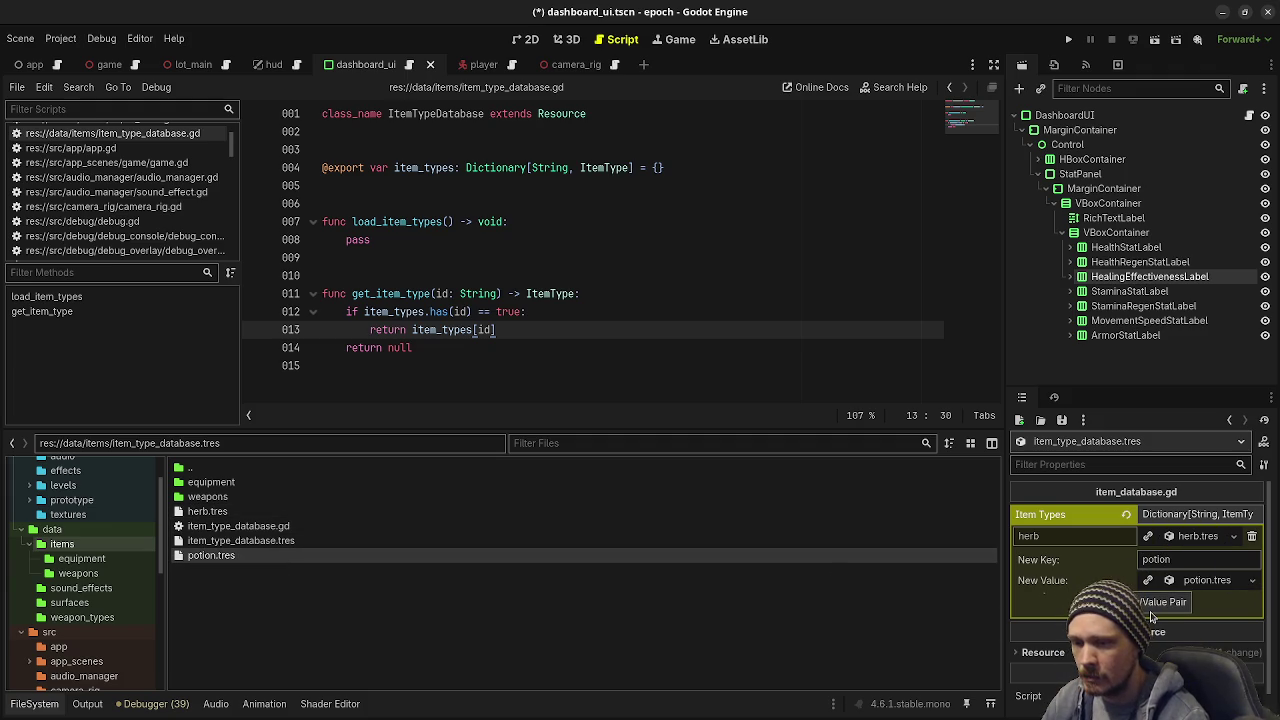
left_click(1160, 603)
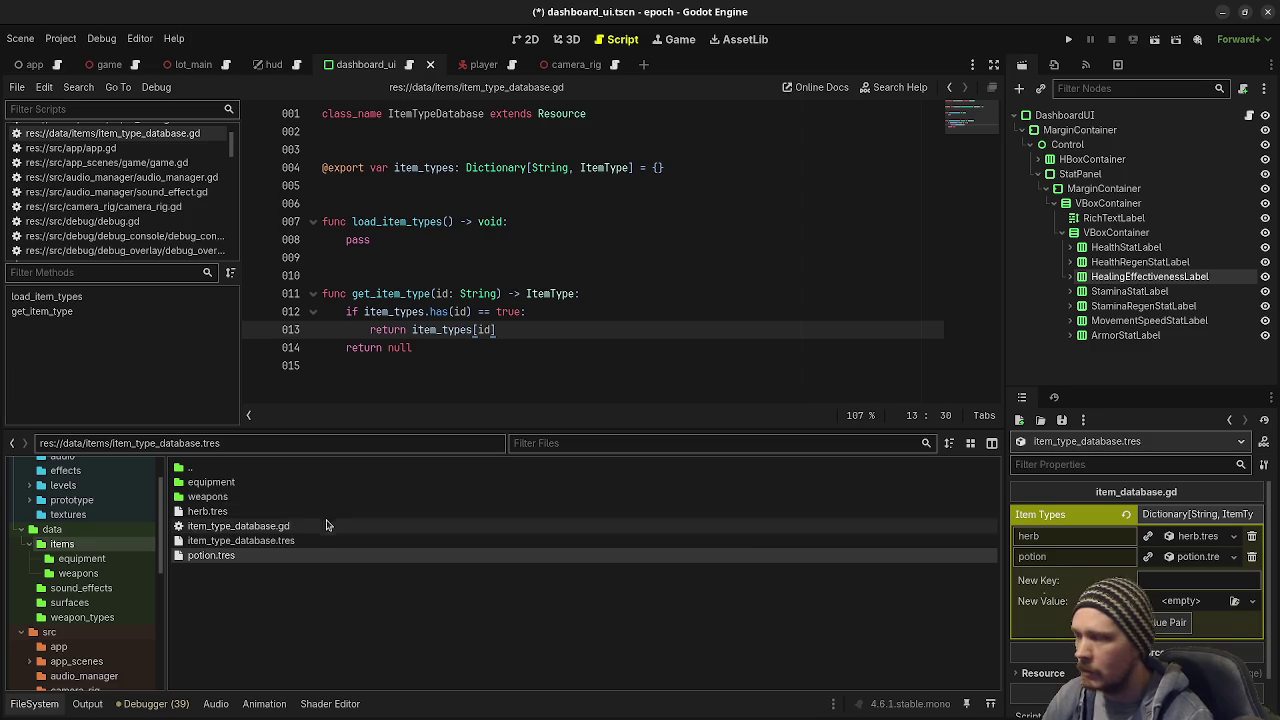
scroll(110, 198, "down", 5)
scroll(110, 198, "down", 5)
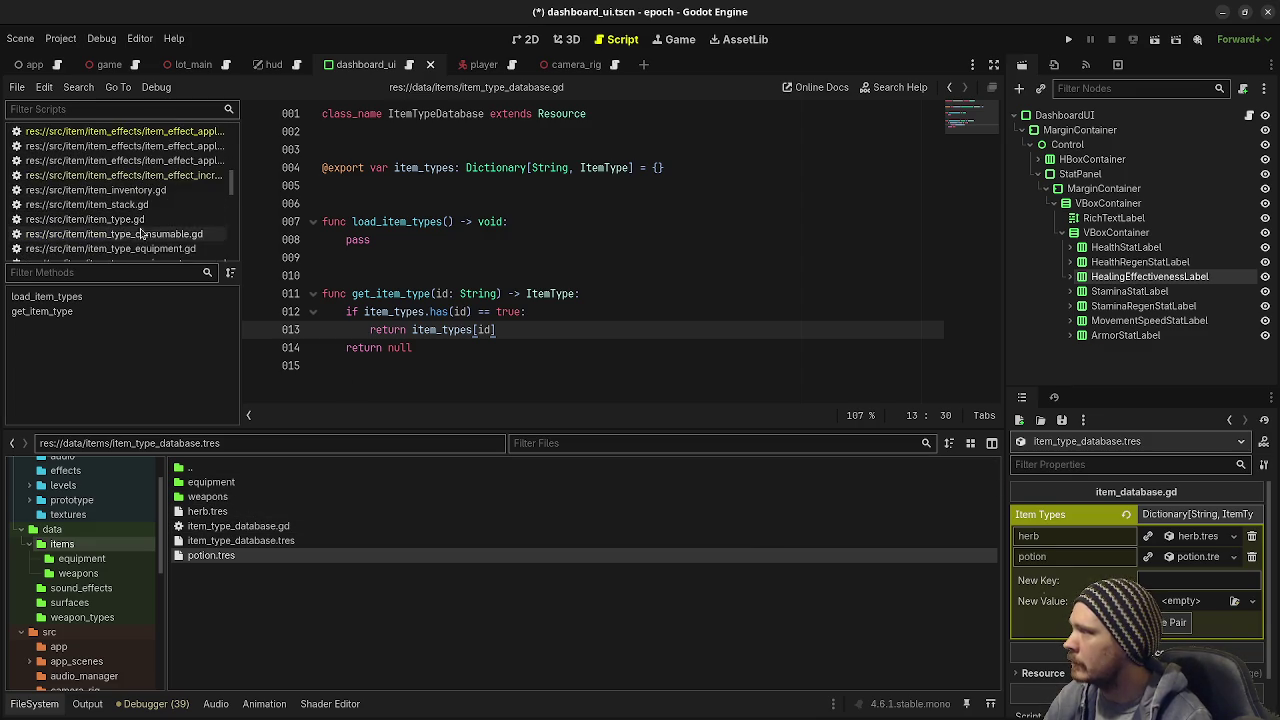
Step: Delete the herb_item_type and potion_item_type exports from player.gd and save
left_click(95, 160)
scroll(600, 290, "up", 5)
scroll(642, 293, "up", 10)
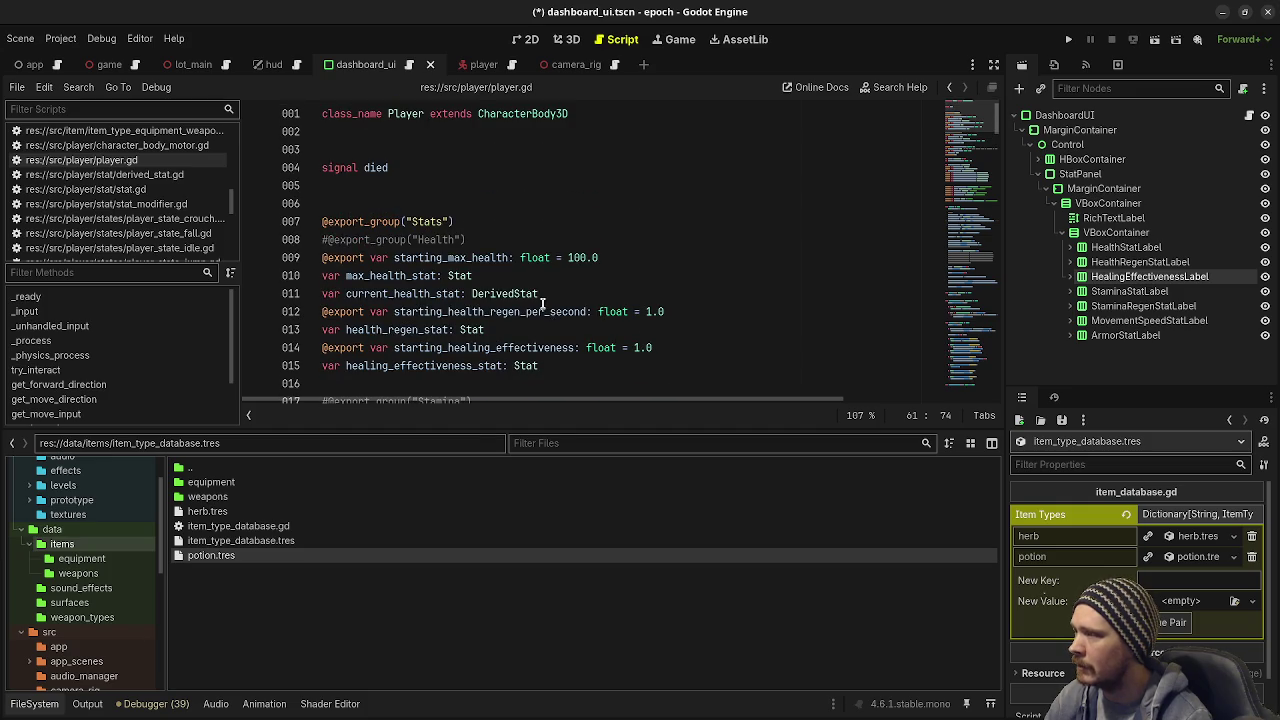
scroll(544, 291, "down", 4)
scroll(544, 290, "down", 5)
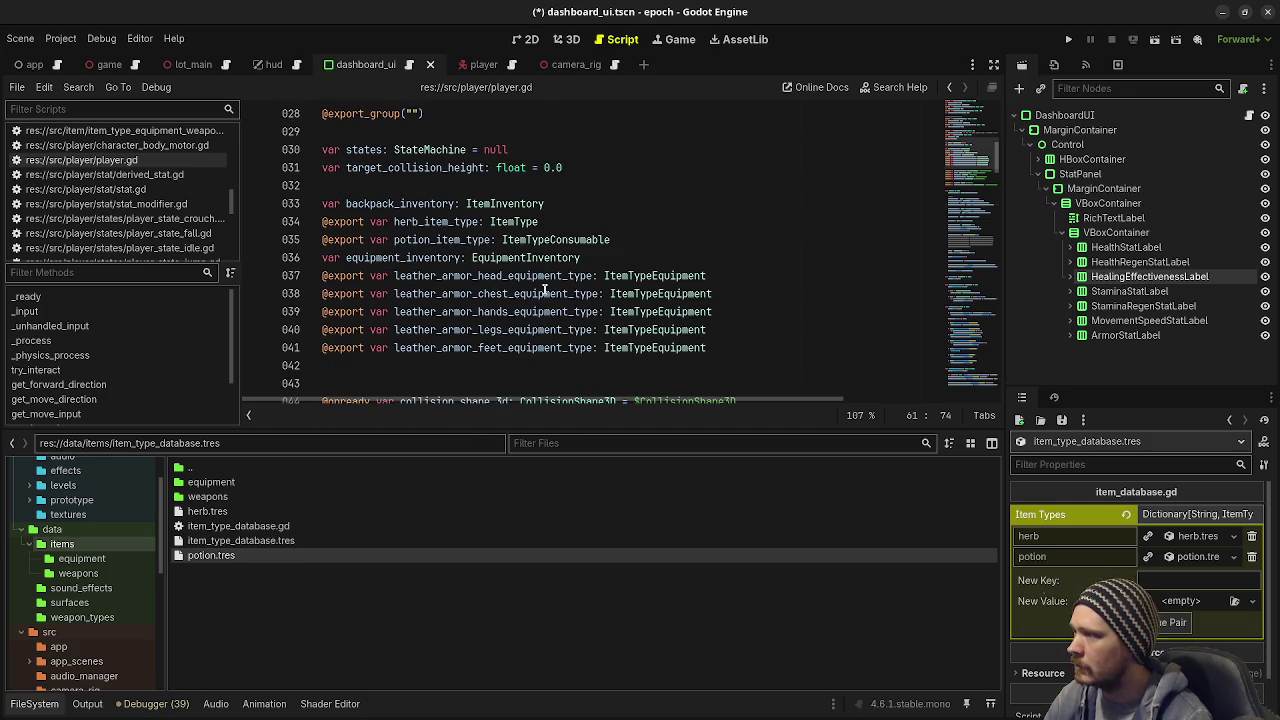
left_click_drag(630, 239, 634, 205)
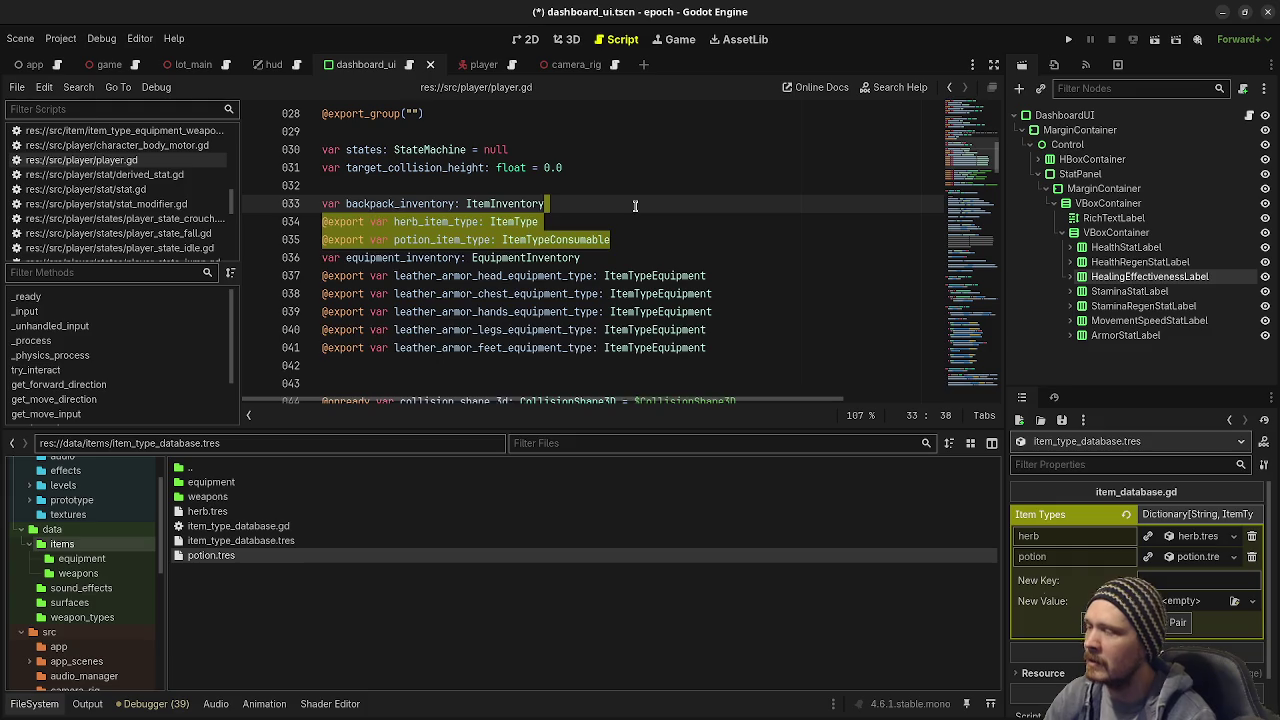
key("Delete")
left_click(616, 220)
key("ctrl+s")
Step: Select herb_item_type on line 70, then open item_type_database.gd
scroll(609, 298, "down", 5)
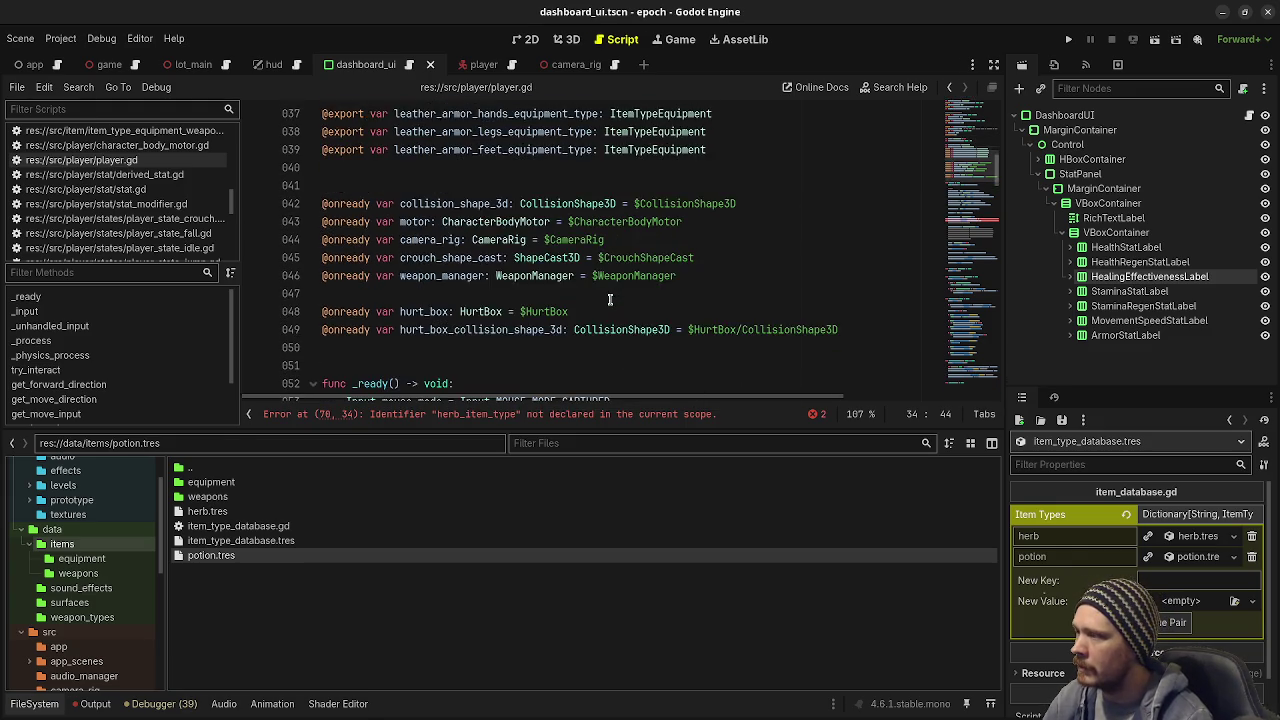
scroll(609, 298, "up", 6)
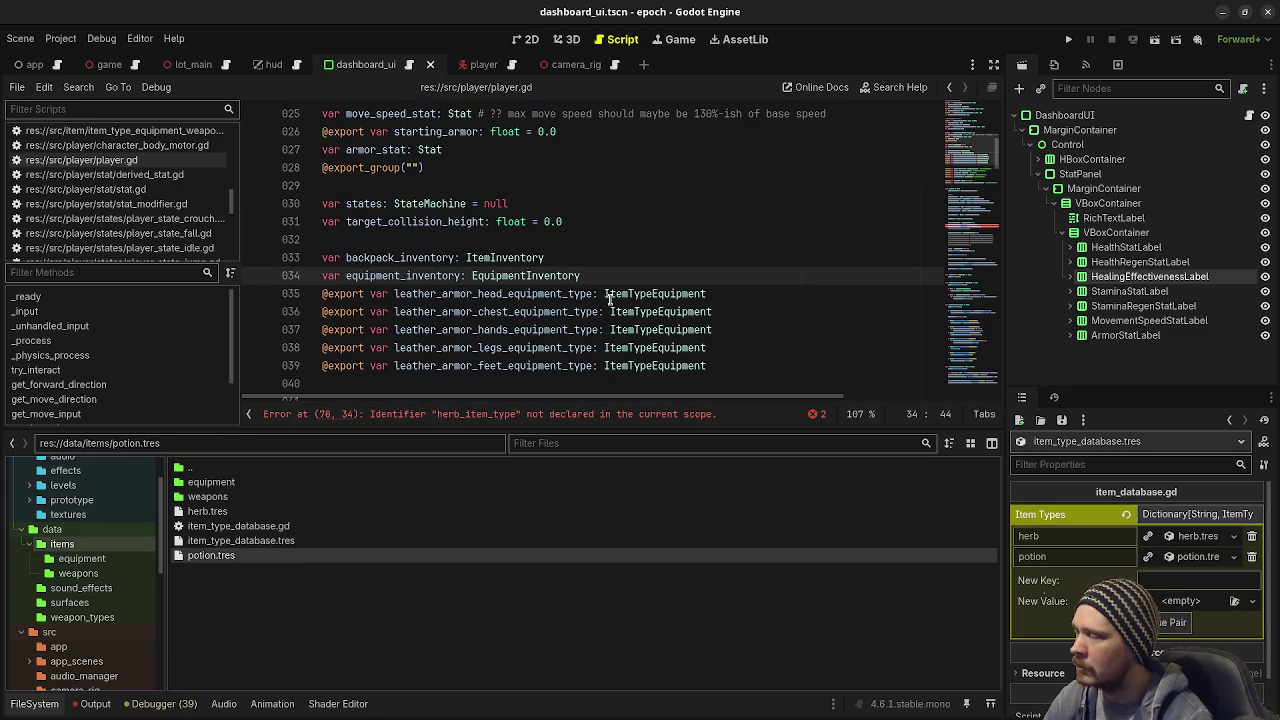
scroll(609, 298, "down", 12)
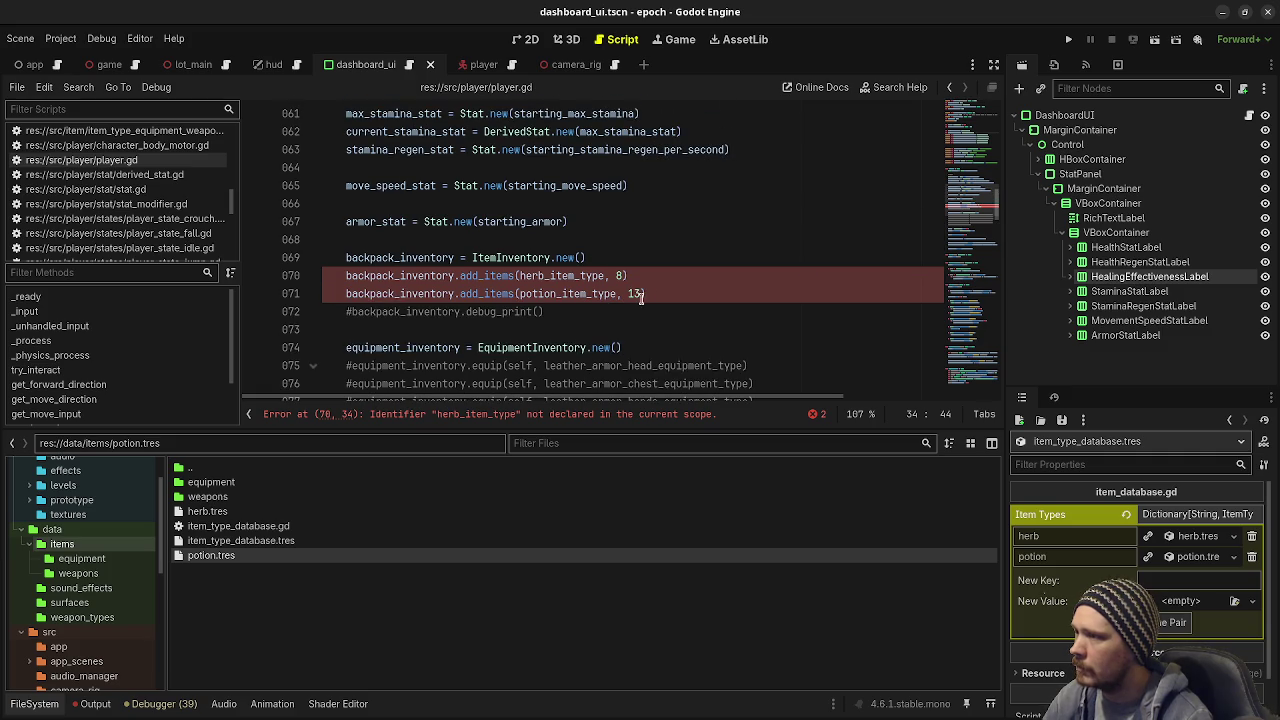
left_click(661, 280)
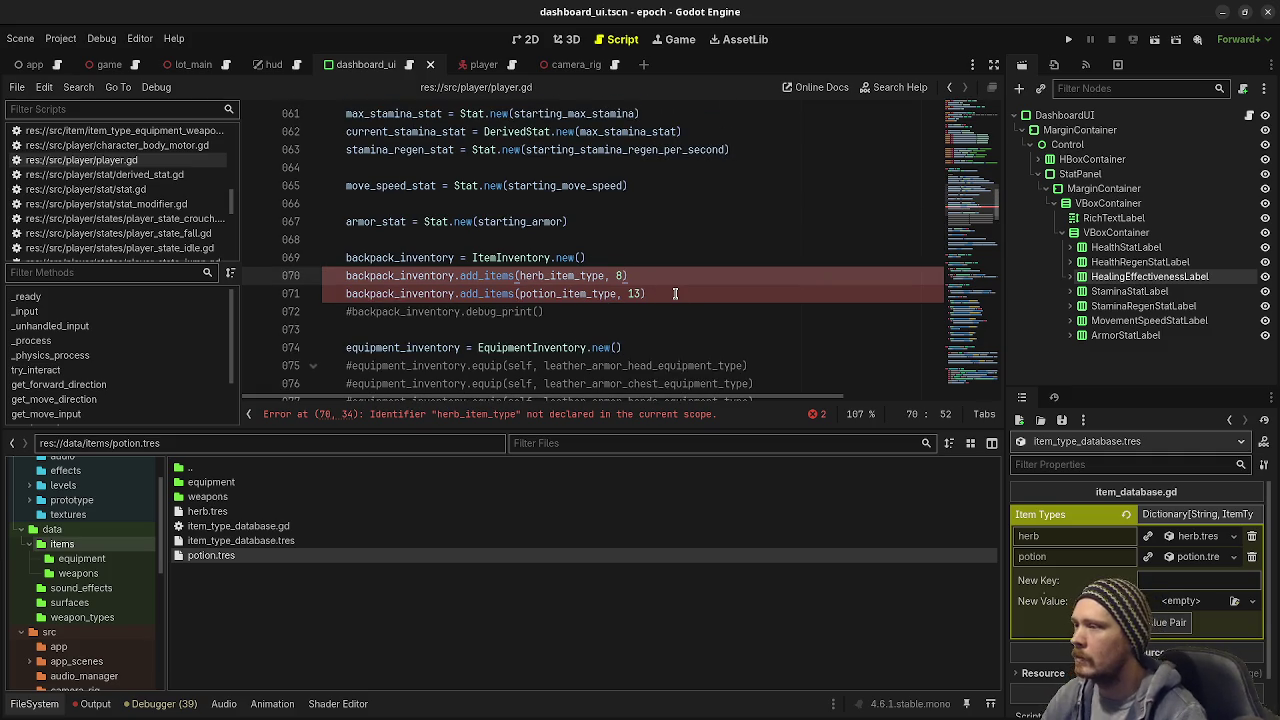
double_click(577, 277)
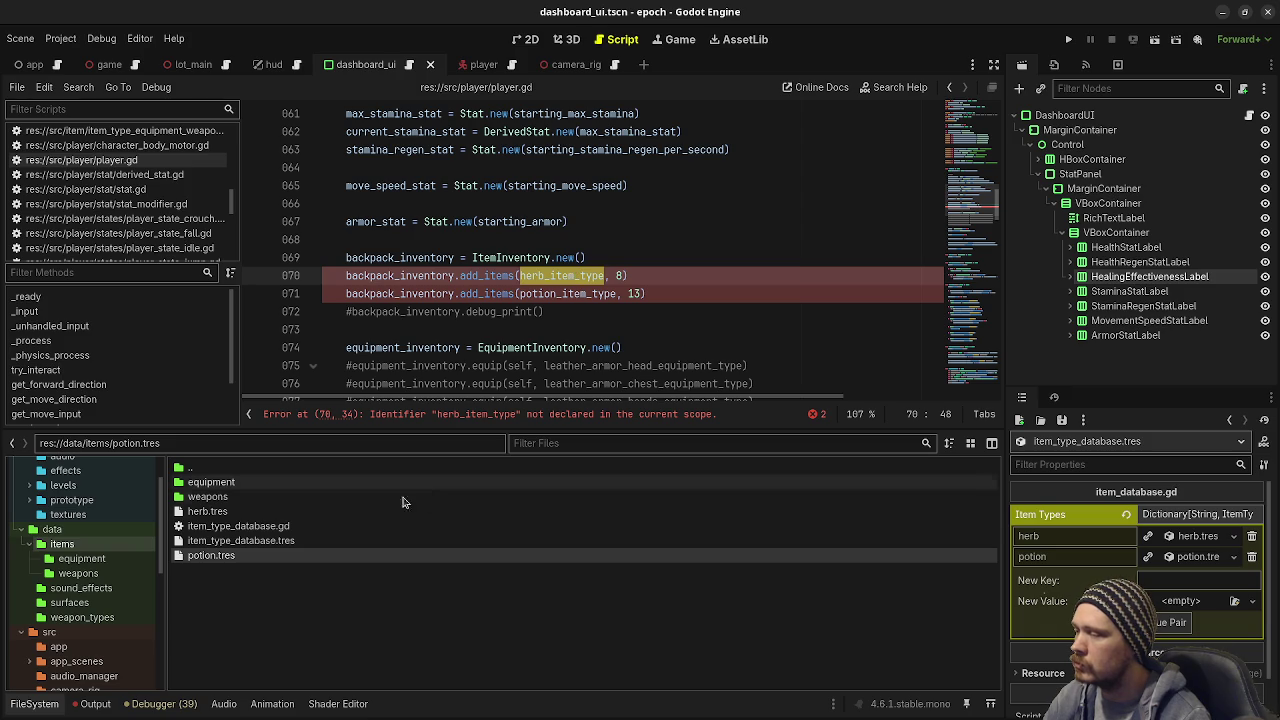
double_click(240, 526)
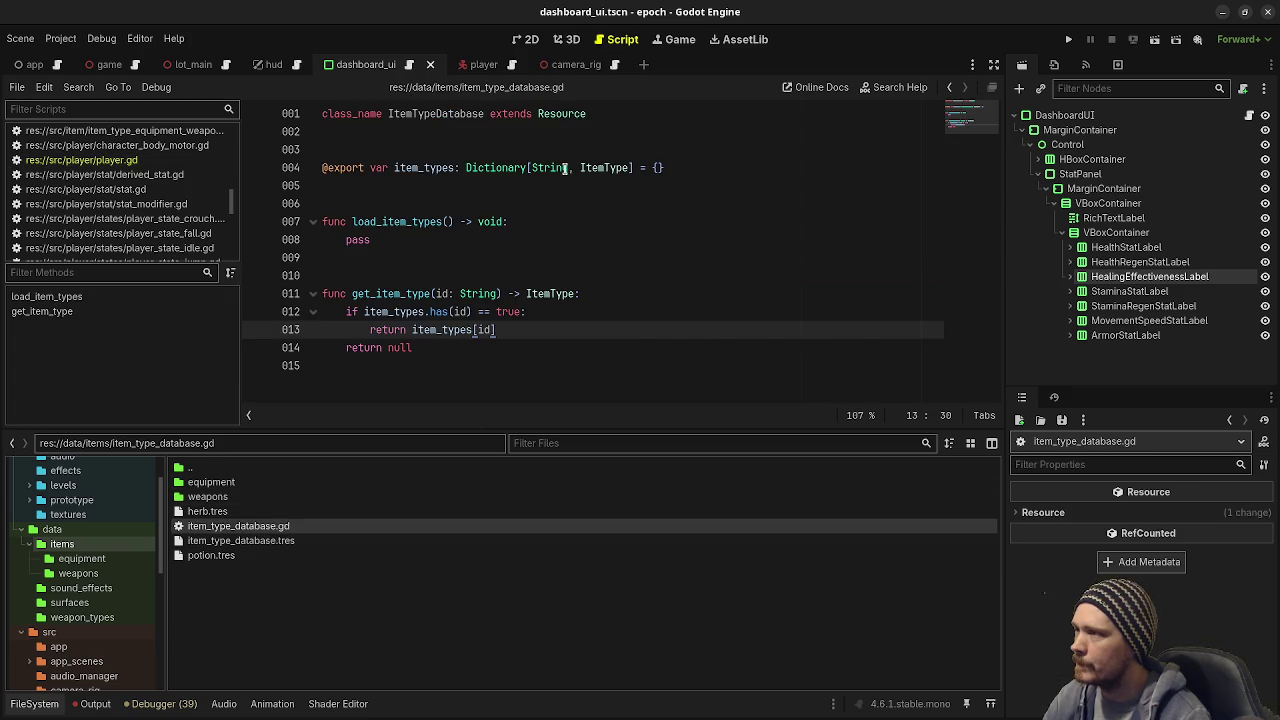
Step: Toggle the script editor's full-width layout and return to player.gd line 69
mouse_move(566, 168)
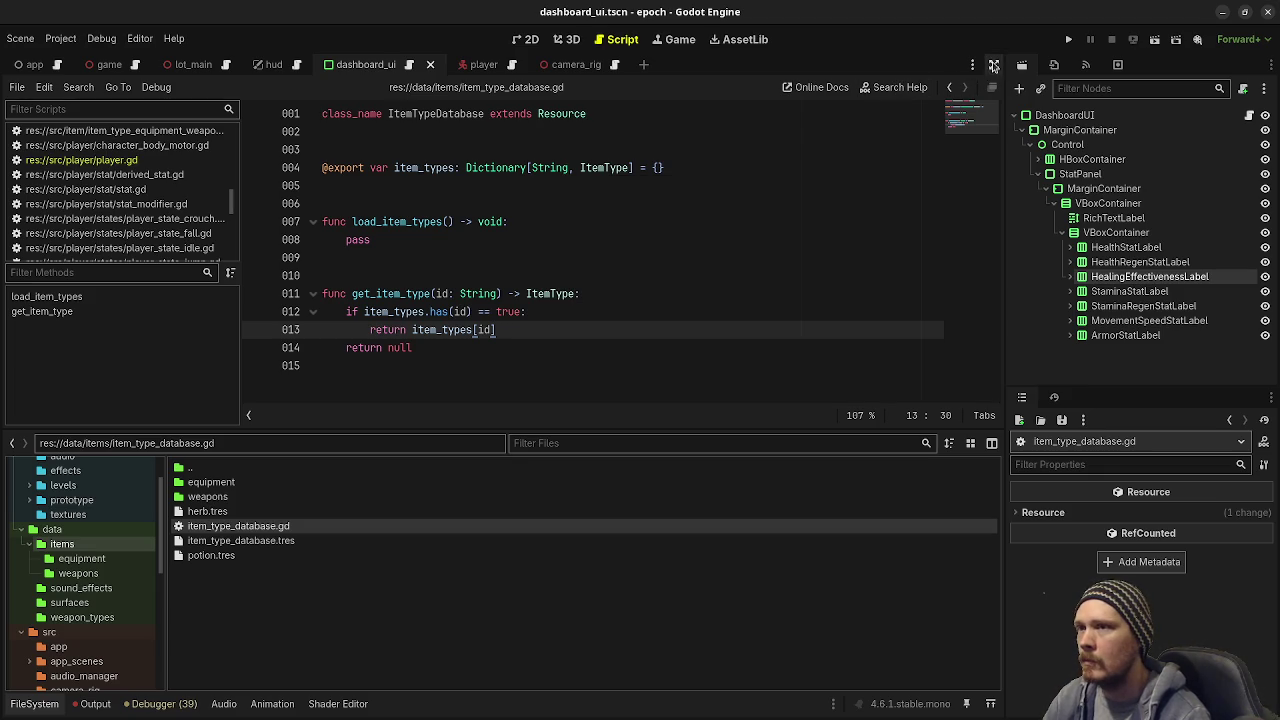
left_click(996, 68)
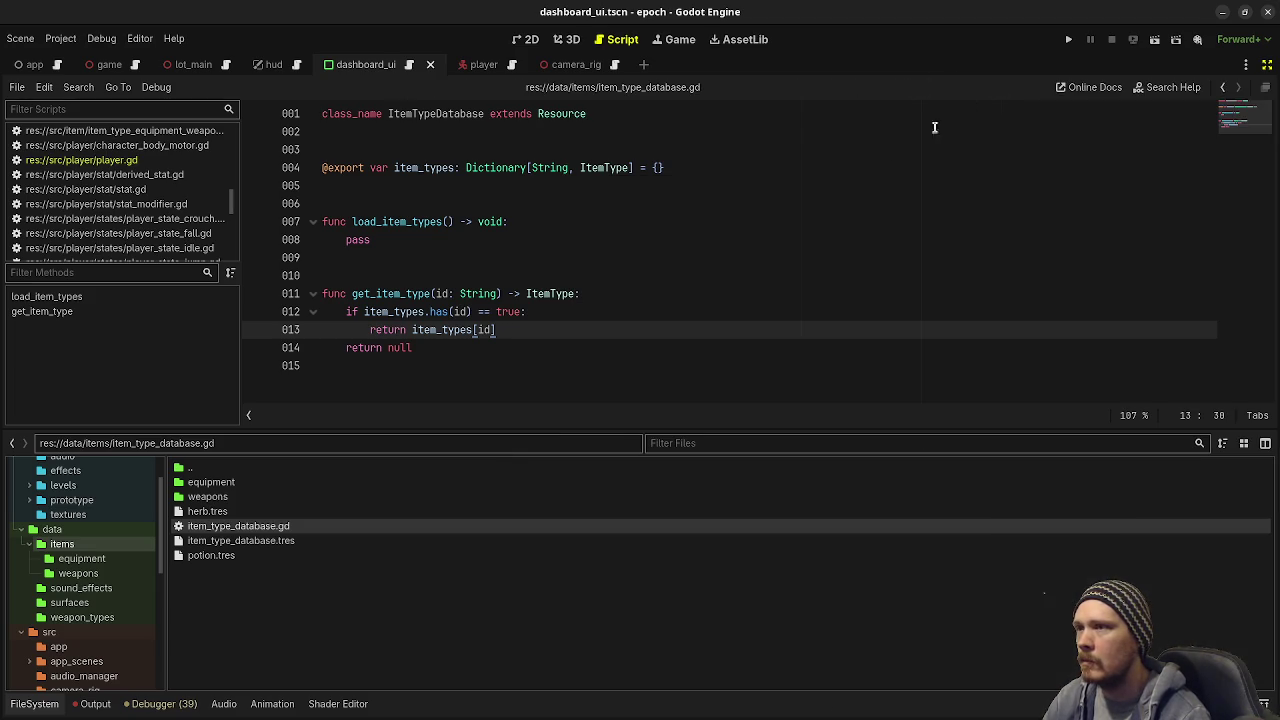
left_click(1268, 64)
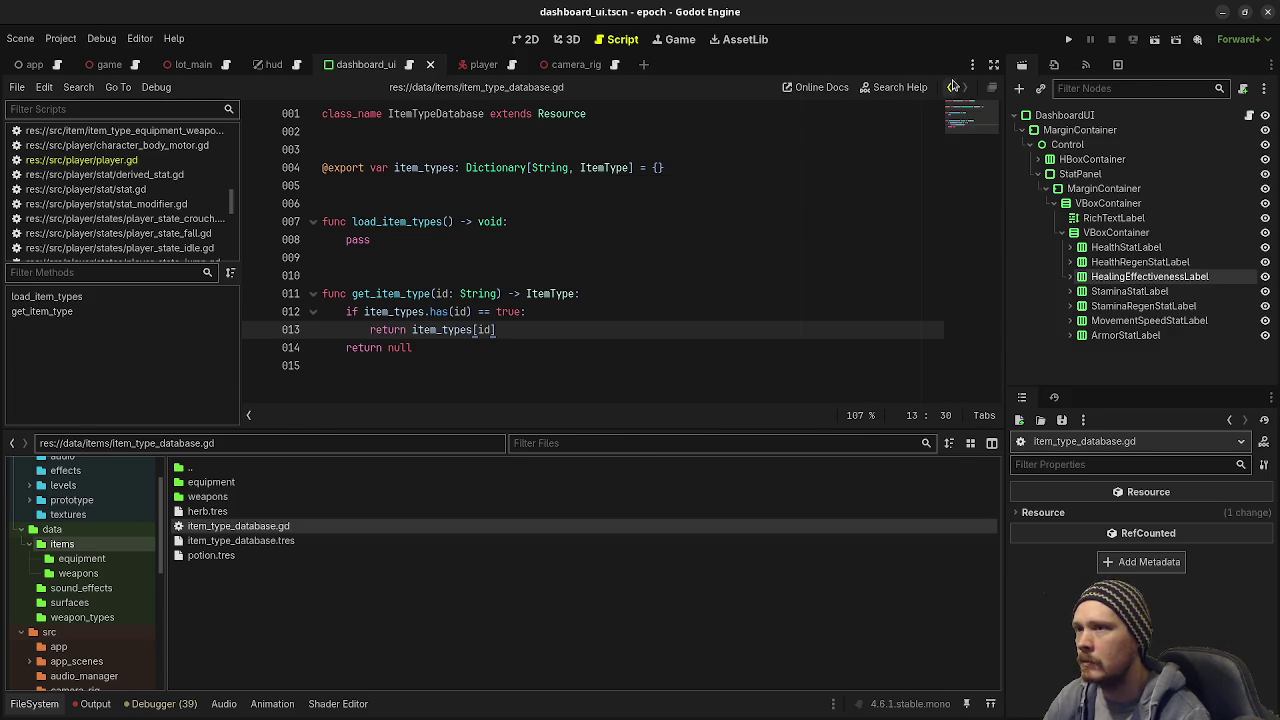
left_click(949, 87)
left_click(590, 257)
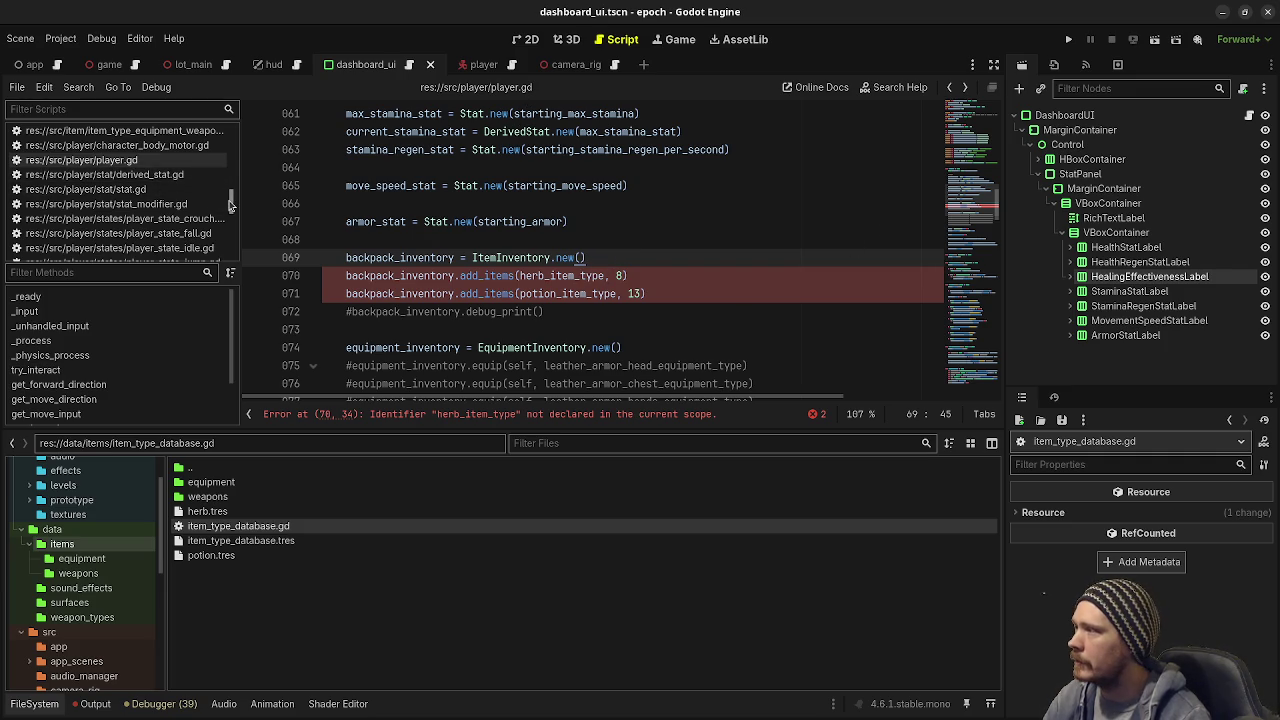
Step: Filter the scripts list for 'game' and open game.gd
scroll(230, 172, "up", 5)
scroll(230, 172, "up", 3)
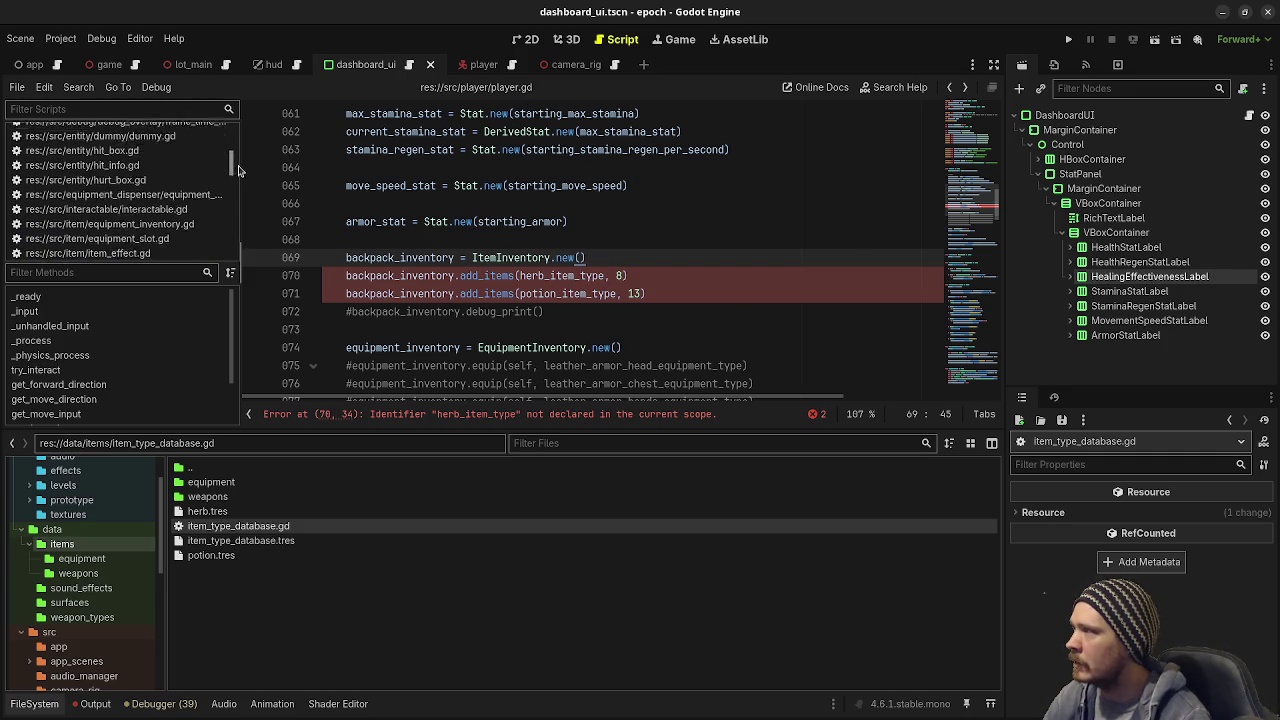
type("game")
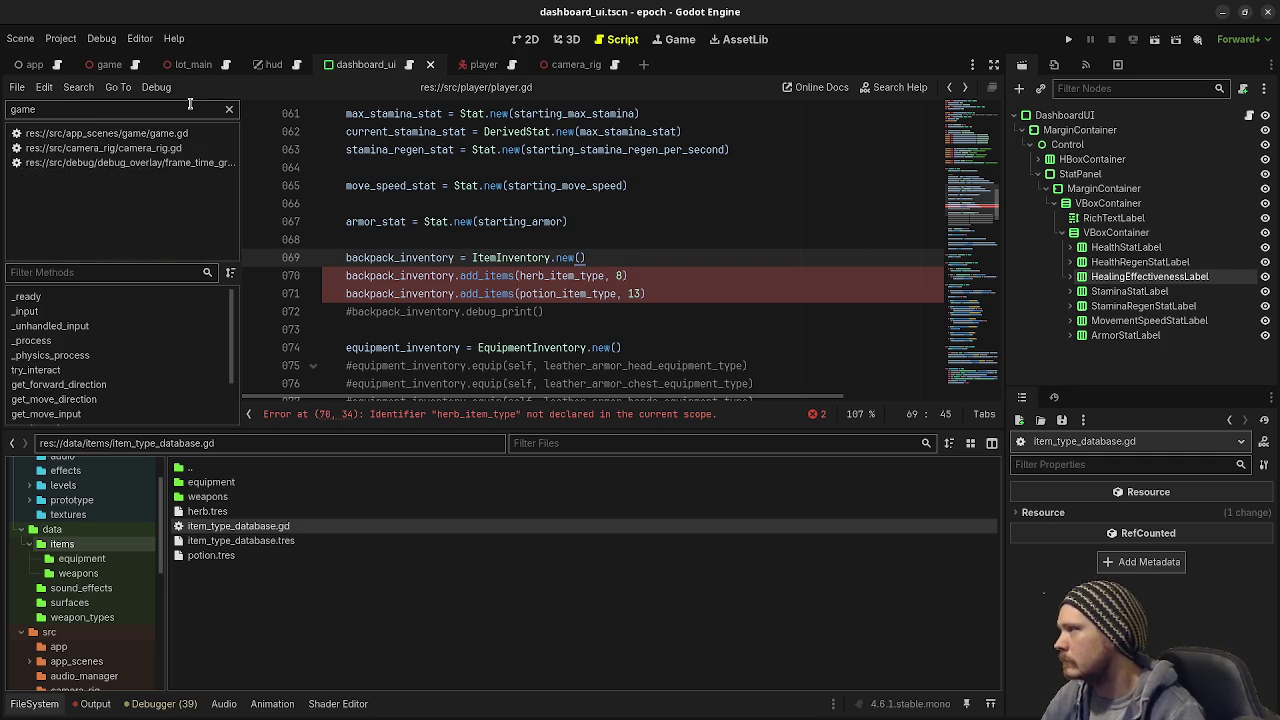
left_click(170, 147)
left_click(168, 135)
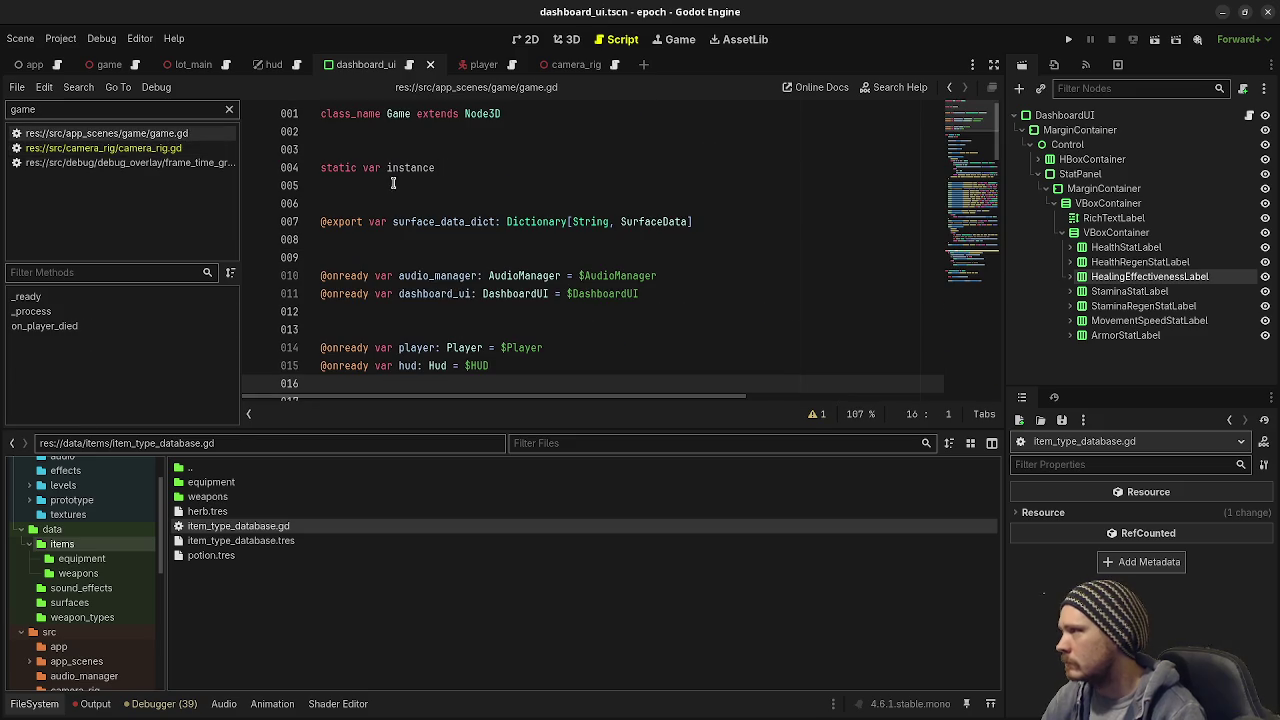
left_click(229, 110)
scroll(531, 221, "down", 2)
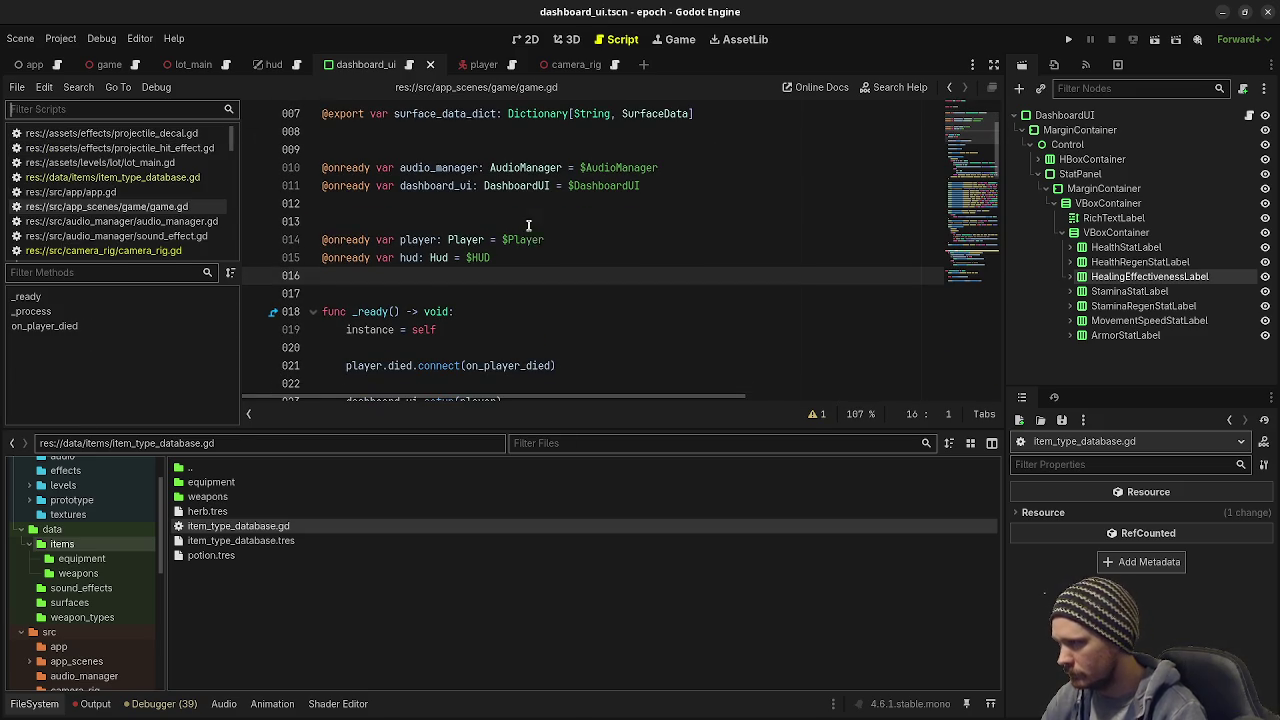
scroll(588, 277, "up", 1)
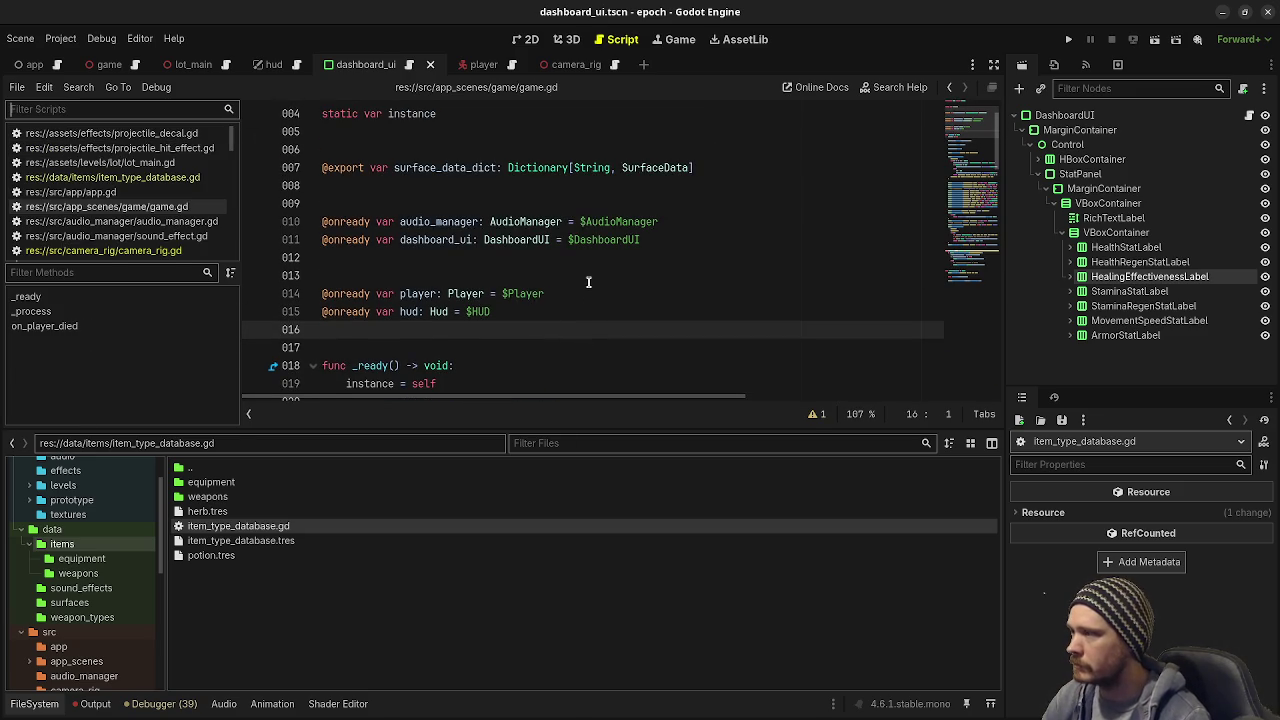
left_click(508, 185)
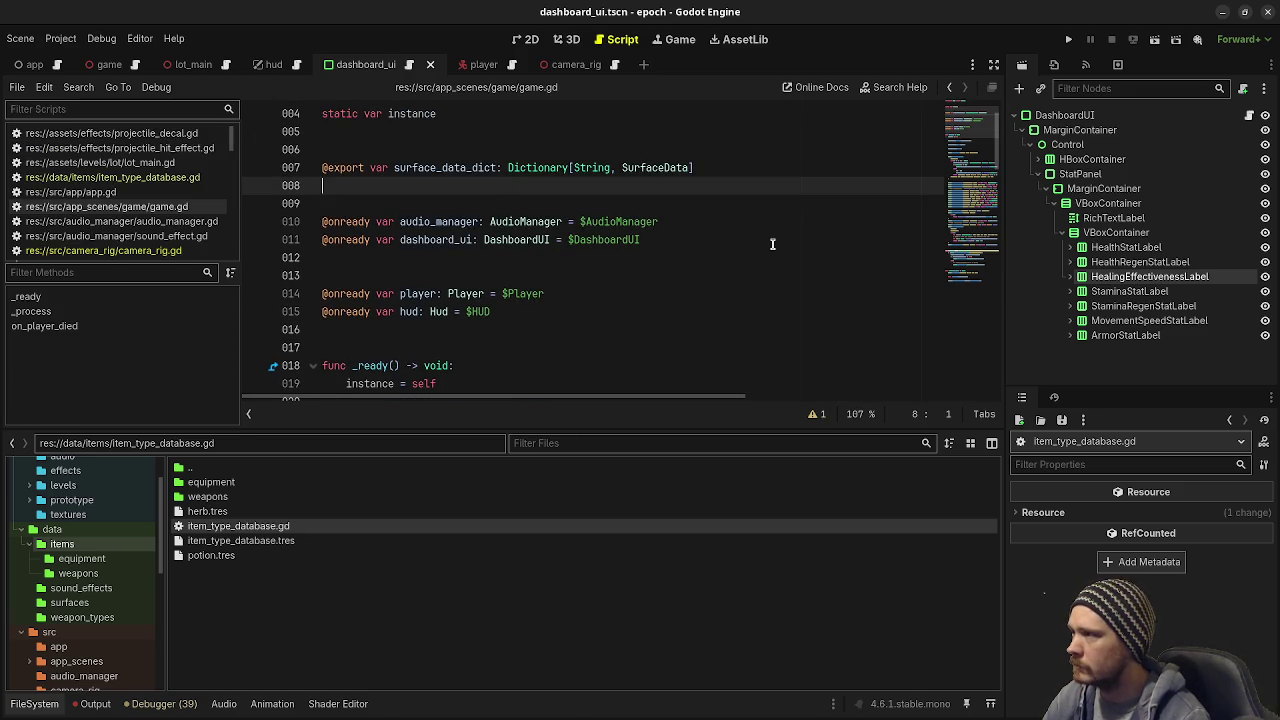
type("@expor")
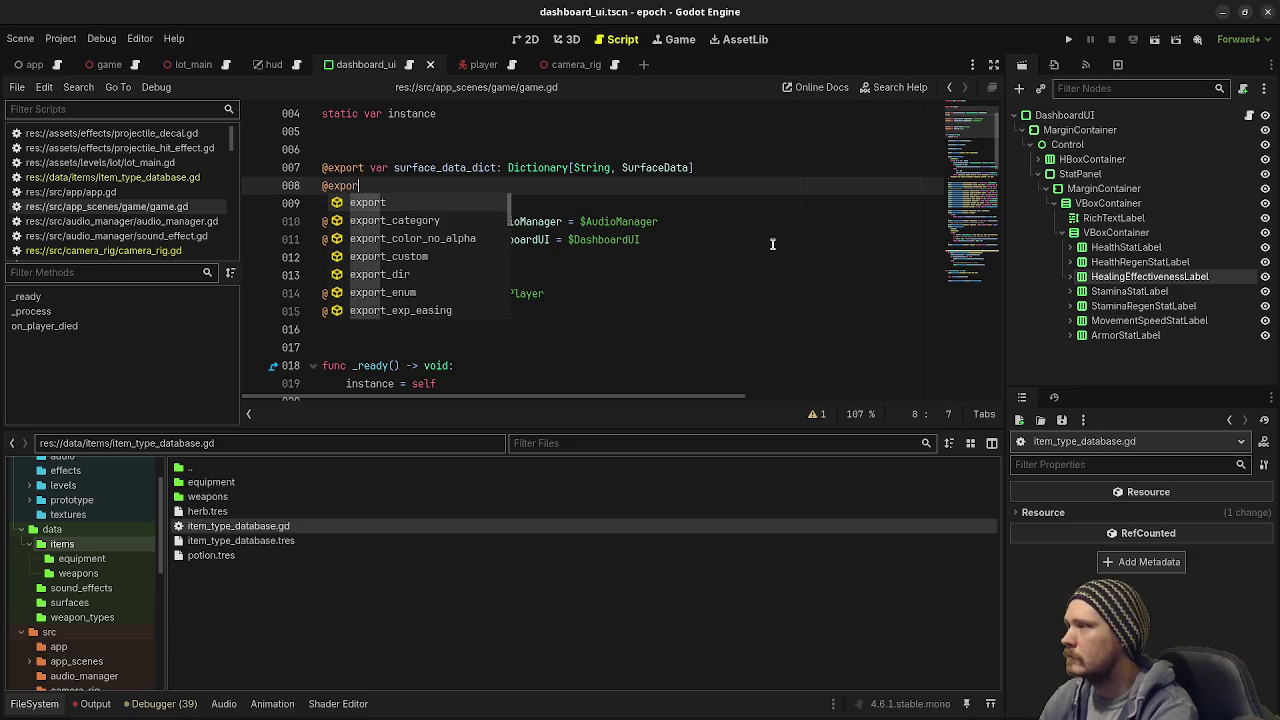
type("t var item_type_d")
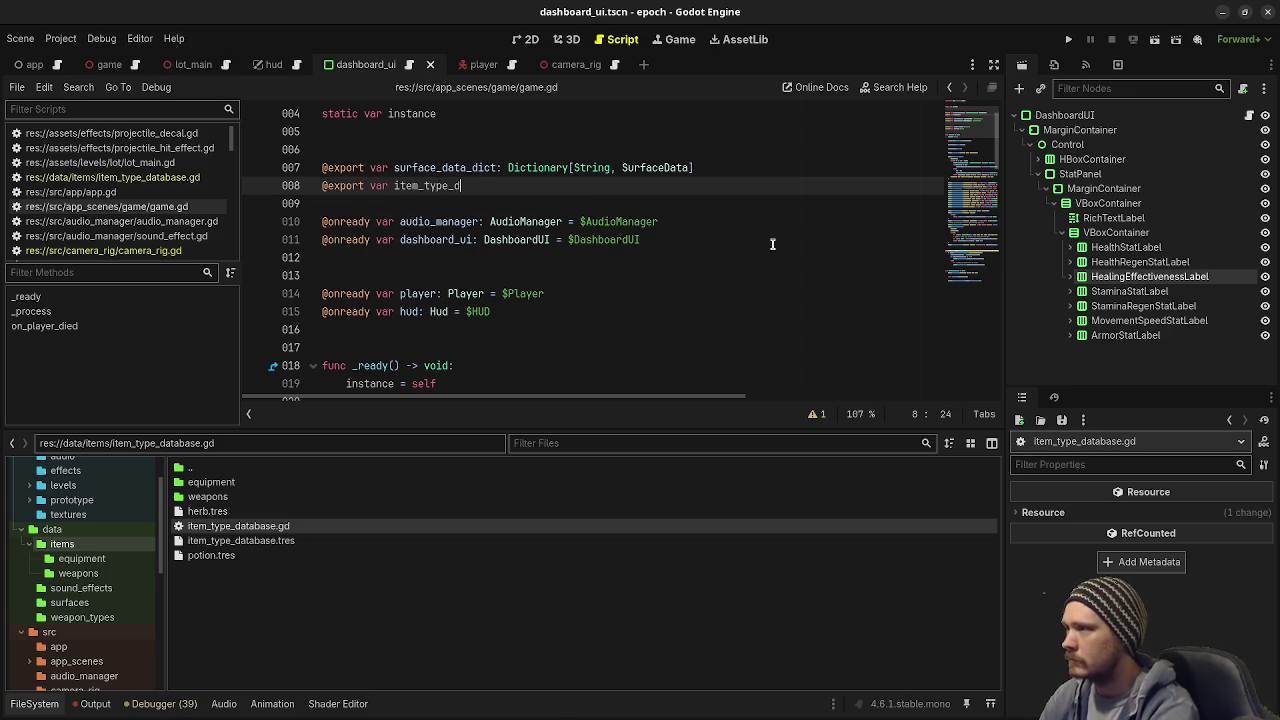
type("atabase: ItemType")
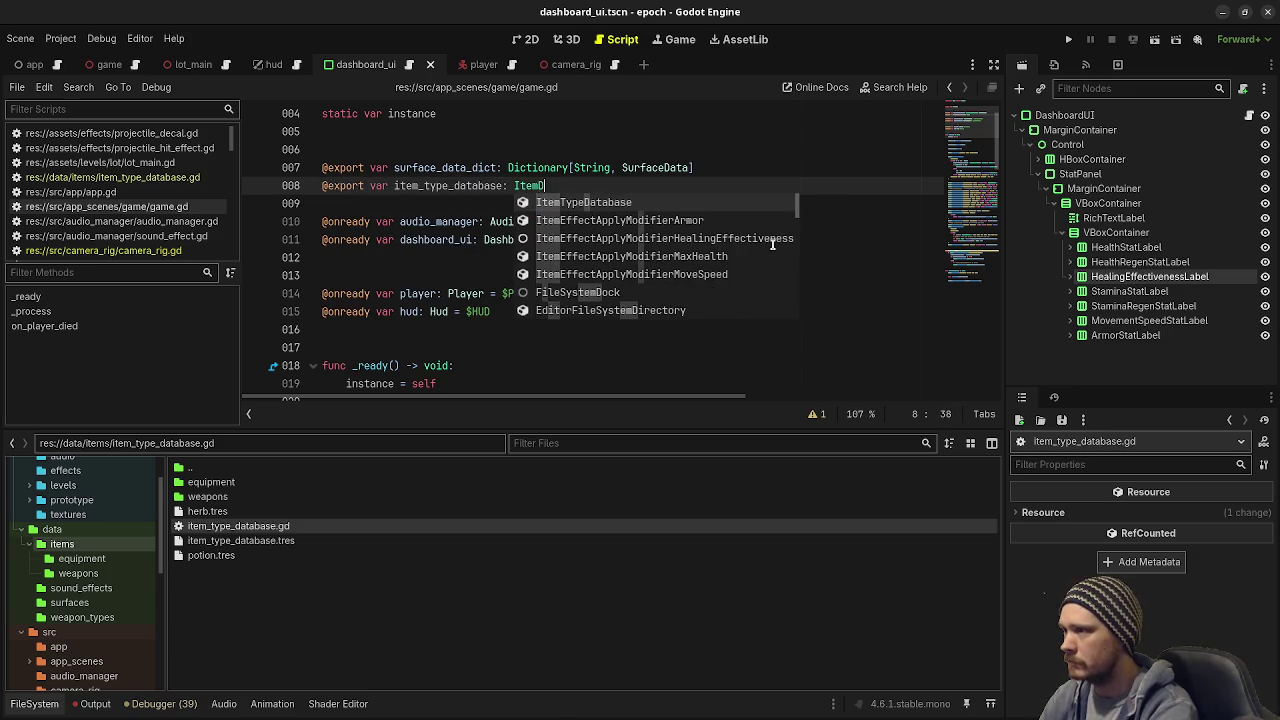
type("Data")
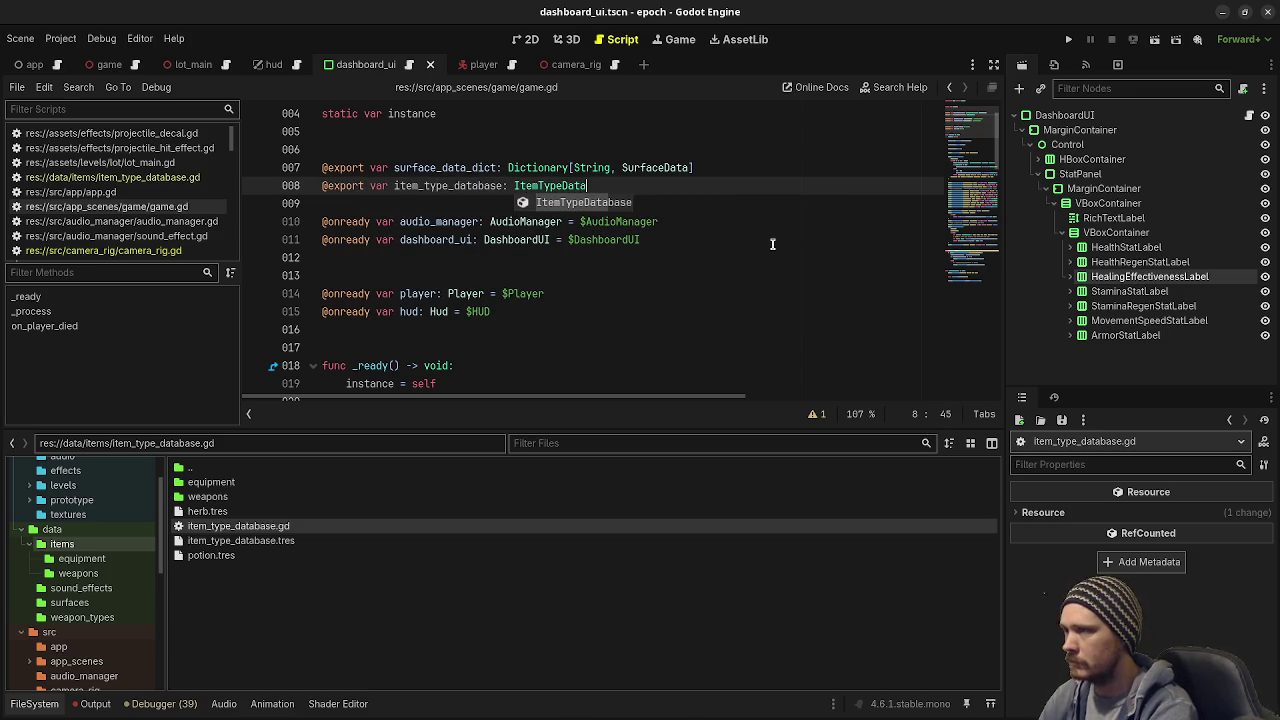
type("base")
key("ctrl+s")
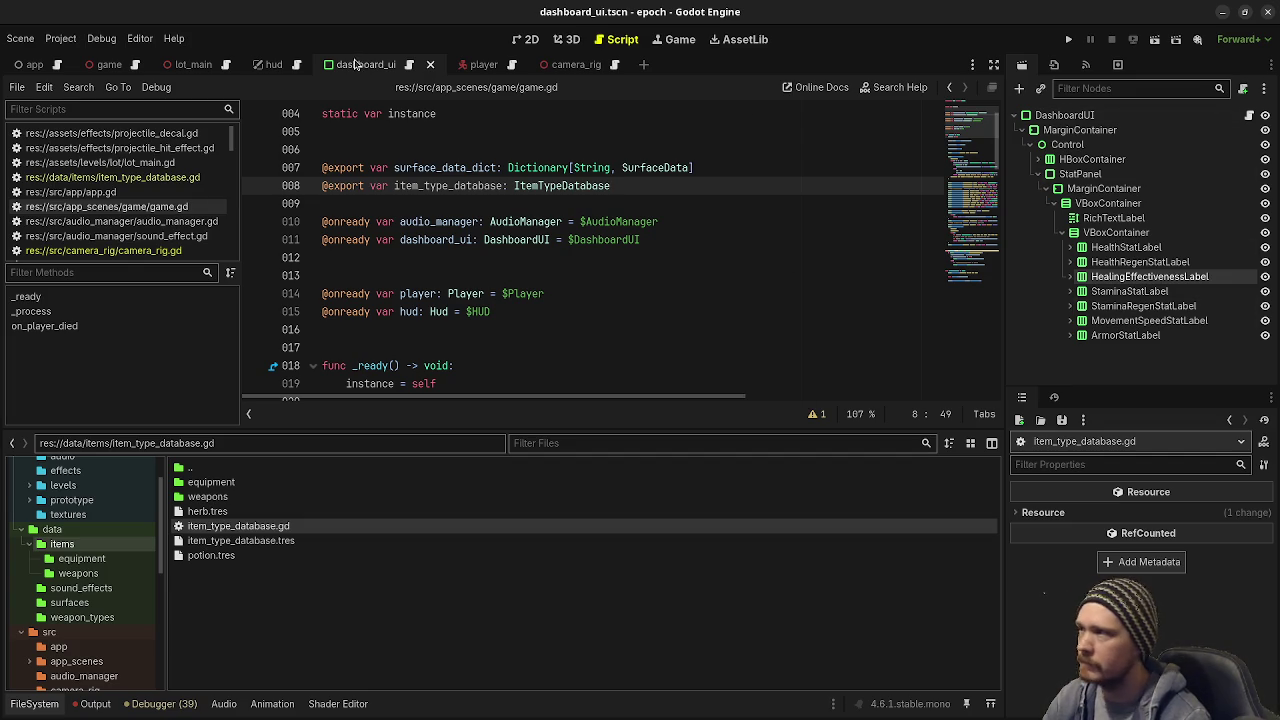
Step: Load item_type_database.tres into the Game node's Item Type Database property and save
left_click(109, 64)
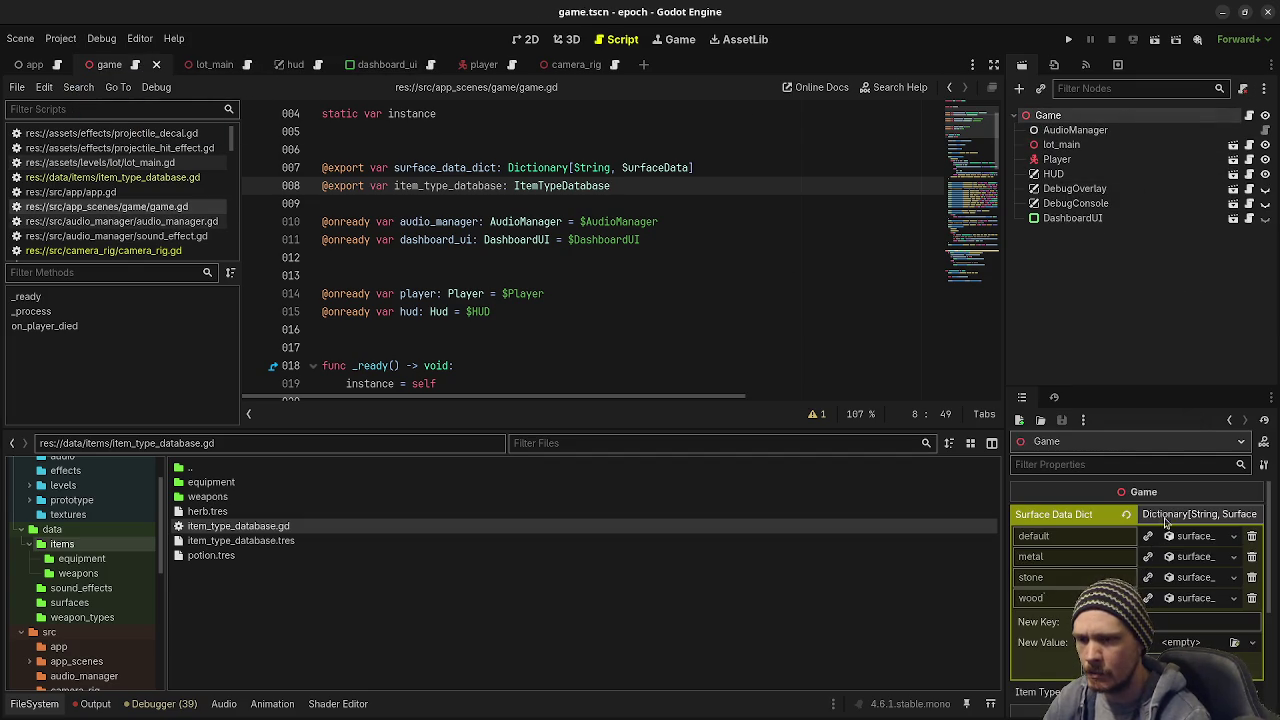
left_click(1176, 514)
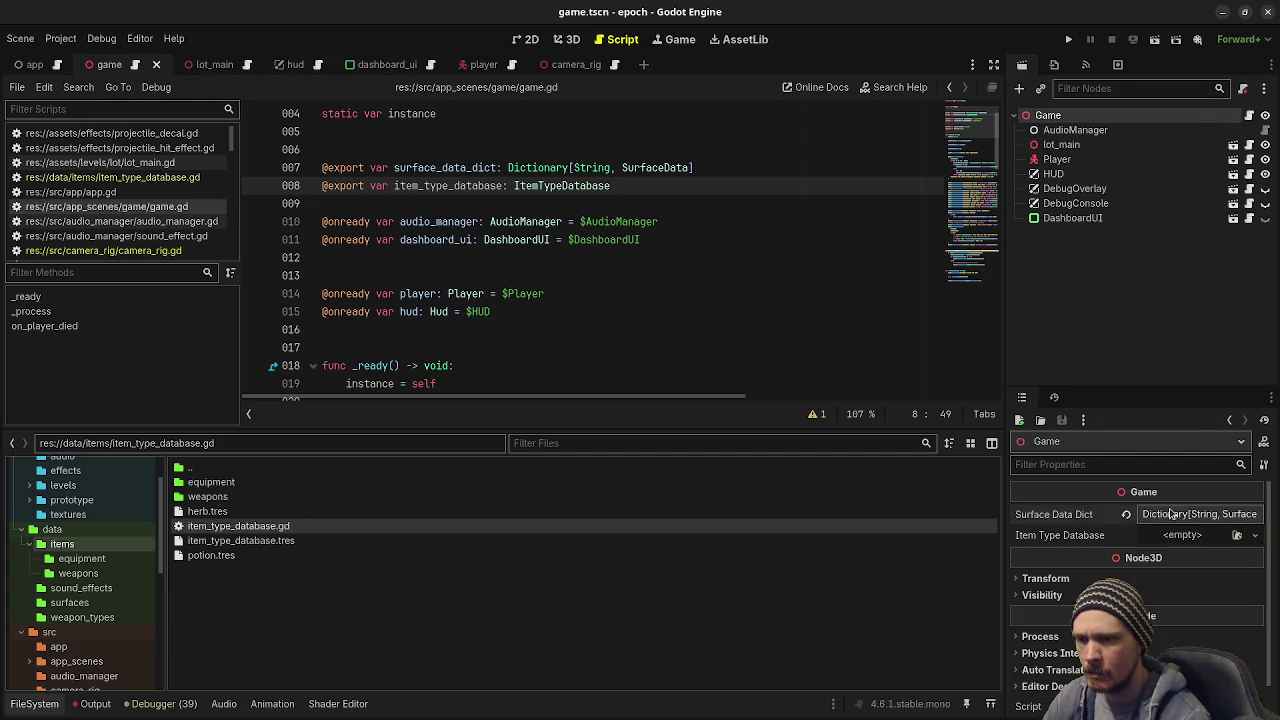
left_click(1236, 535)
double_click(587, 227)
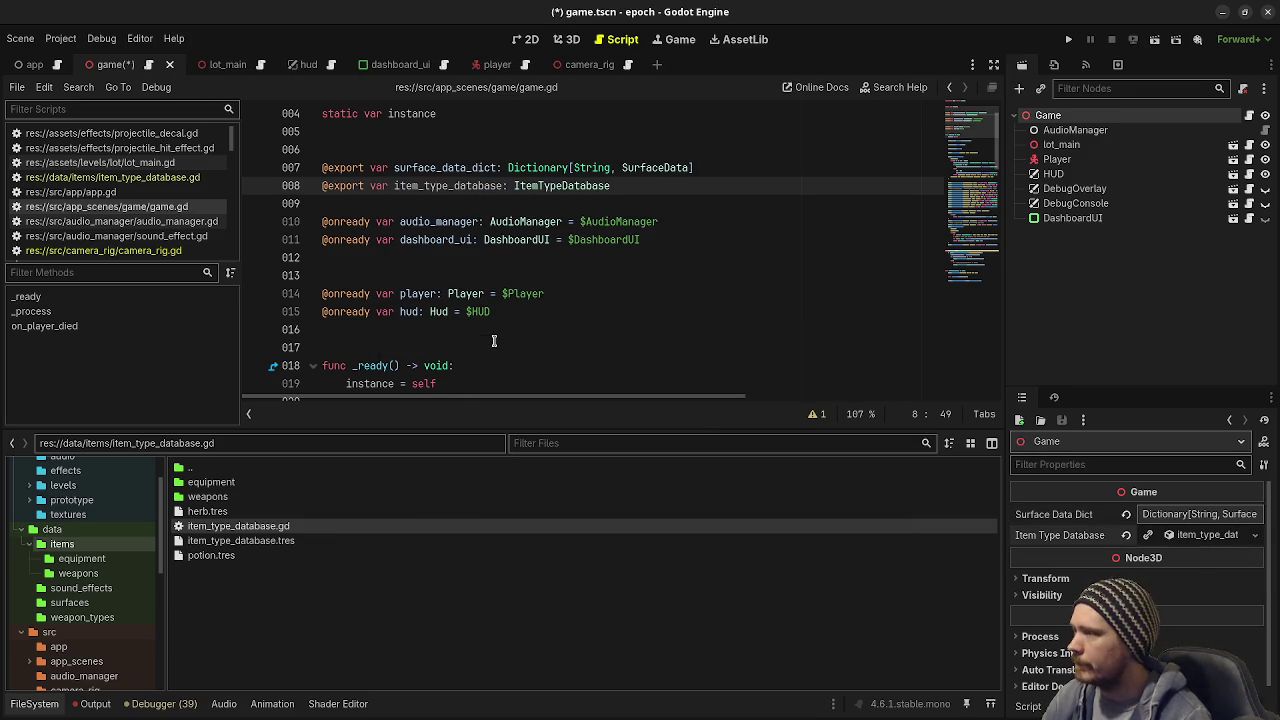
double_click(453, 186)
key("ctrl+s")
Step: Open player.gd from the Scripts list
scroll(384, 238, "down", 5)
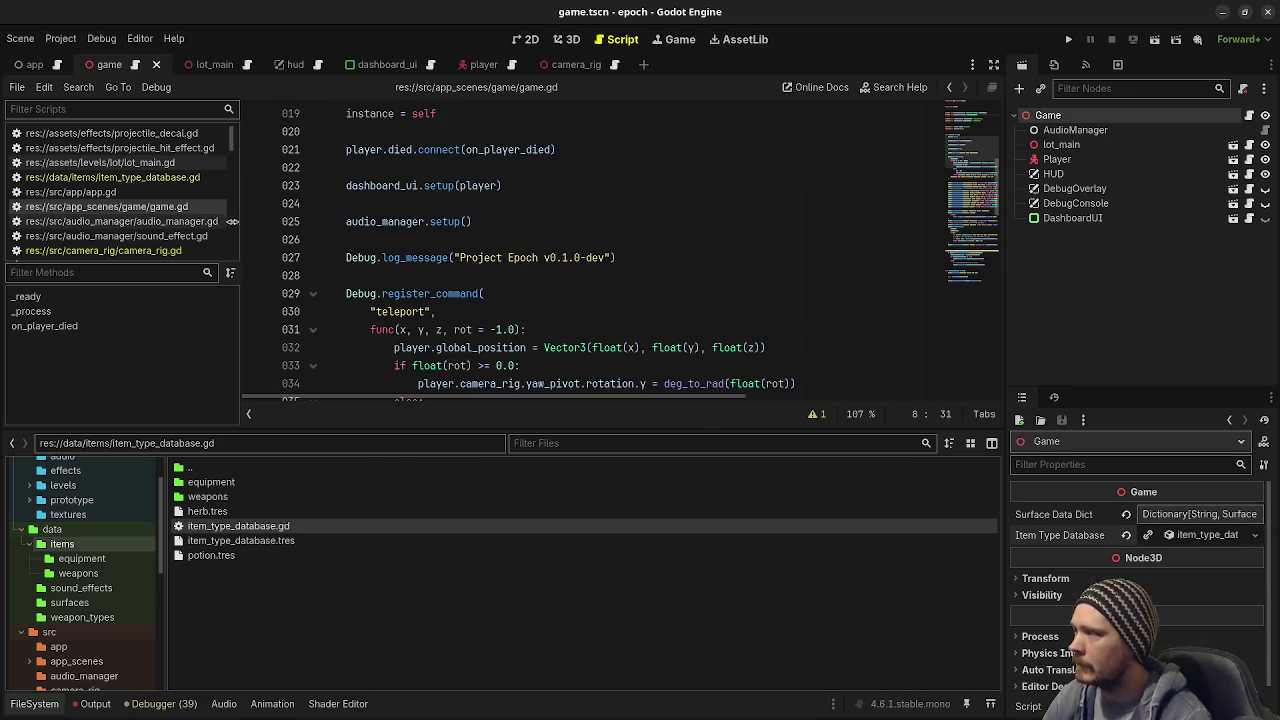
scroll(135, 205, "down", 8)
scroll(135, 205, "down", 10)
left_click(136, 188)
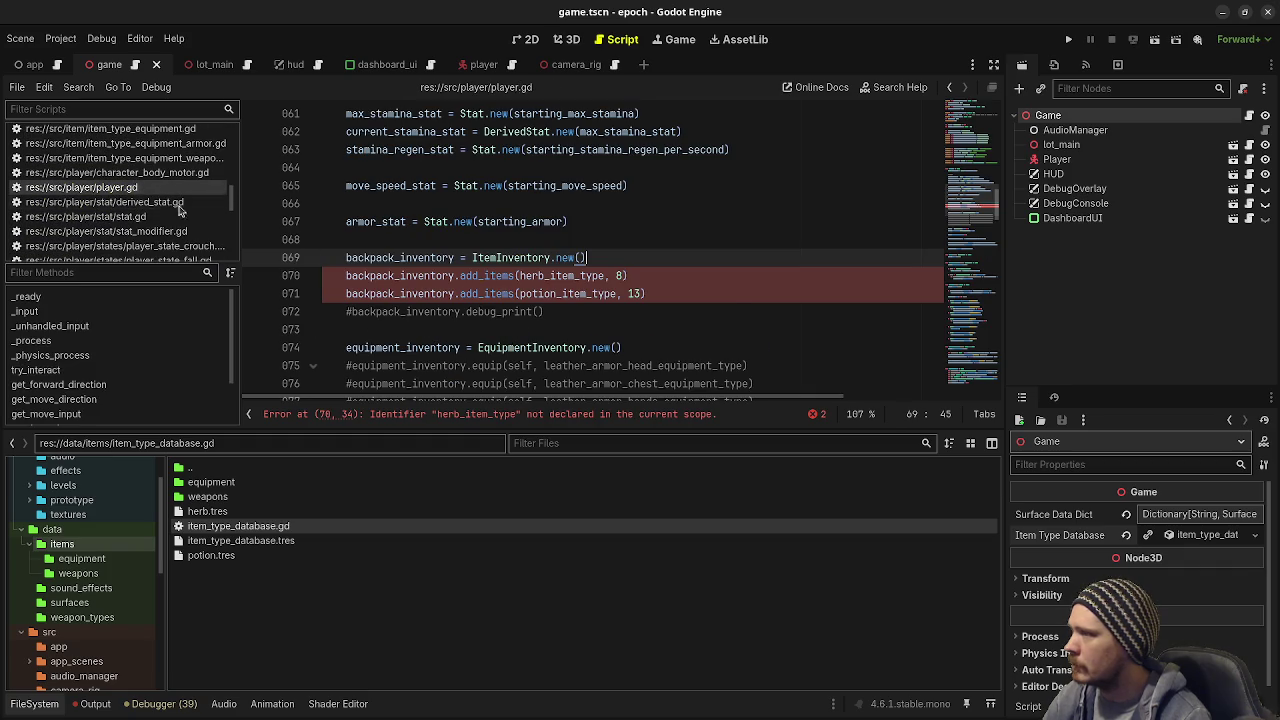
Step: Replace herb_item_type on line 70 with Game.instance.item_type_database.get_item_type("herb") and copy it
double_click(581, 276)
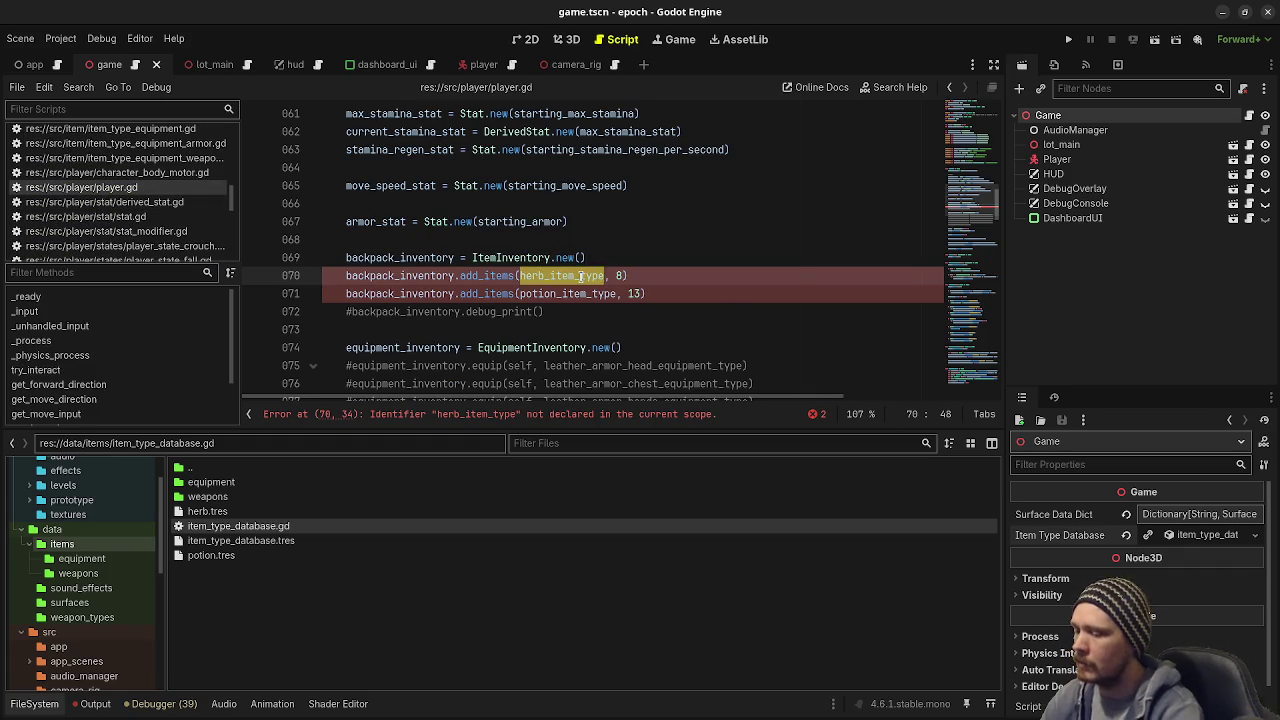
type("Game.instance.item_type_d")
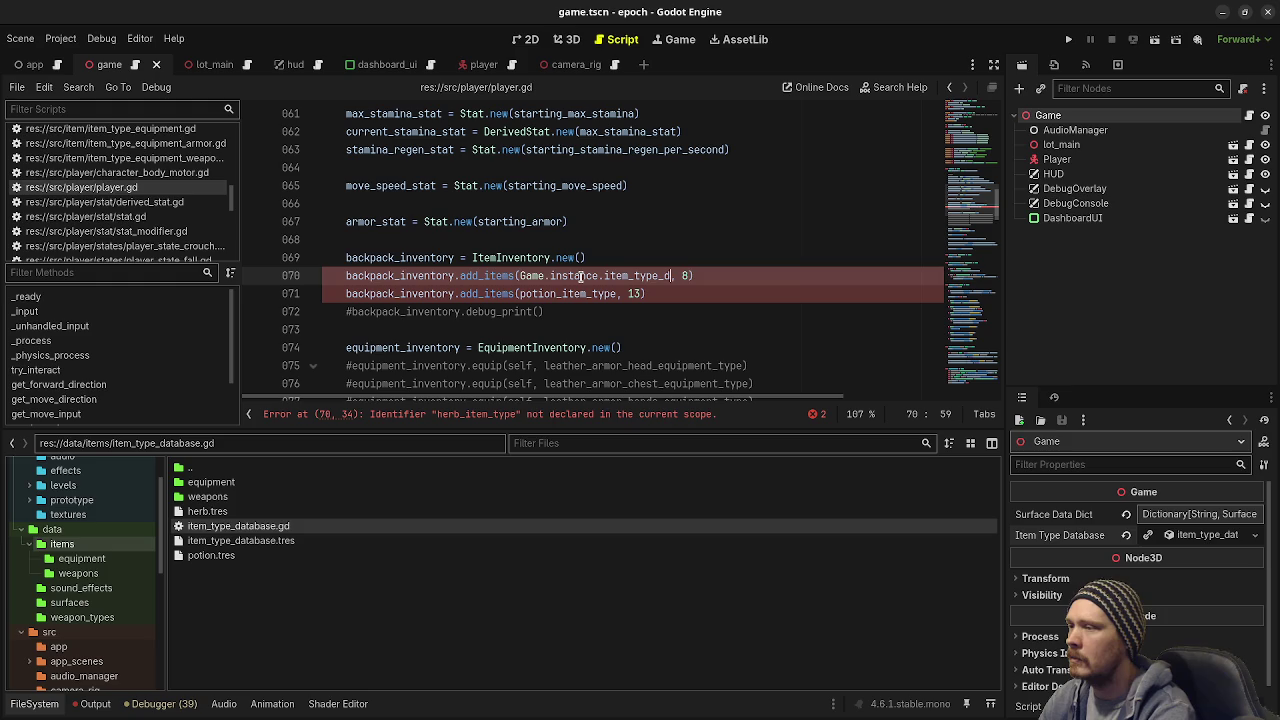
type("atabase")
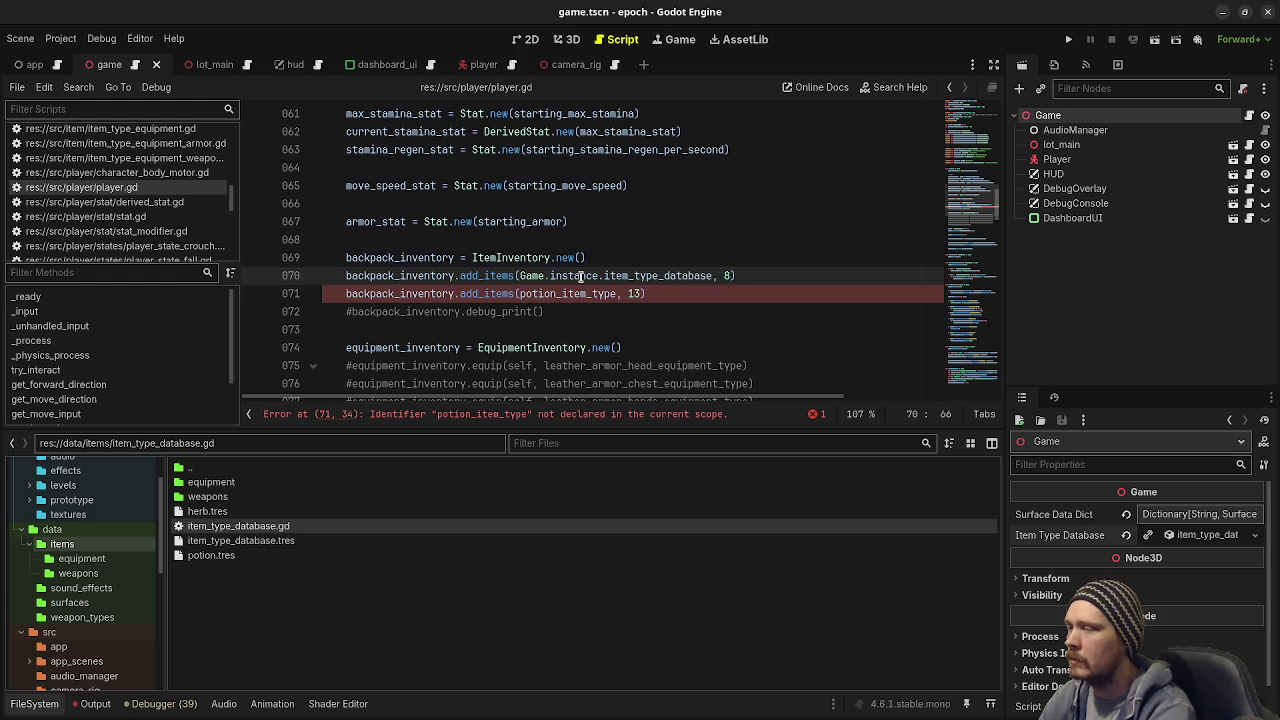
type(".get_item_type(\"herb")
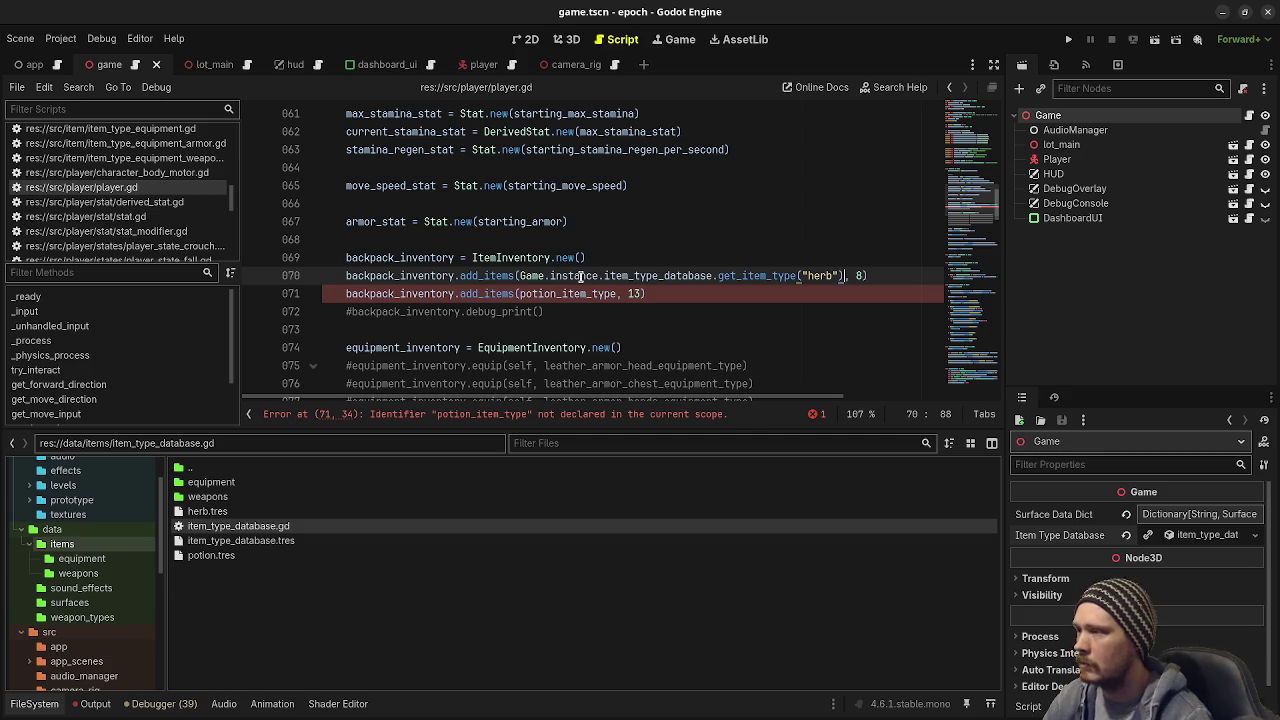
left_click(521, 277)
key("ctrl+shift+Right")
key("ctrl+shift+Right")
key("ctrl+shift+Right")
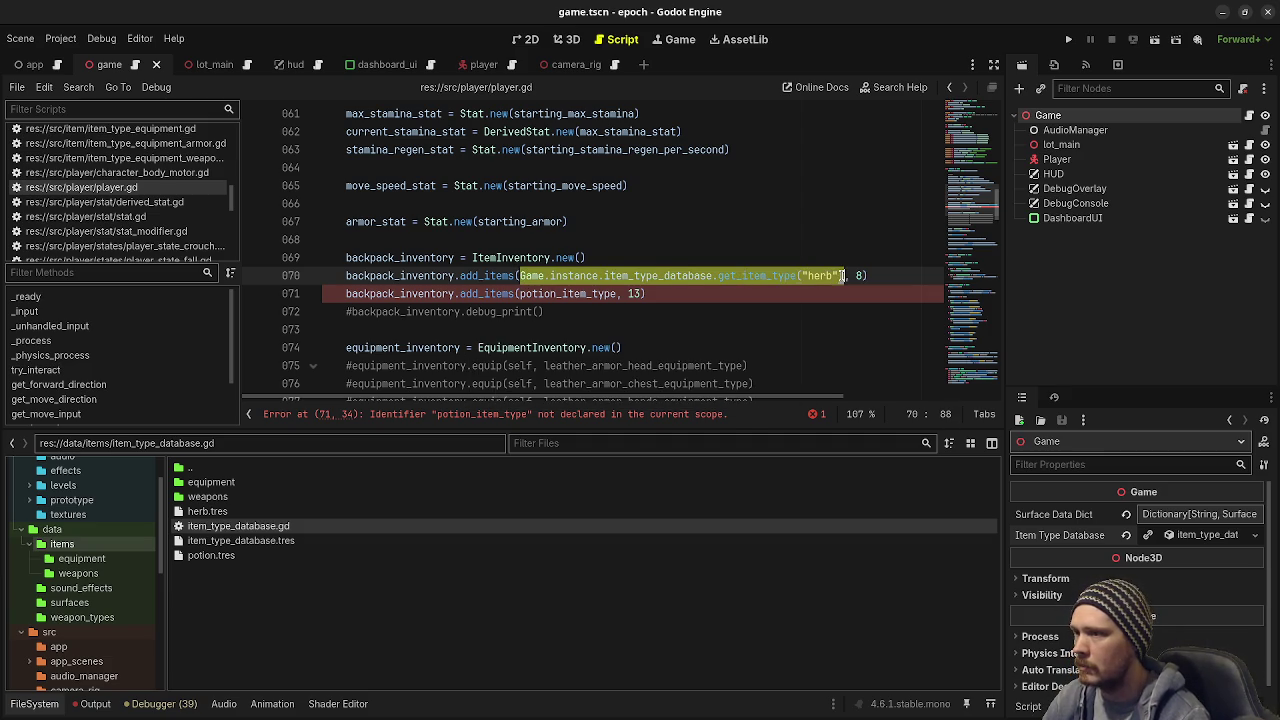
key("ctrl+c")
Step: Use the same lookup with "potion" on line 71, save, and run the game
double_click(540, 294)
key("ctrl+v")
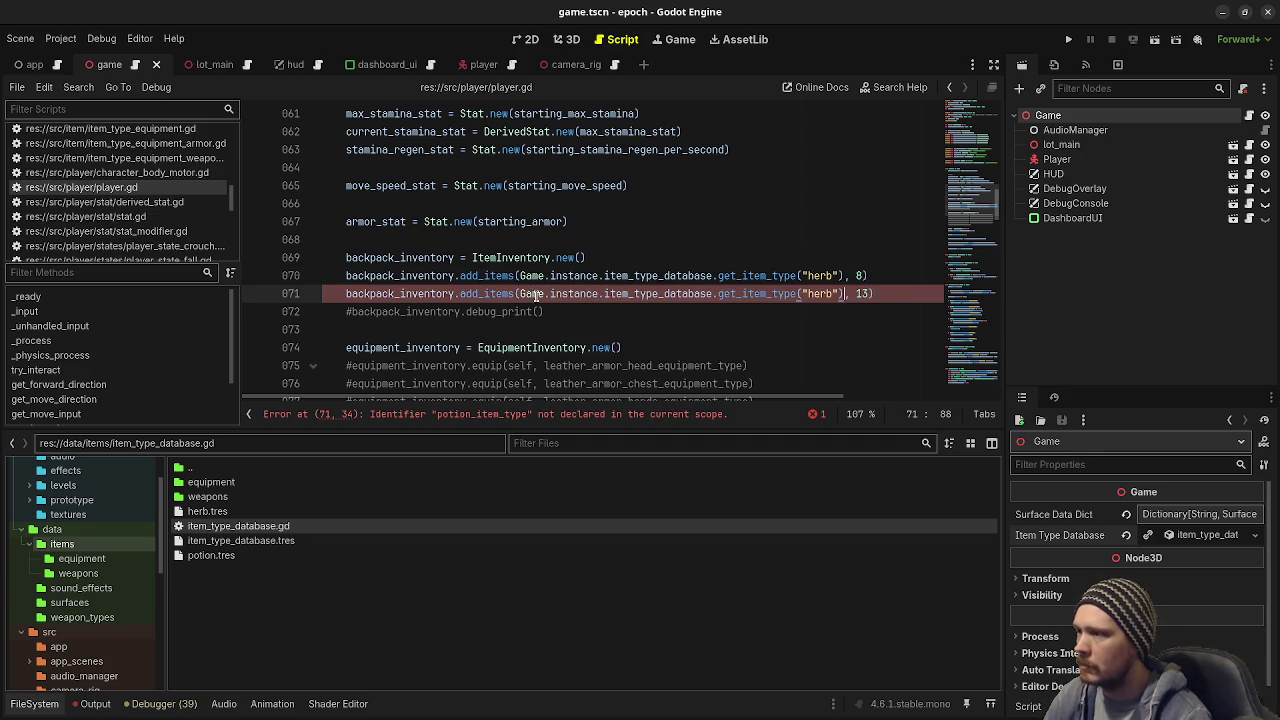
double_click(822, 293)
type("poti")
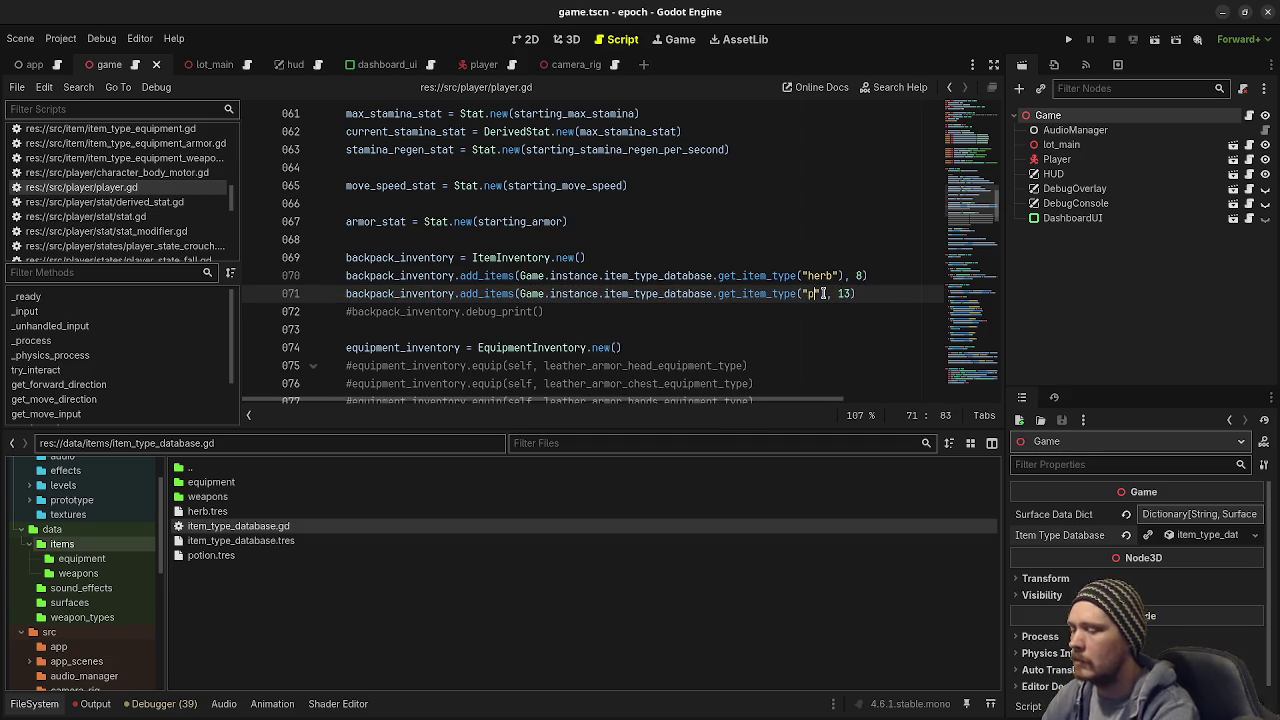
type("on")
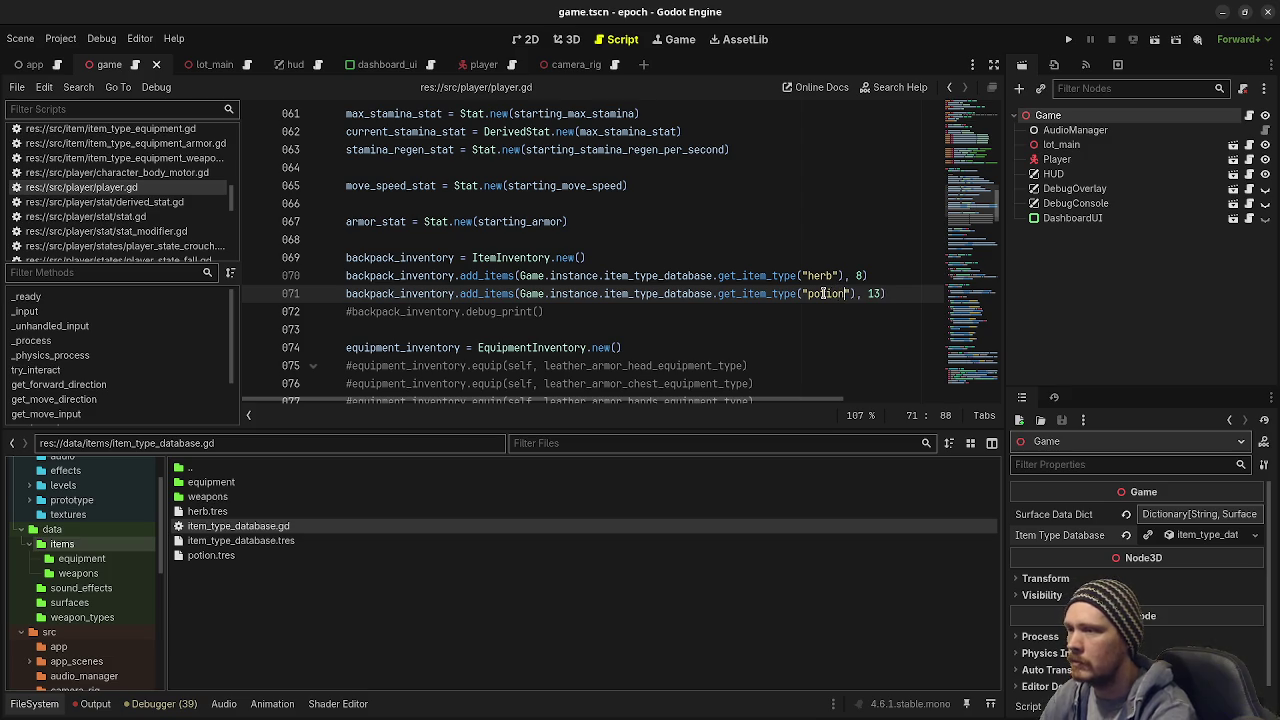
key("ctrl+s")
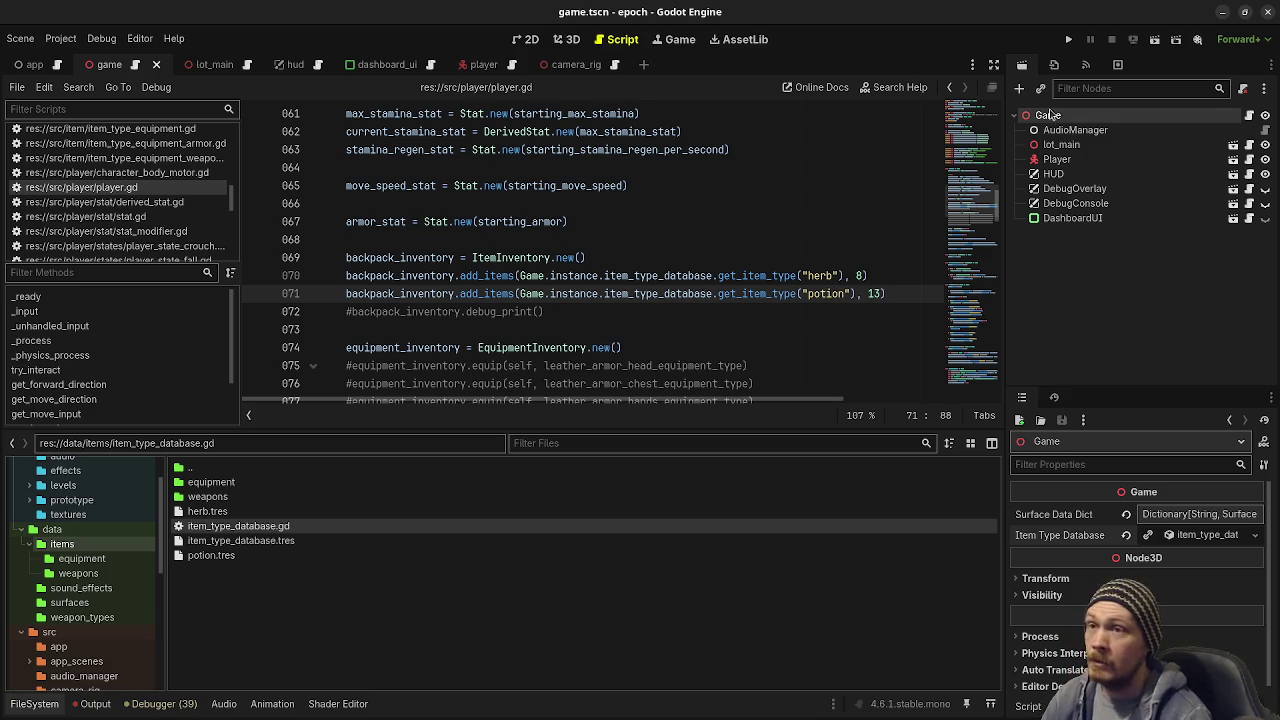
left_click(1068, 38)
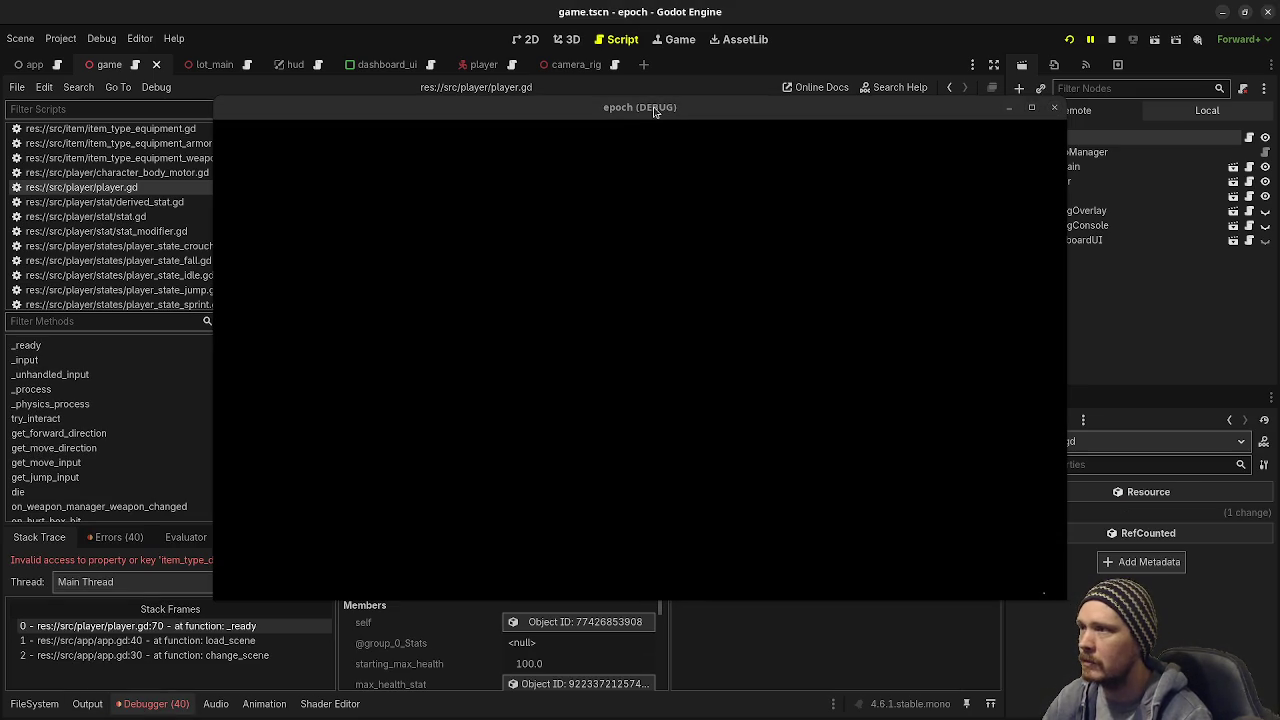
Step: Move the debug game window aside and inspect the Nil item_type_database error at player.gd line 70
mouse_move(680, 106)
left_mouse_down()
mouse_move(760, 383)
mouse_move(724, 531)
mouse_move(623, 587)
left_mouse_up()
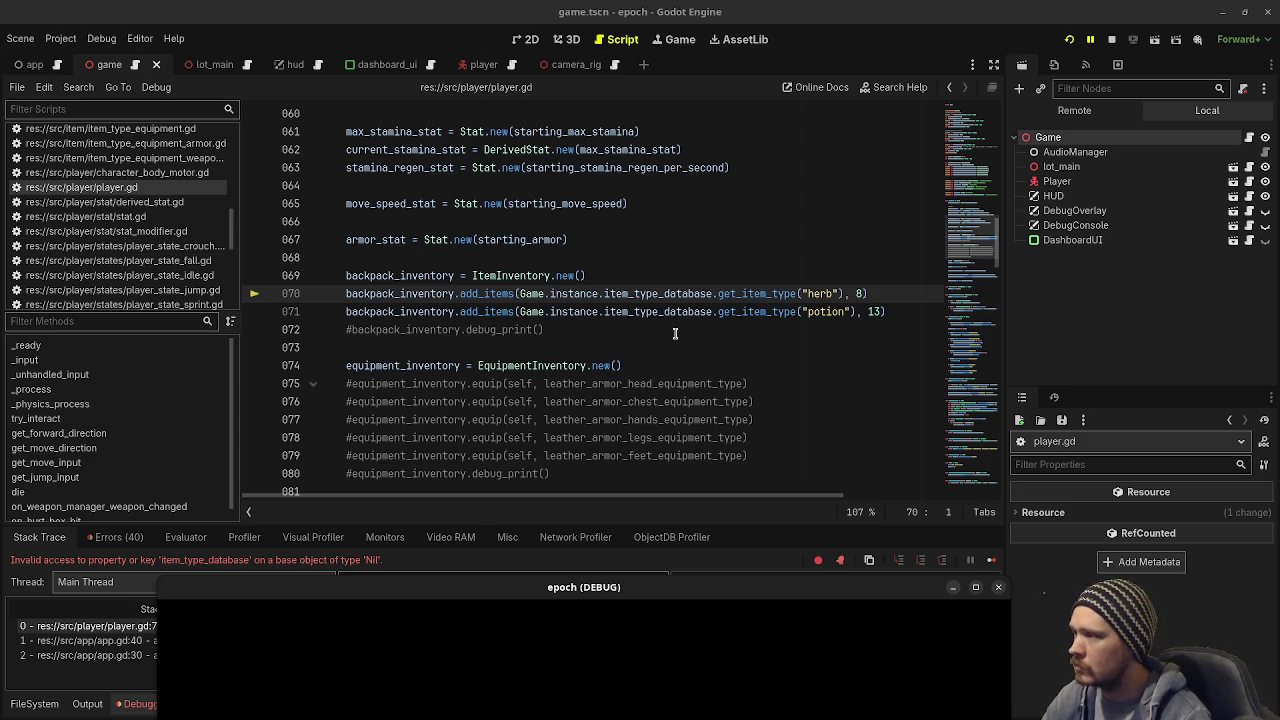
scroll(675, 333, "up", 4)
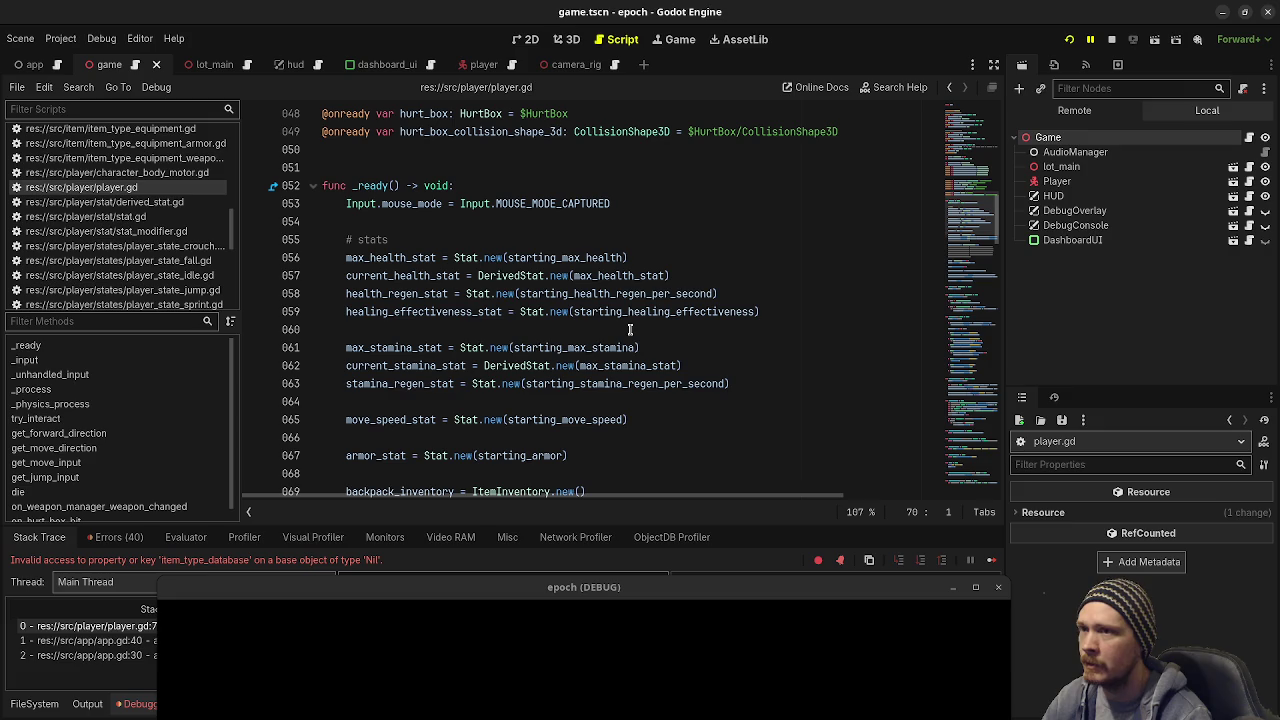
scroll(630, 329, "down", 3)
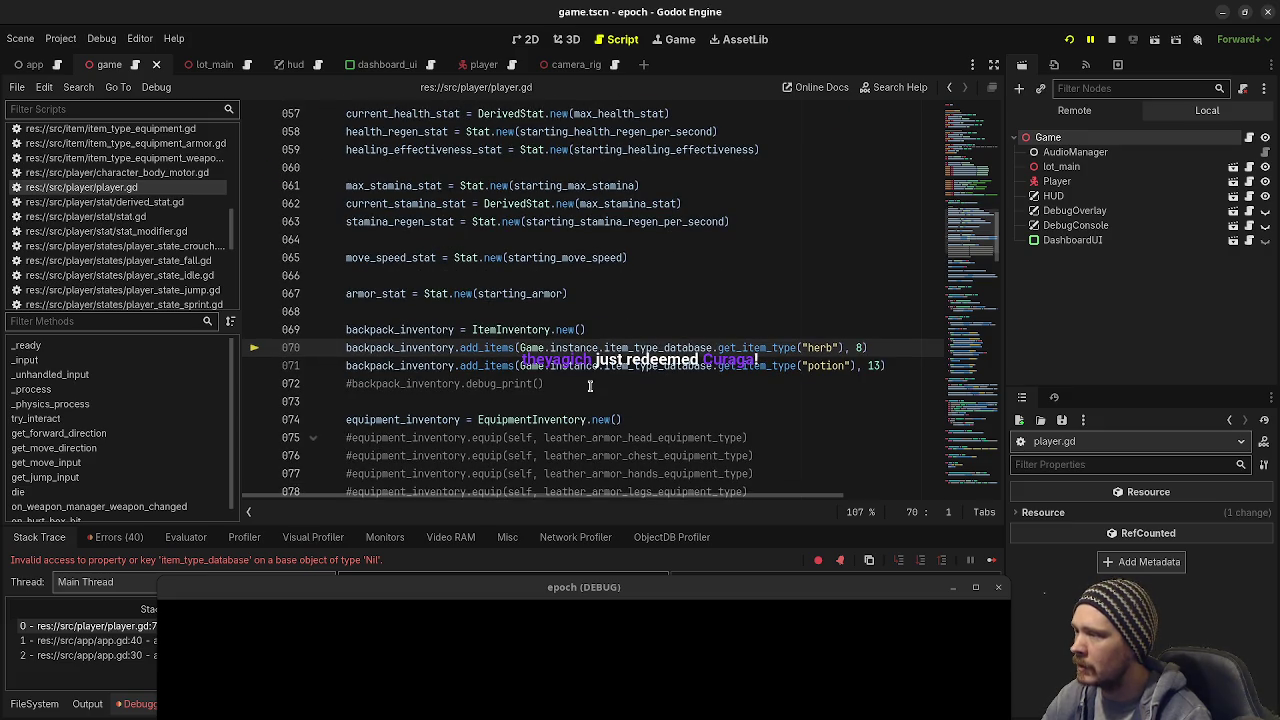
mouse_move(550, 446)
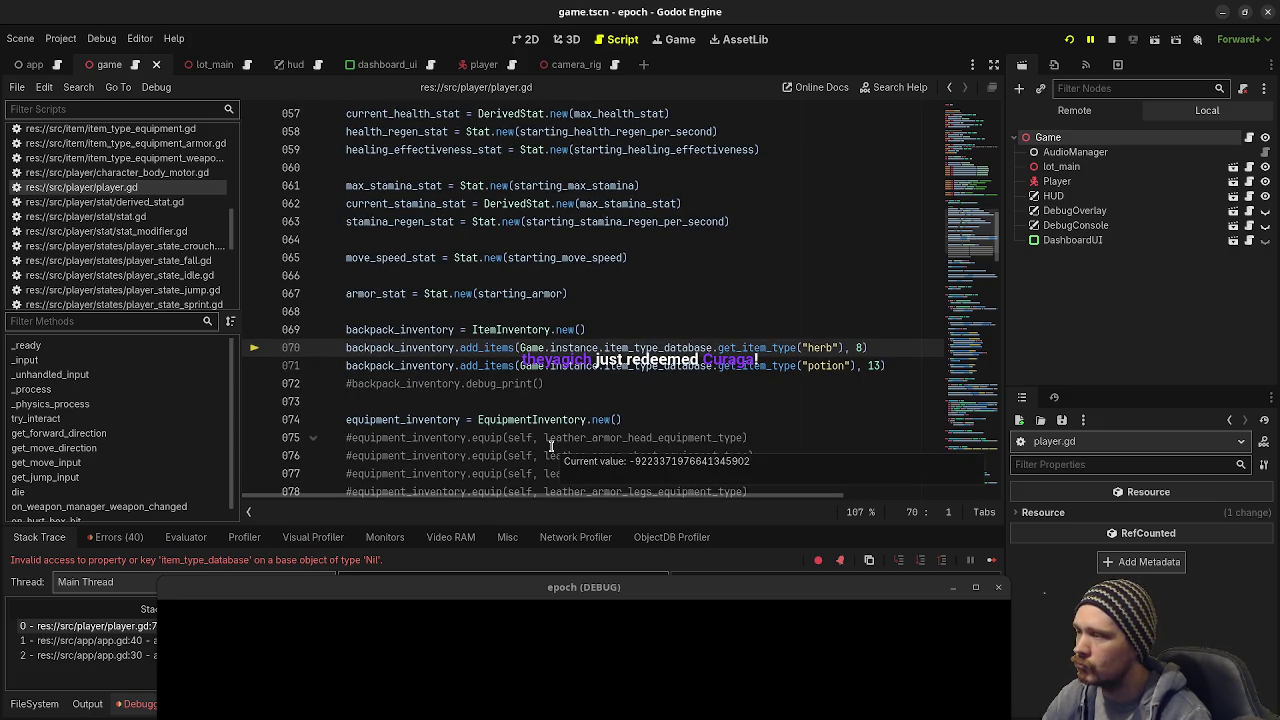
scroll(140, 207, "up", 2)
scroll(140, 207, "up", 6)
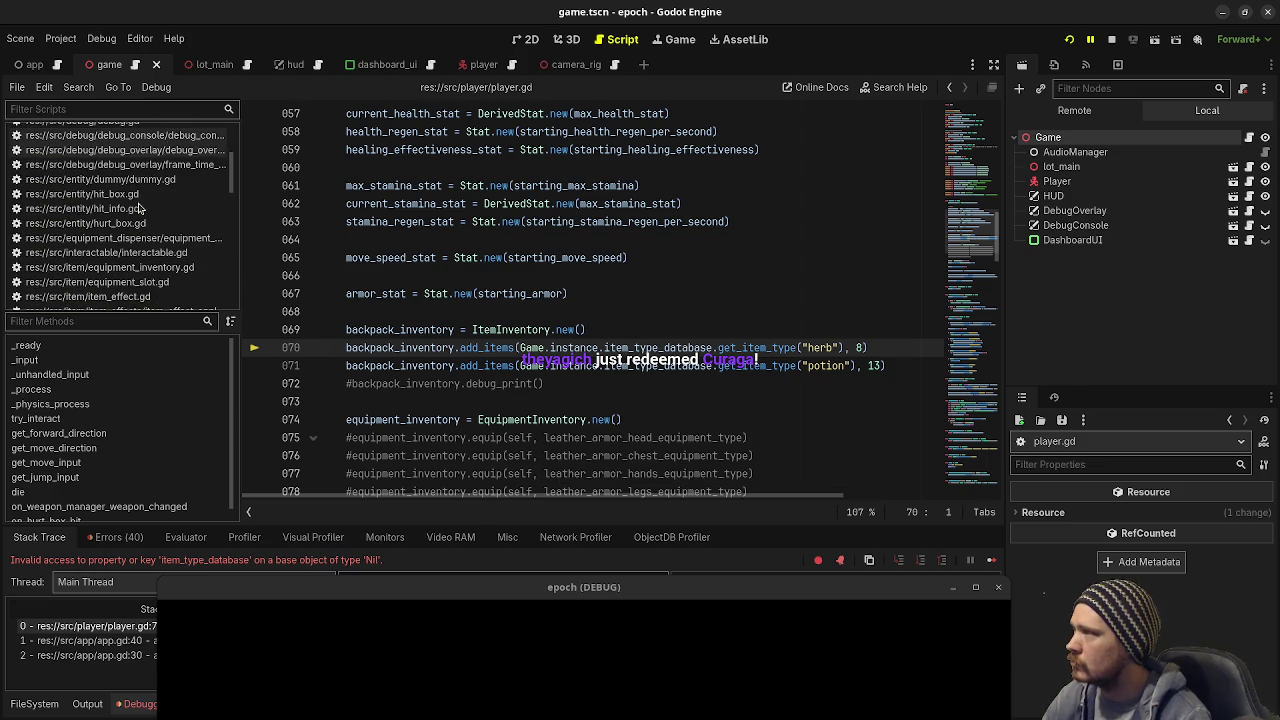
scroll(140, 208, "up", 2)
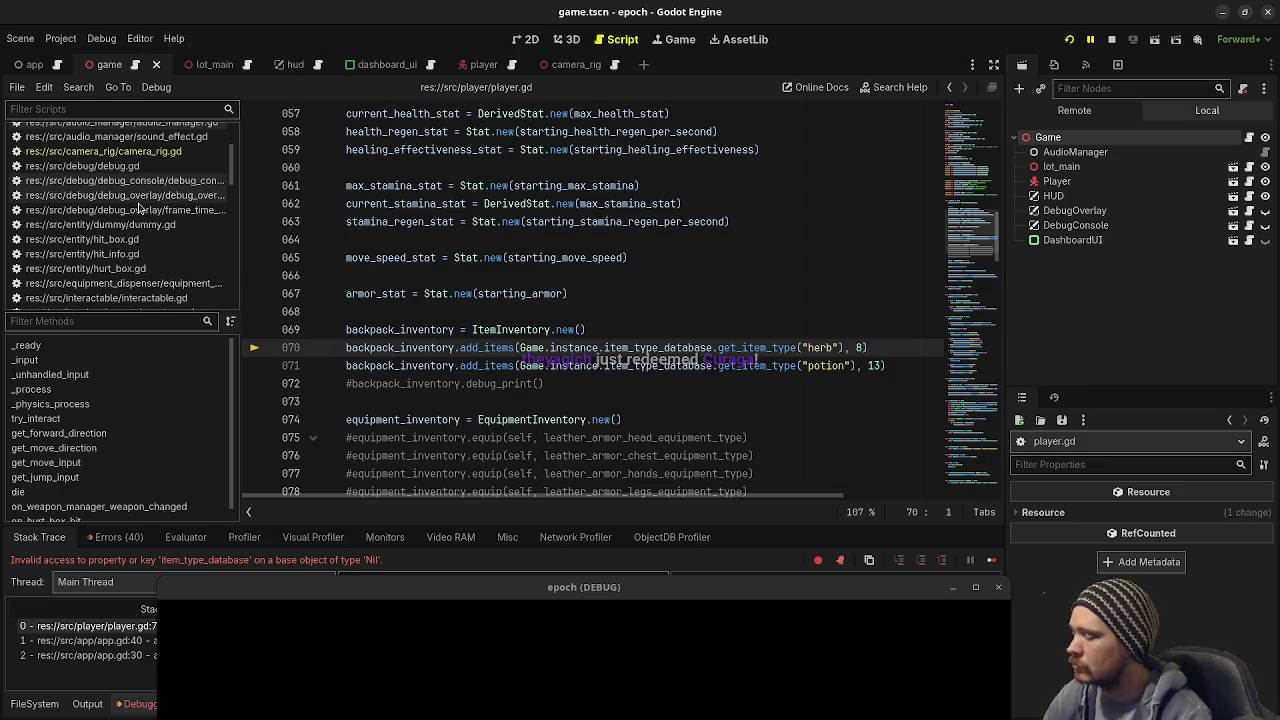
key("ctrl+alt+o")
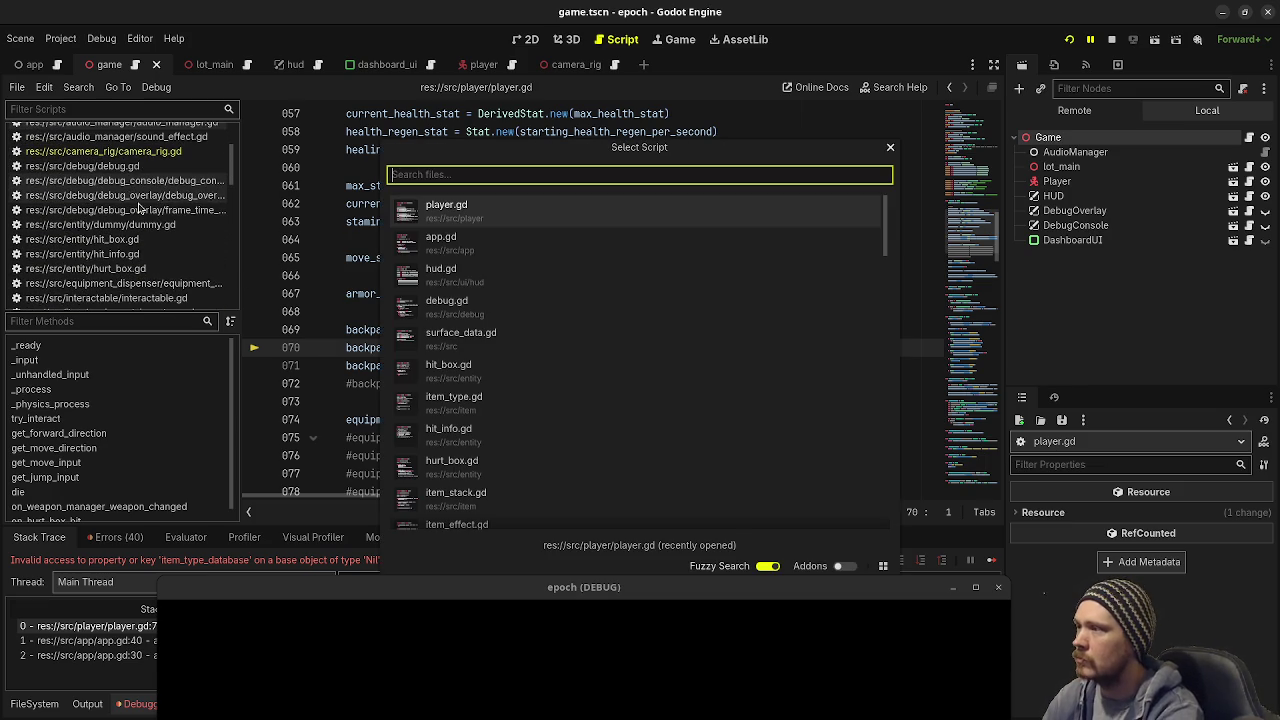
type("game")
key("Return")
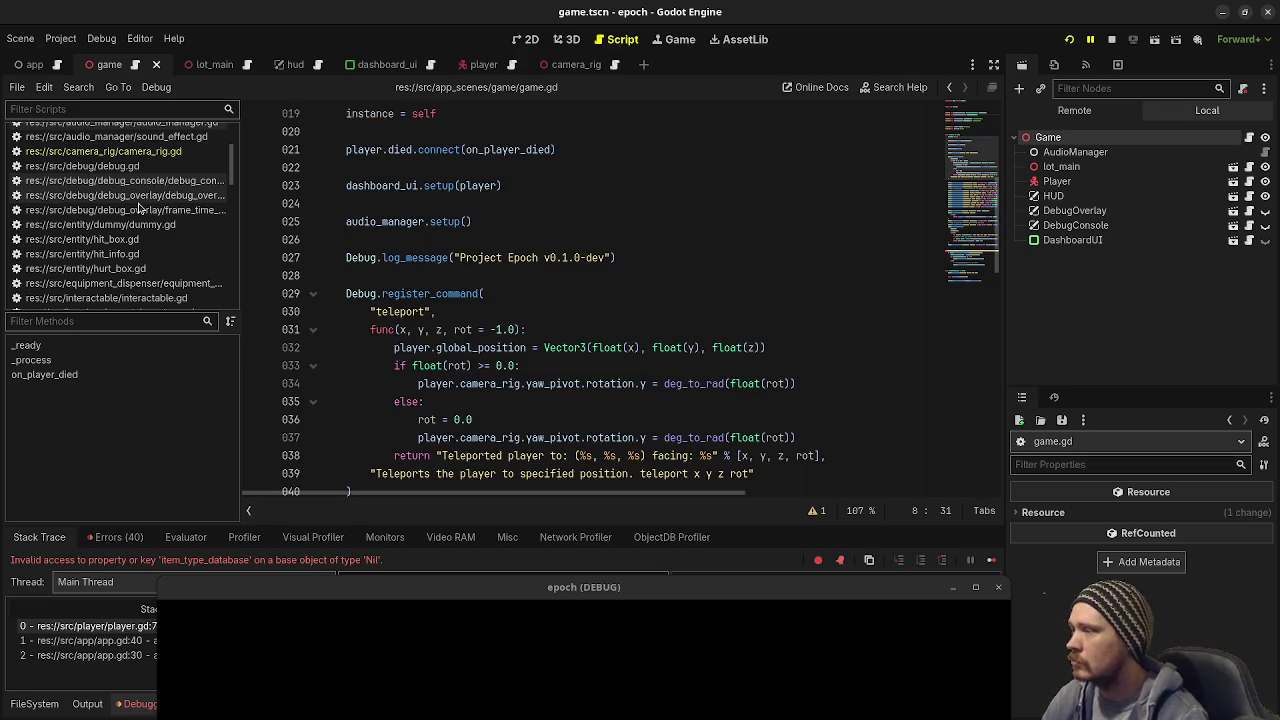
scroll(570, 353, "up", 6)
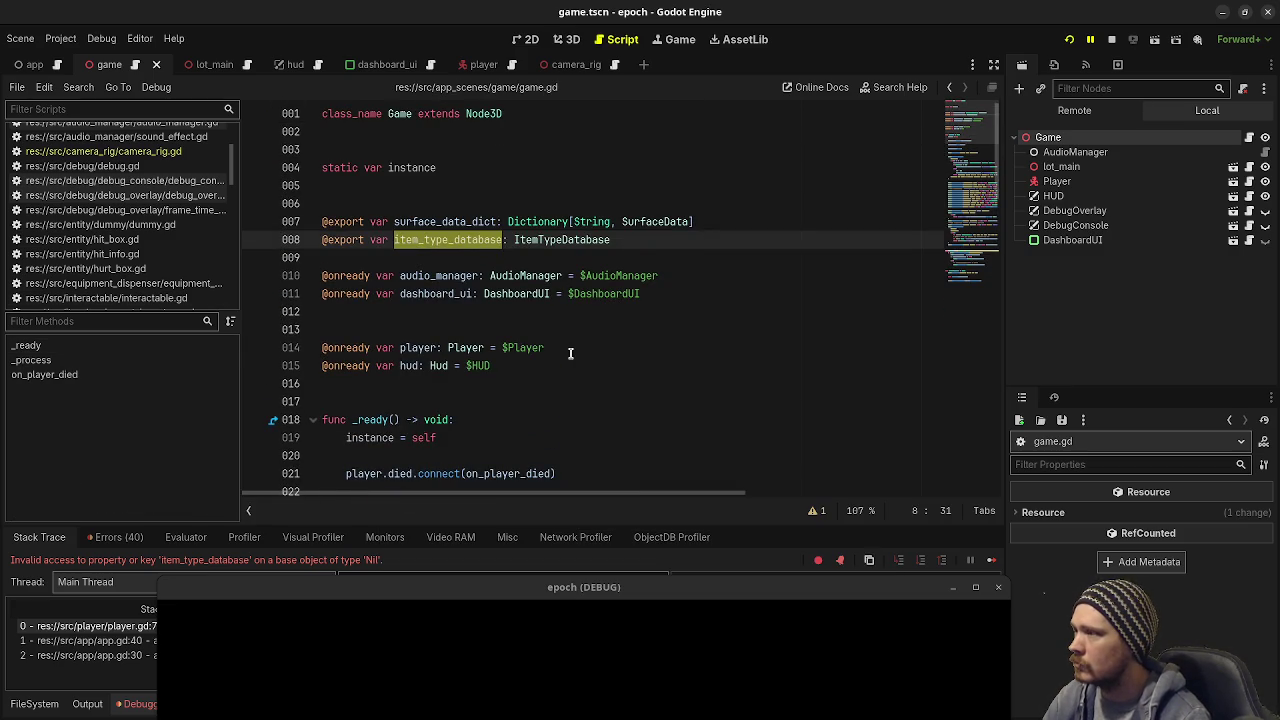
left_click(1062, 139)
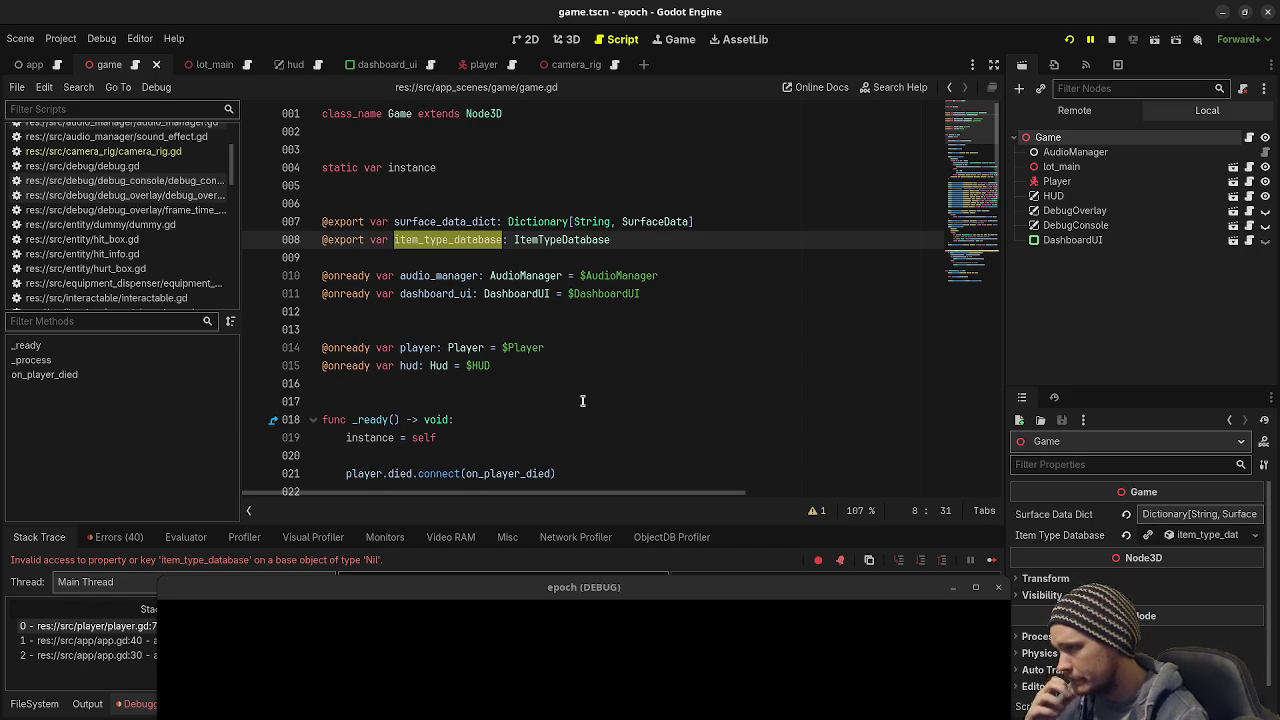
scroll(582, 400, "down", 1)
scroll(582, 400, "down", 1)
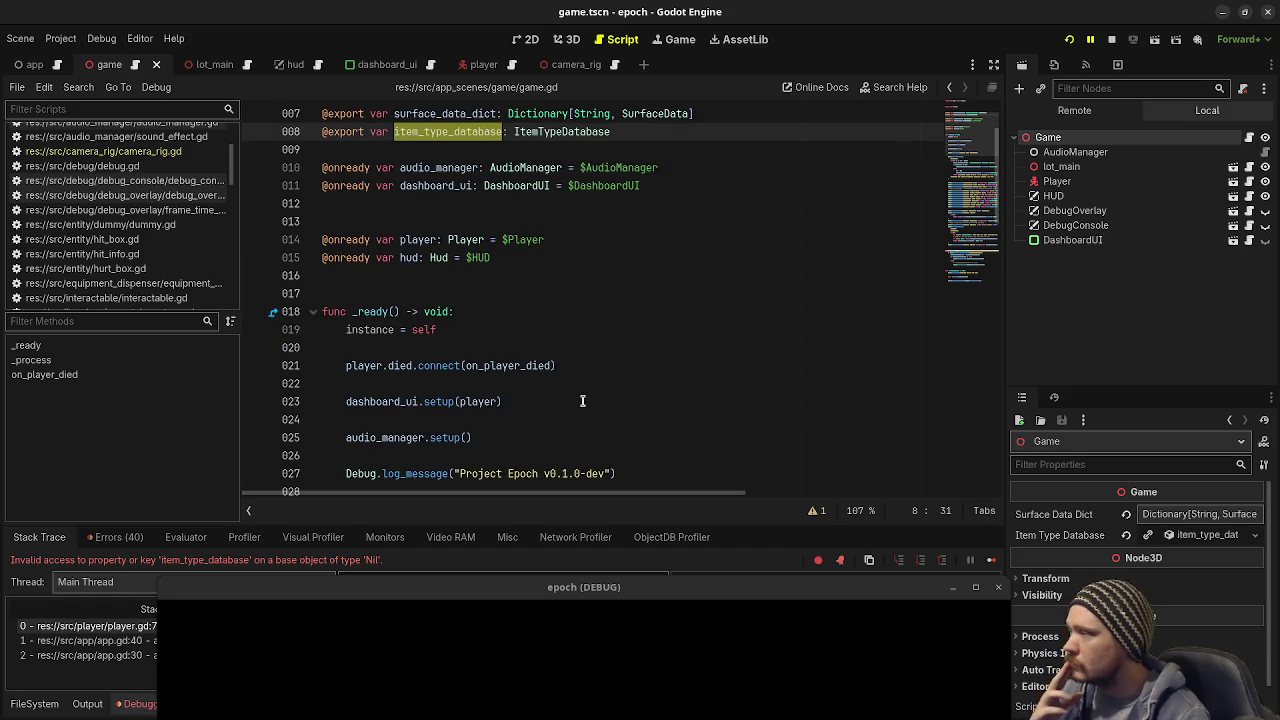
scroll(582, 400, "down", 1)
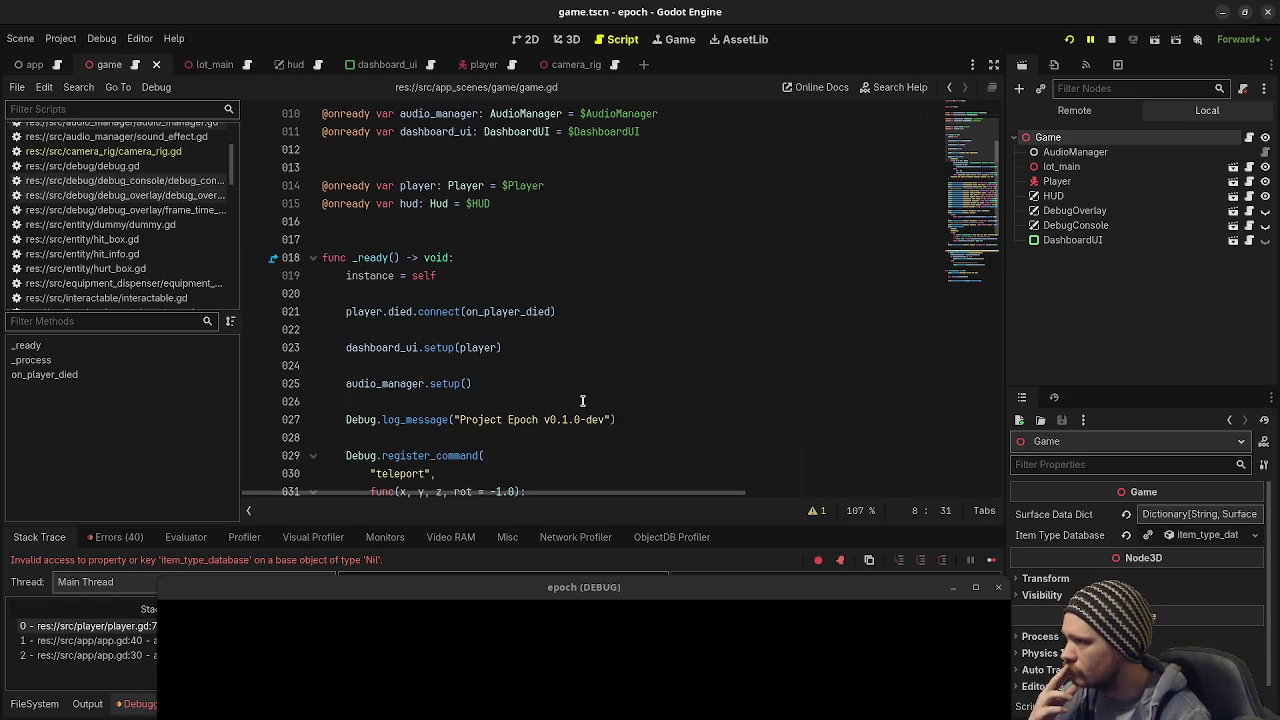
scroll(582, 400, "down", 1)
scroll(582, 400, "up", 3)
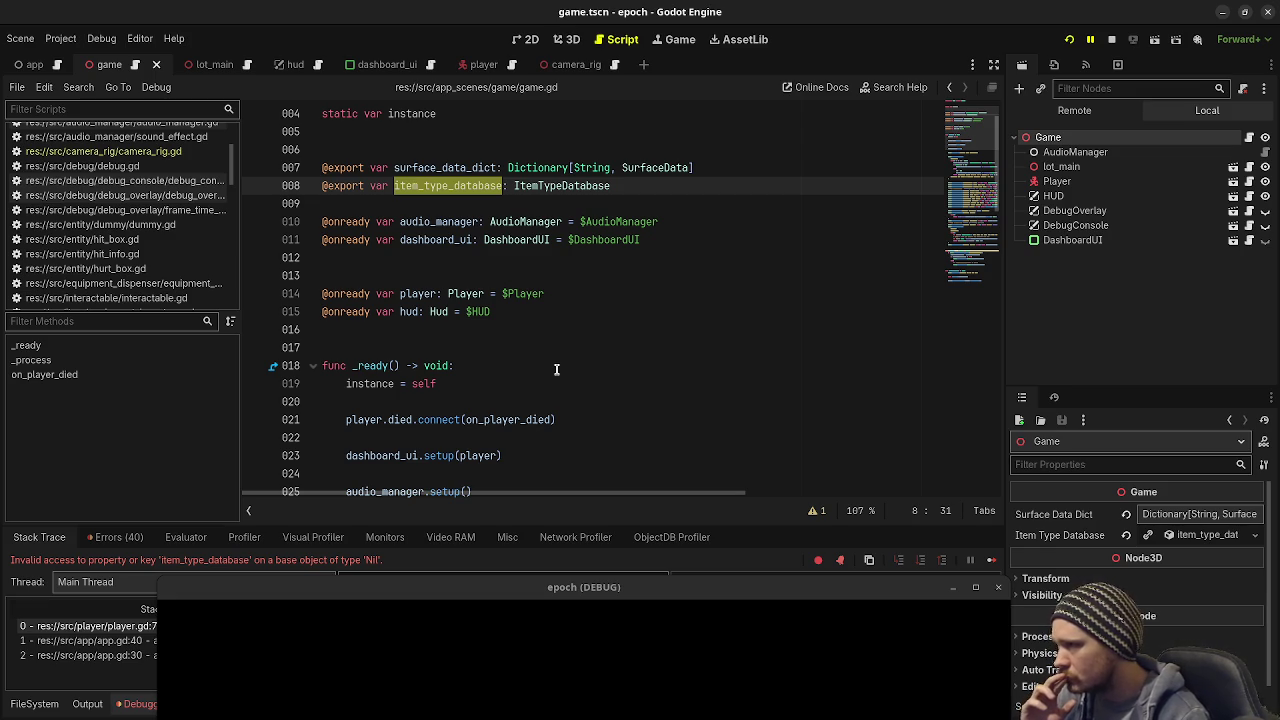
scroll(560, 375, "down", 5)
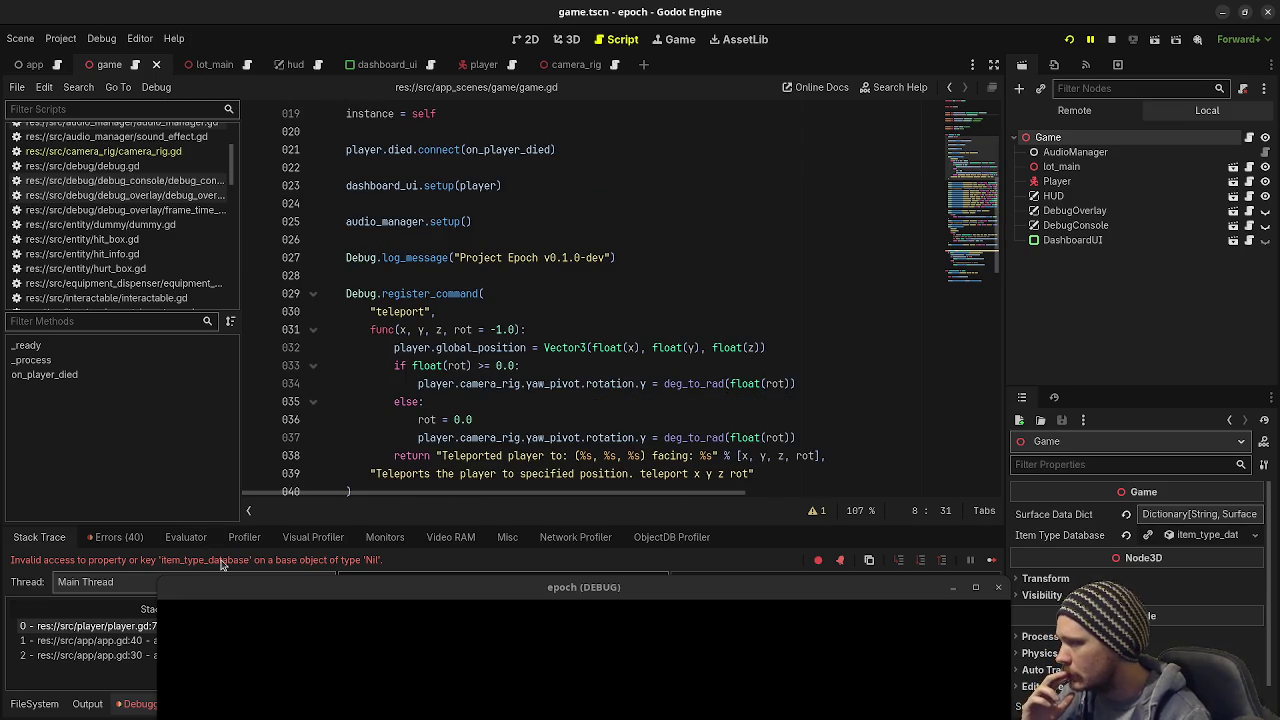
scroll(187, 240, "down", 6)
scroll(187, 233, "down", 3)
left_click(82, 277)
scroll(575, 290, "up", 4)
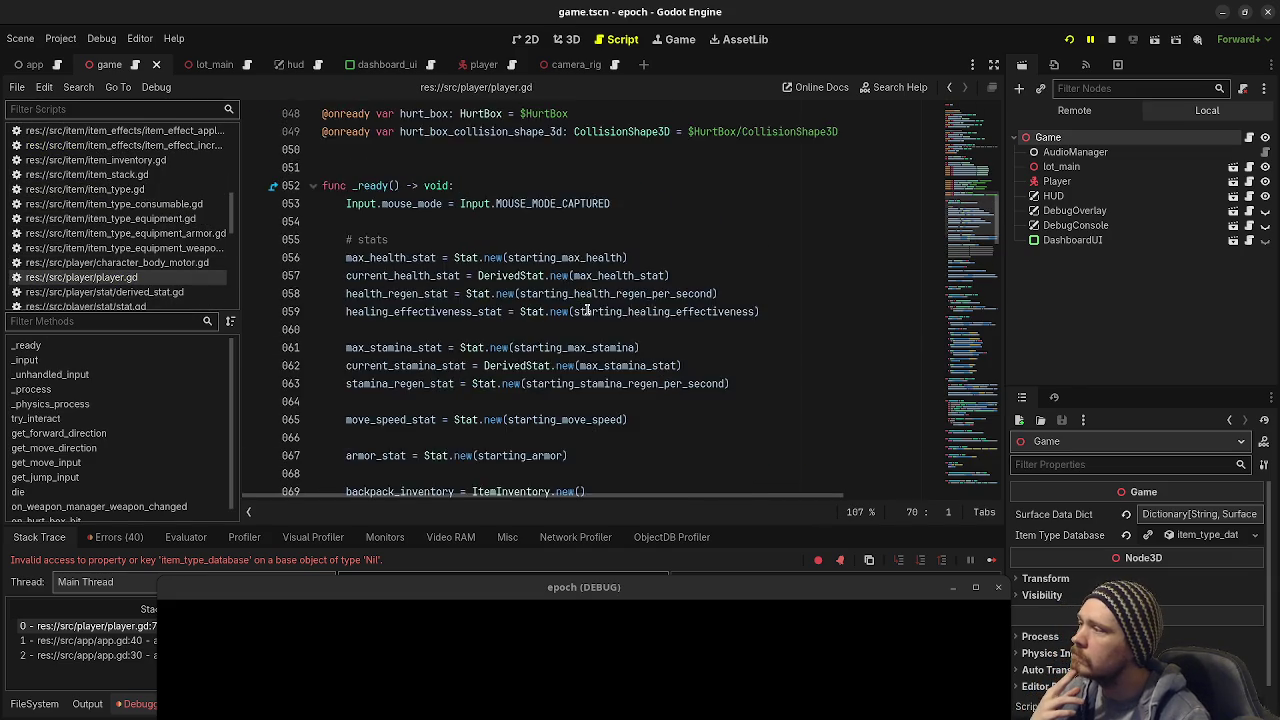
scroll(587, 310, "down", 4)
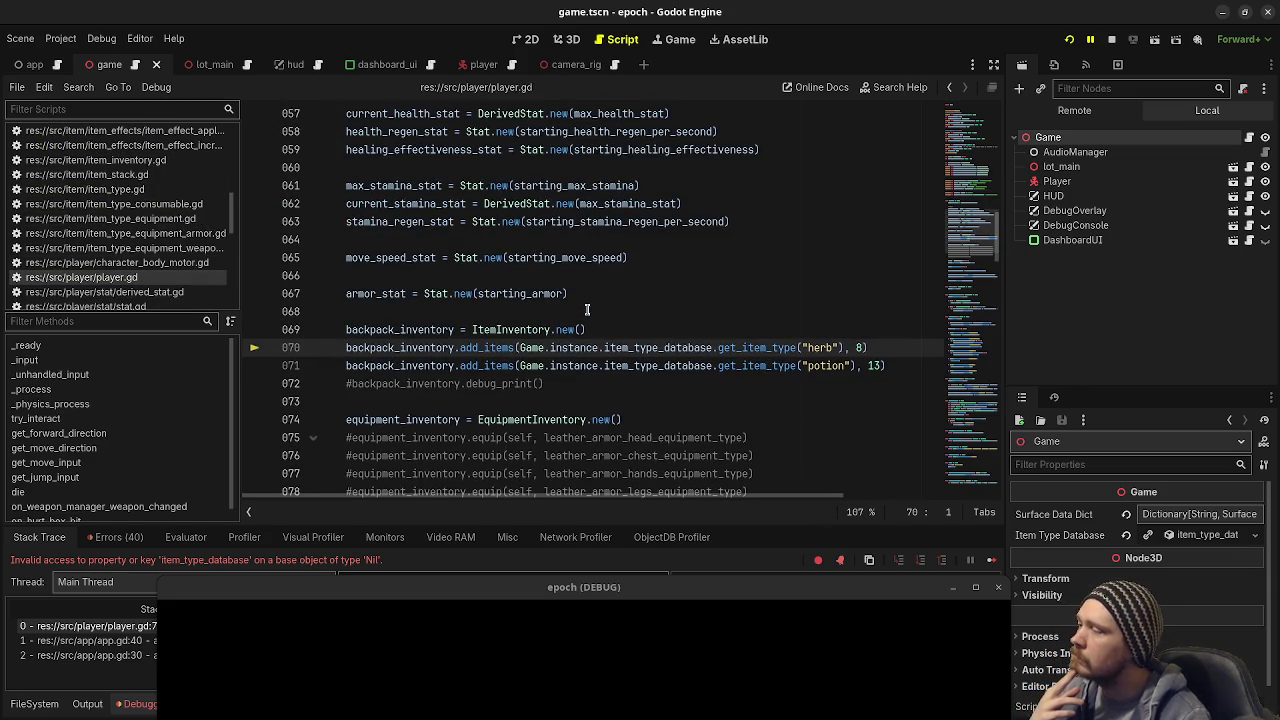
scroll(587, 310, "up", 2)
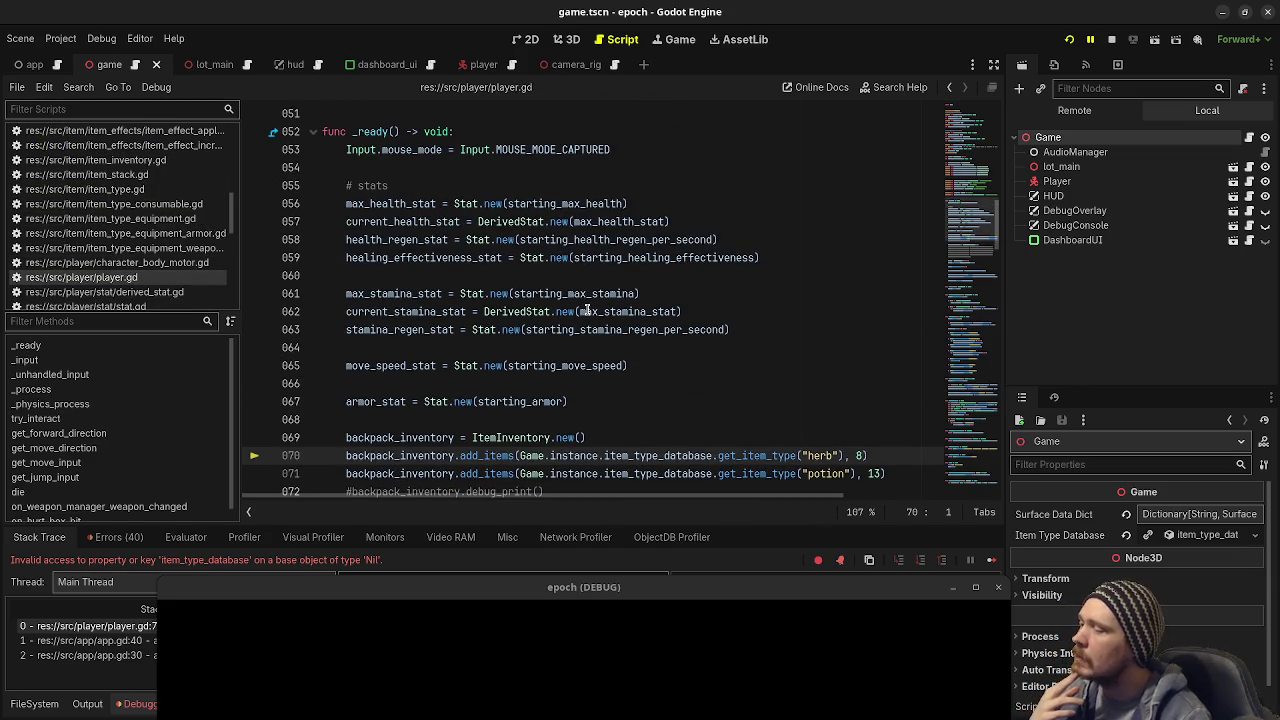
scroll(587, 310, "down", 3)
scroll(587, 310, "down", 3)
scroll(587, 310, "up", 8)
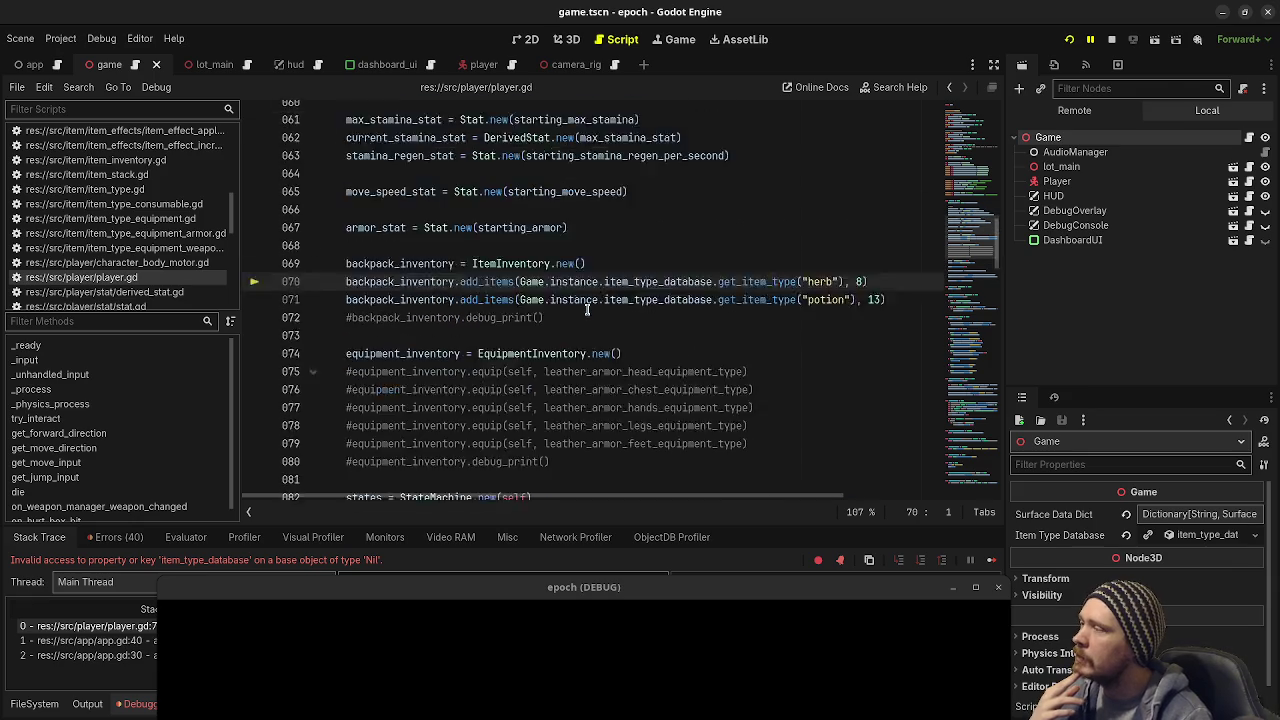
scroll(587, 310, "down", 13)
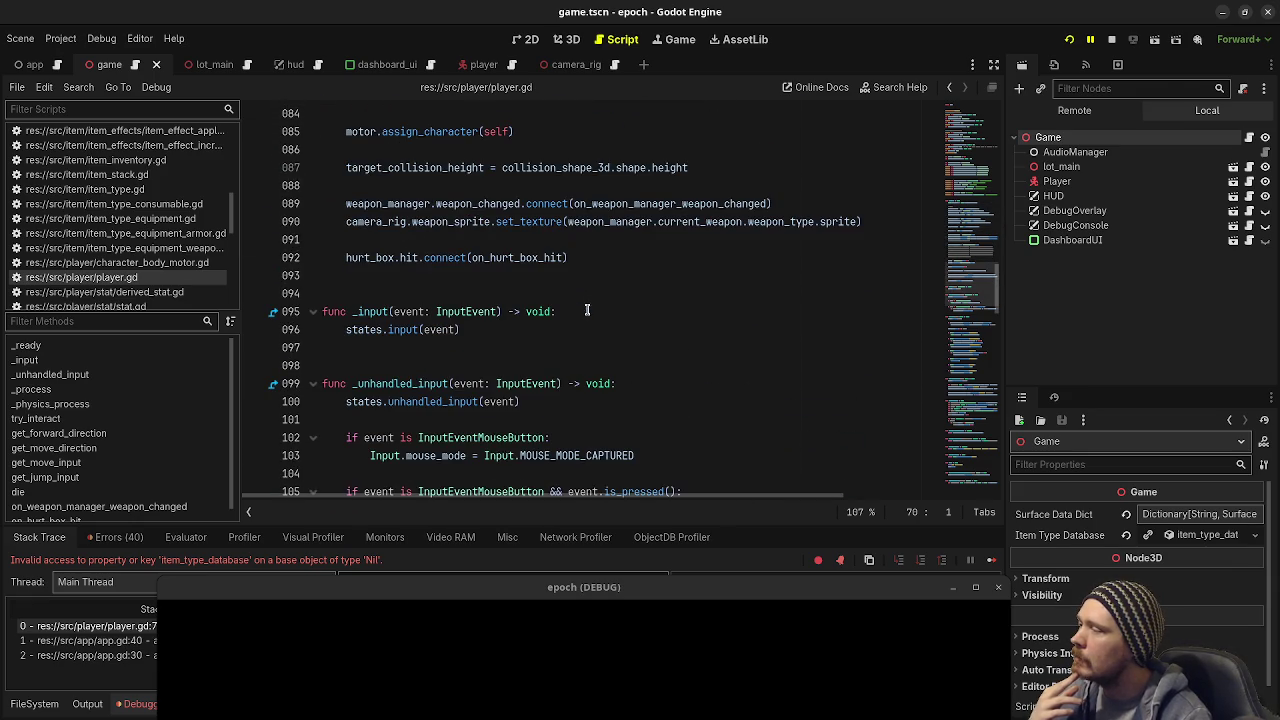
left_click(401, 296)
Step: Add a new 'func setup() -> void:' function below _input in player.gd
key("Return")
type("f")
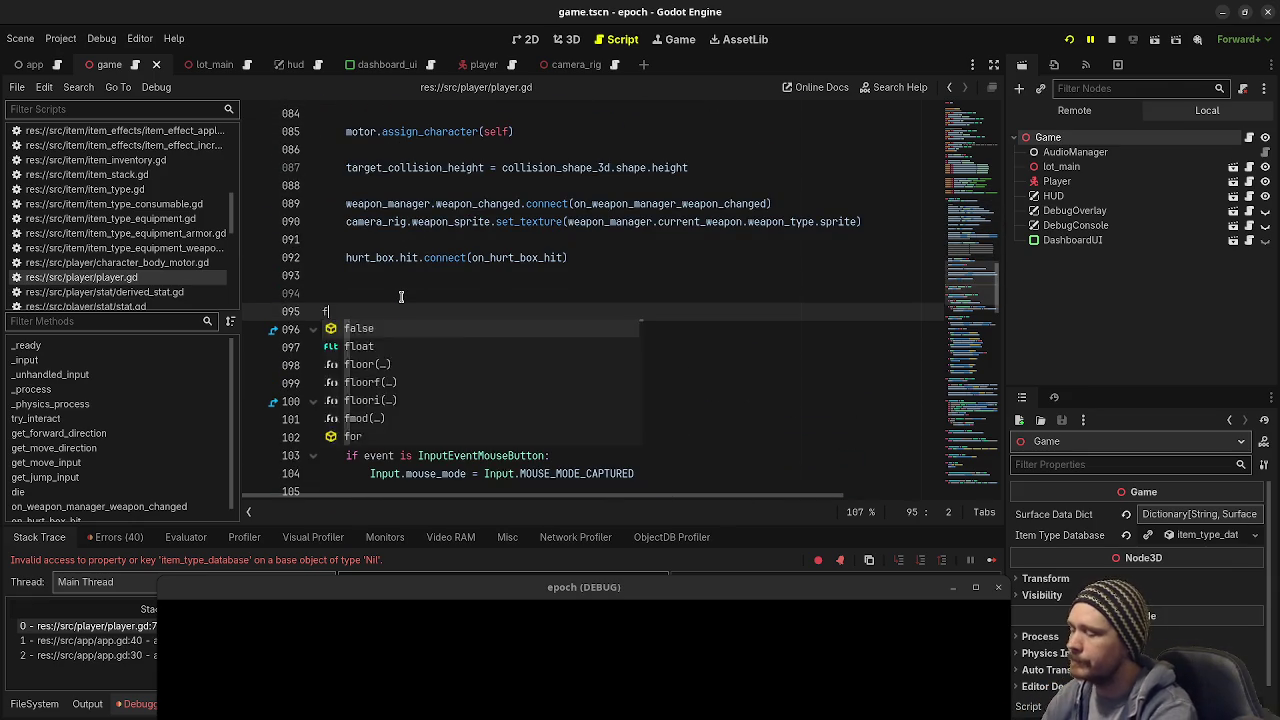
type("unc setup() -> void:")
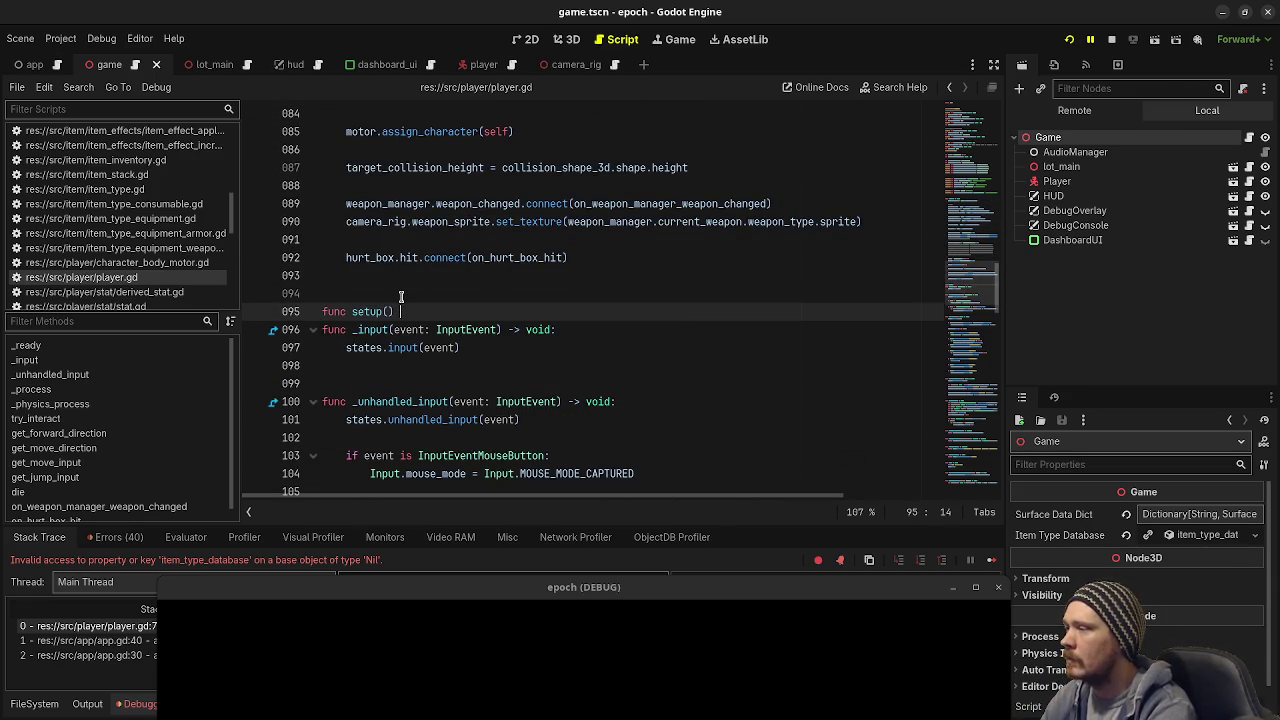
key("Return")
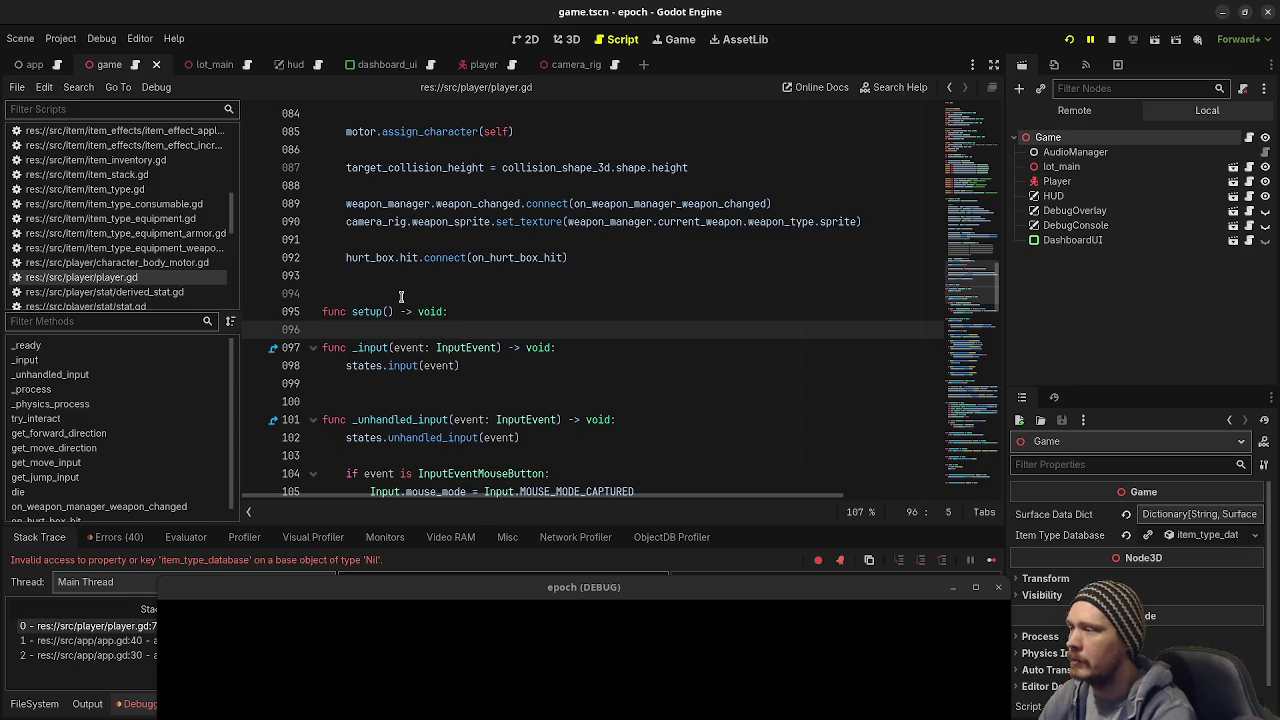
scroll(401, 297, "up", 5)
scroll(766, 283, "up", 2)
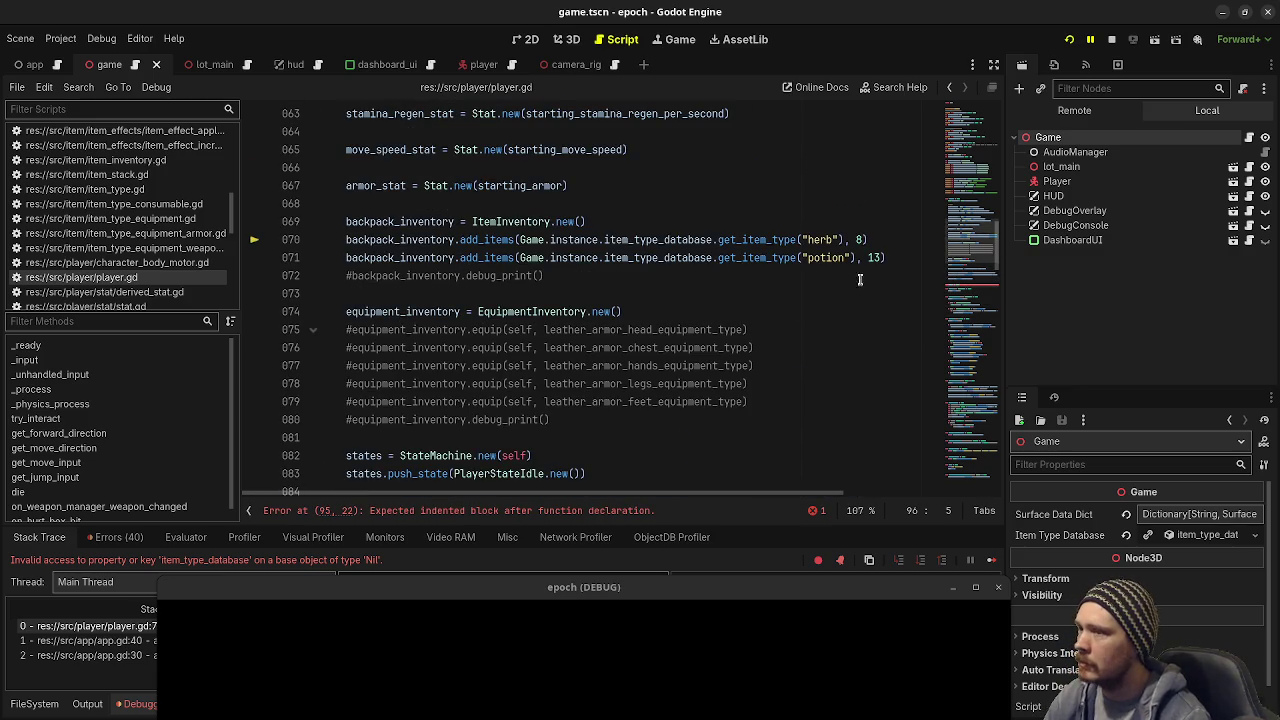
Step: Move the herb and potion add_items lines from _ready() into setup() and save
left_click_drag(897, 258, 347, 240)
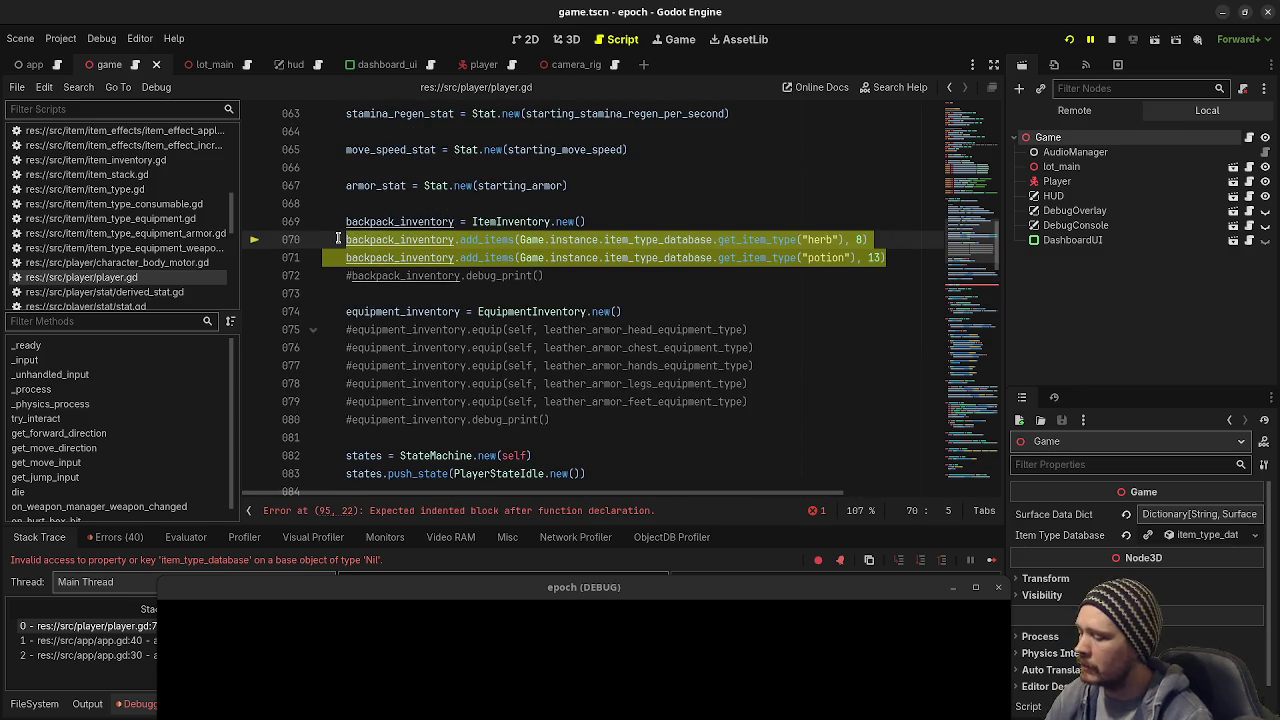
key("BackSpace")
scroll(470, 362, "down", 4)
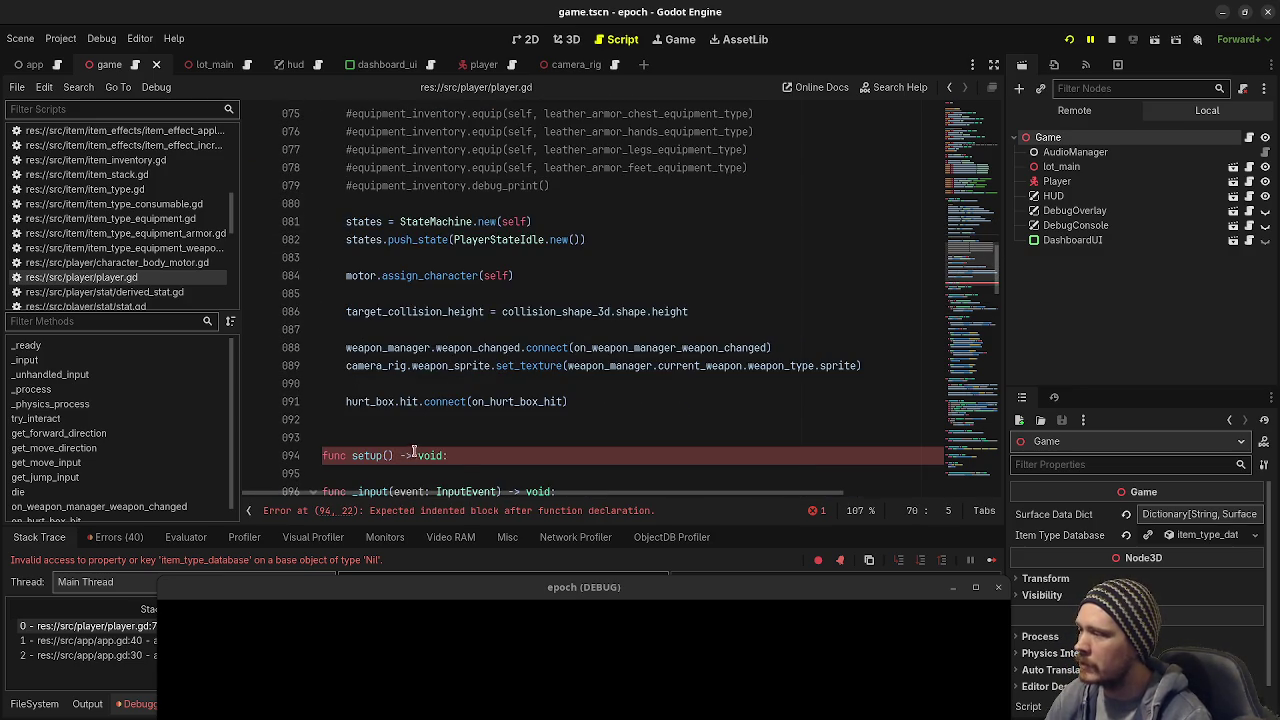
left_click(464, 456)
type("backpack_inventory.add_items(Game.instance.item_type_database.get_item_type(\"herb\"), 8) \tbackpack_inventory.add_items(Game.instance.item_type_database.get_item_type(\"potion\"), 13)")
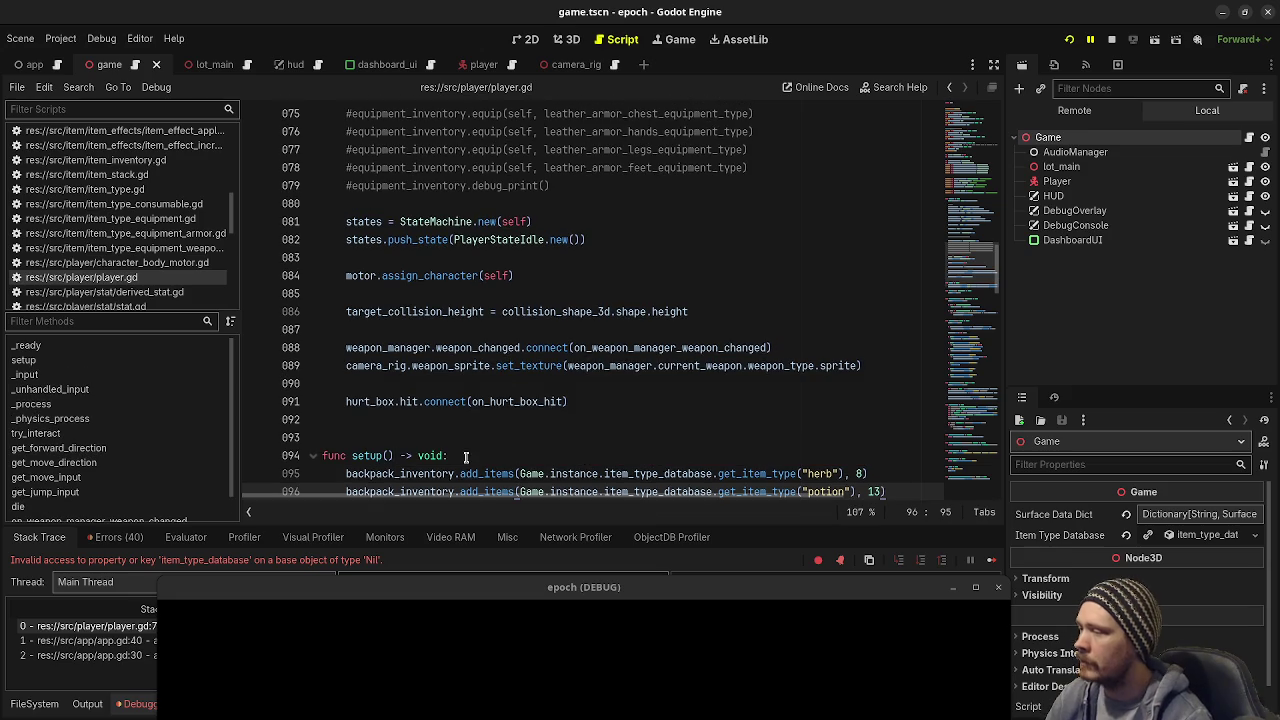
key("ctrl+s")
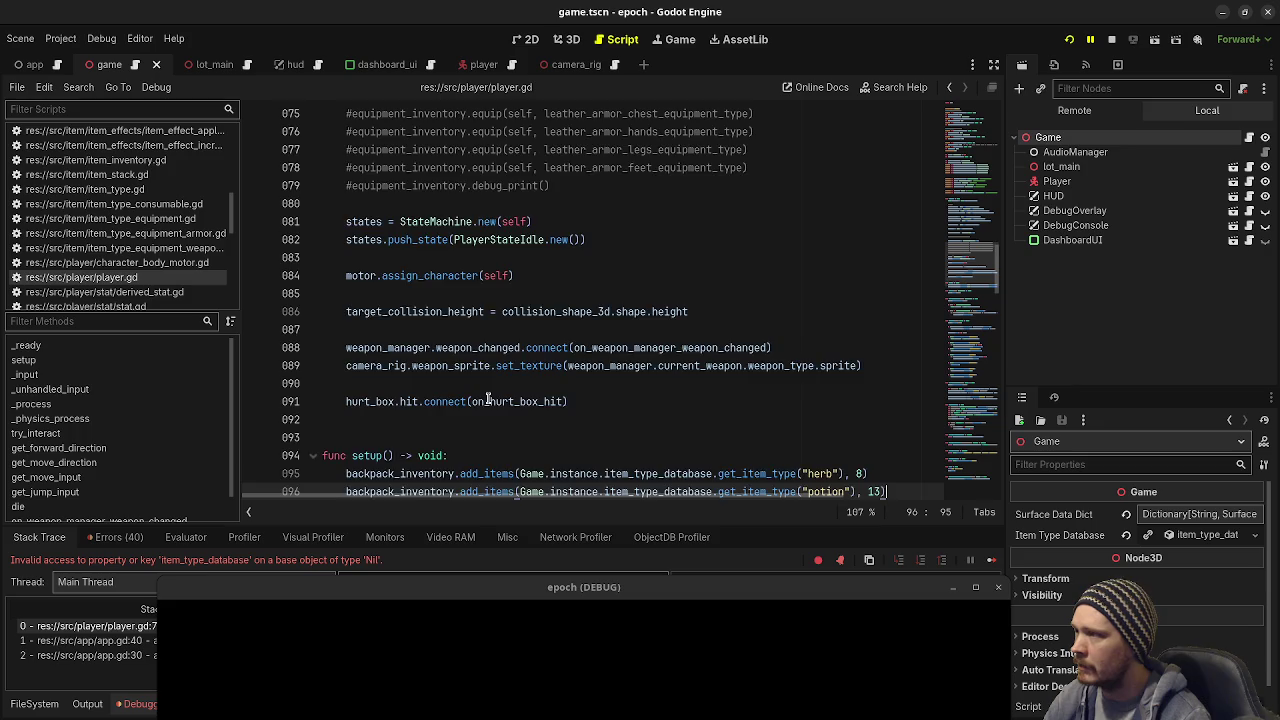
scroll(487, 400, "up", 4)
scroll(487, 400, "up", 2)
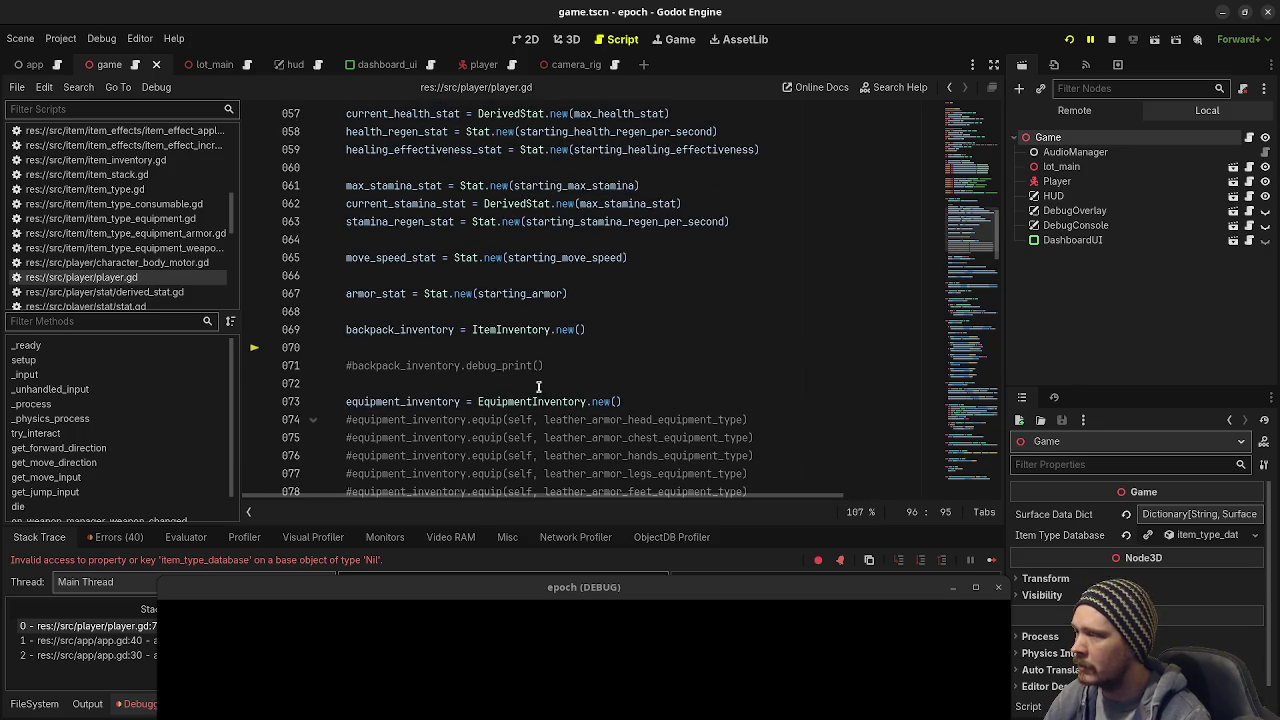
scroll(517, 240, "up", 1)
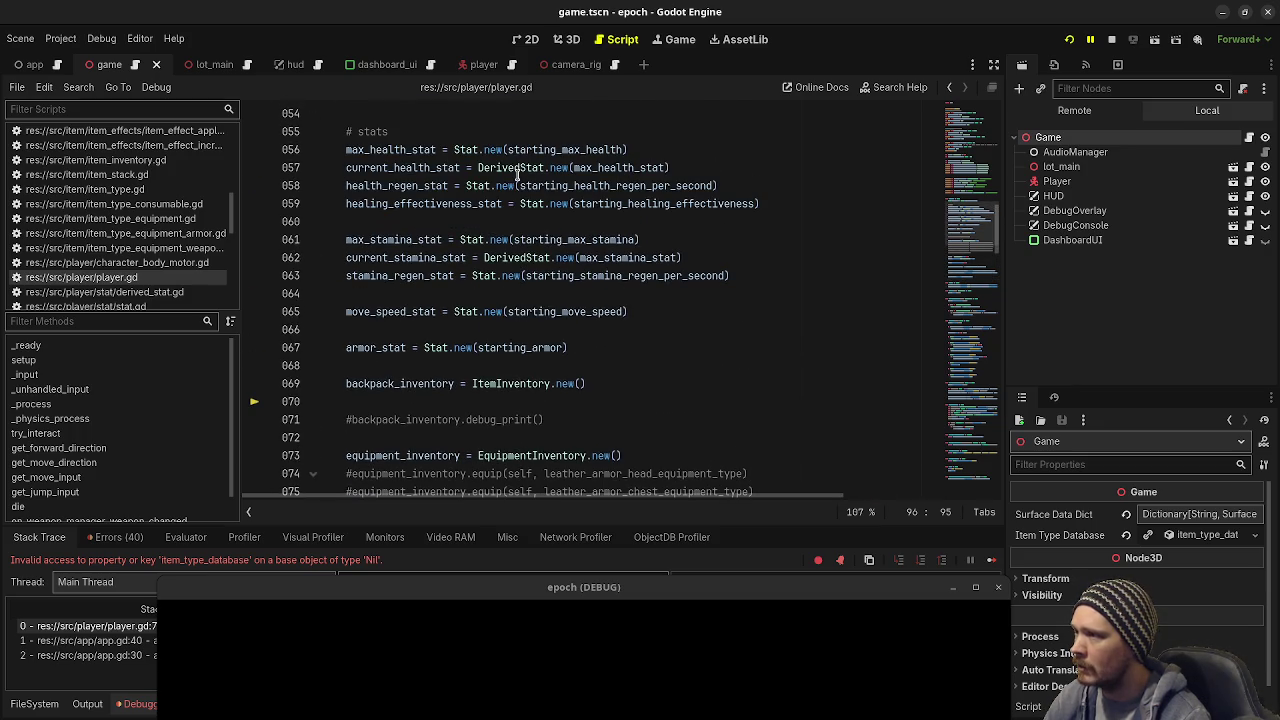
scroll(510, 410, "up", 2)
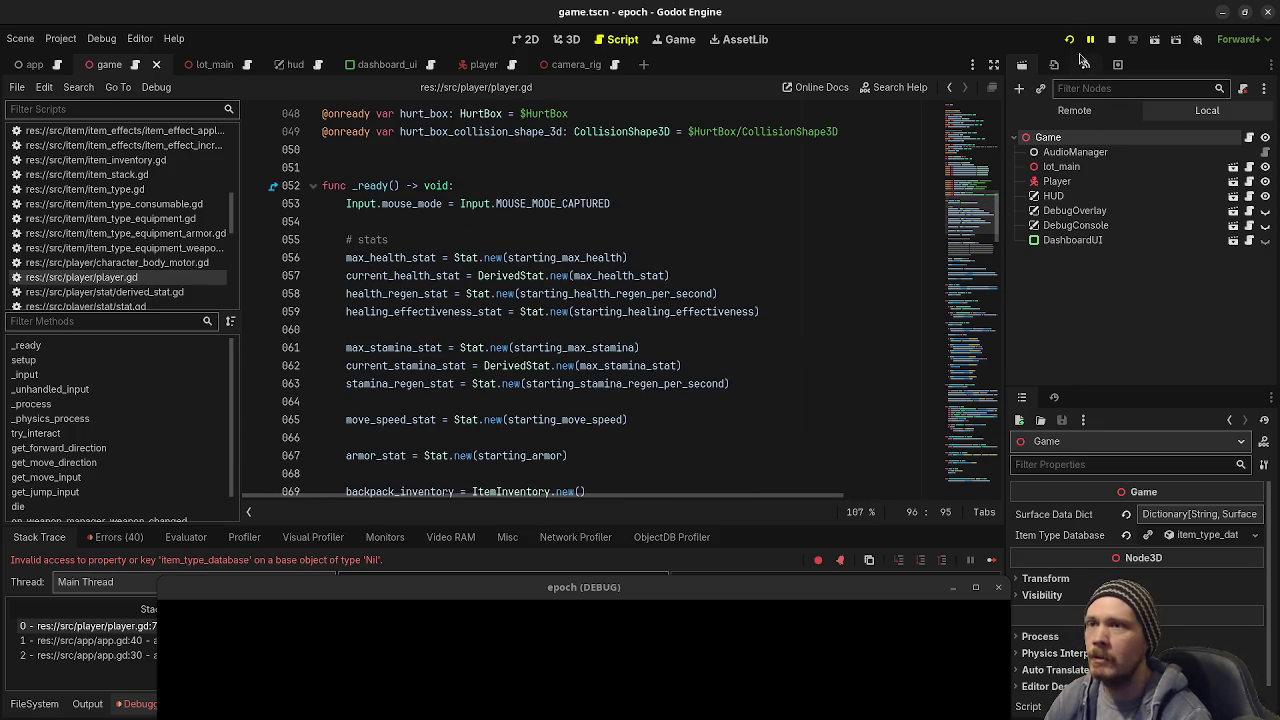
scroll(130, 250, "up", 10)
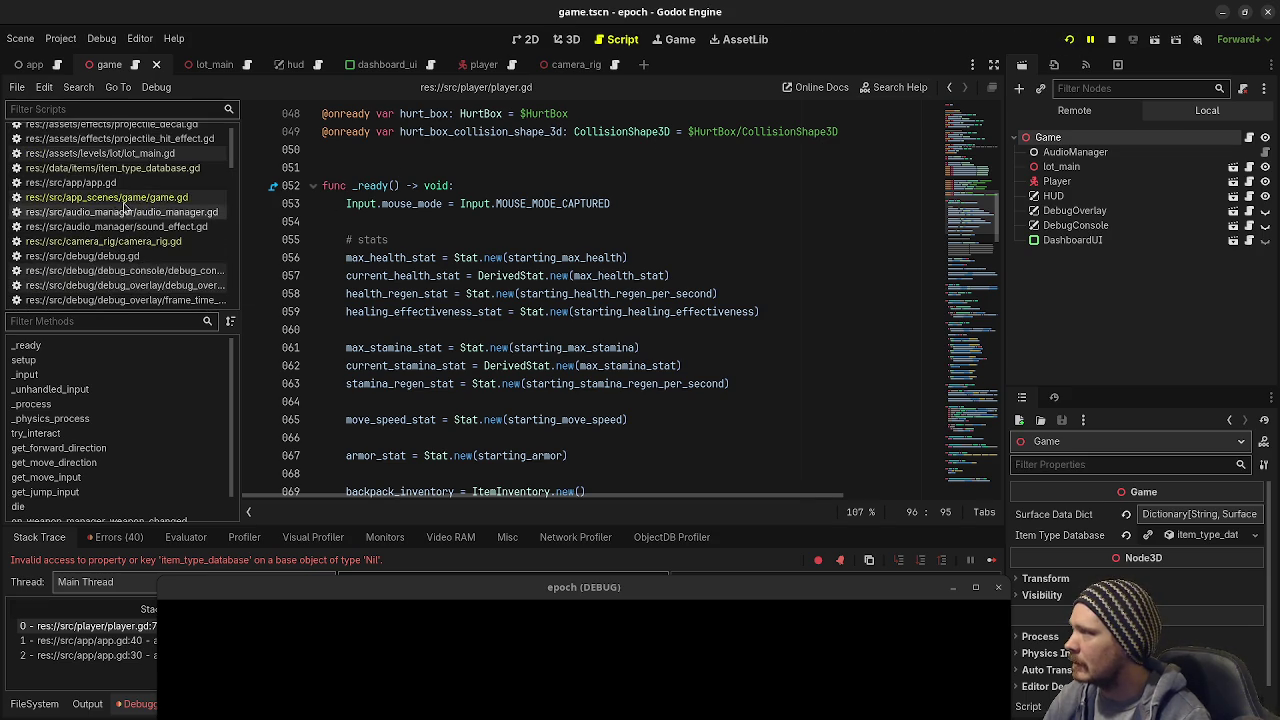
Step: Open game.gd and review its item_type_database variable
left_click(110, 197)
scroll(500, 300, "down", 3)
scroll(500, 300, "up", 6)
double_click(447, 239)
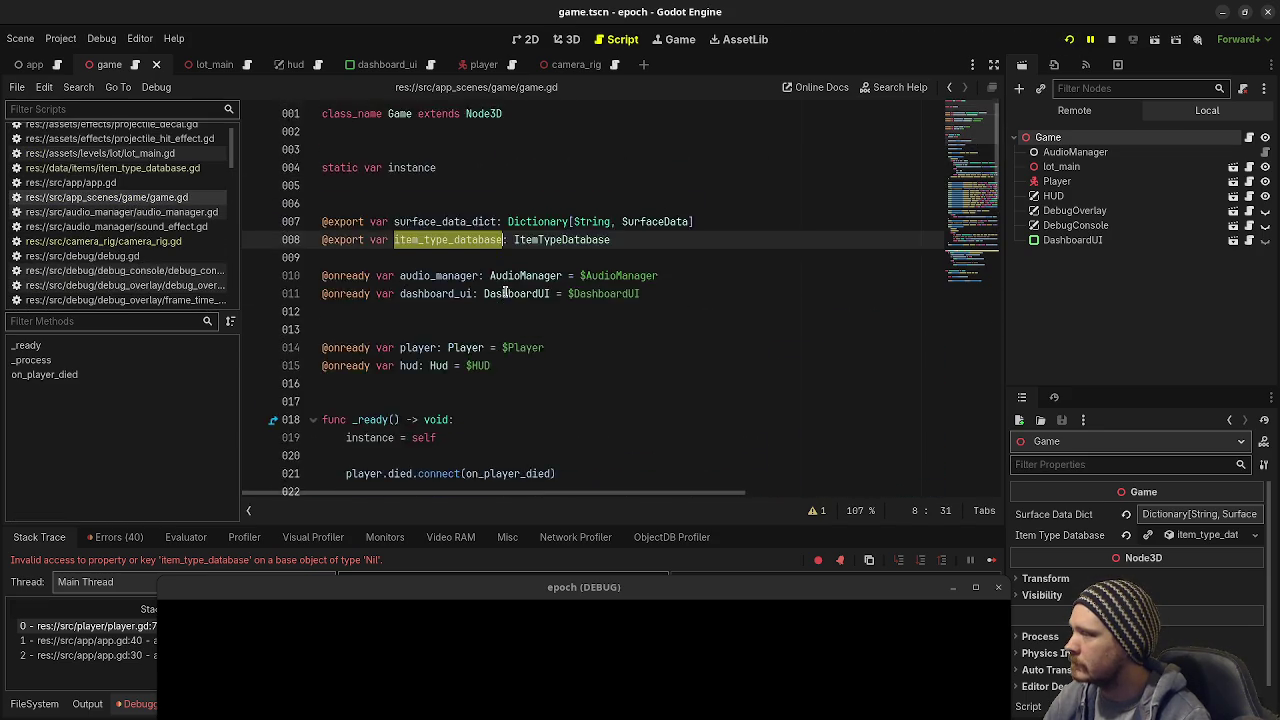
scroll(505, 293, "down", 5)
scroll(503, 295, "down", 17)
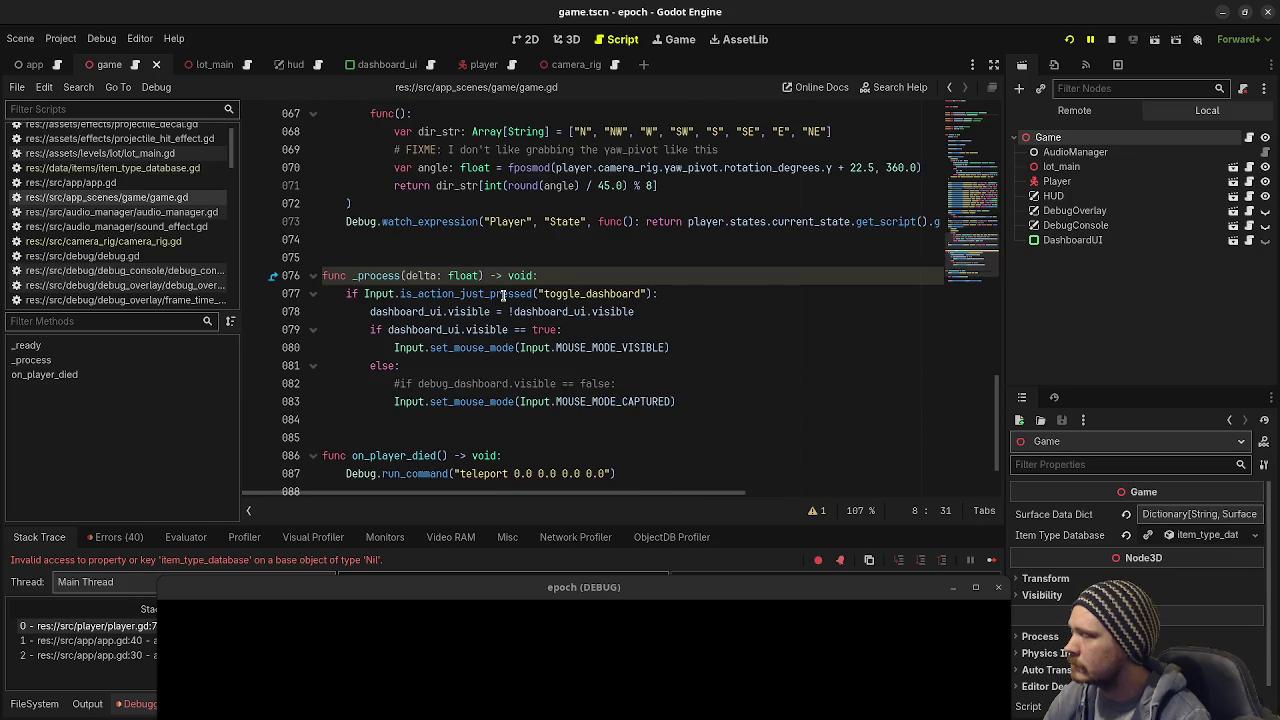
scroll(503, 295, "up", 17)
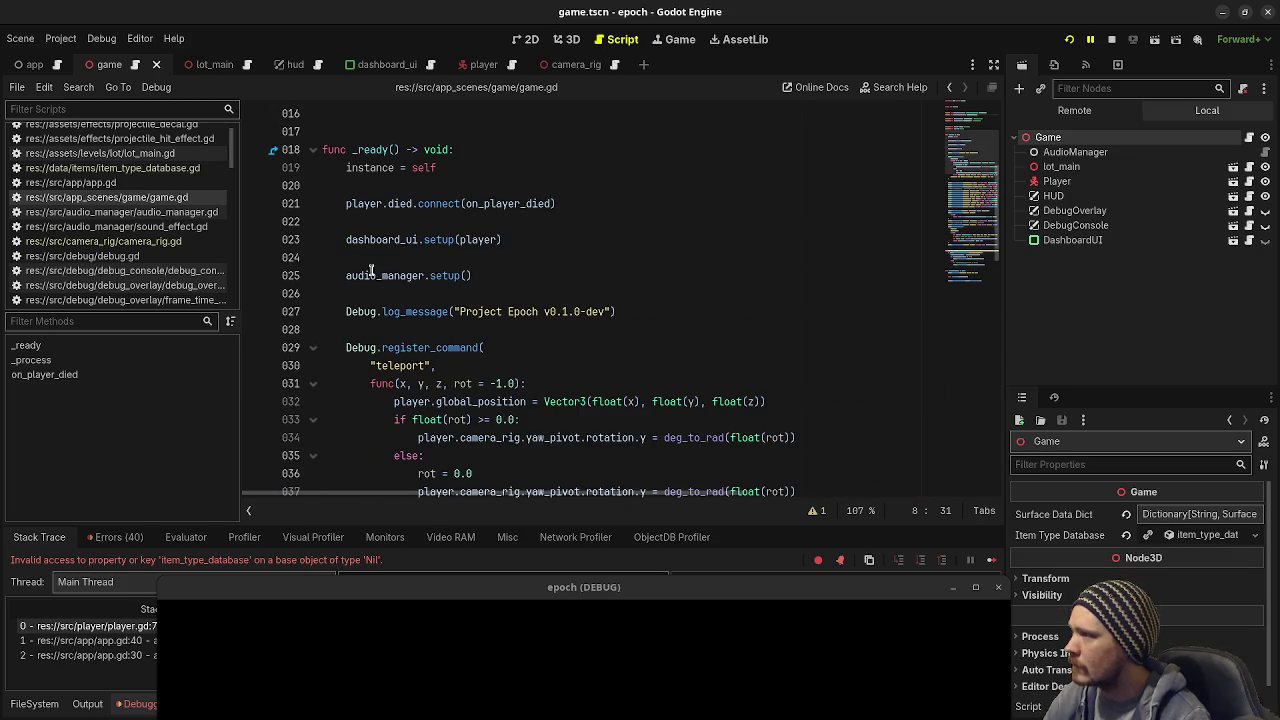
Step: Call player.setup() at the start of _ready(), save, and stop the running game
left_click(488, 190)
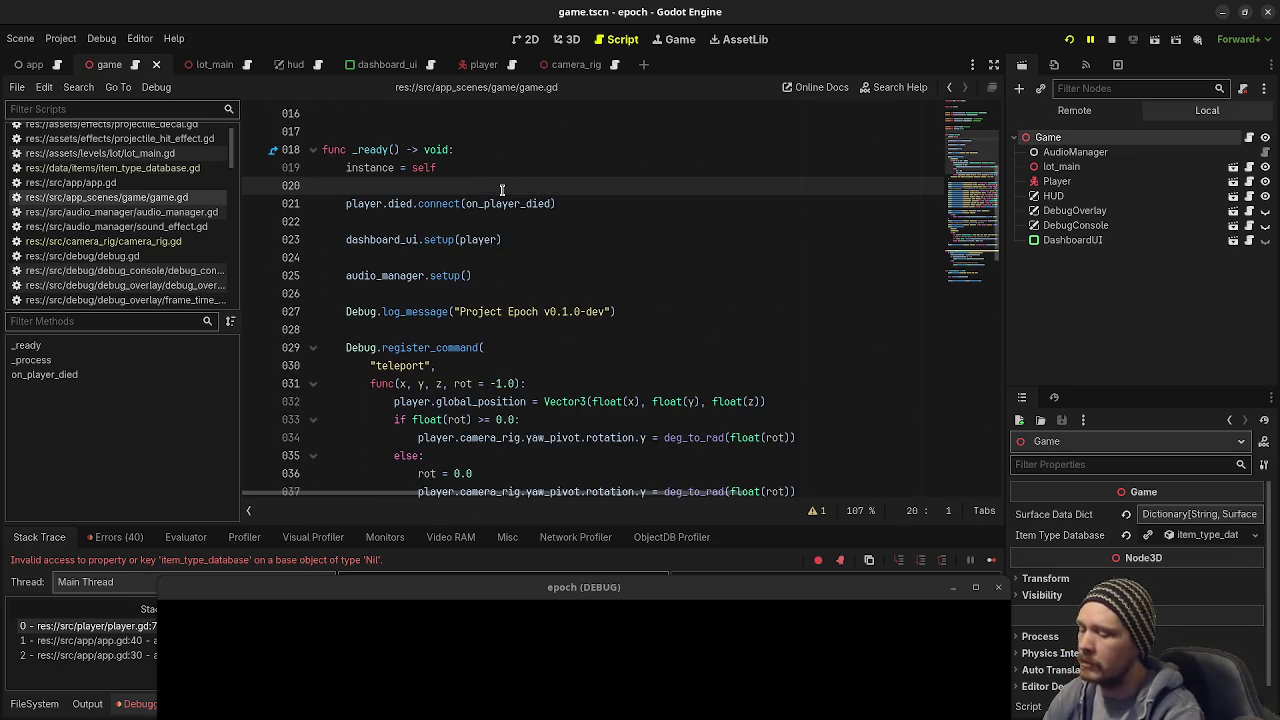
key("Return")
type("player.setup")
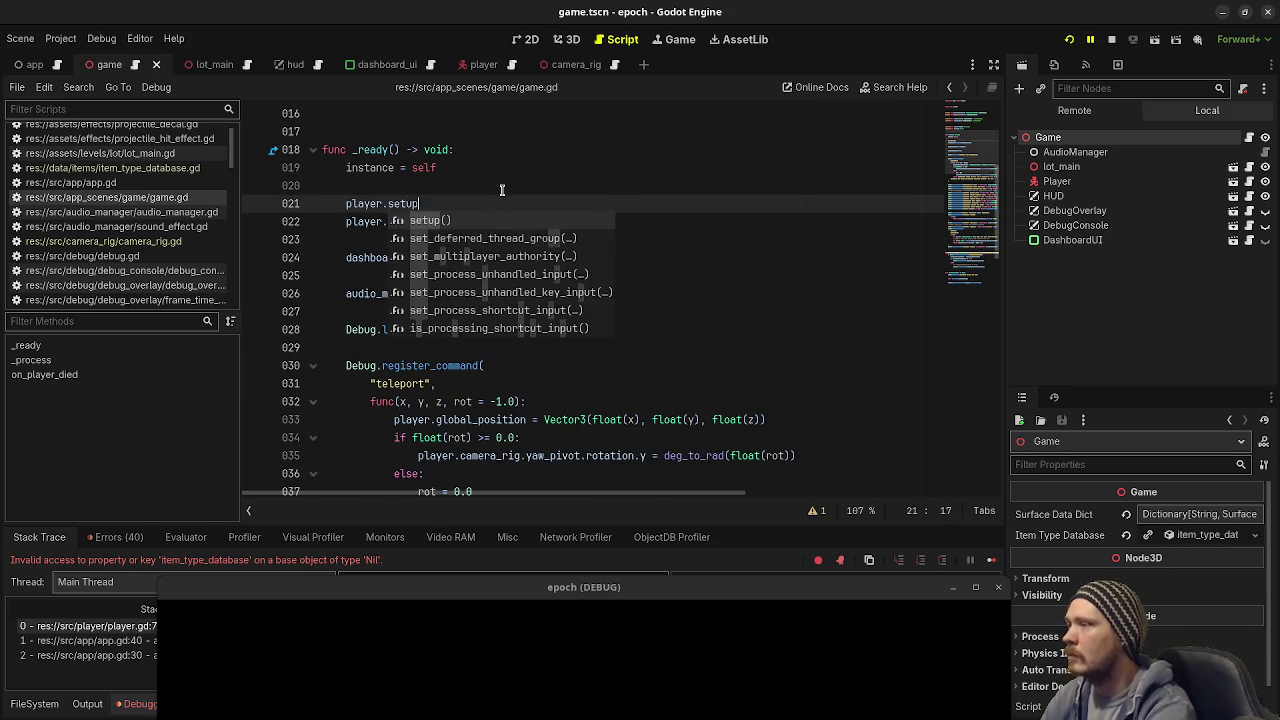
key("Return")
key("ctrl+s")
key("F8")
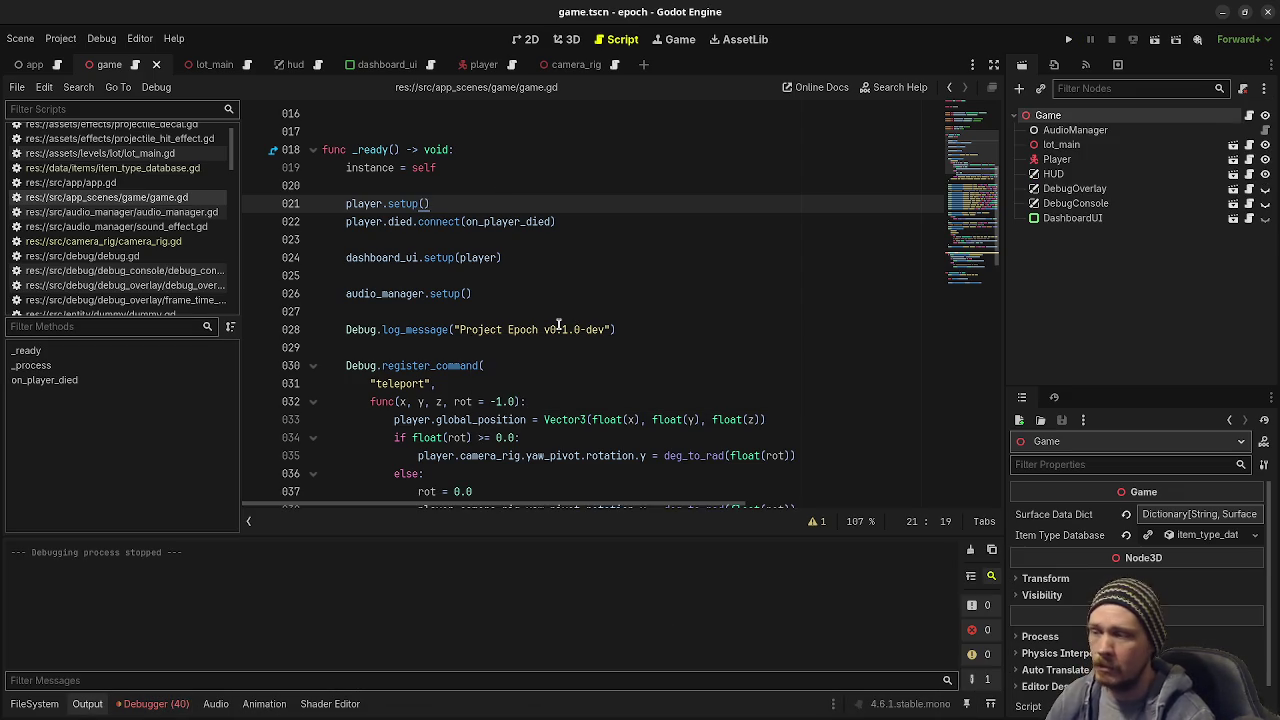
Step: Run the project and drink a potion from the backpack to restore health
key("F5")
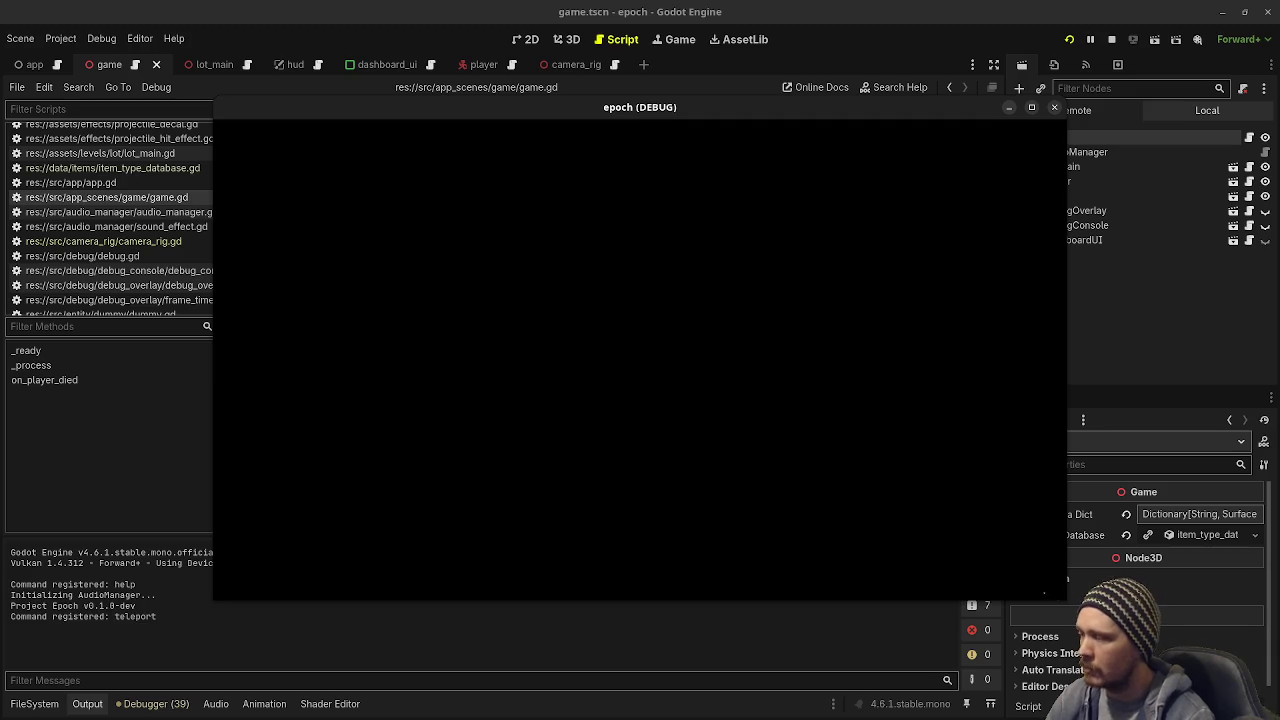
key("w")
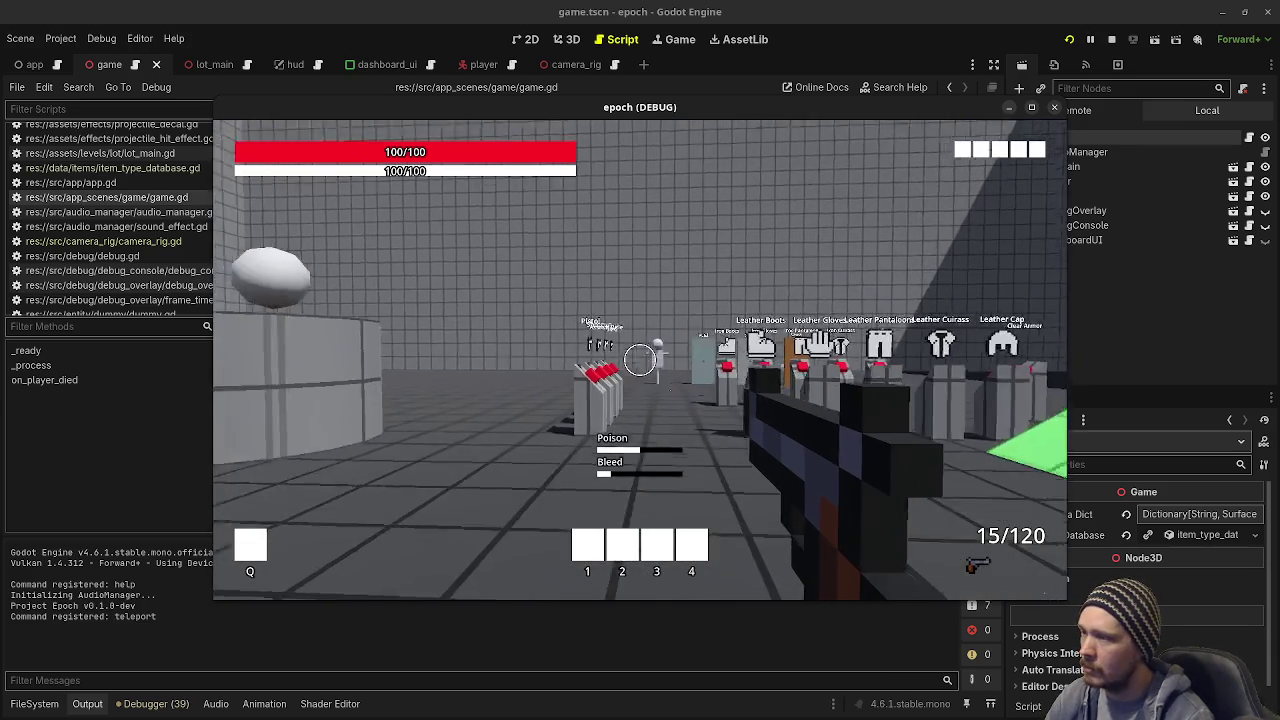
mouse_move(640, 359)
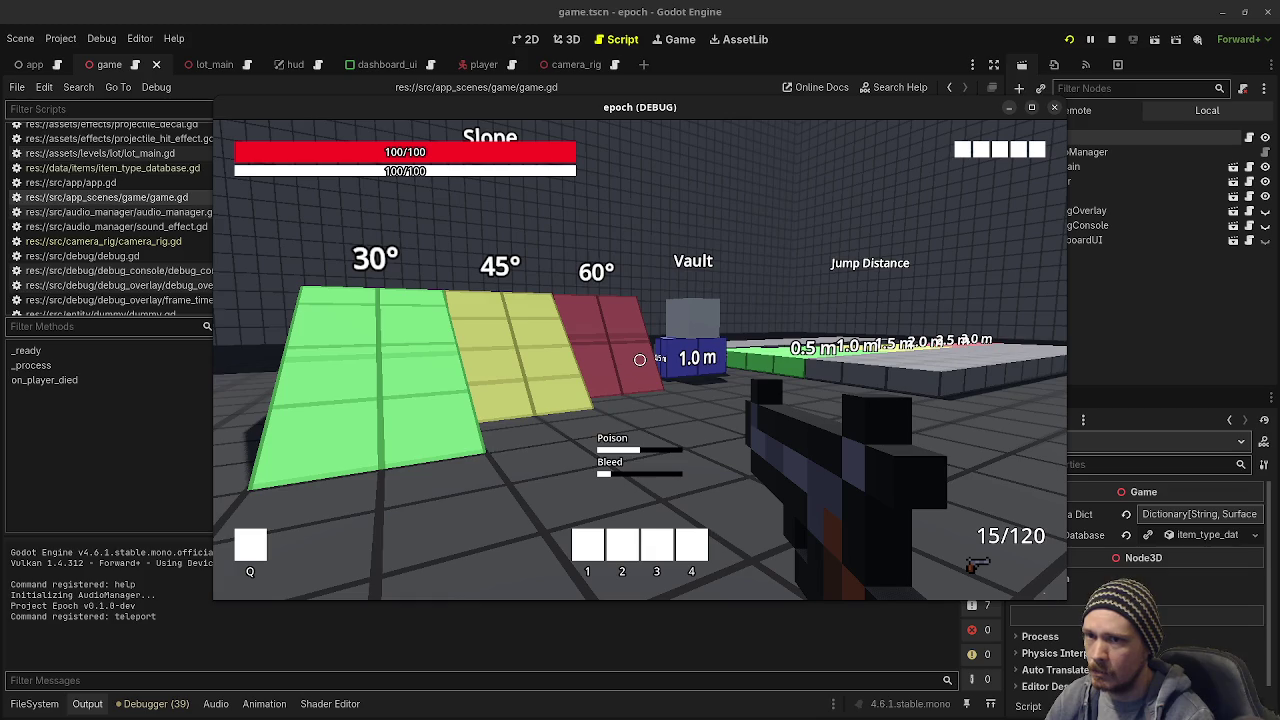
key("Tab")
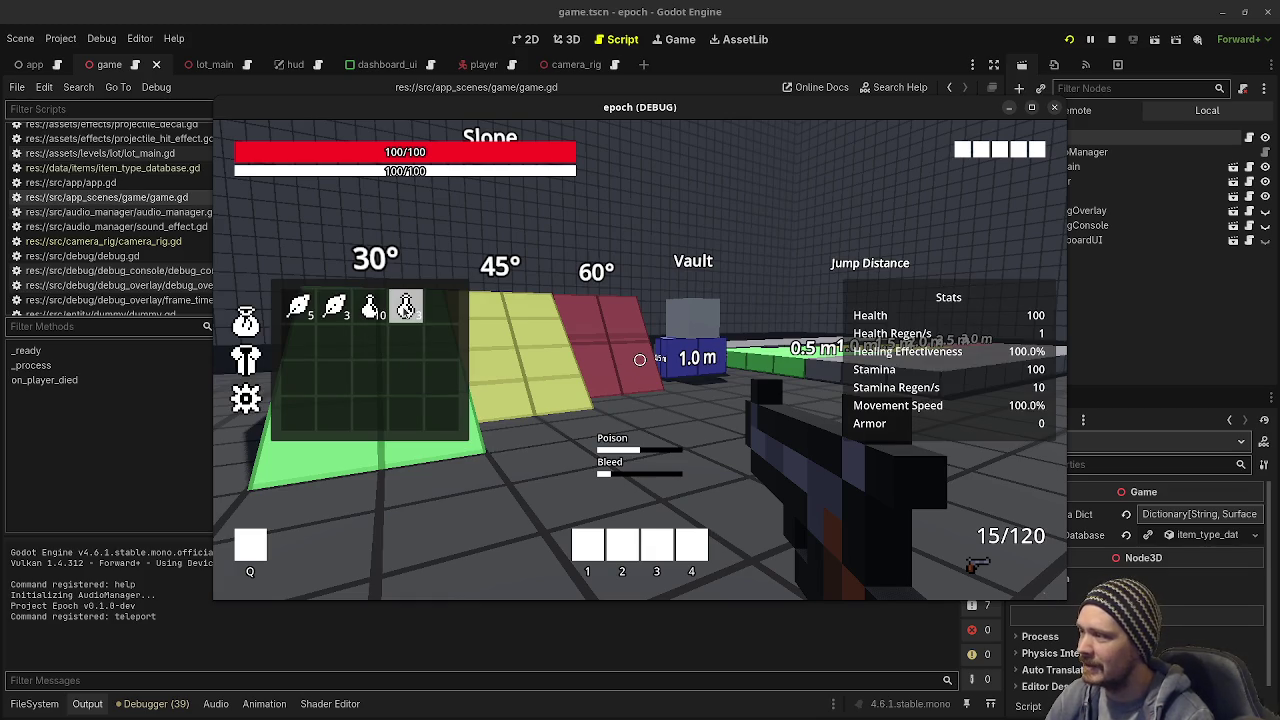
left_click(407, 316)
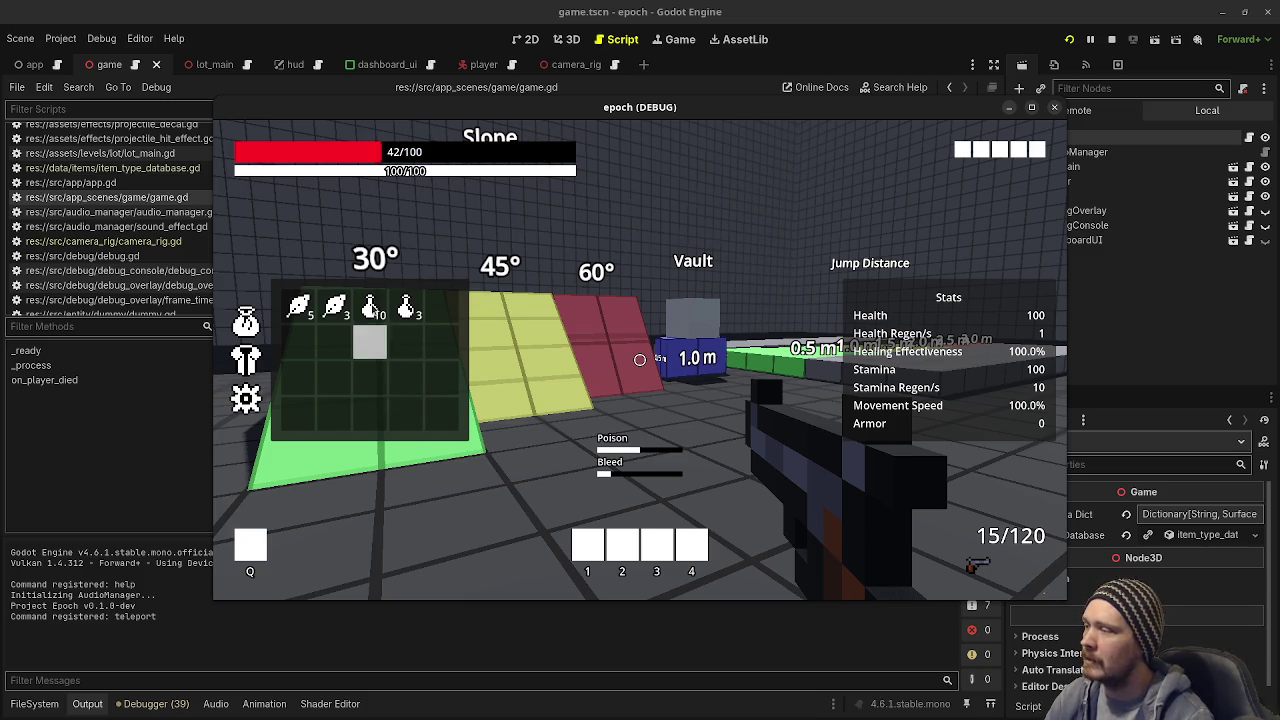
left_click(408, 312)
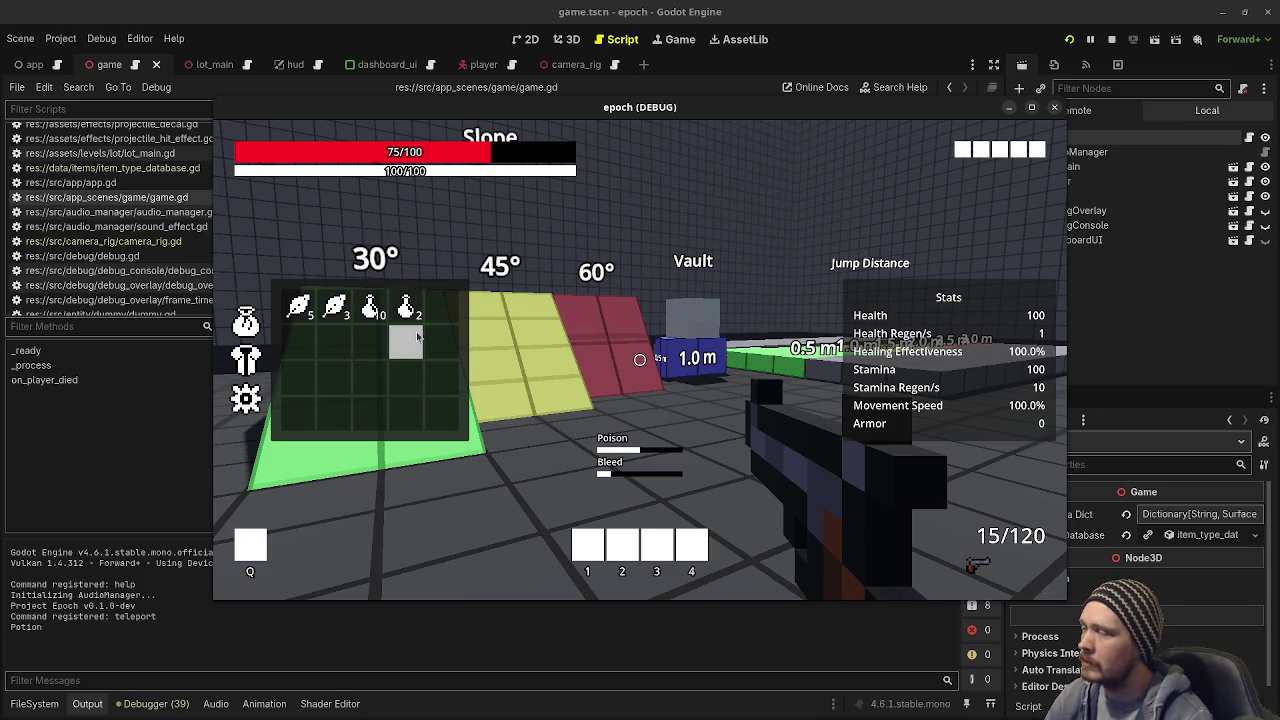
key("Tab")
Step: Walk toward the armor and weapon stands and drink another potion from the backpack
key("w")
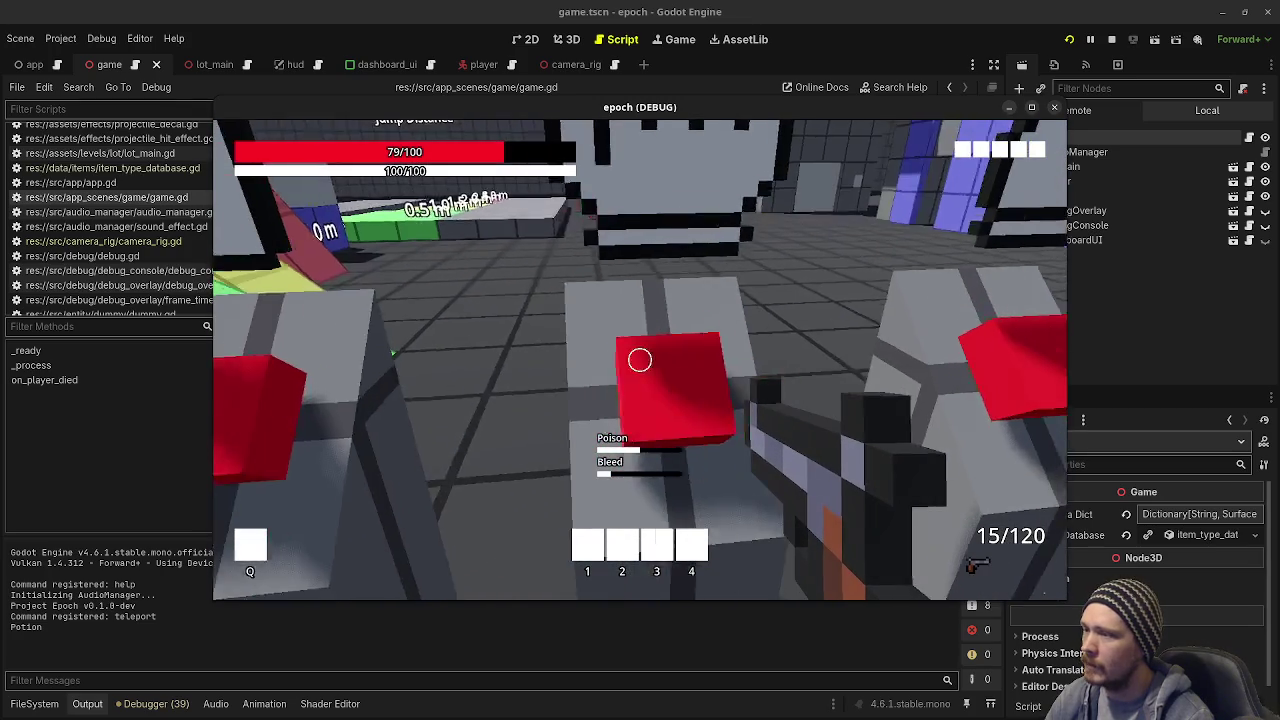
key("Tab")
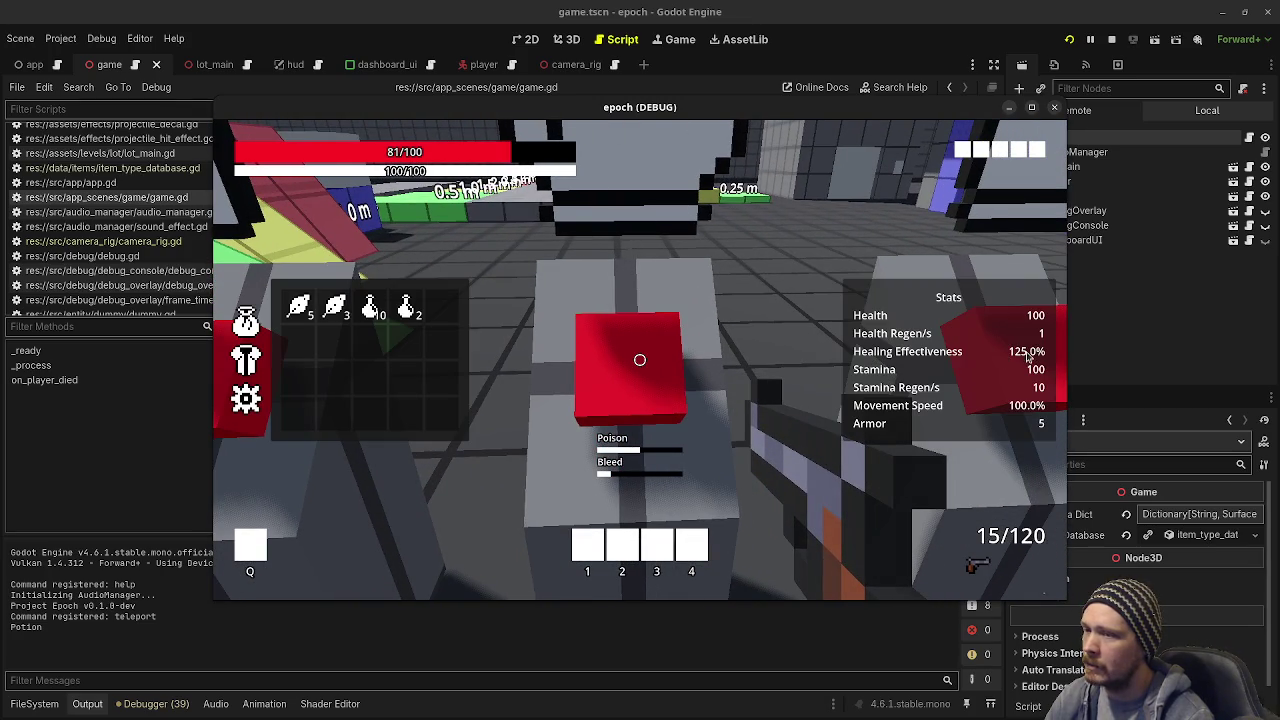
key("w")
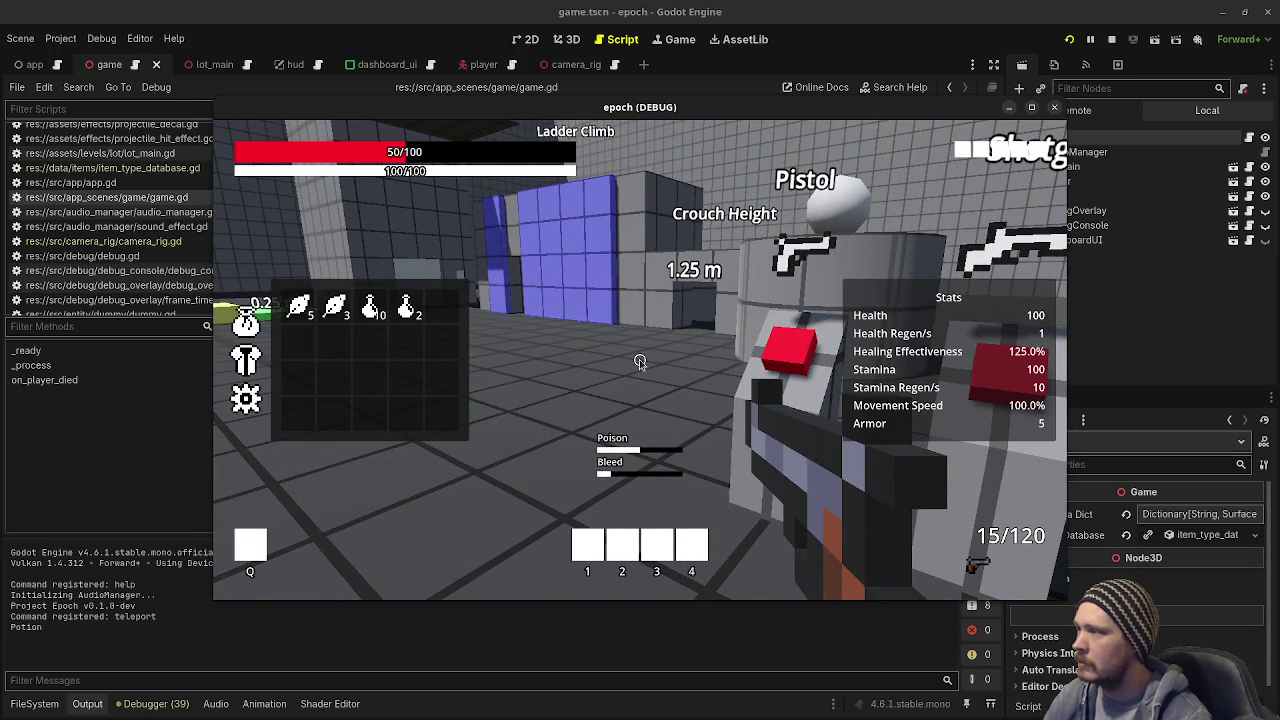
left_click(407, 313)
left_click(407, 313)
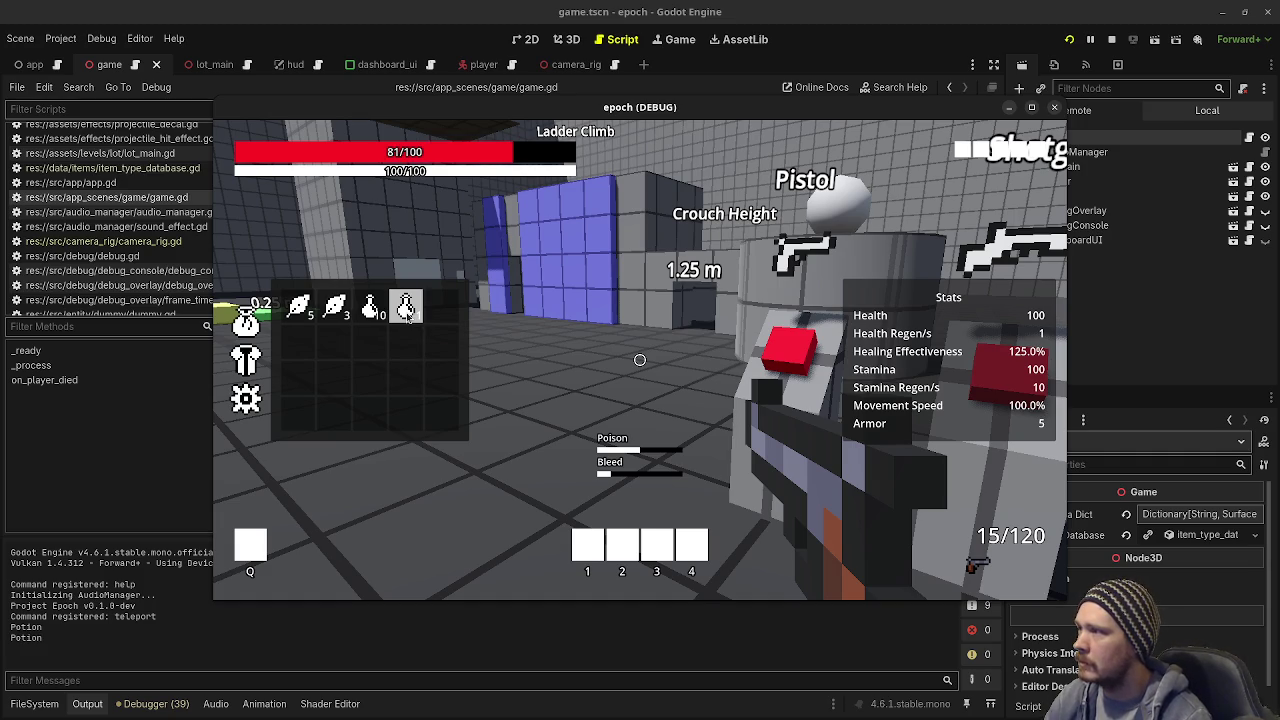
key("Tab")
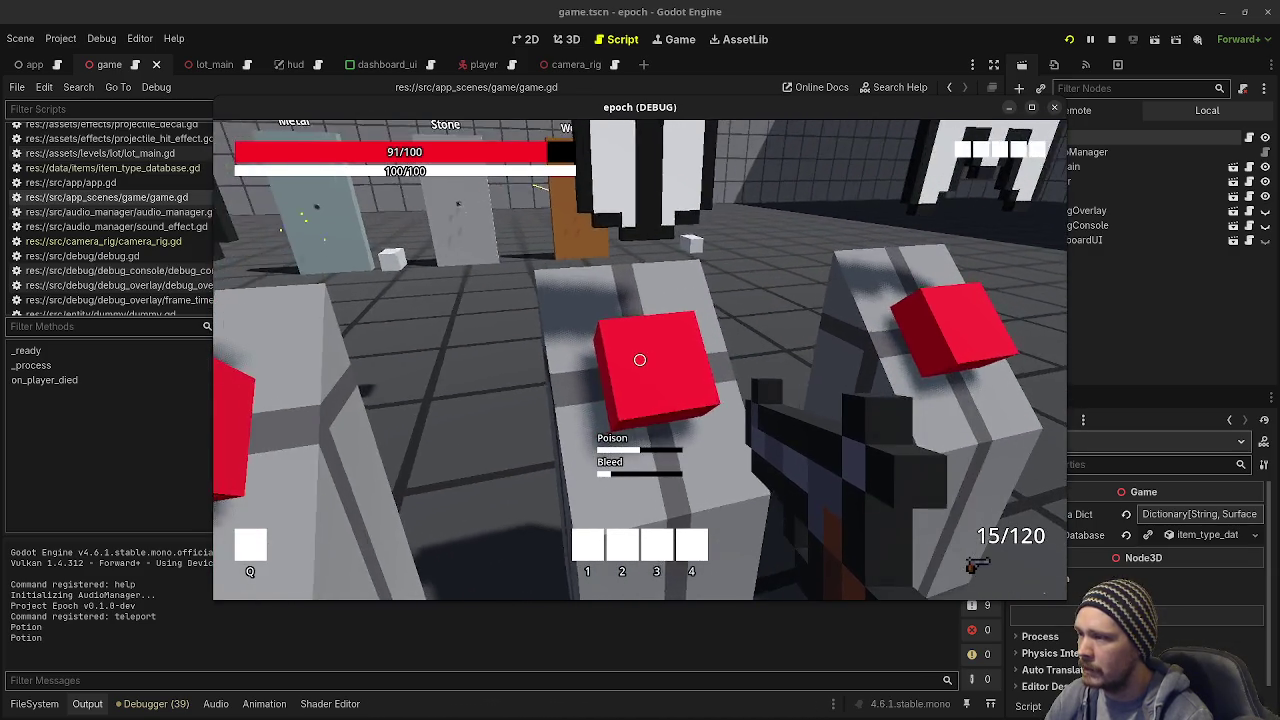
Step: Move to the item pedestal room and cycle weapons with the mouse wheel to the shotgun
key("e")
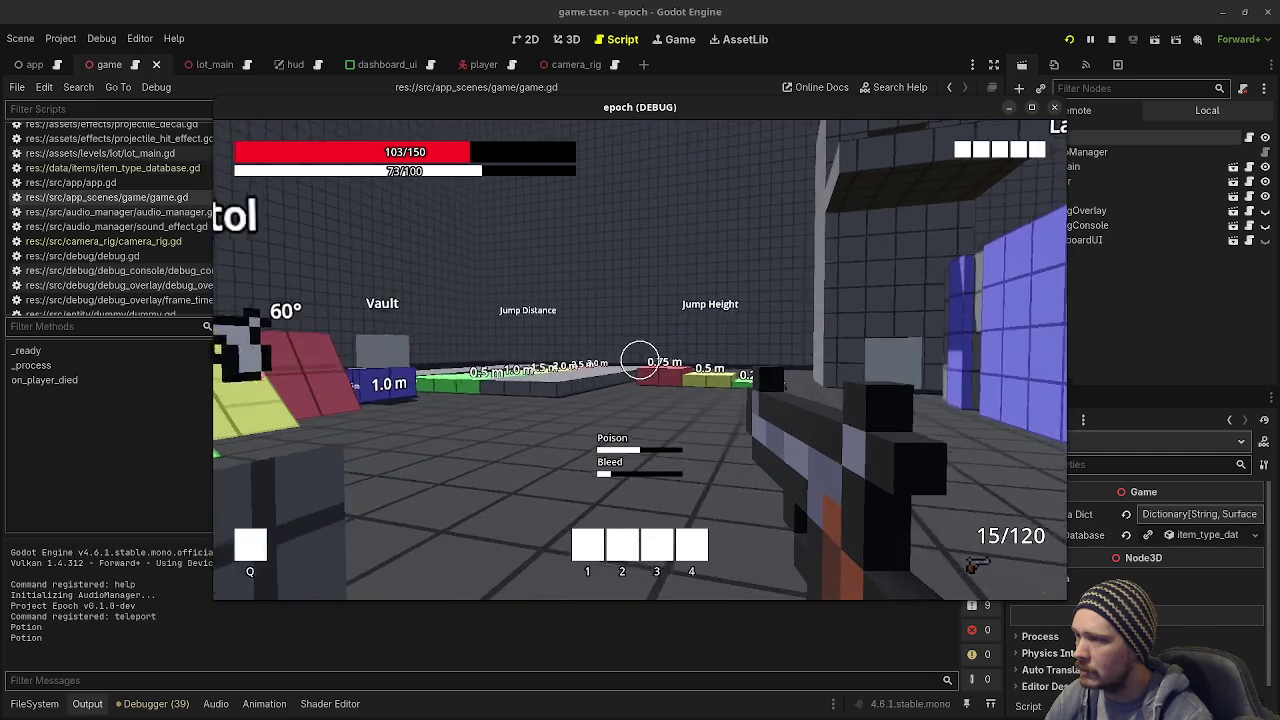
scroll(640, 360, "down", 1)
scroll(640, 360, "up", 1)
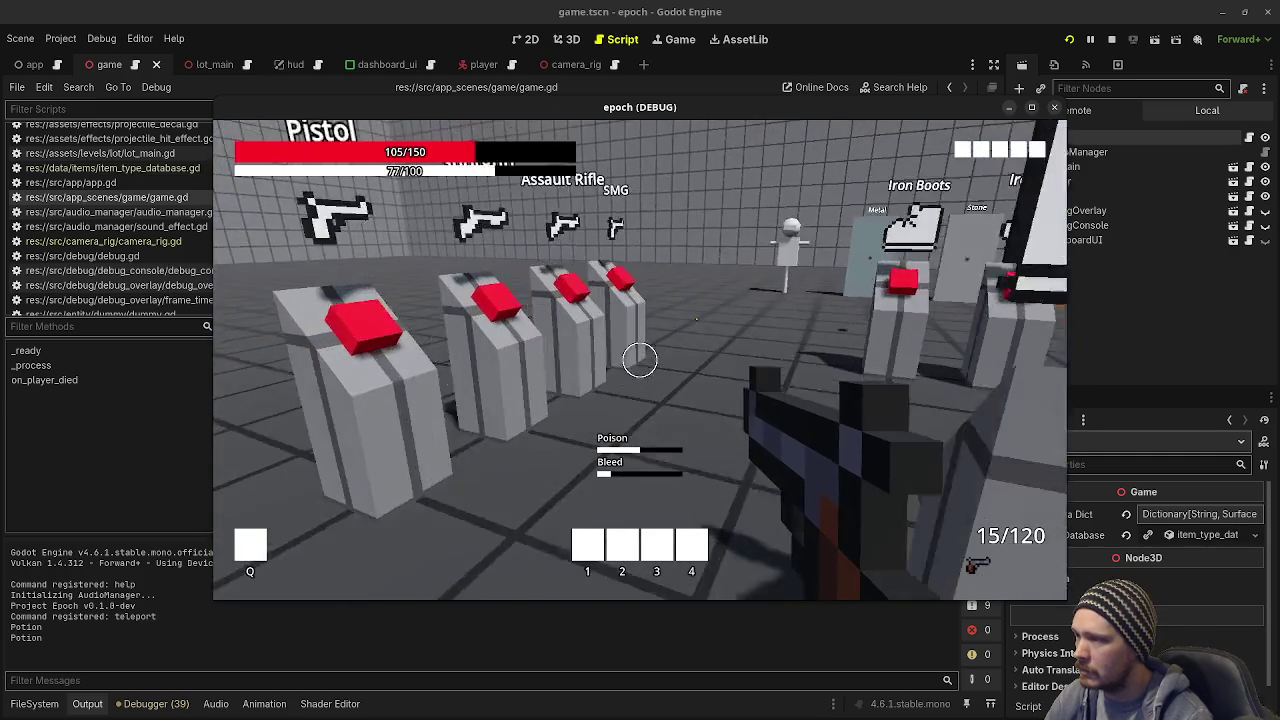
scroll(640, 360, "down", 1)
scroll(640, 360, "down", 1)
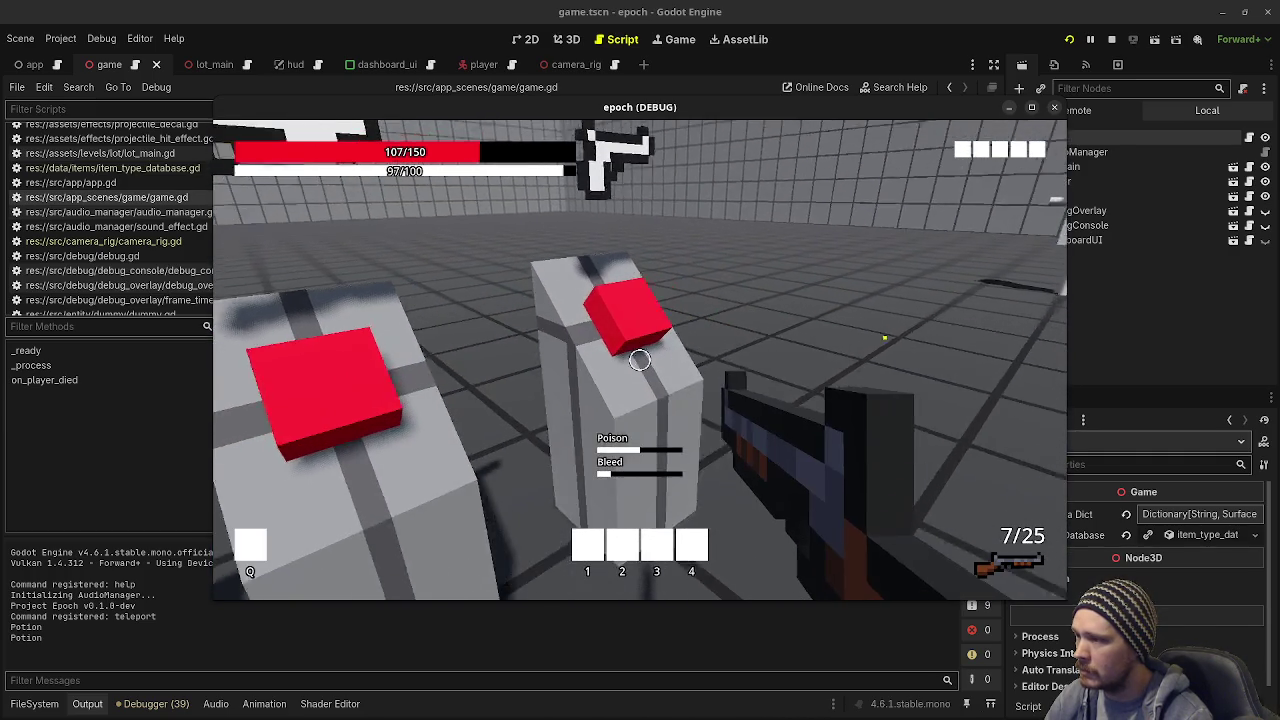
Step: Shoot the dummy's head repeatedly with the rifle, reloading once mid-run
scroll(640, 360, "down", 1)
left_click_drag(640, 360, 640, 360)
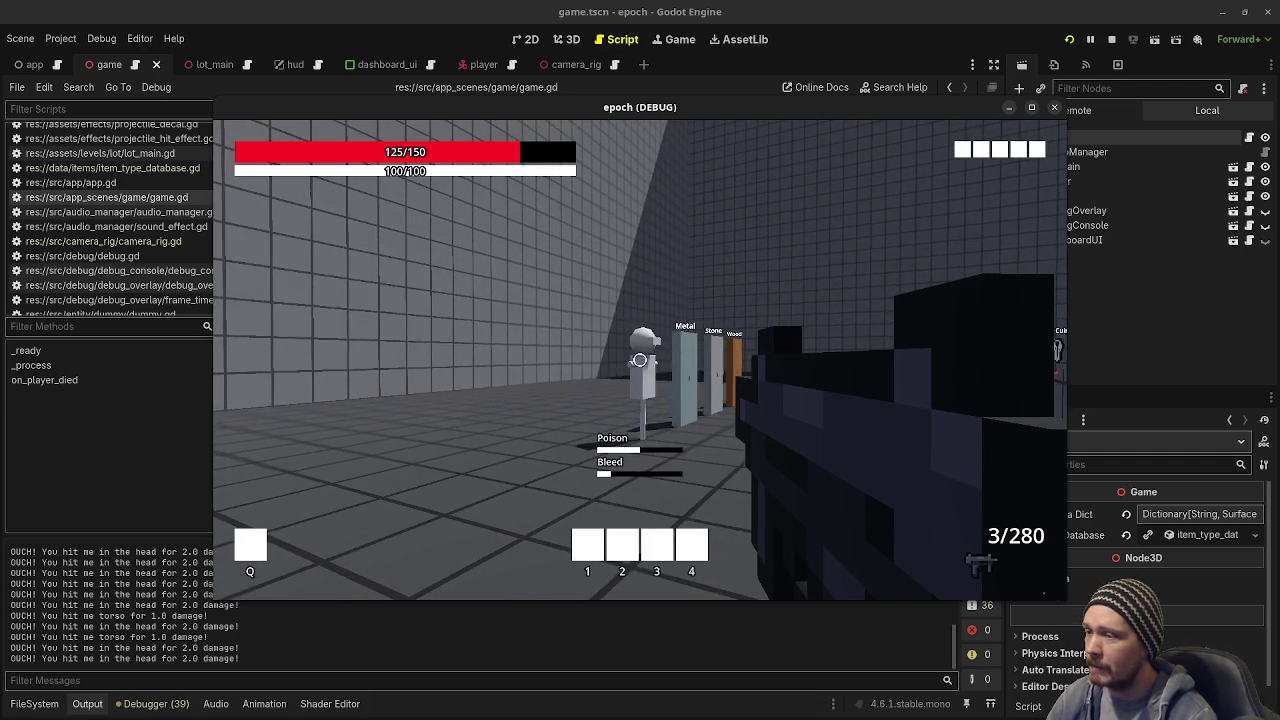
left_click(640, 359)
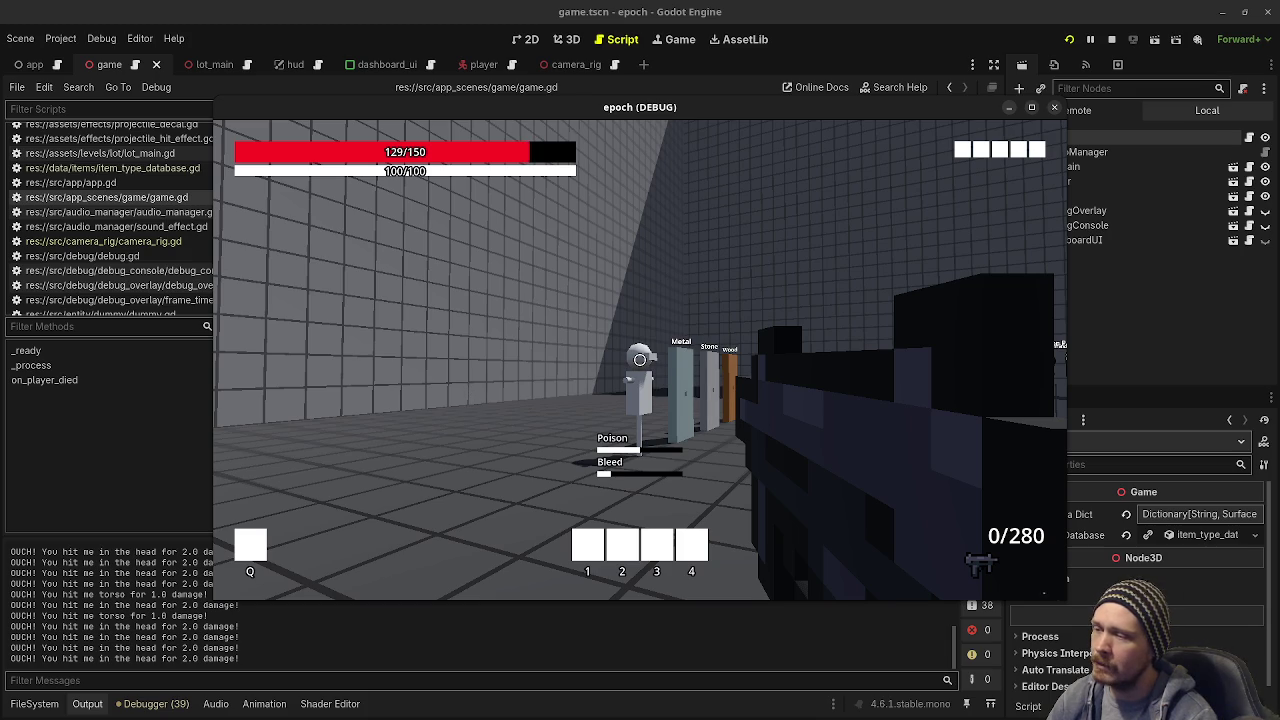
left_click(640, 359)
key("r")
left_click(640, 359)
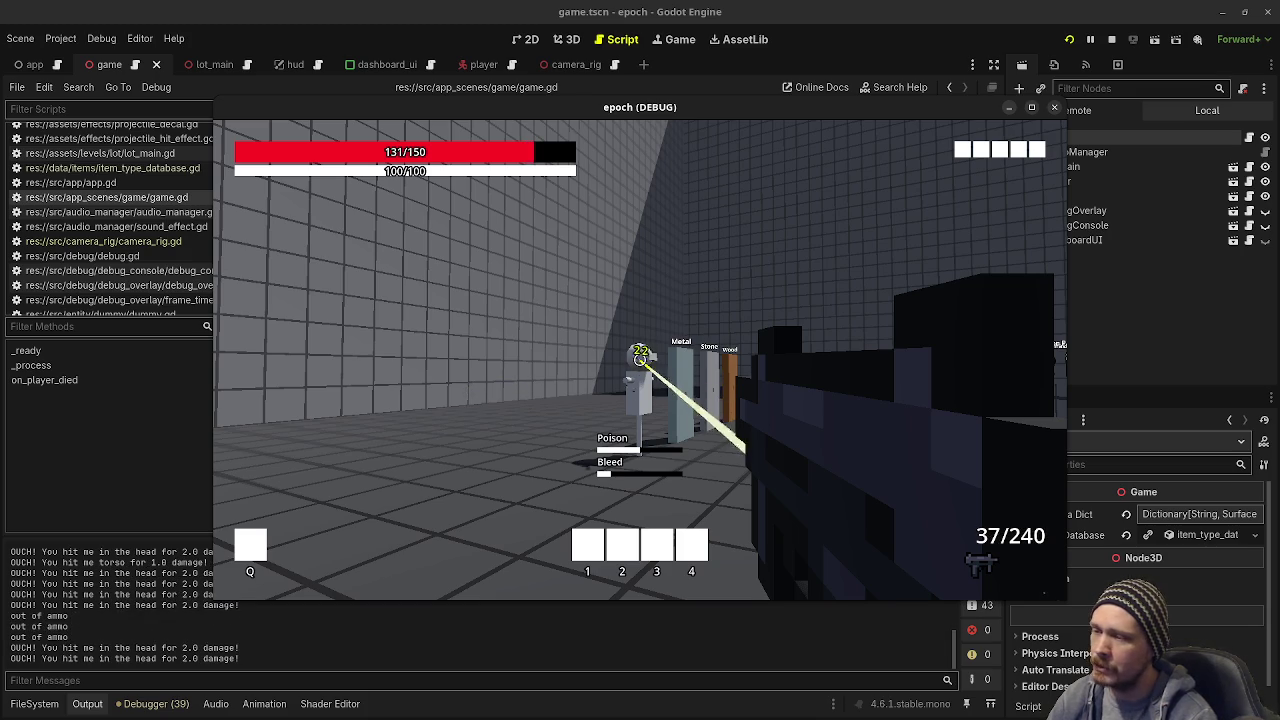
left_click(640, 359)
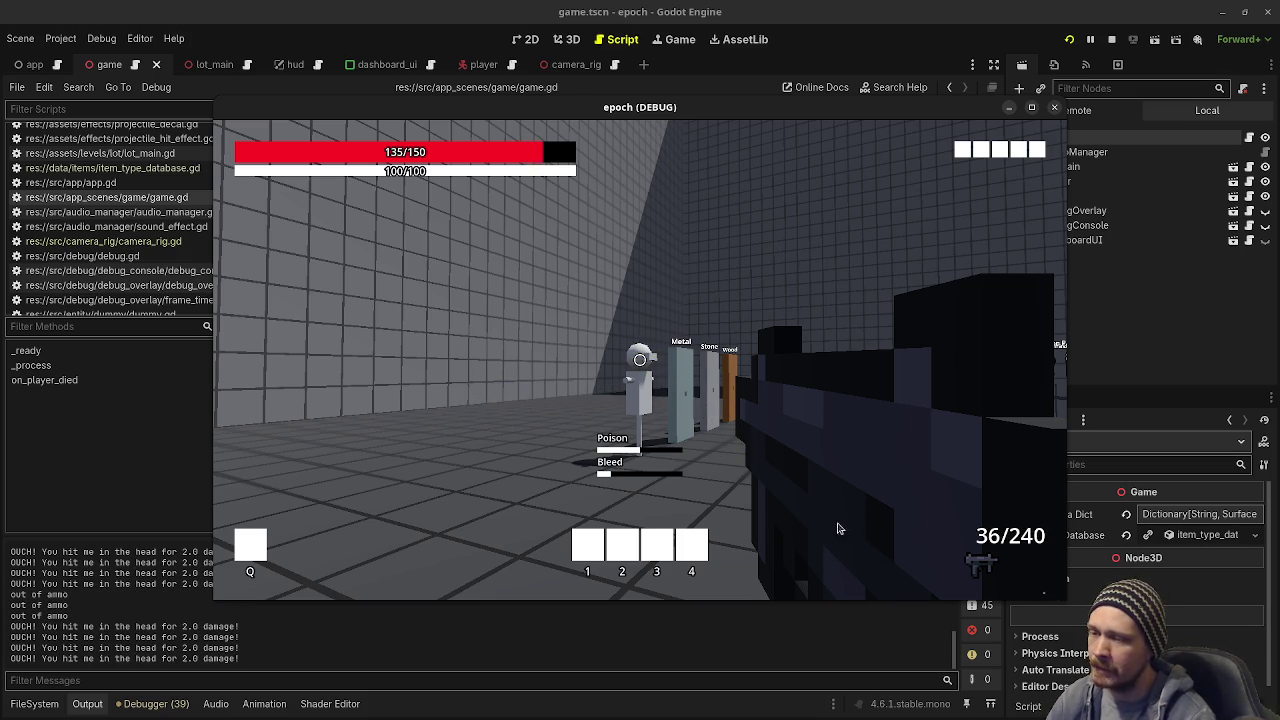
left_click(640, 359)
left_click(640, 359)
left_click(640, 359)
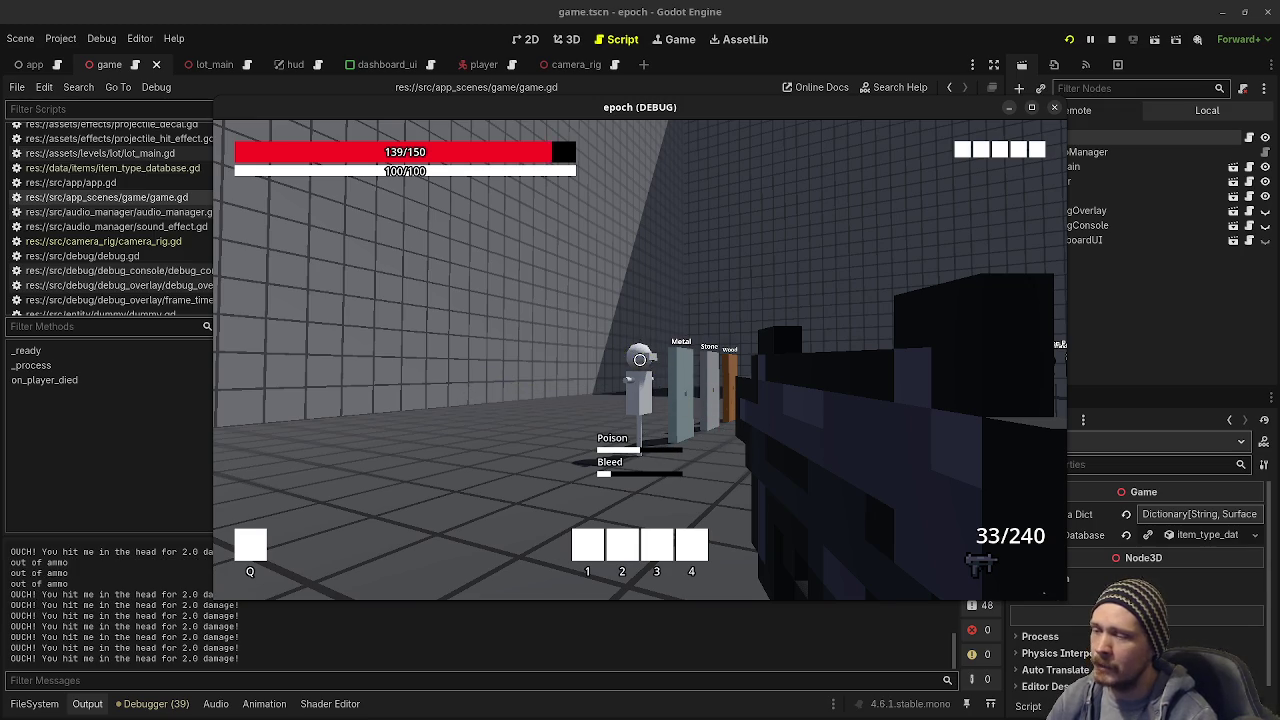
left_click(640, 359)
left_click(640, 359)
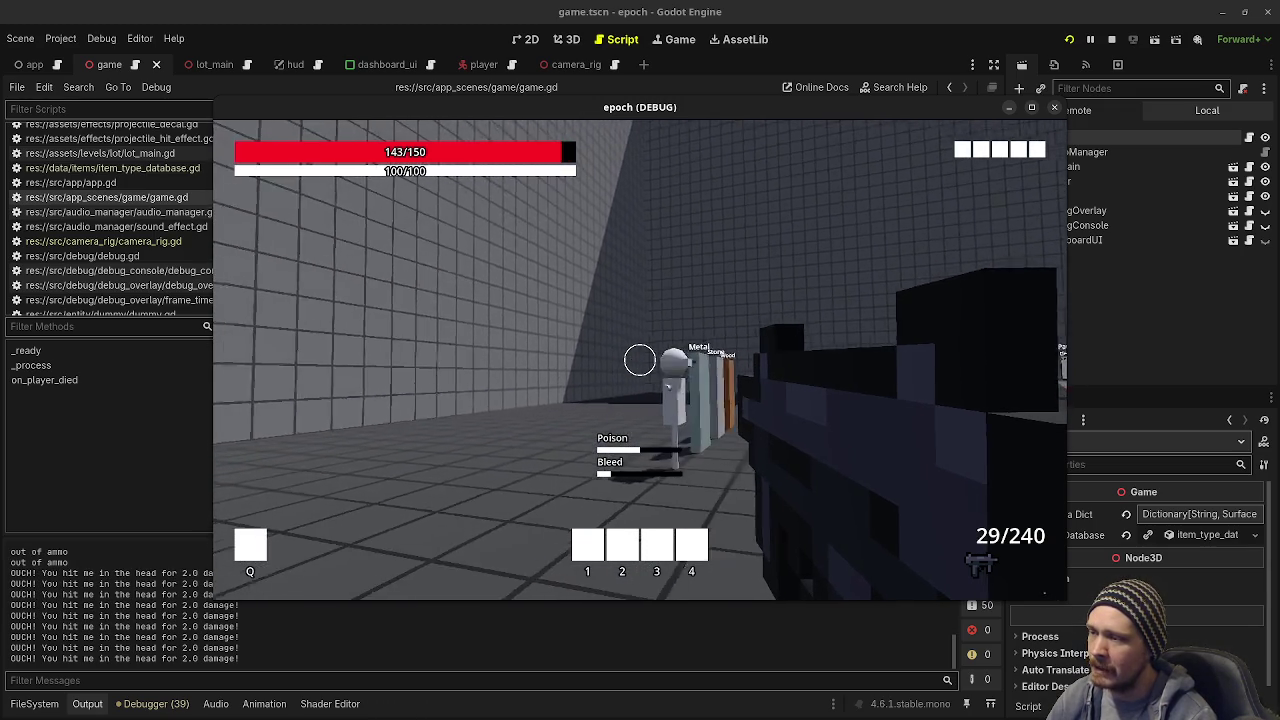
left_click(640, 359)
left_click(640, 359)
left_click(640, 359)
left_click(640, 359)
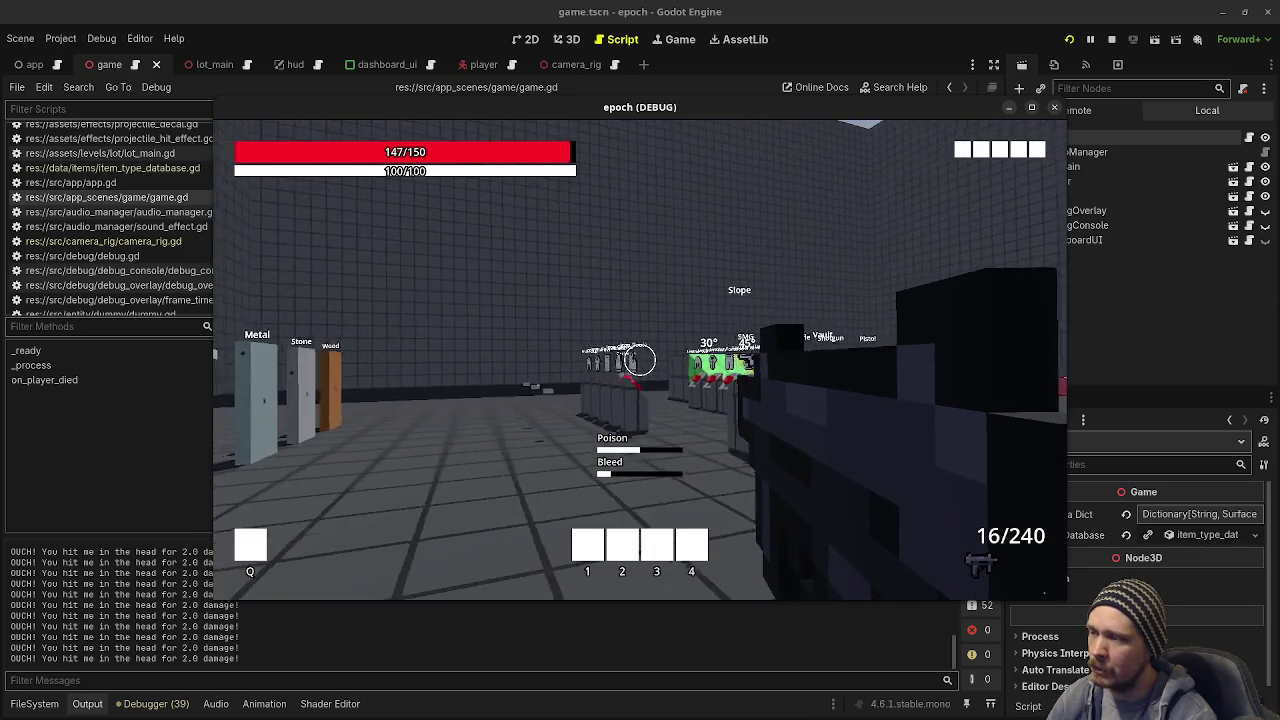
Step: Move toward the Vault and Jump Distance markers, spray the dummies, sprint around, and reload
key("w")
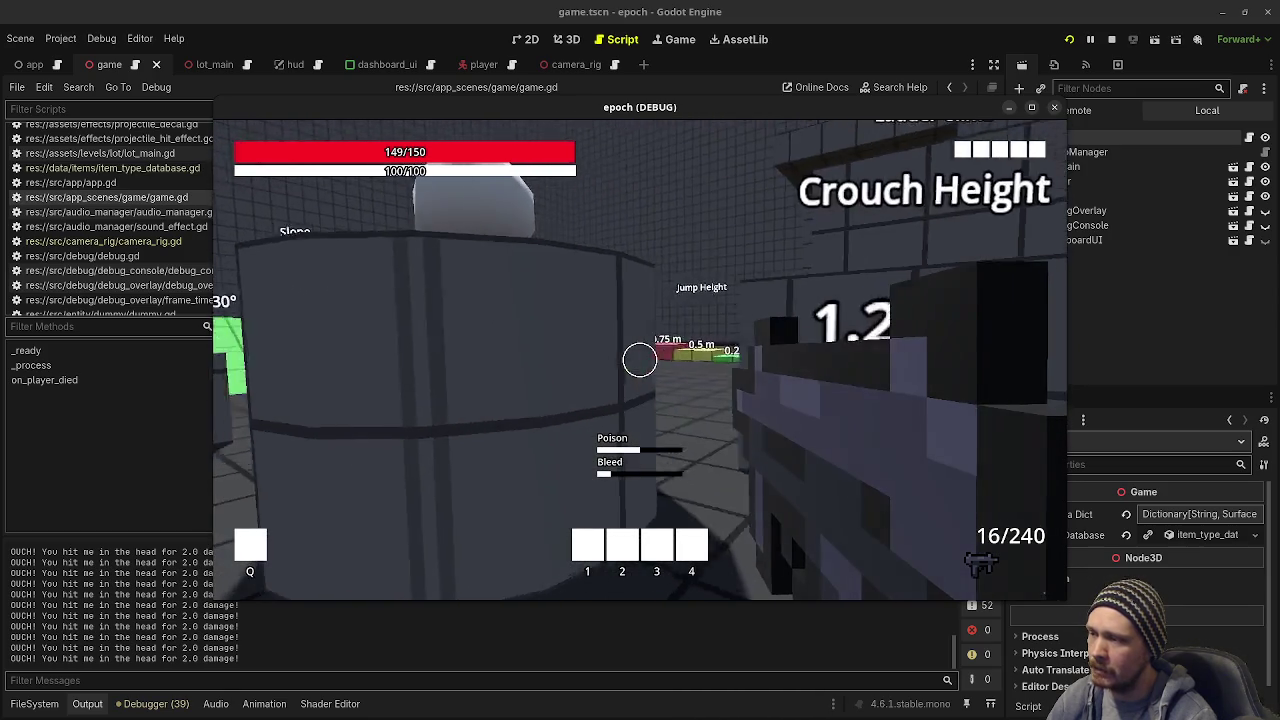
key("w")
left_click_drag(640, 359, 640, 359)
key("r")
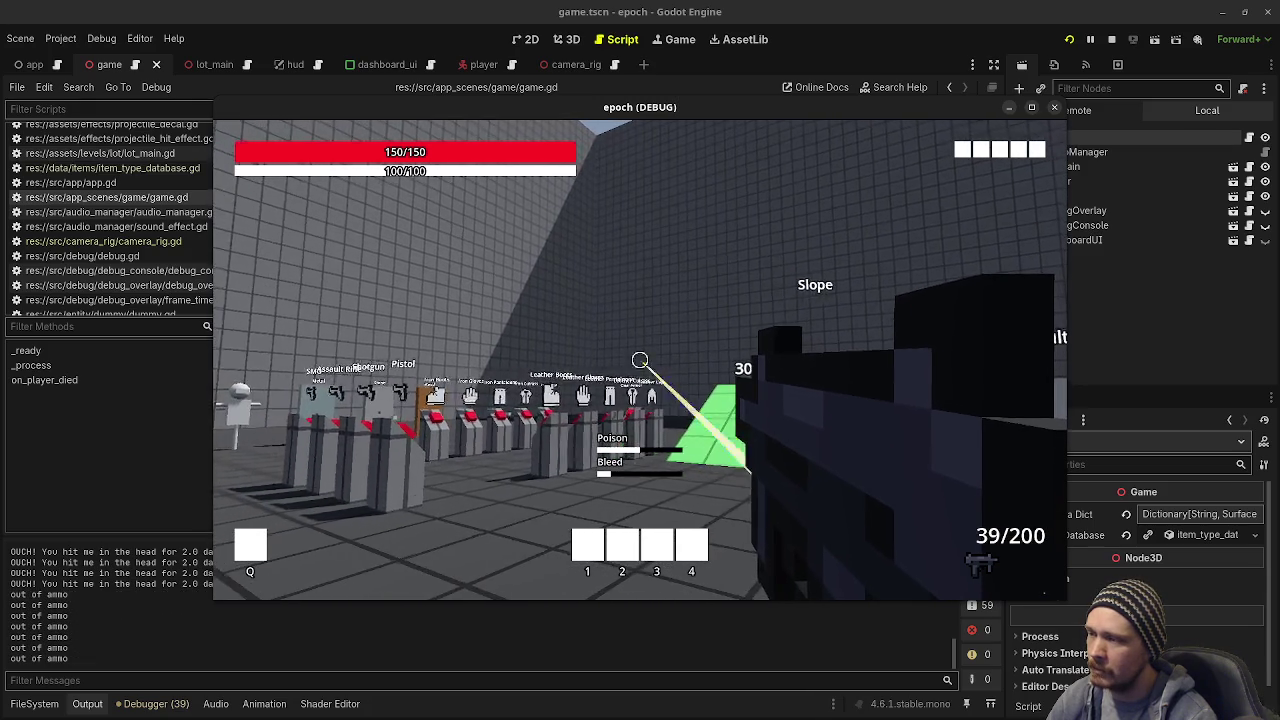
key("w")
key("space")
left_click_drag(640, 359, 640, 359)
key("r")
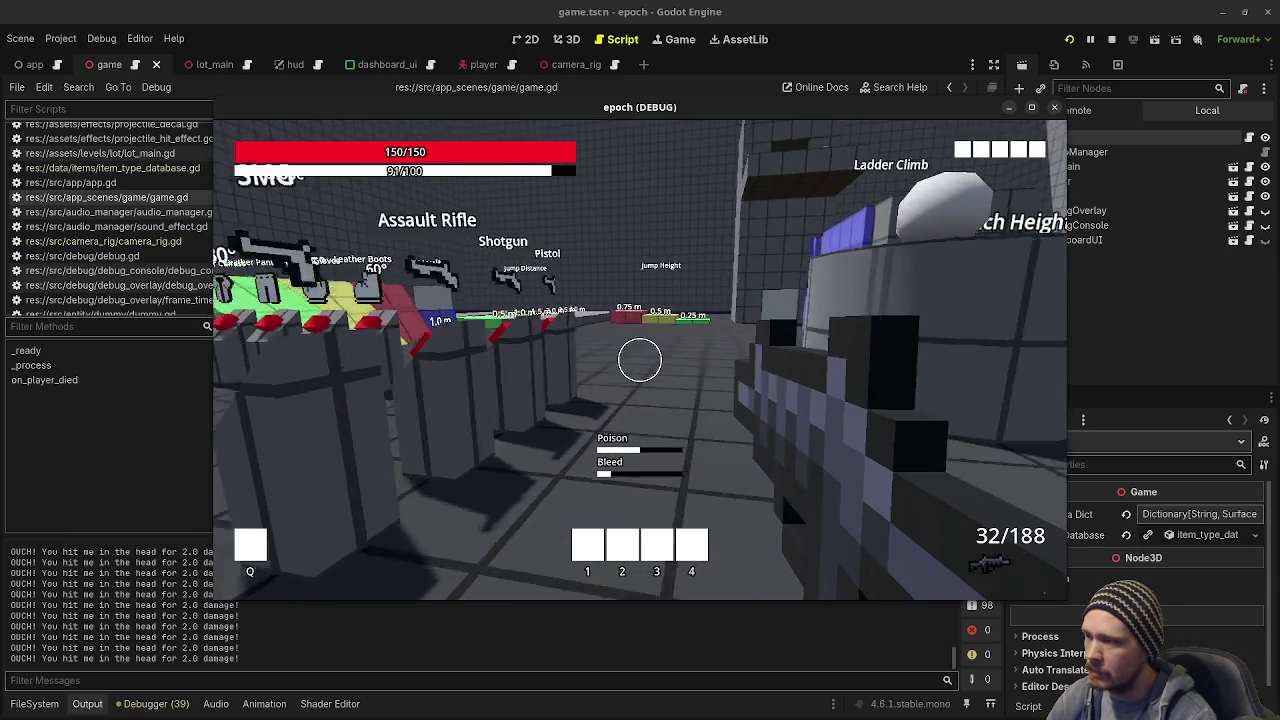
Step: Check the equipment, stats and consumables backpack panels, then close them
key("Tab")
key("i")
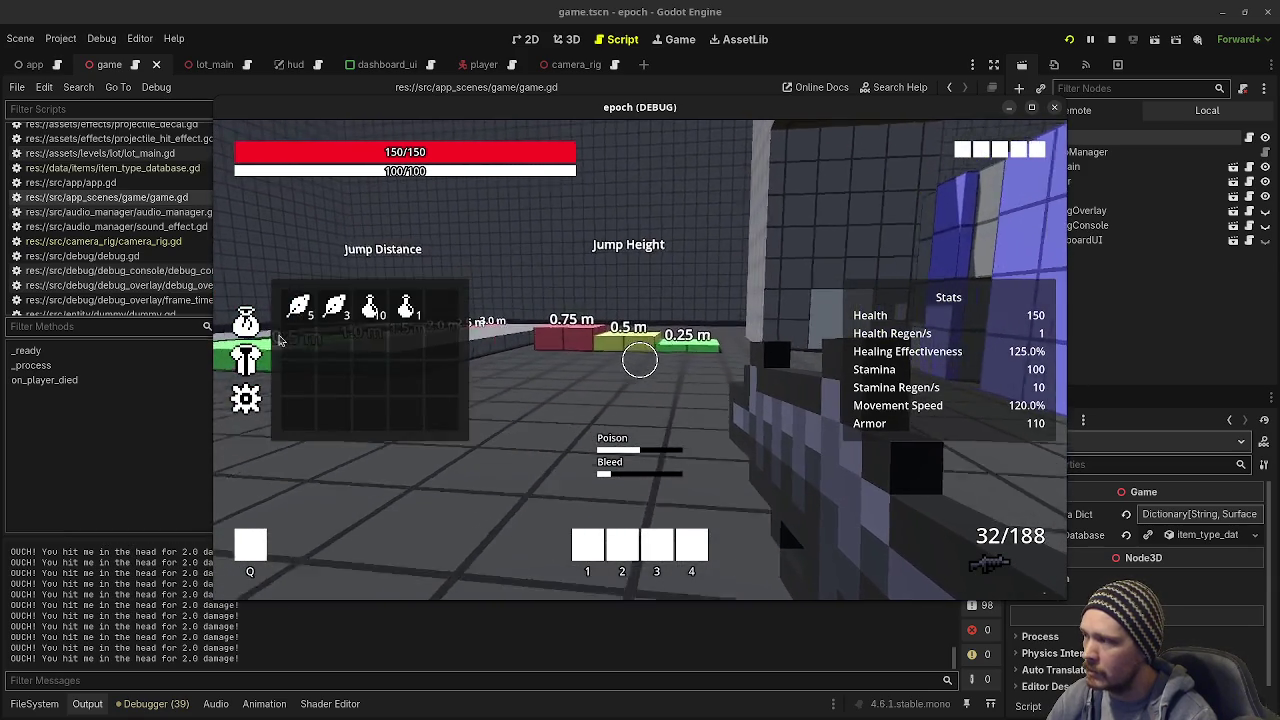
key("Tab")
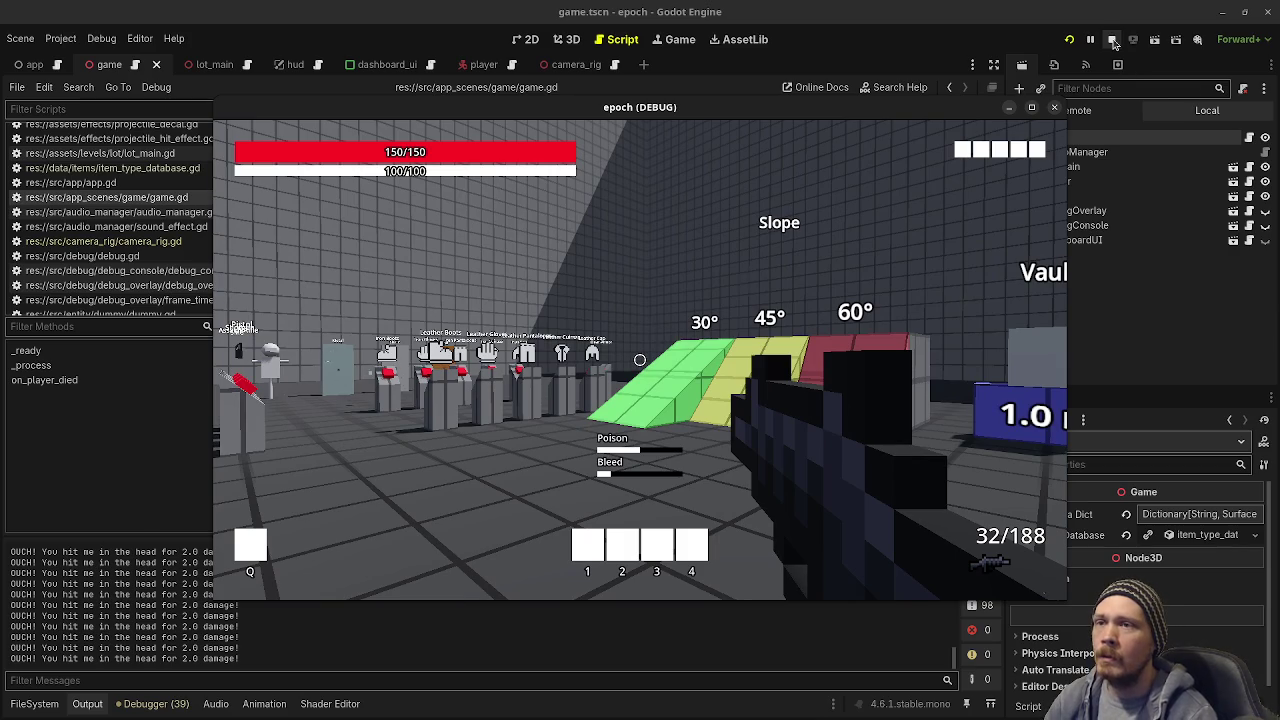
Step: Stop the game and open item_type_database.tres from the FileSystem dock
left_click(1111, 39)
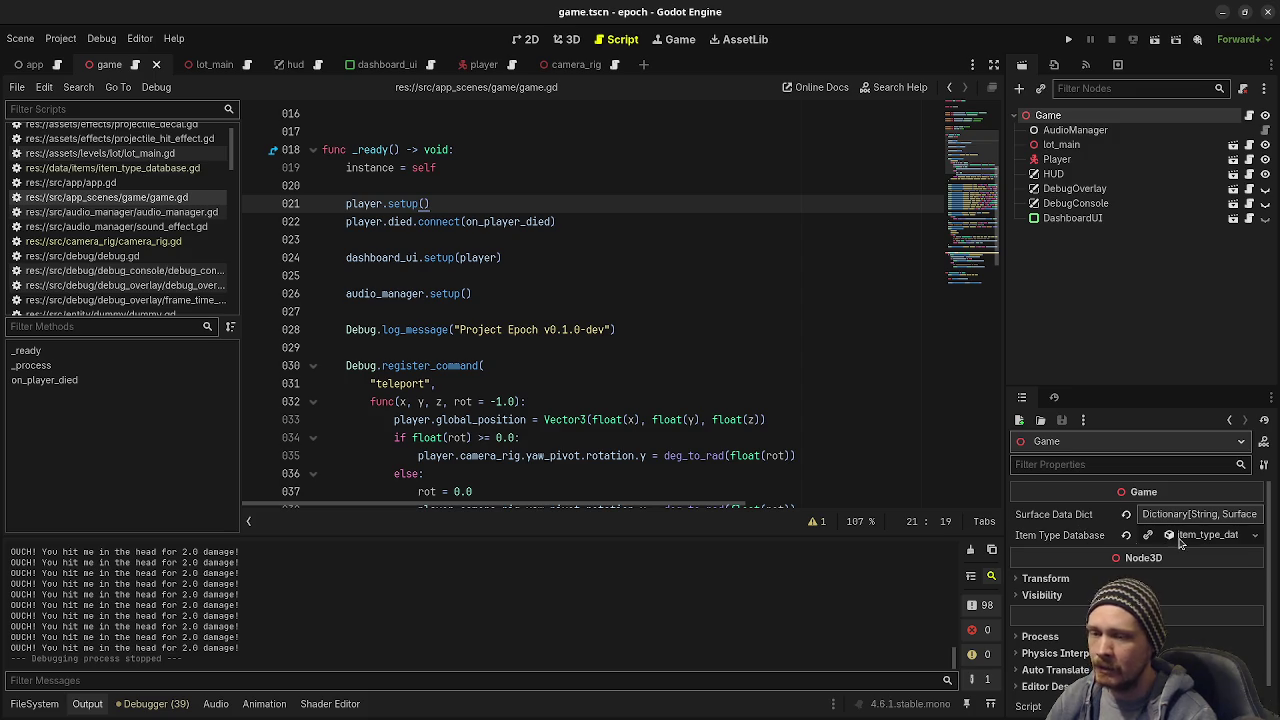
left_click(34, 703)
left_click(268, 540)
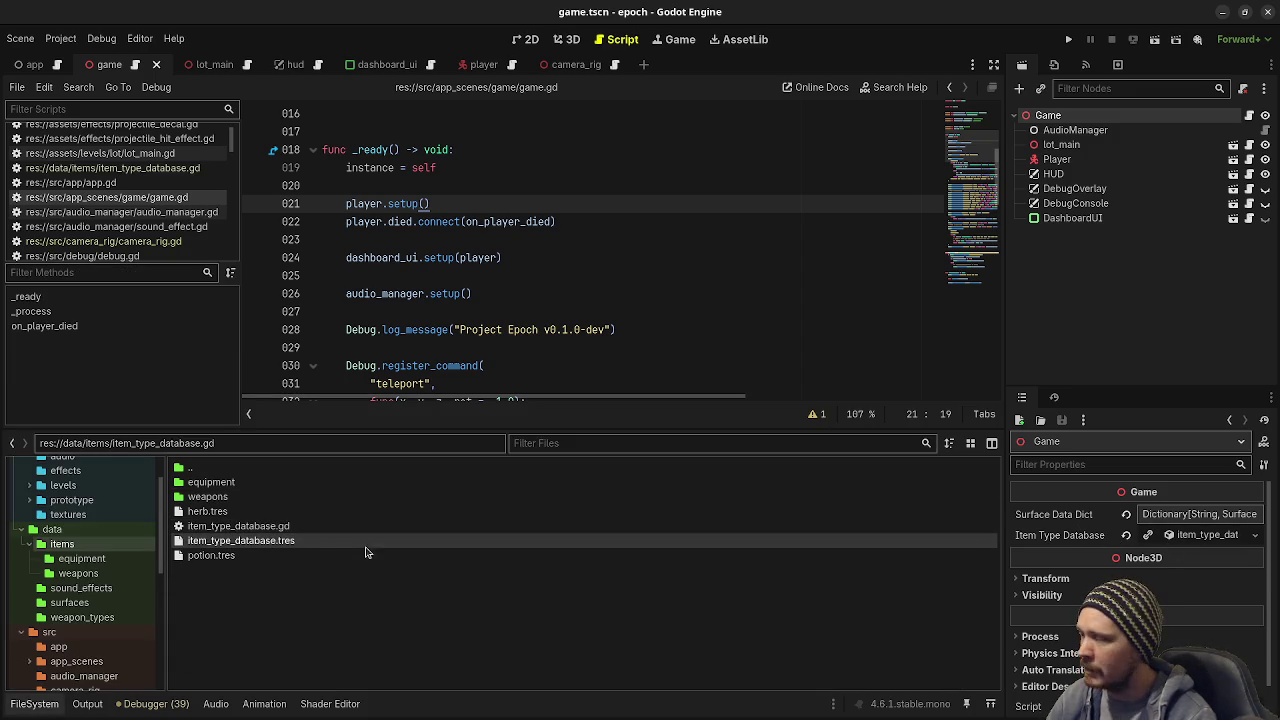
double_click(298, 541)
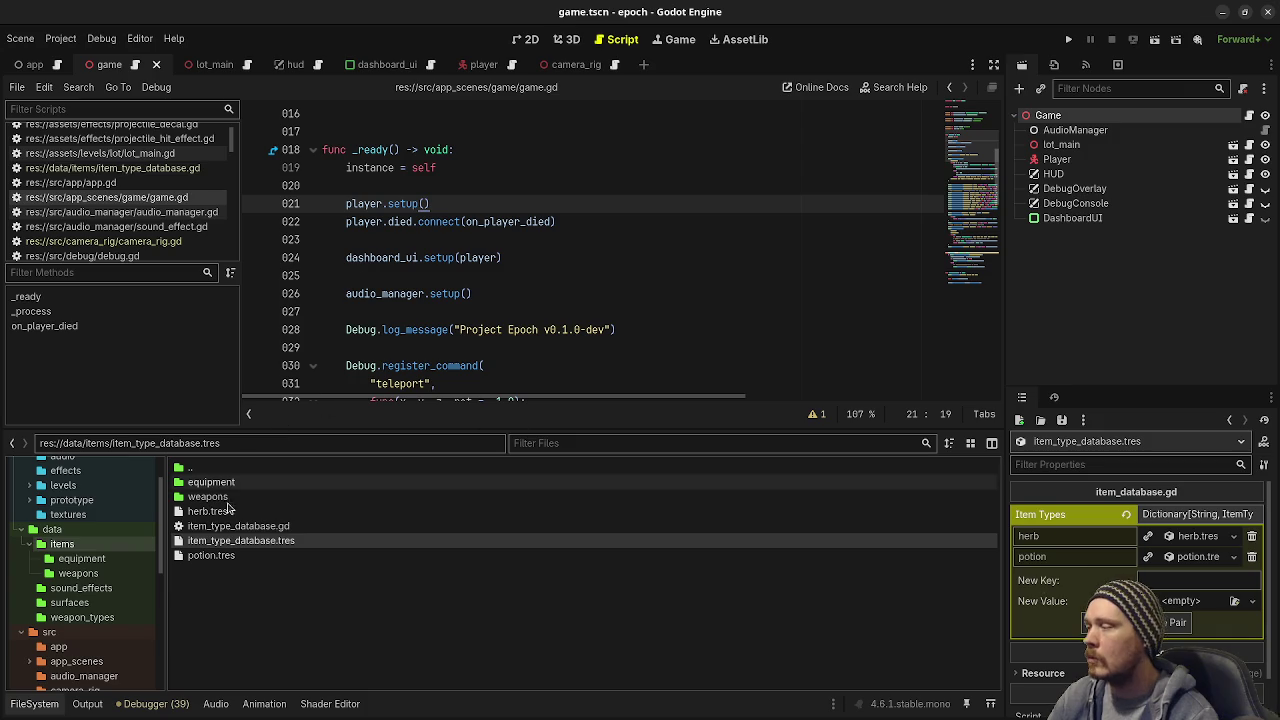
Step: Review the database's herb and potion entries, then switch to player.gd
scroll(550, 292, "down", 9)
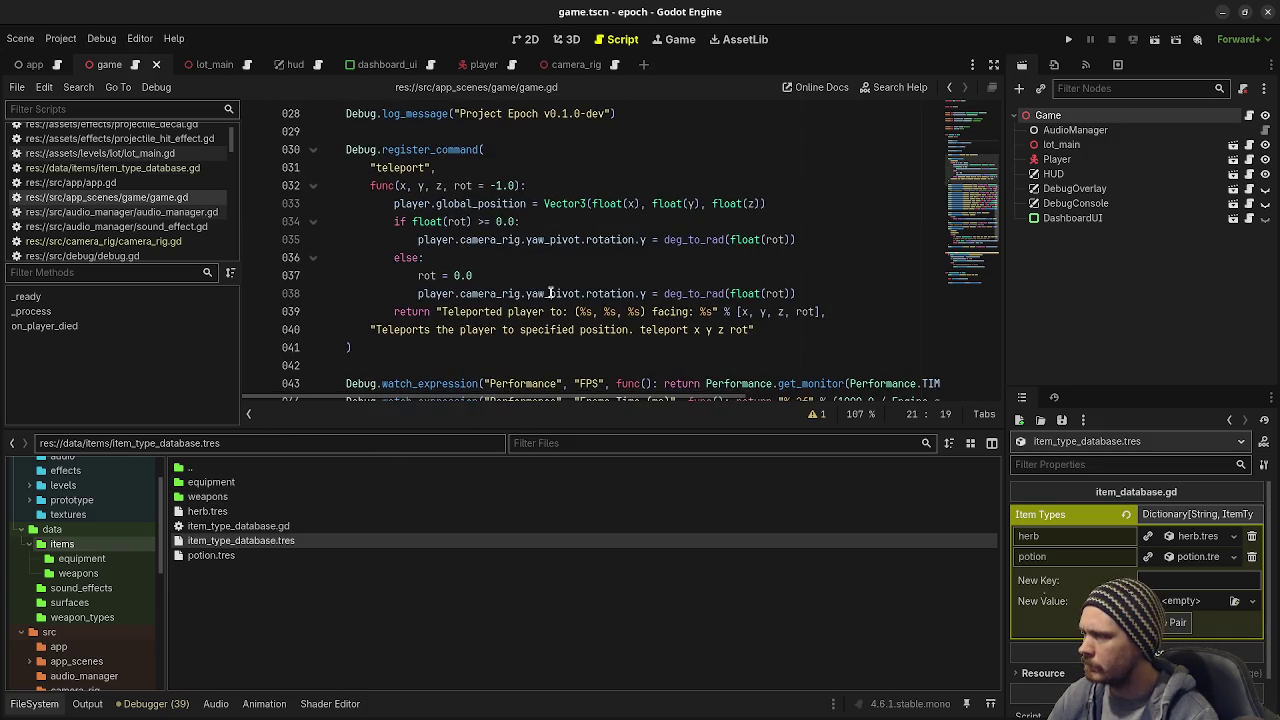
scroll(601, 275, "down", 9)
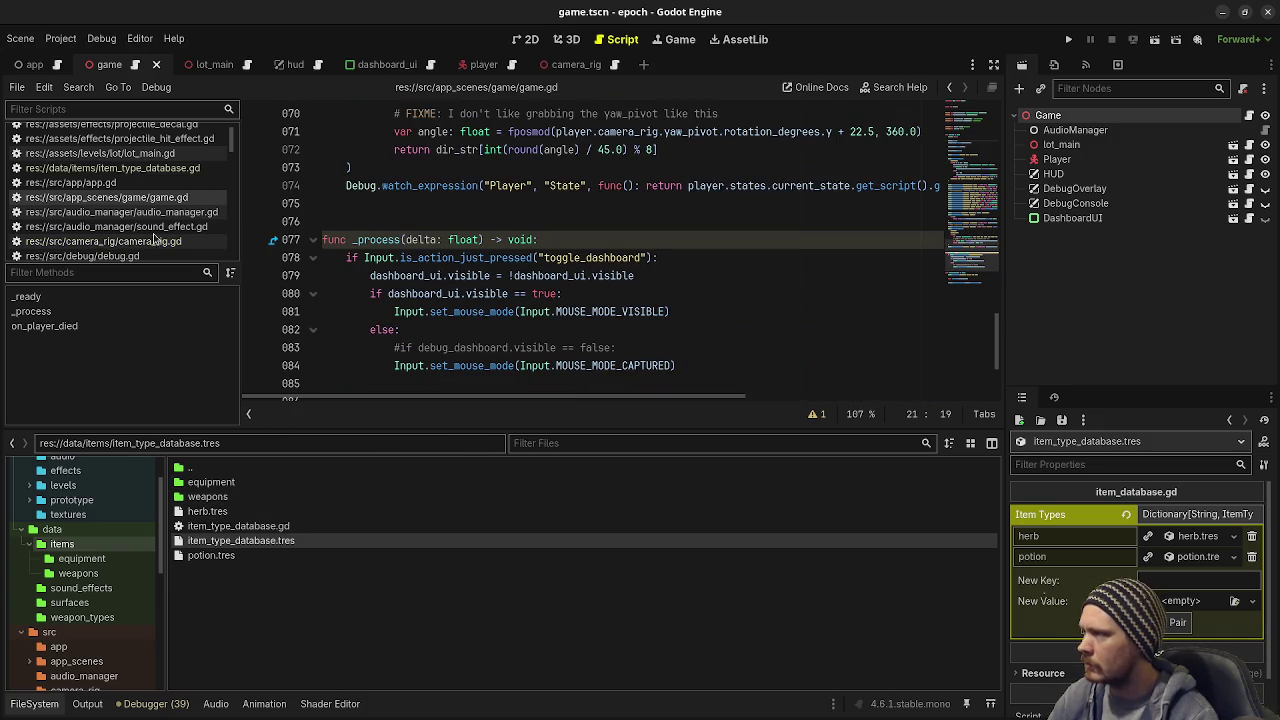
scroll(698, 195, "up", 3)
scroll(698, 195, "up", 15)
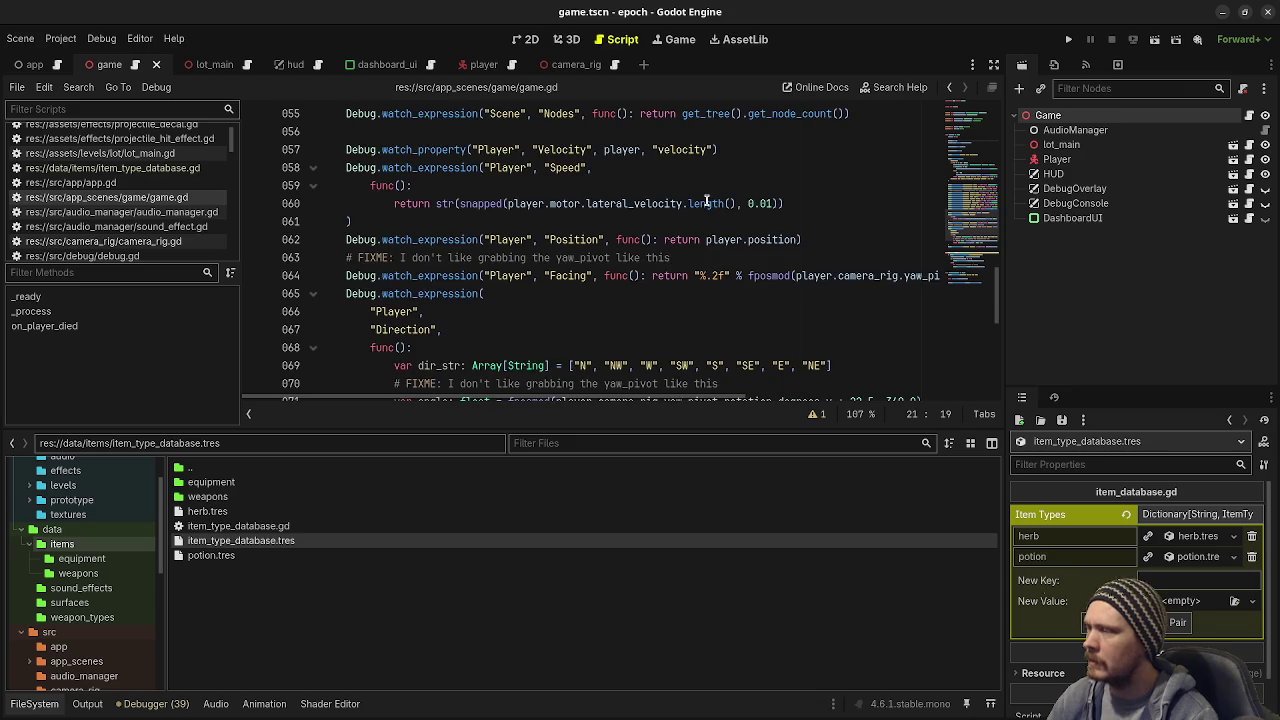
scroll(155, 224, "down", 6)
scroll(155, 224, "down", 5)
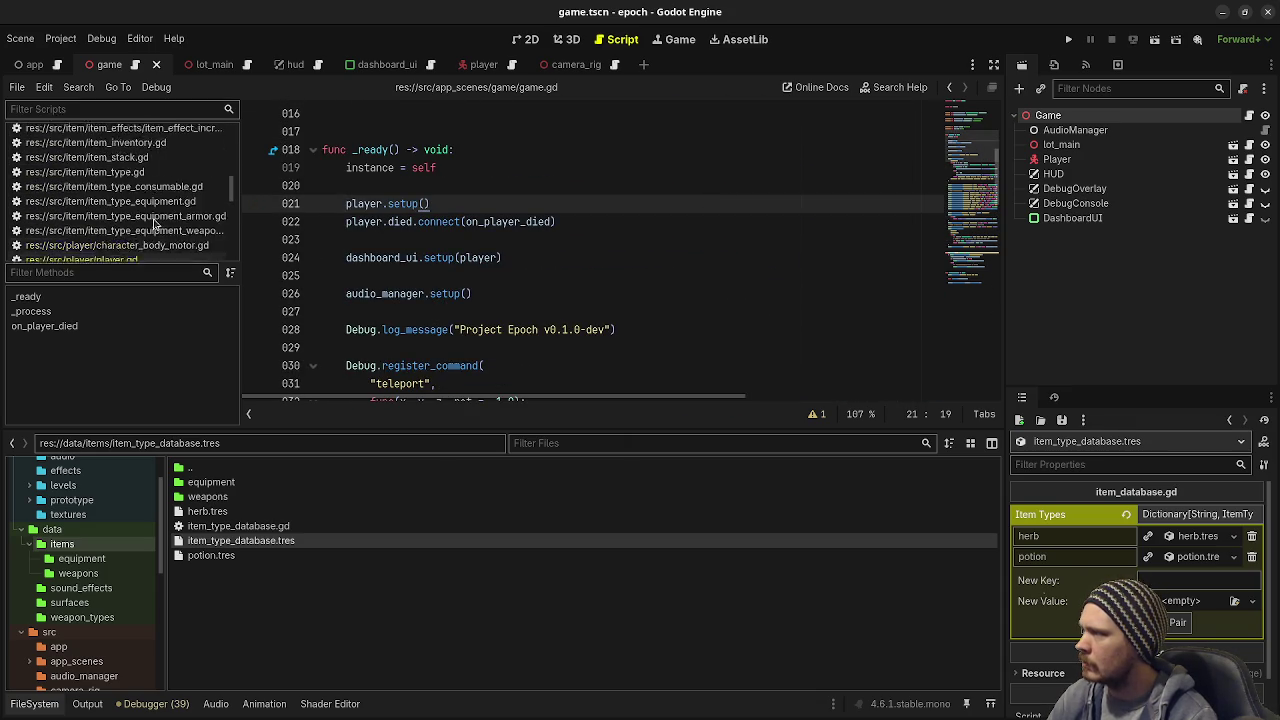
left_click(100, 194)
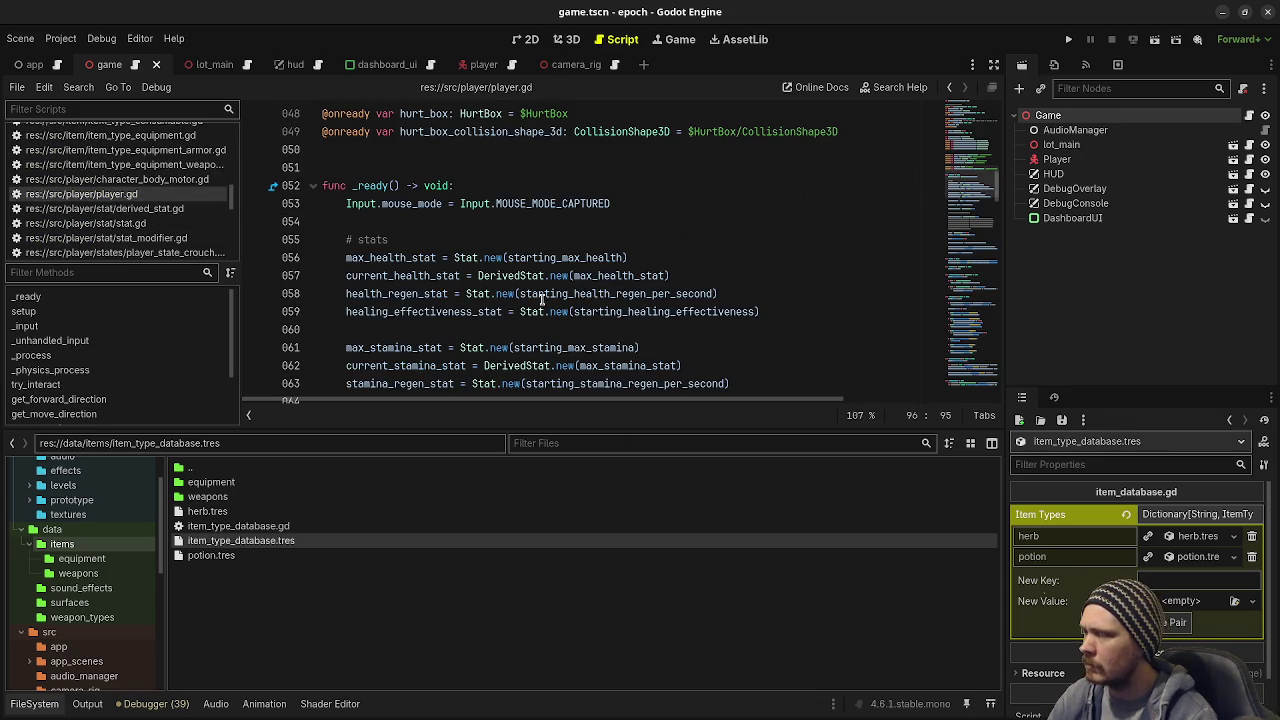
Step: Insert a blank line below the setup() function in player.gd
scroll(570, 300, "down", 13)
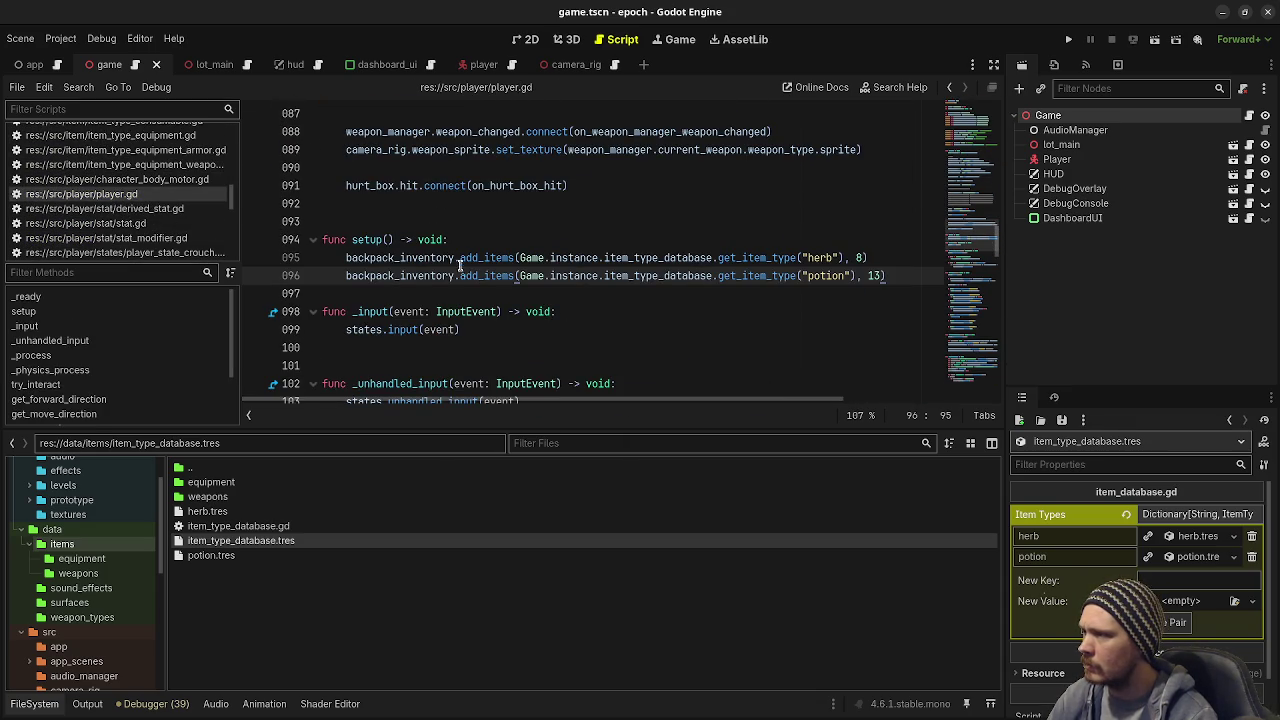
scroll(481, 257, "up", 2)
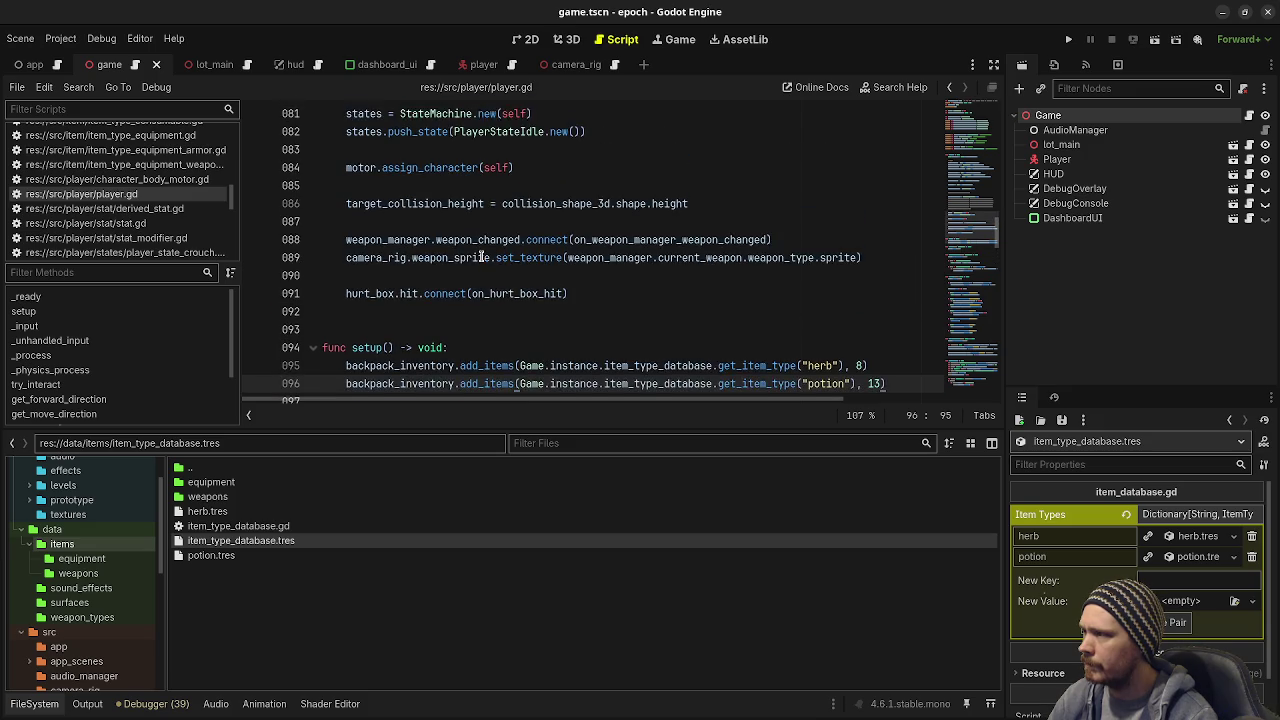
scroll(600, 349, "down", 1)
left_click(530, 349)
key("Return")
Step: Select get_item_type on line 95, make the script editor taller, and run the game
scroll(530, 350, "up", 3)
scroll(530, 350, "down", 4)
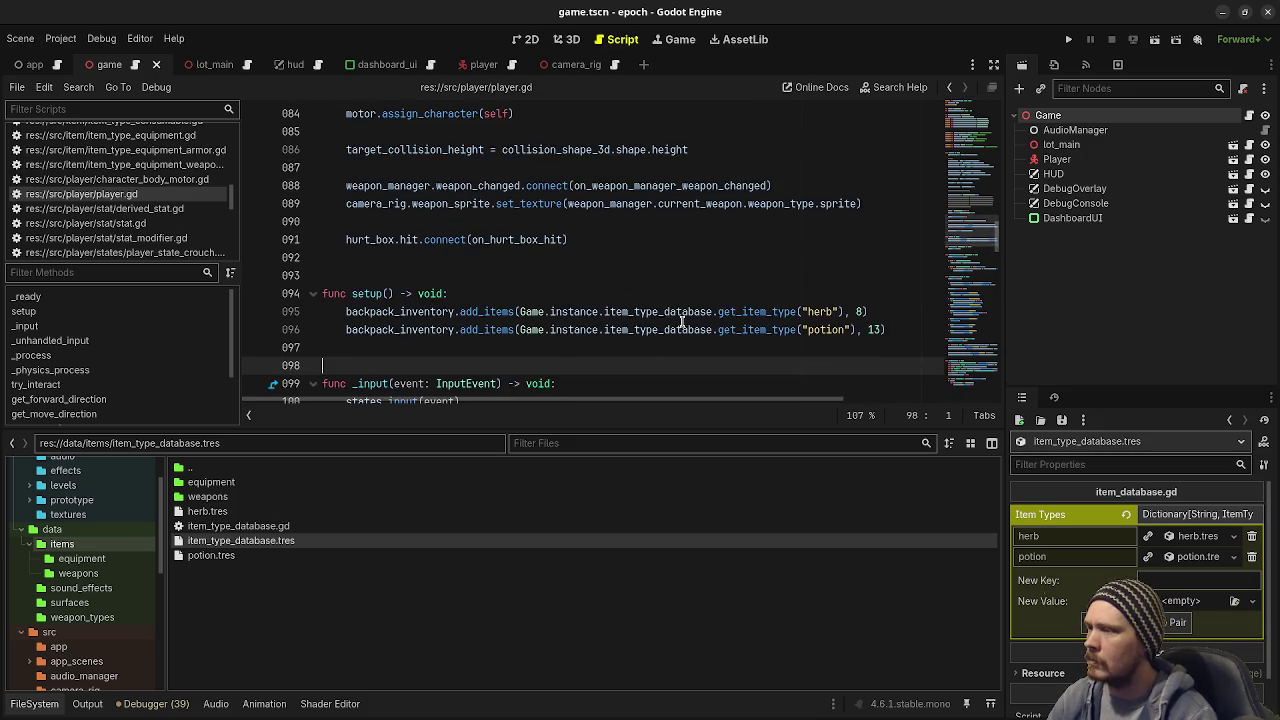
double_click(746, 259)
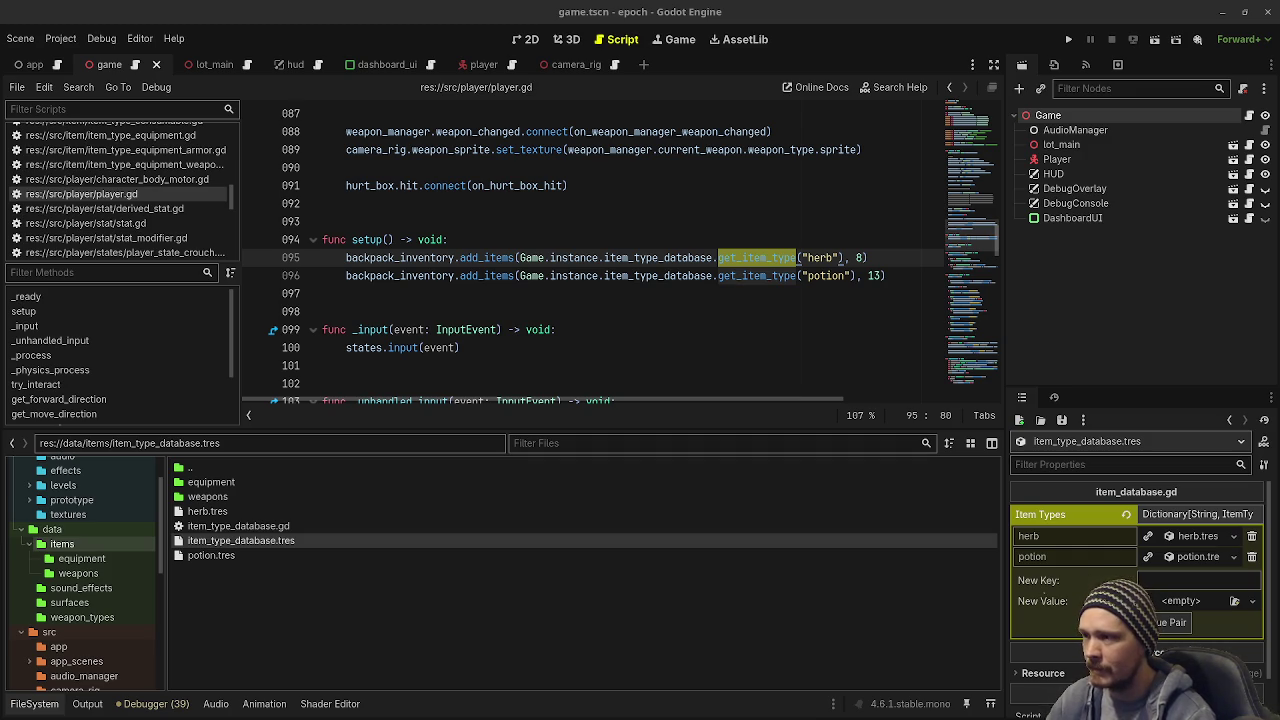
left_click_drag(693, 430, 699, 547)
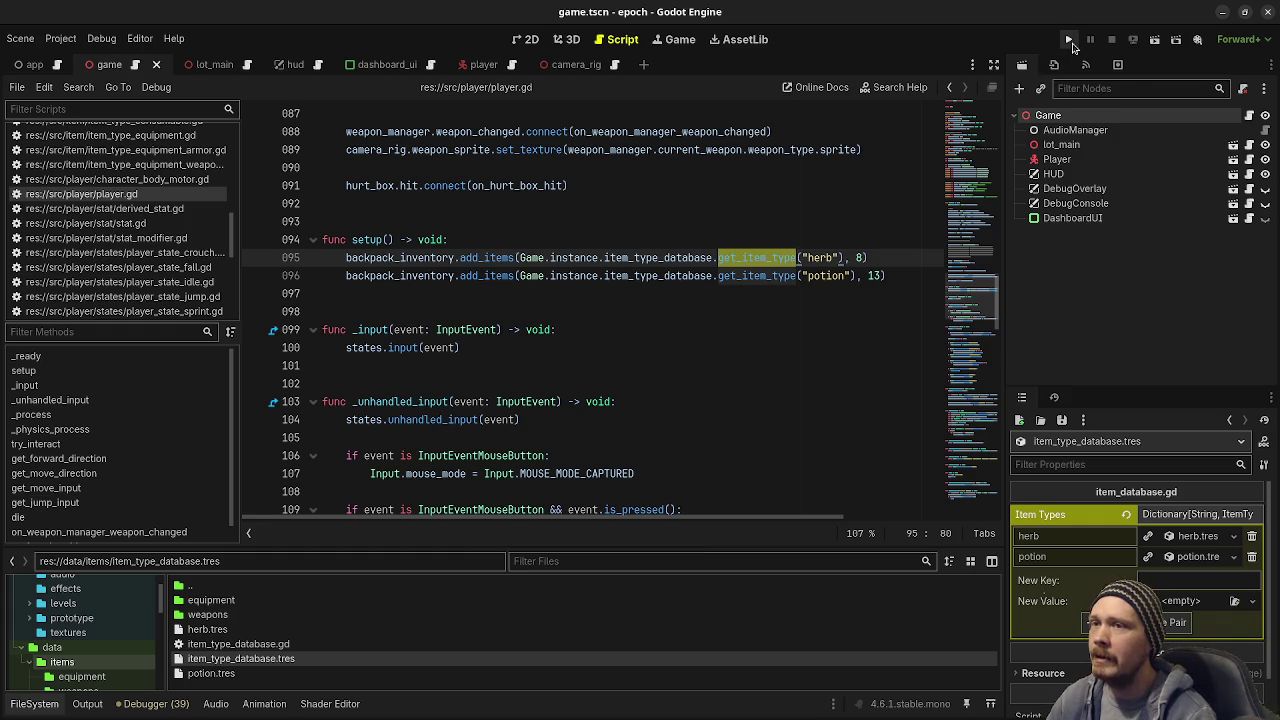
left_click(1067, 41)
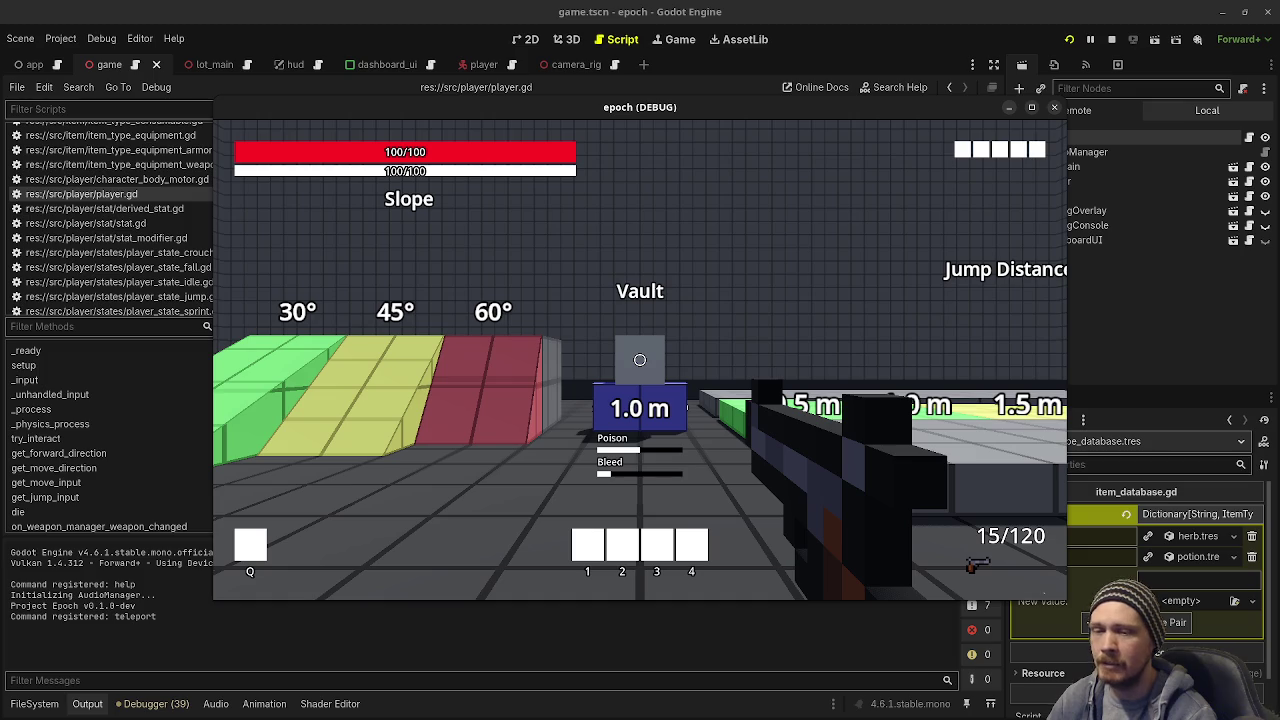
Step: Sprint toward the item stands and open the inventory and stats panels
mouse_move(640, 360)
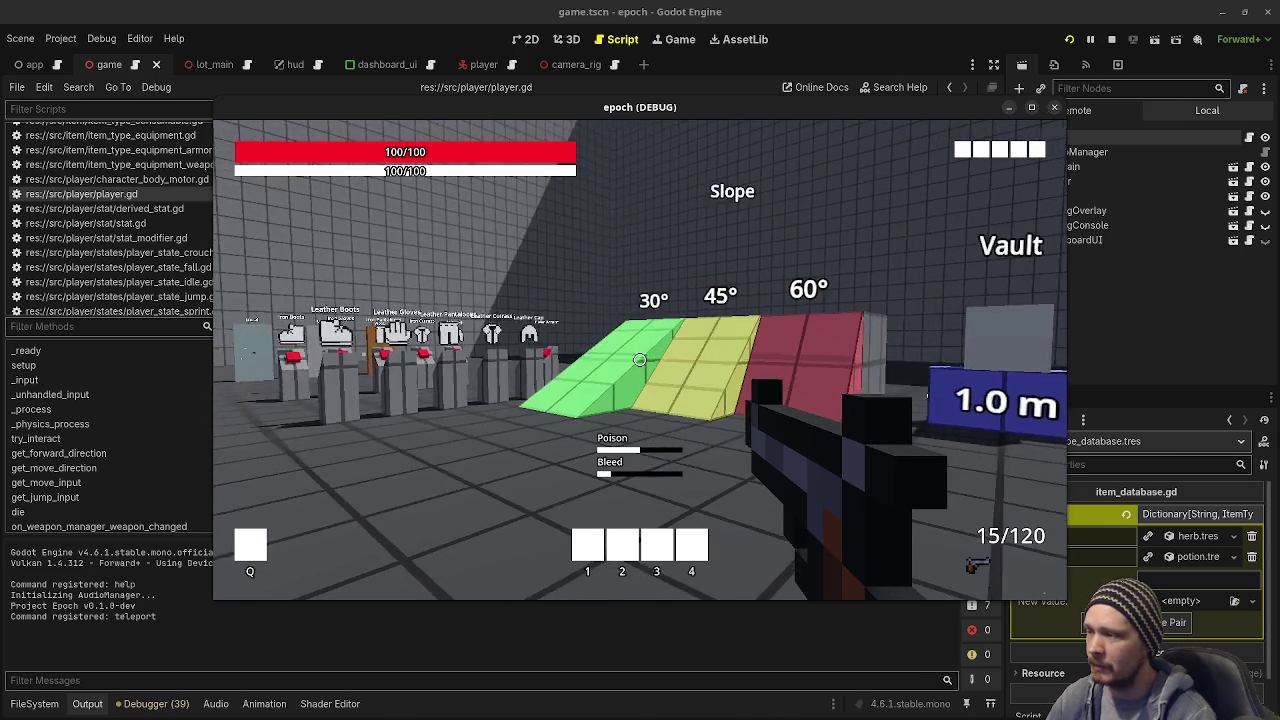
key("shift+w")
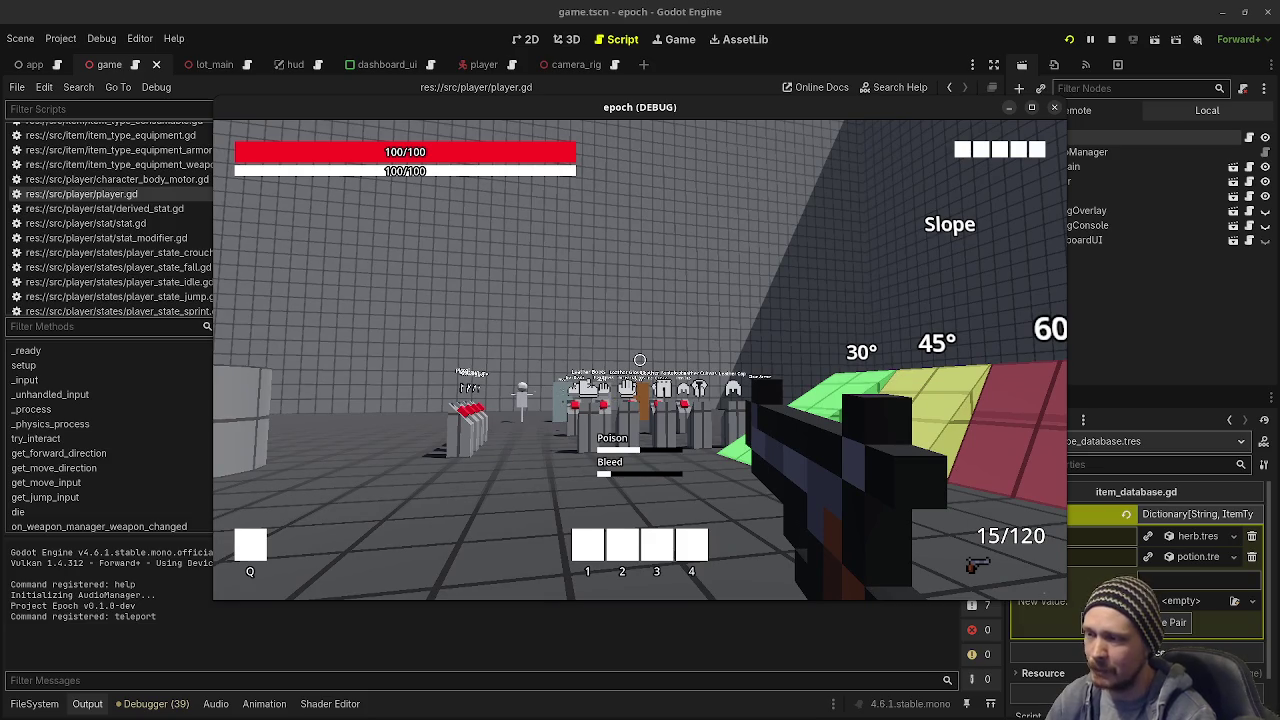
key("w")
key("w")
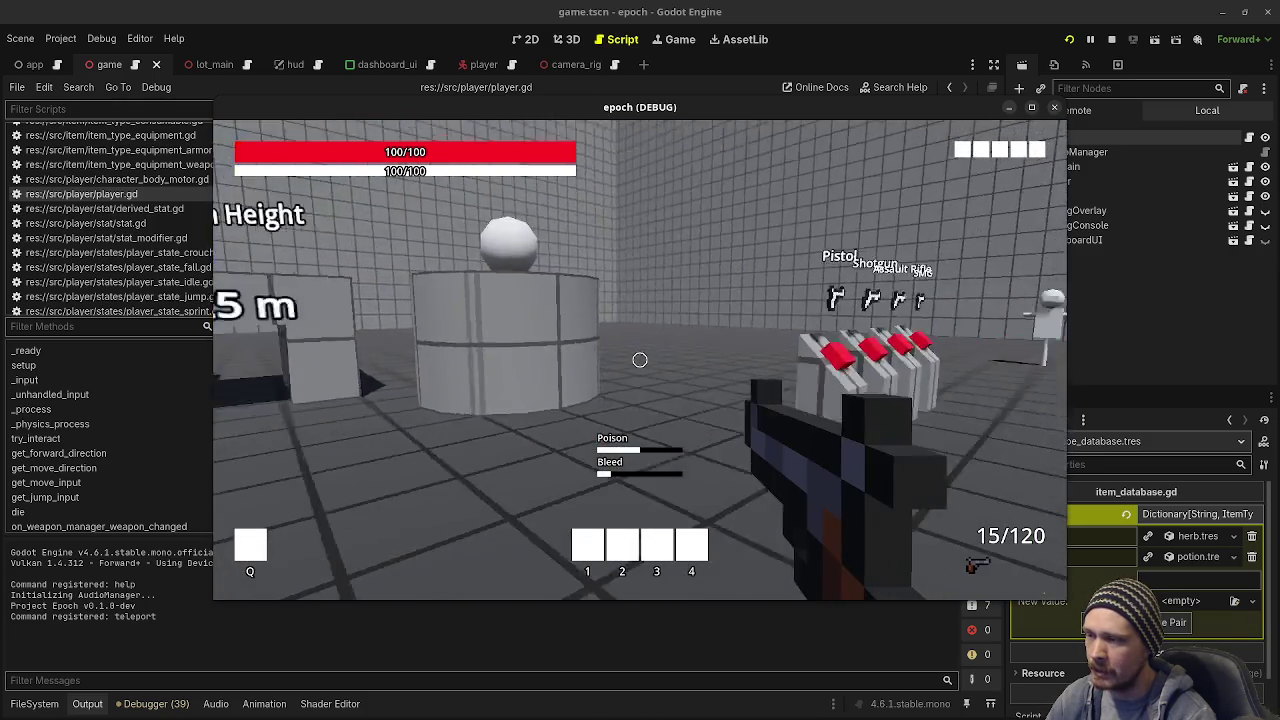
key("w")
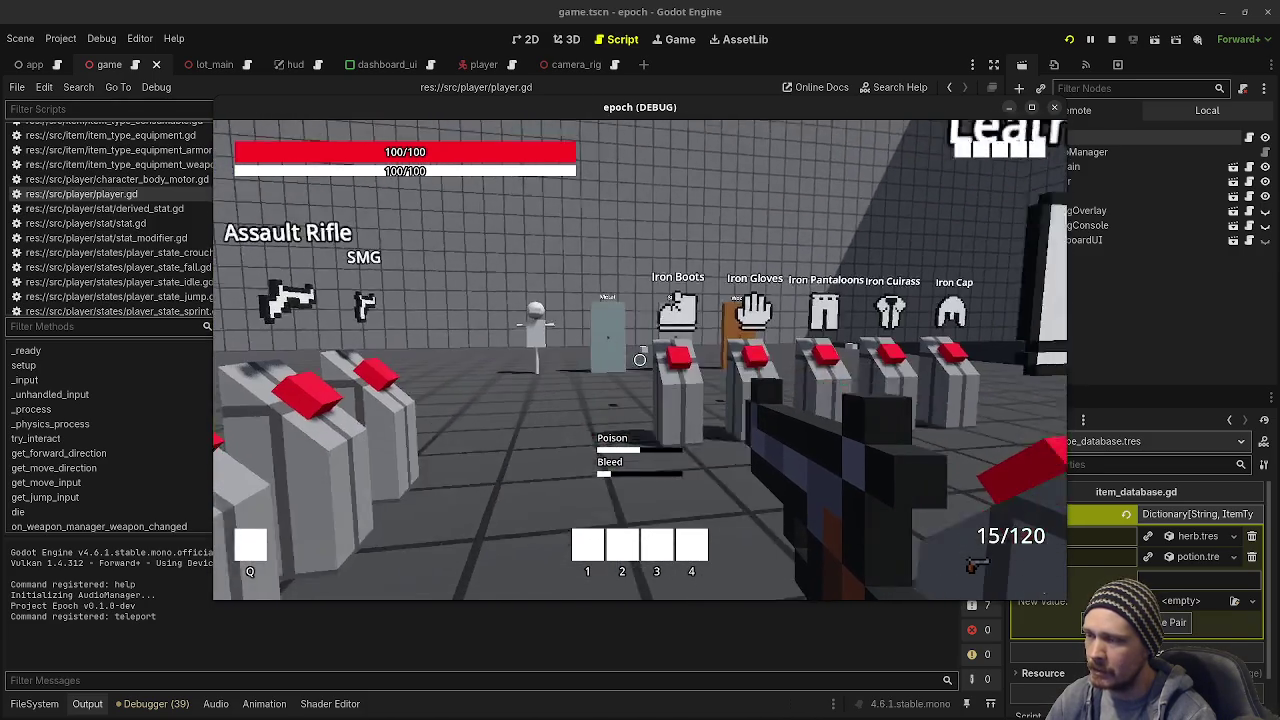
key("Tab")
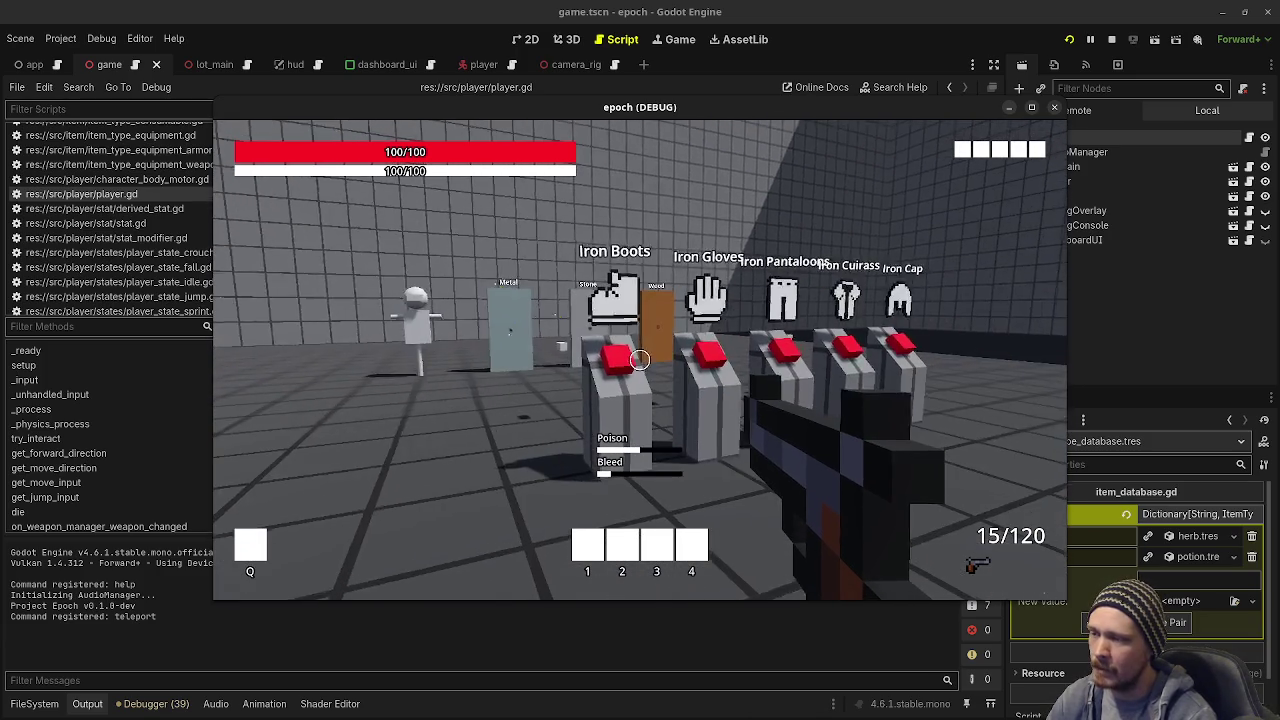
key("Tab")
key("Tab")
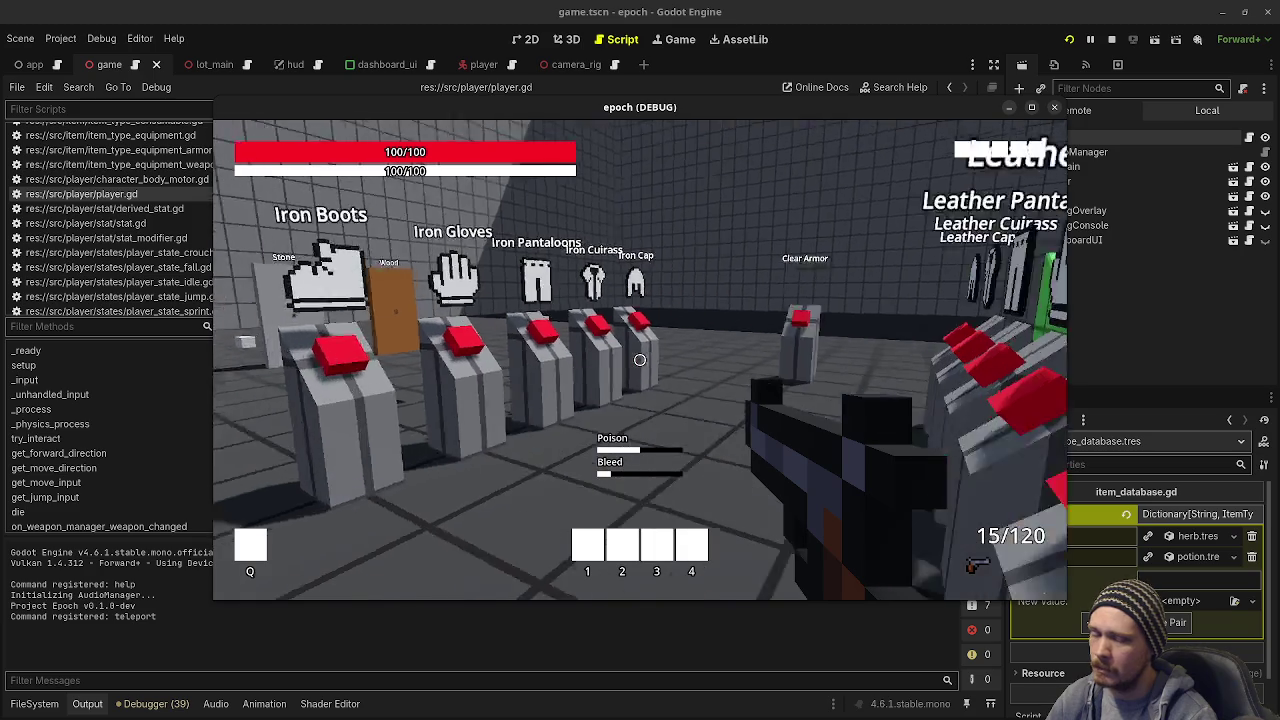
Step: Walk between the Clear Armor and iron armor pedestals, then check the inventory's equipment slots
key("w")
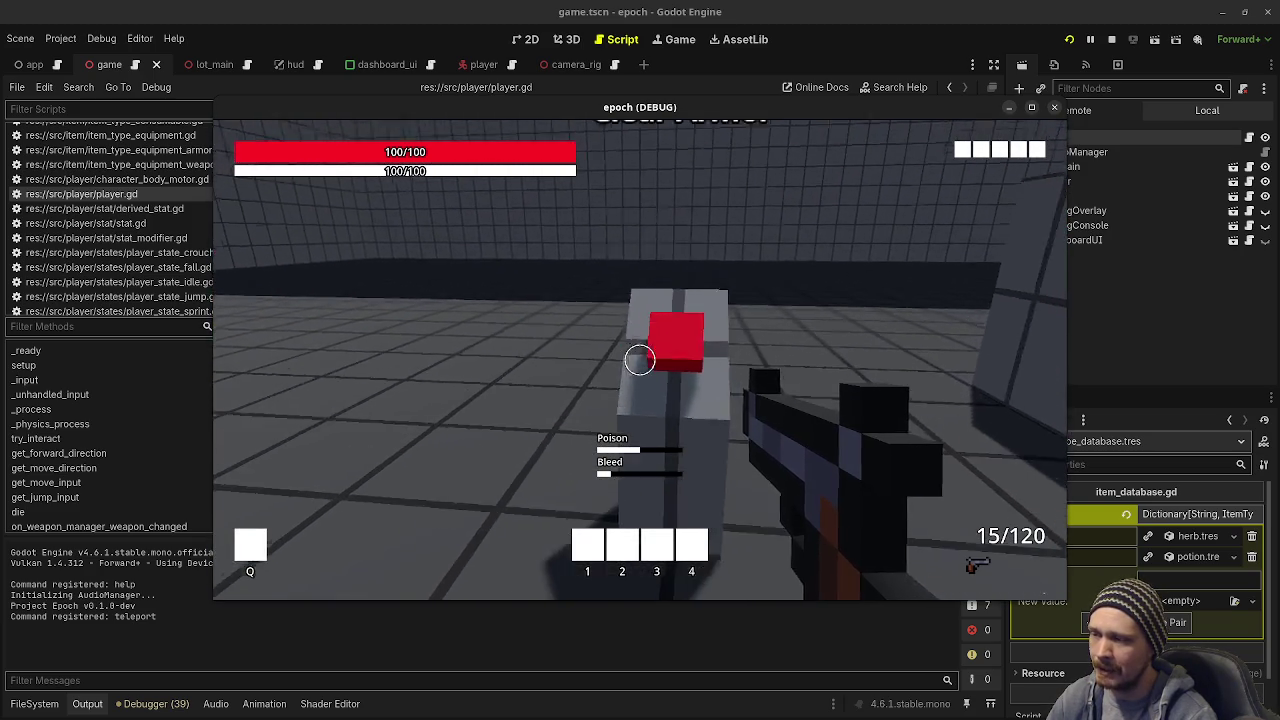
key("w")
key("w")
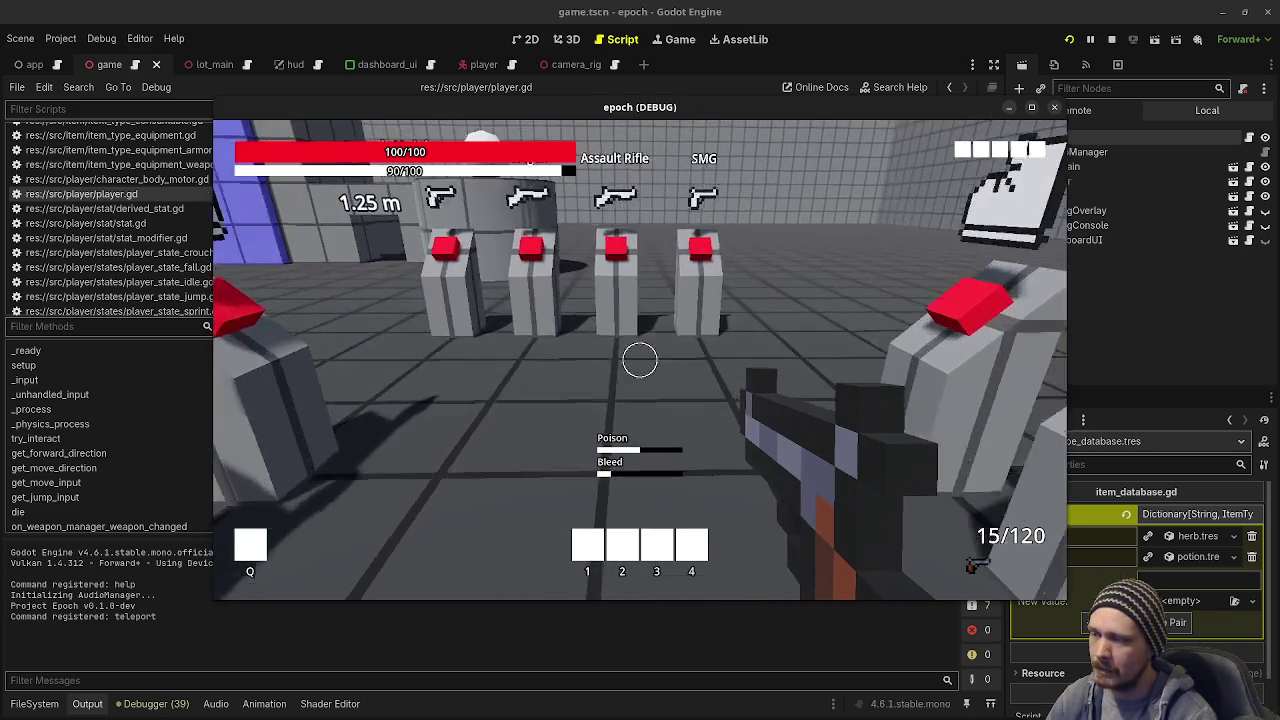
key("s")
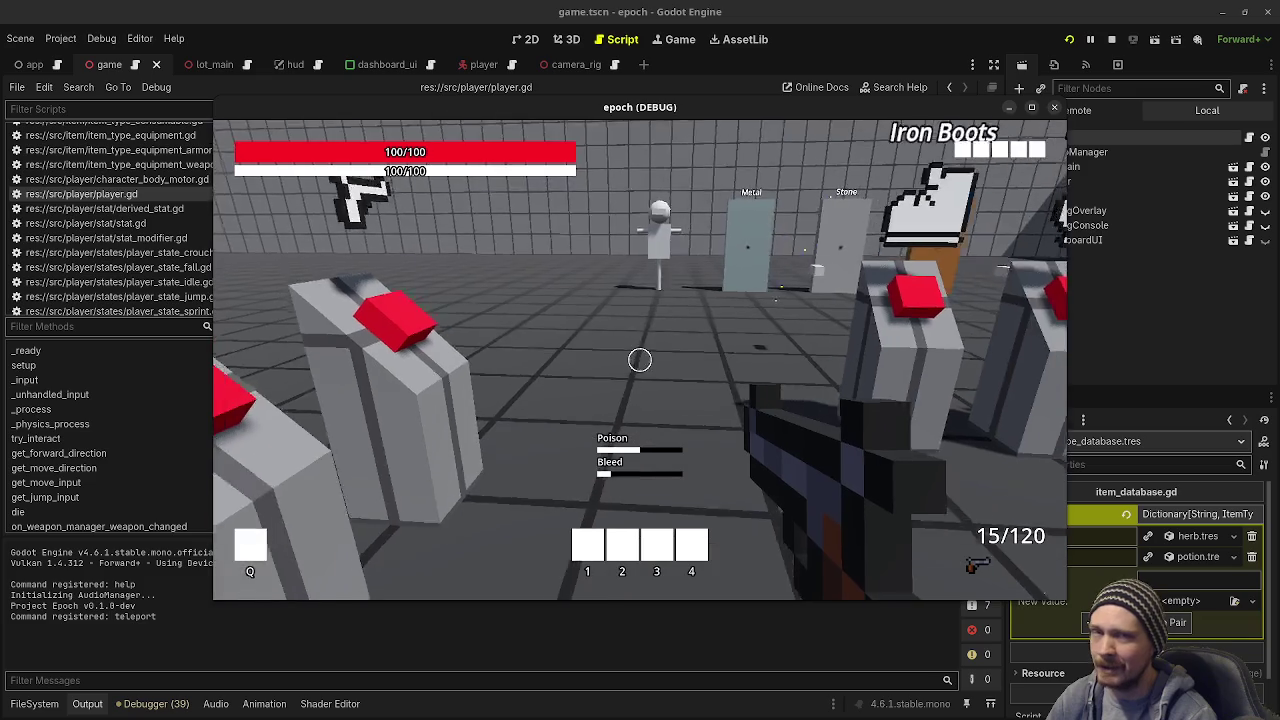
key("w")
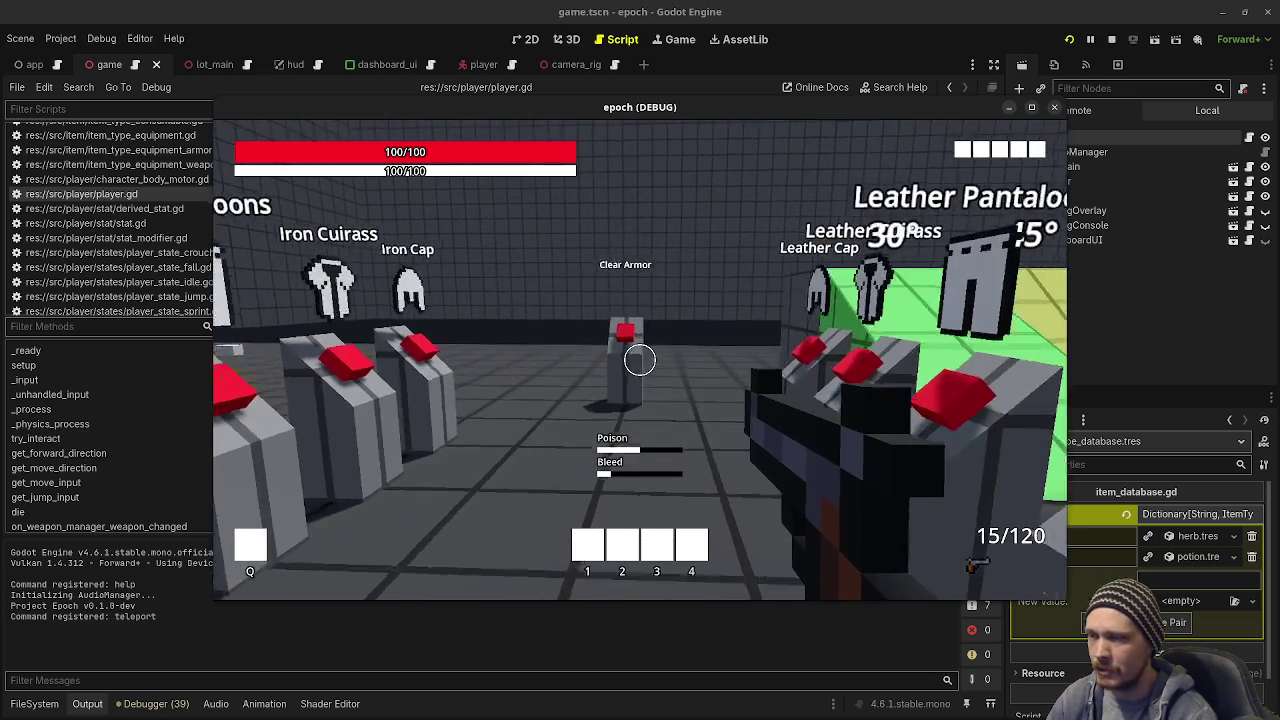
key("s")
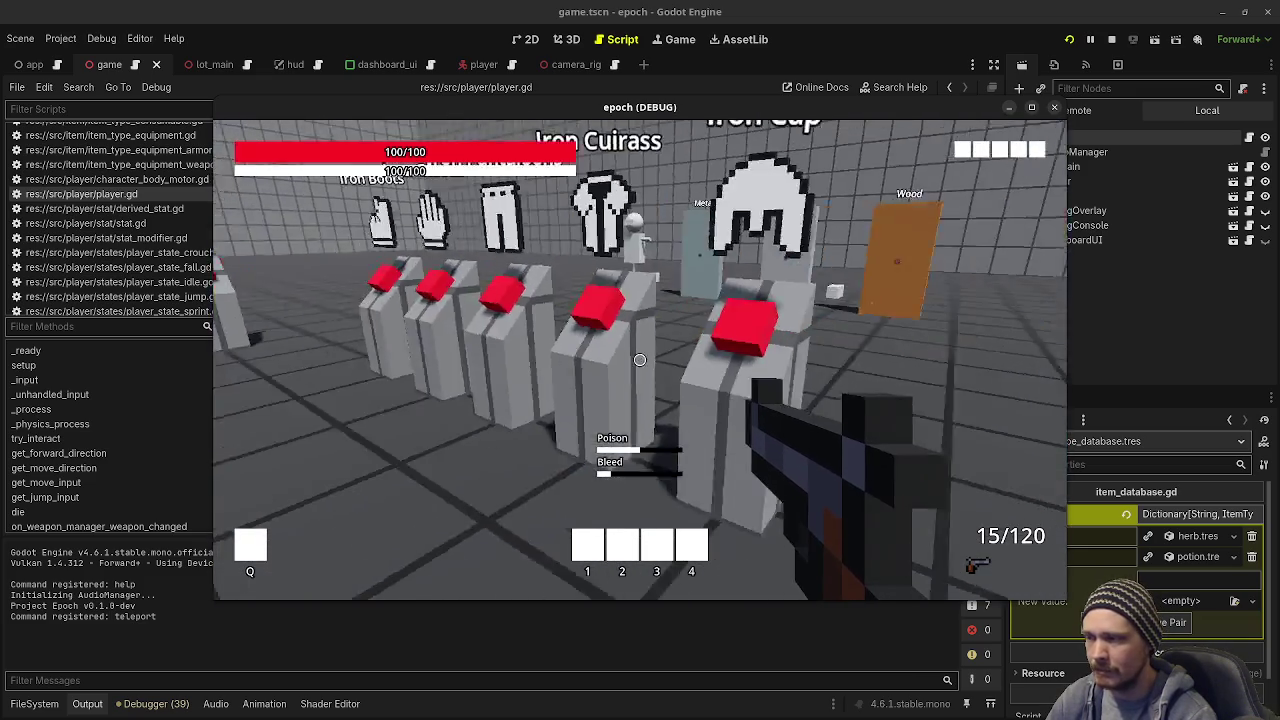
key("w")
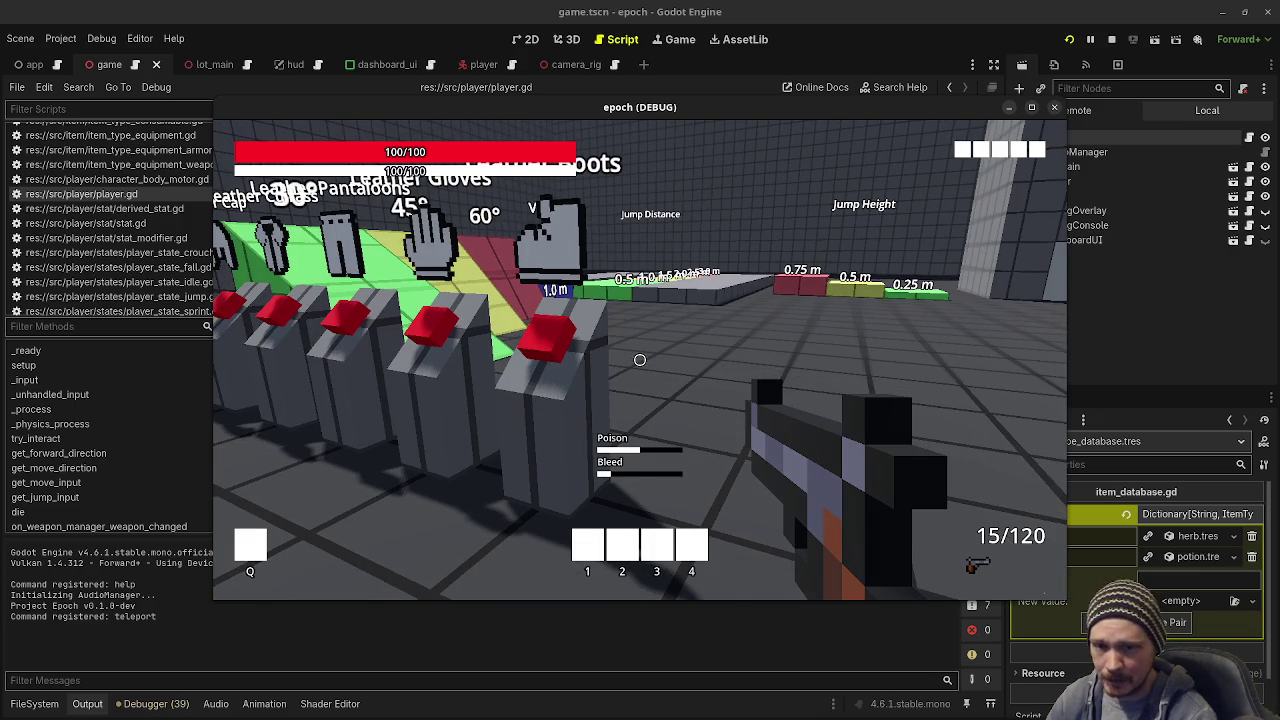
key("s")
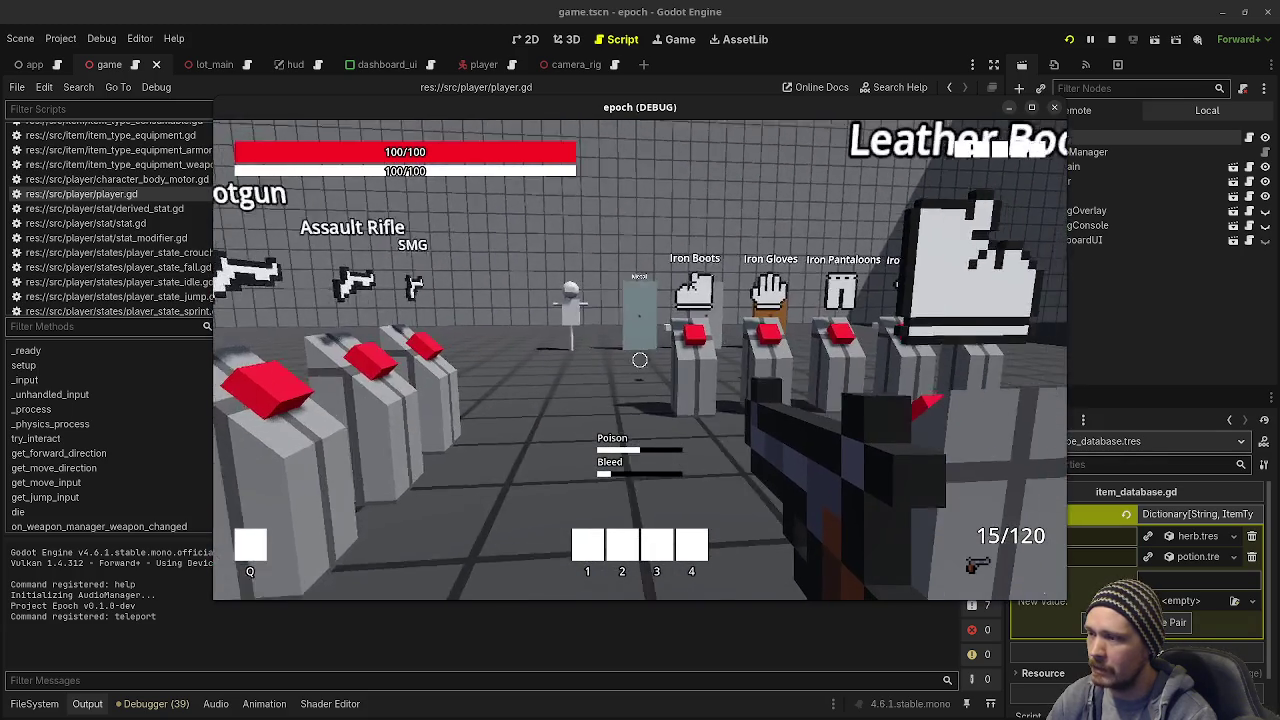
key("w")
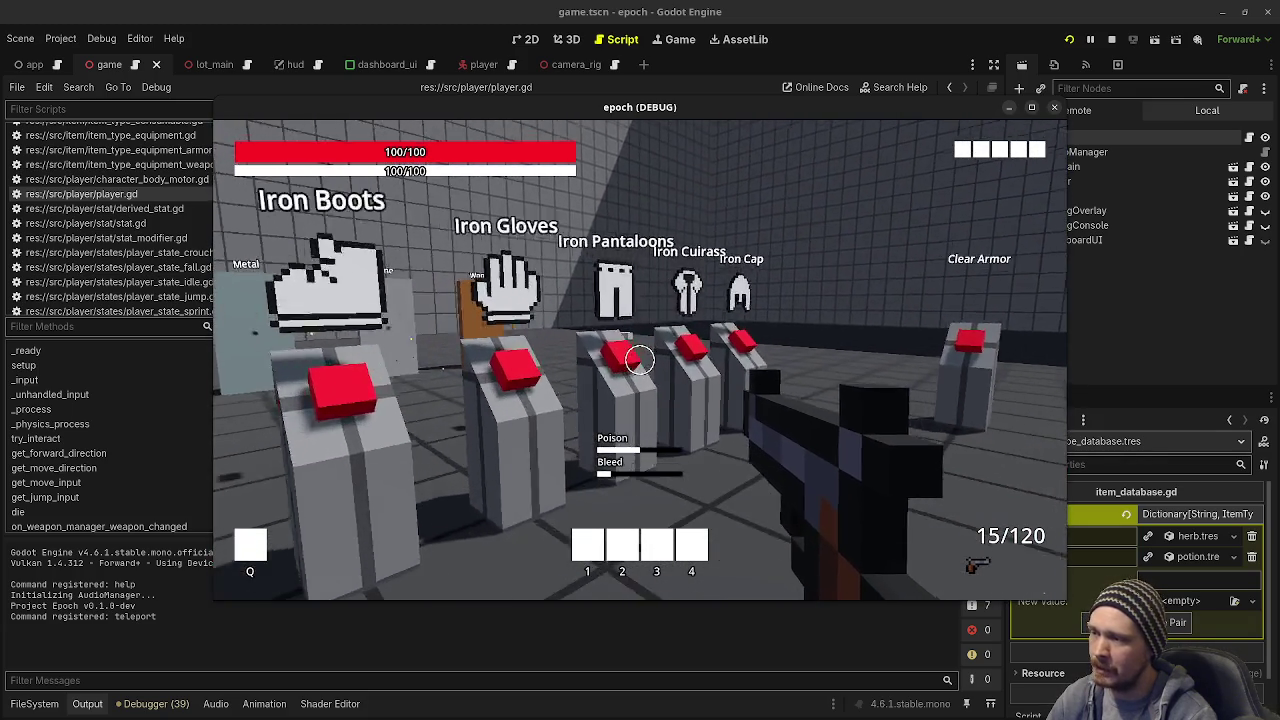
key("w")
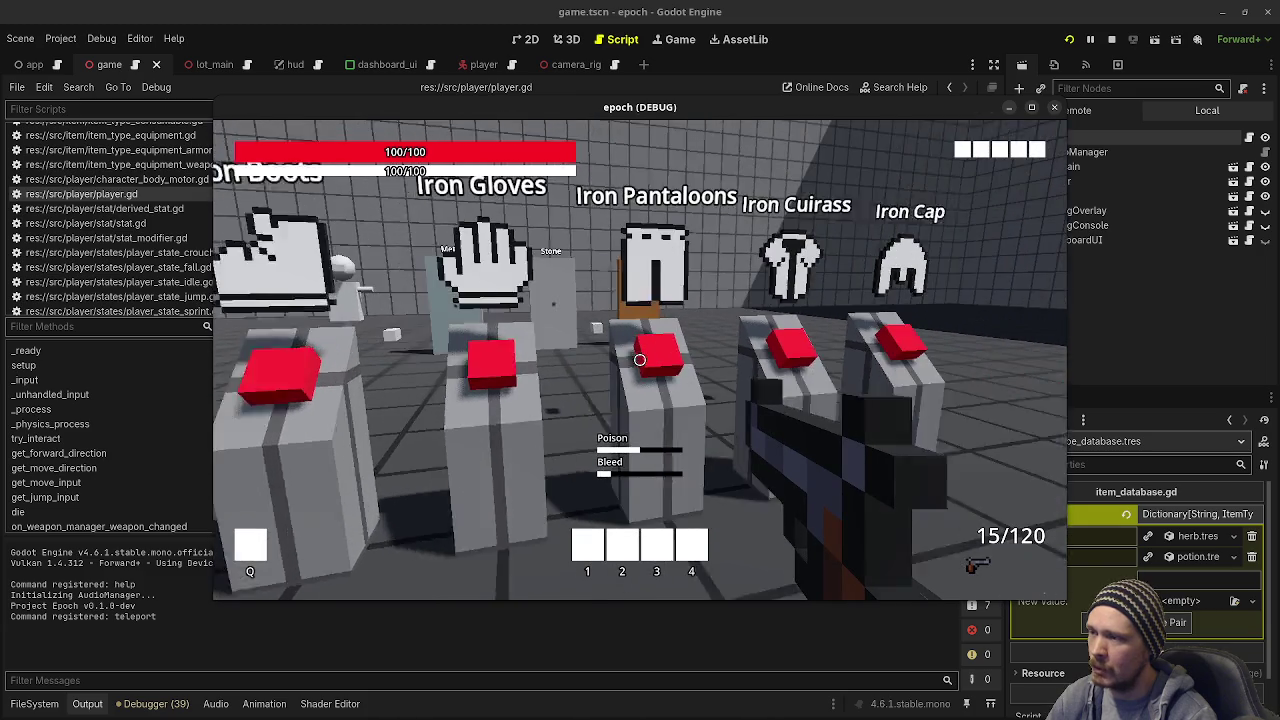
key("Tab")
left_click(245, 358)
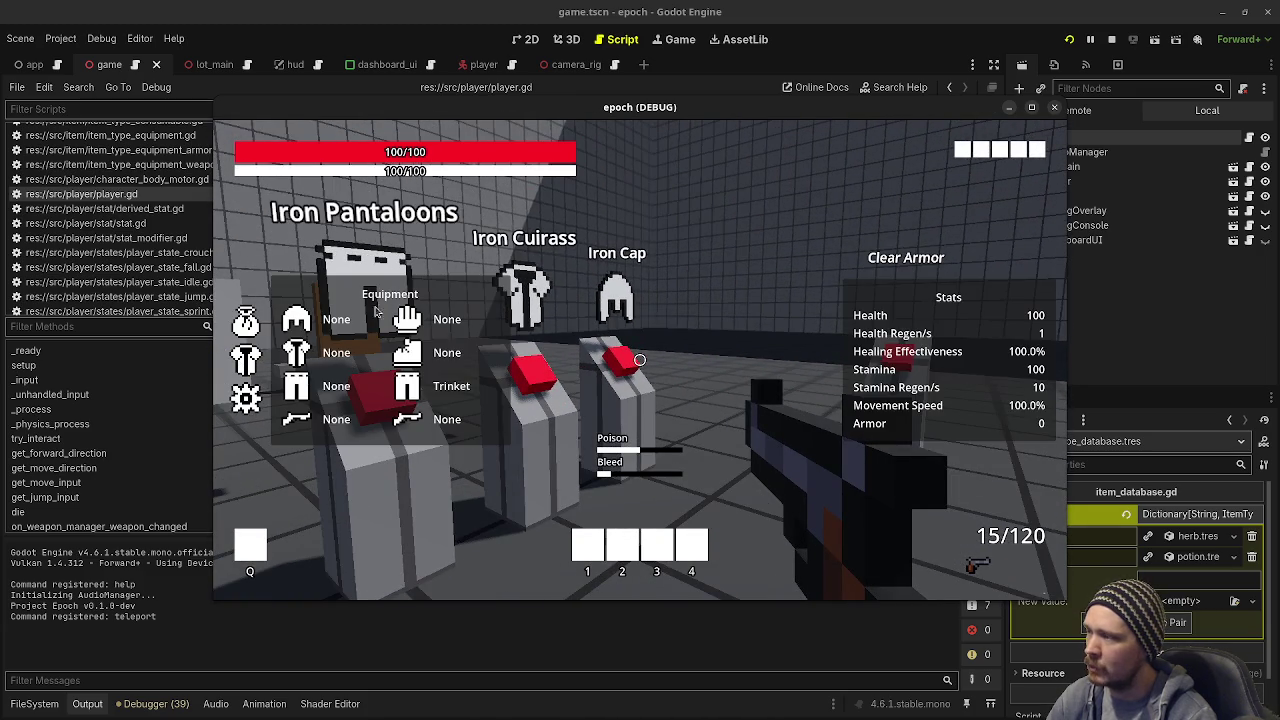
key("Tab")
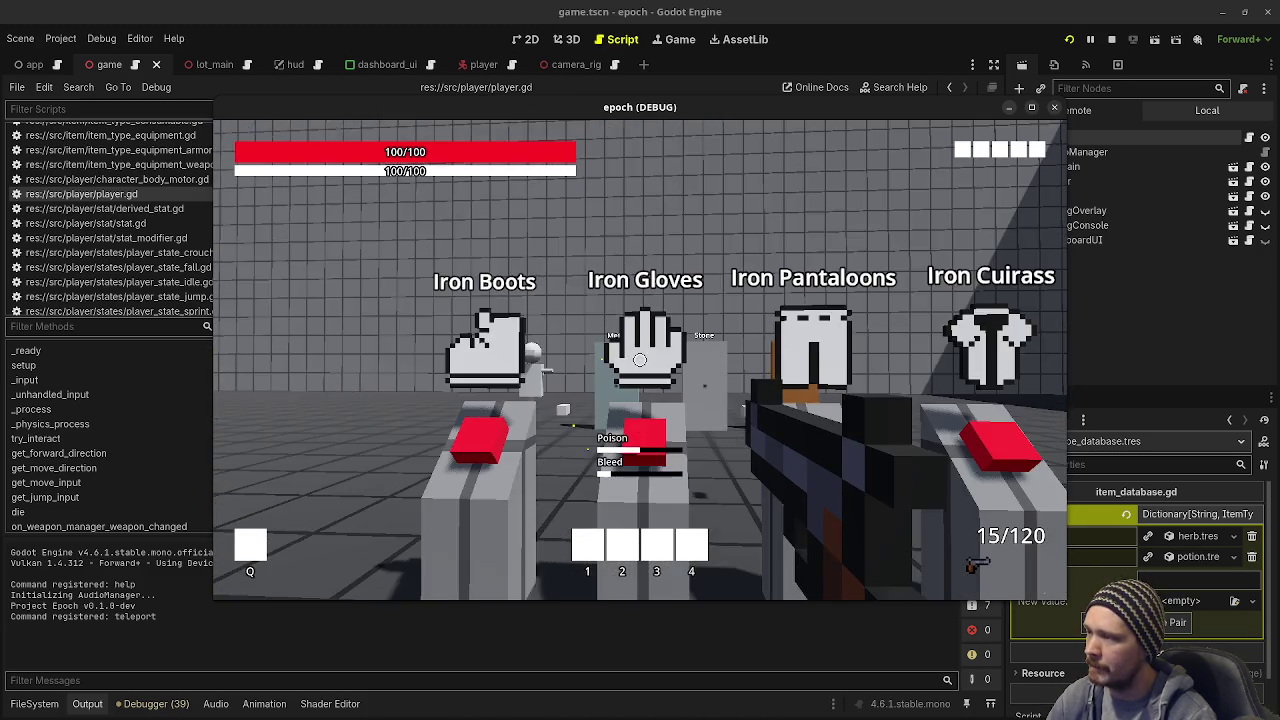
Step: Equip Leather Cuirass and Leather Pantaloons at the leather stands and confirm 50 armor
key("w")
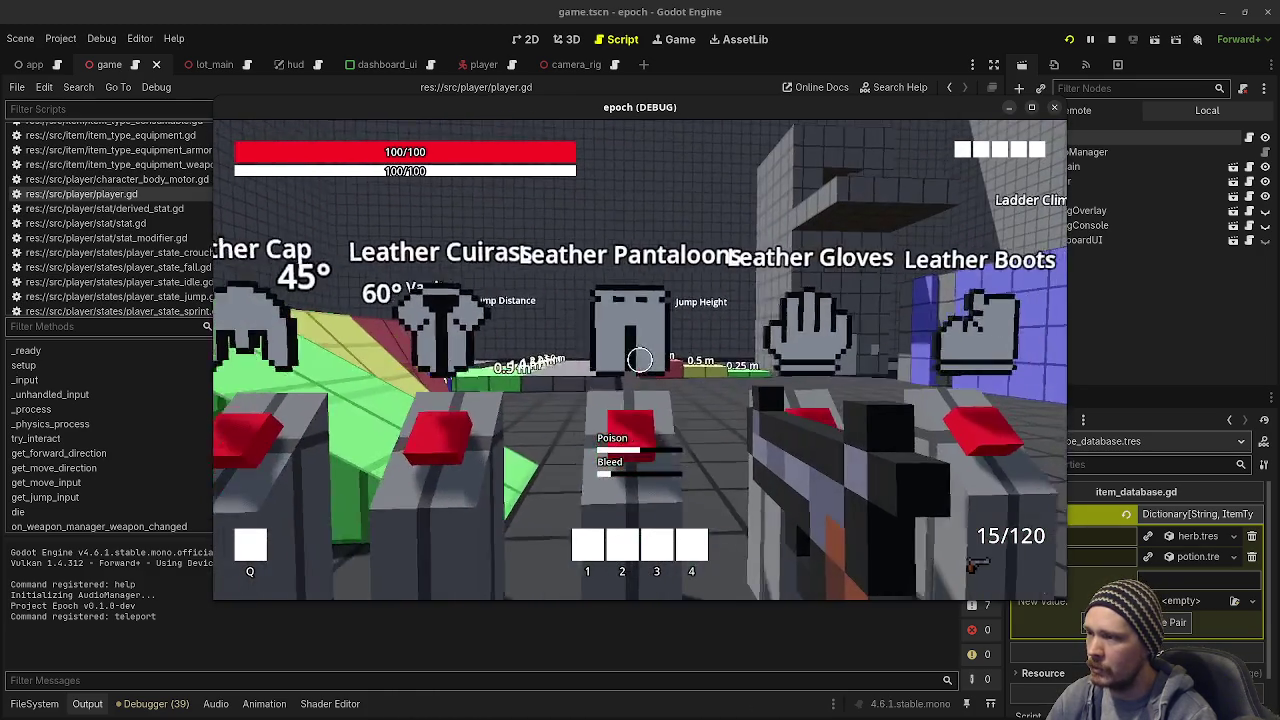
key("w")
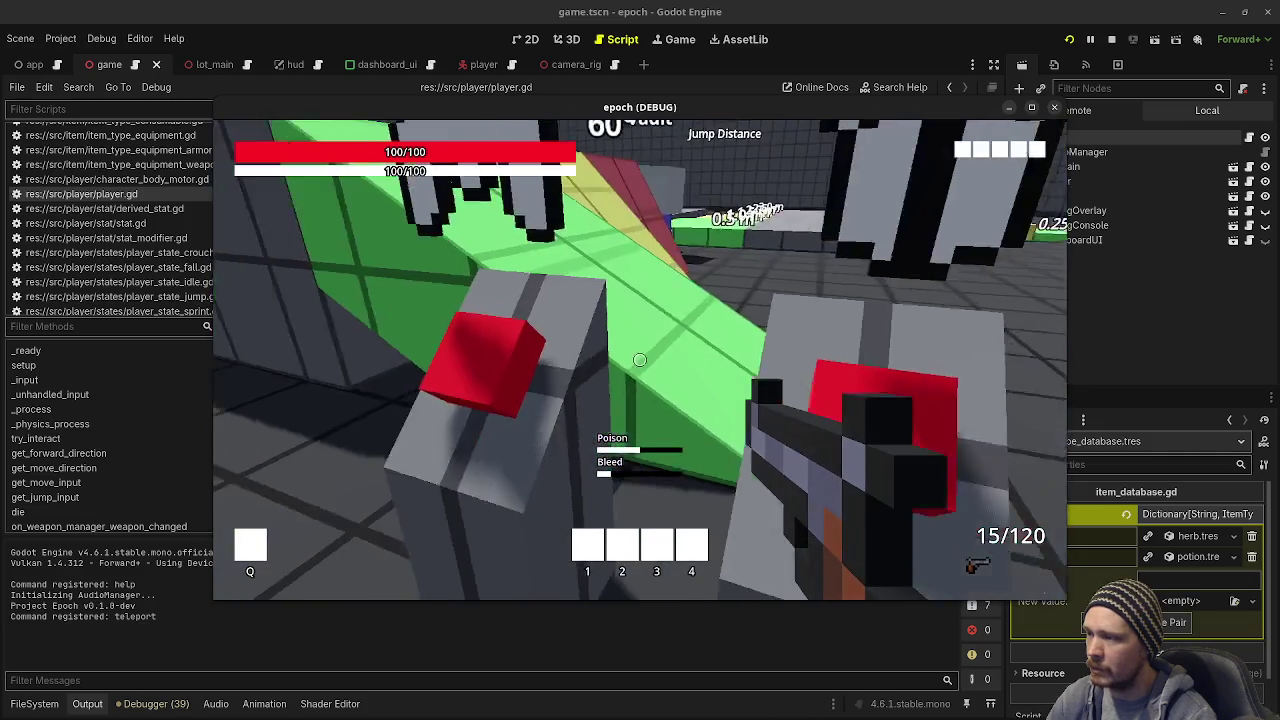
key("w")
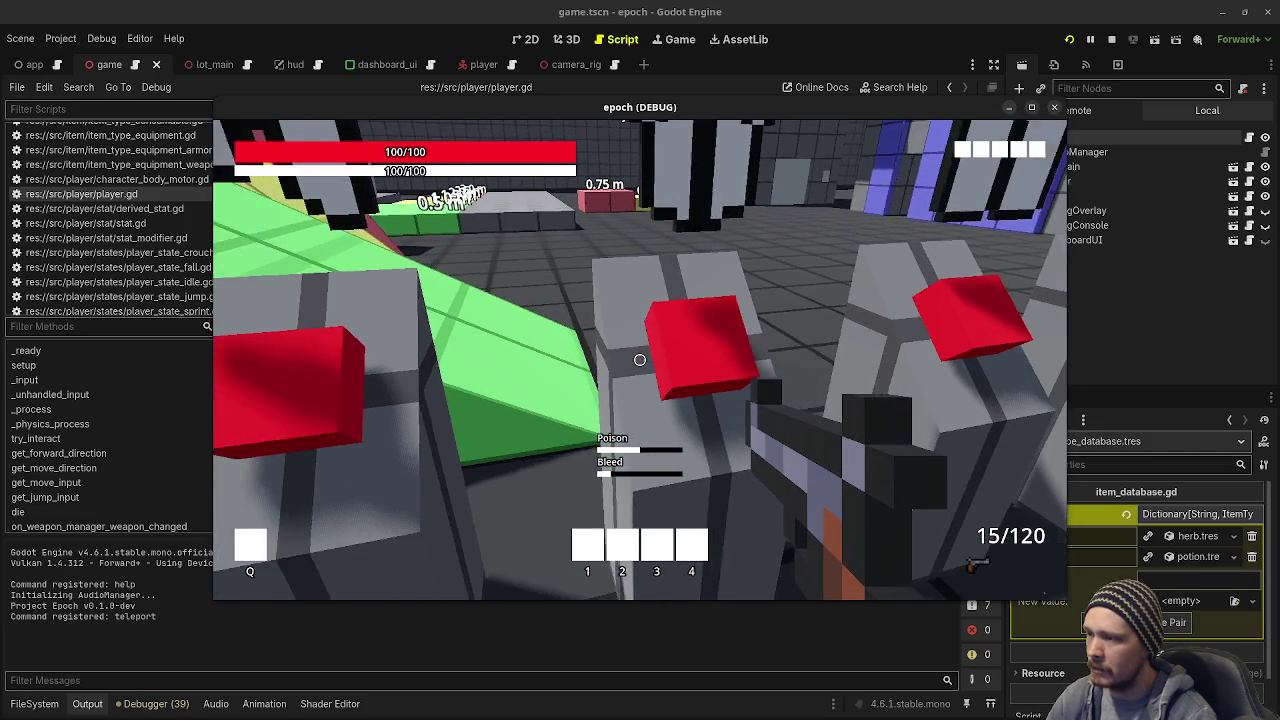
key("Tab")
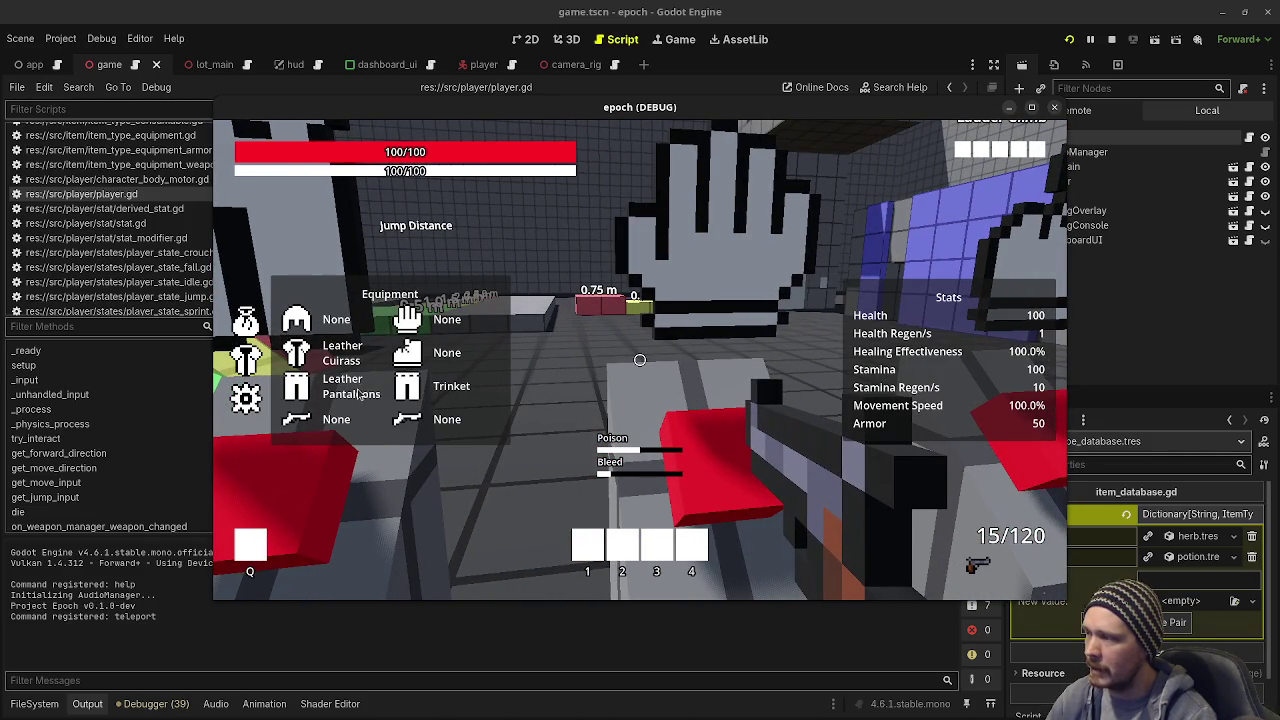
key("Tab")
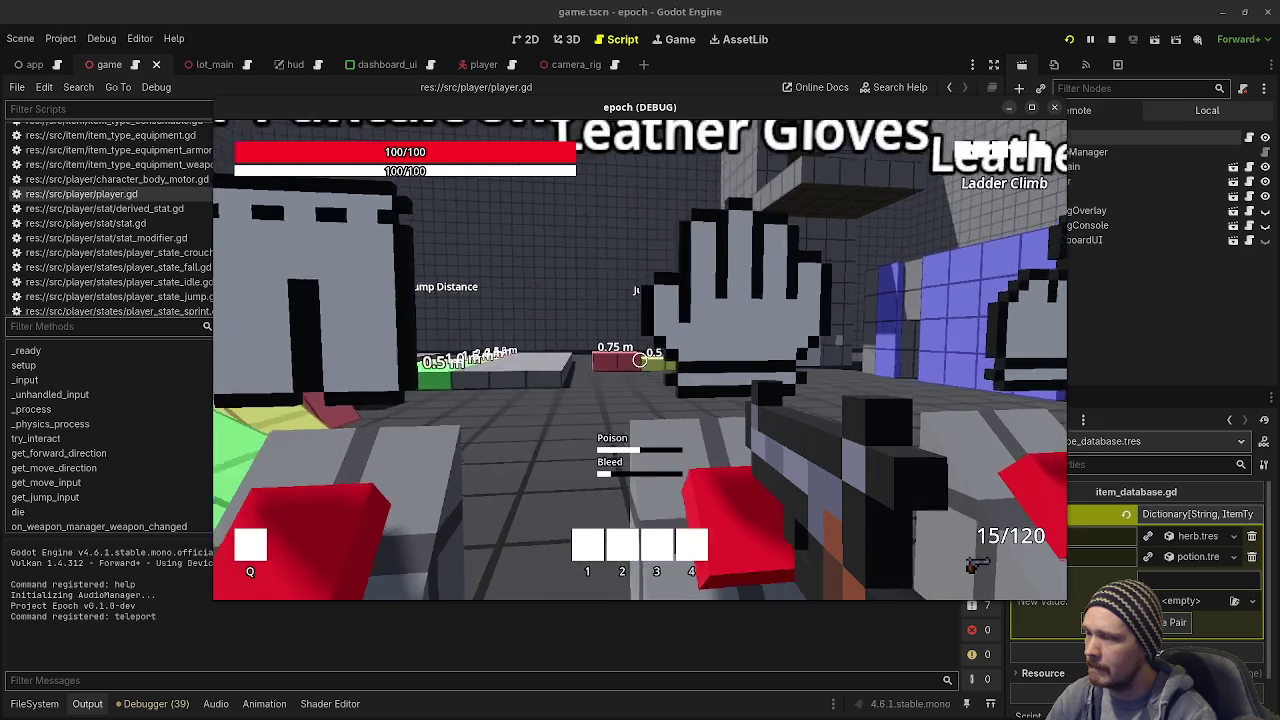
Step: Go to the weapon stands and swap the 15/120 weapon for the SMG at 40/280
key("w")
key("d")
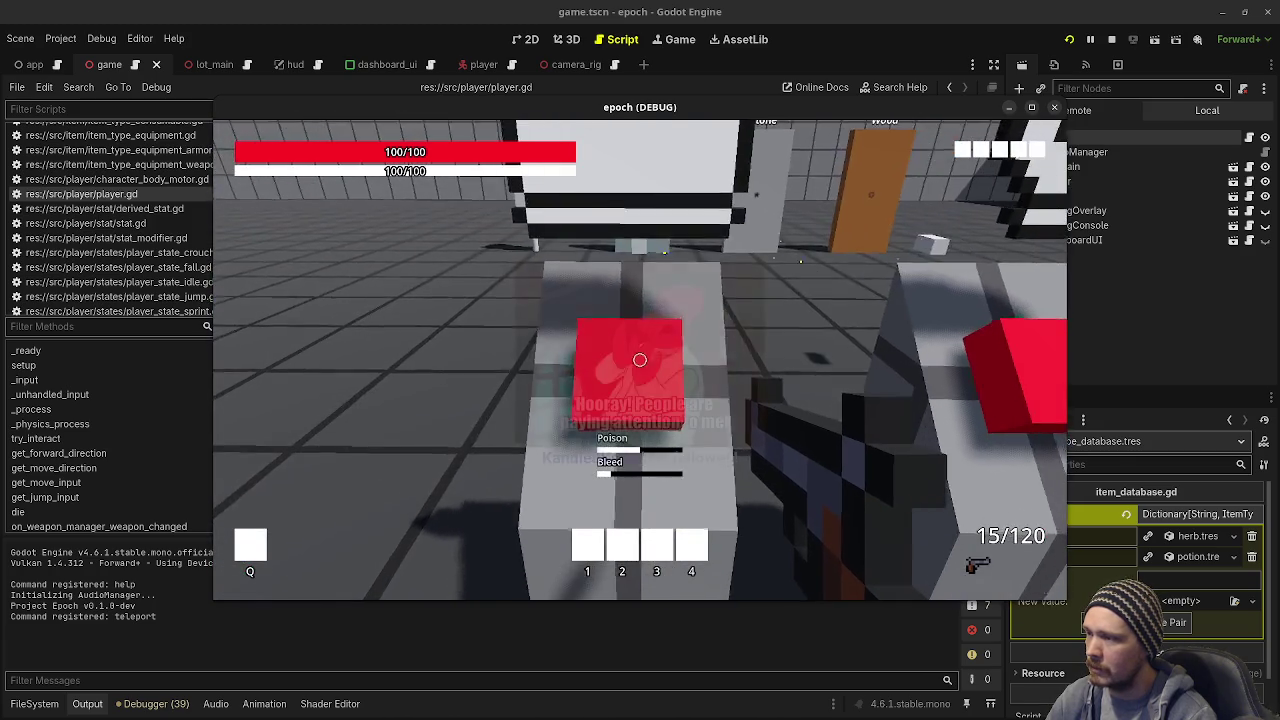
key("s")
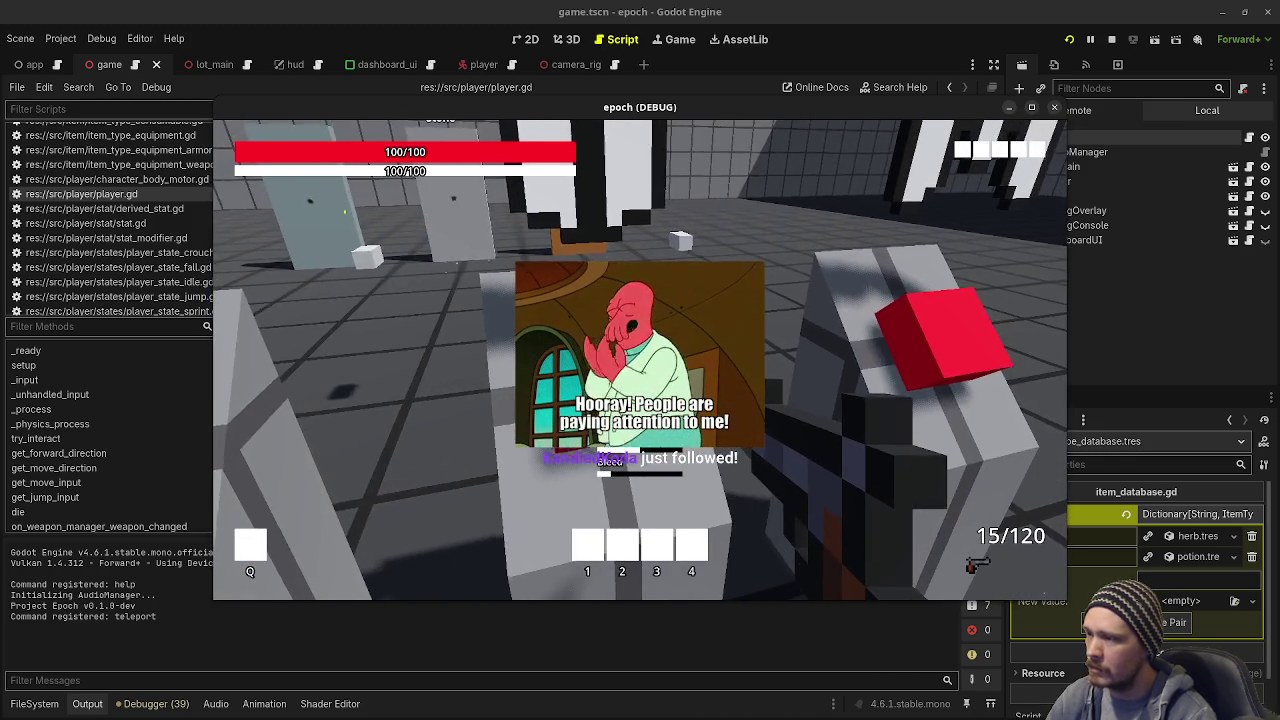
key("s")
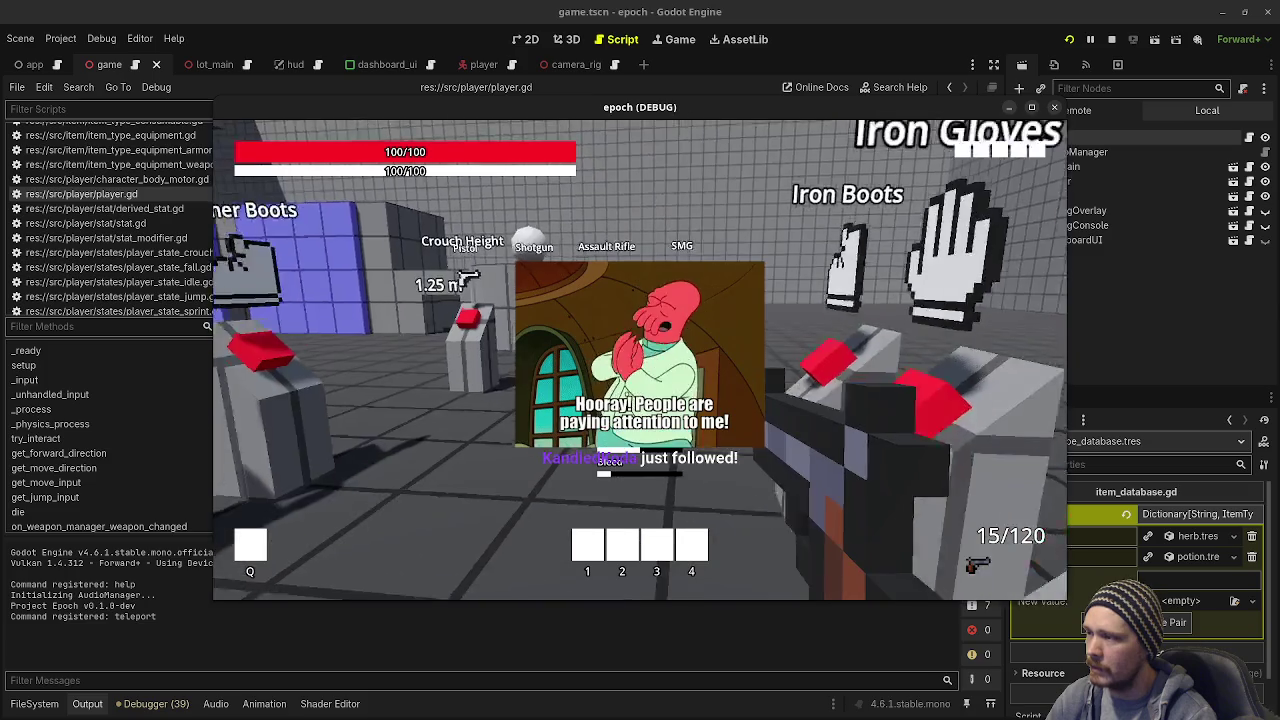
key("e")
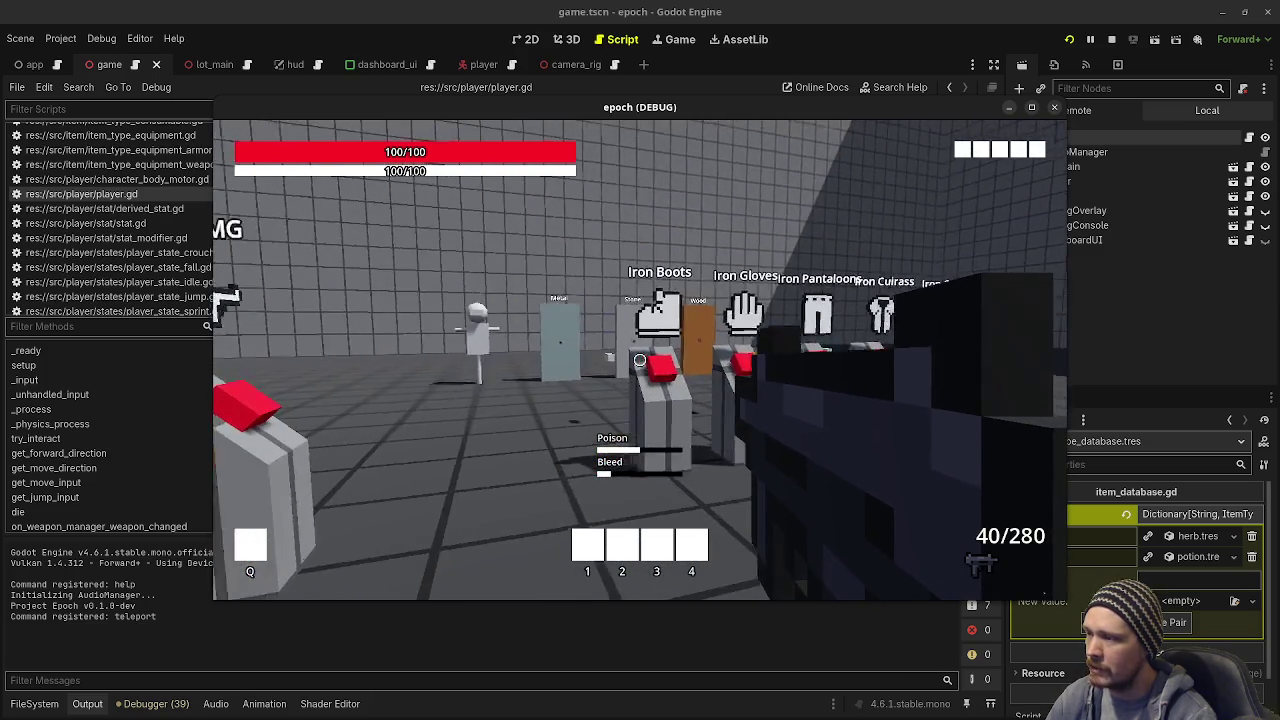
Step: Fire the SMG at the training dummy in continuous and short bursts
left_click_drag(637, 360, 640, 360)
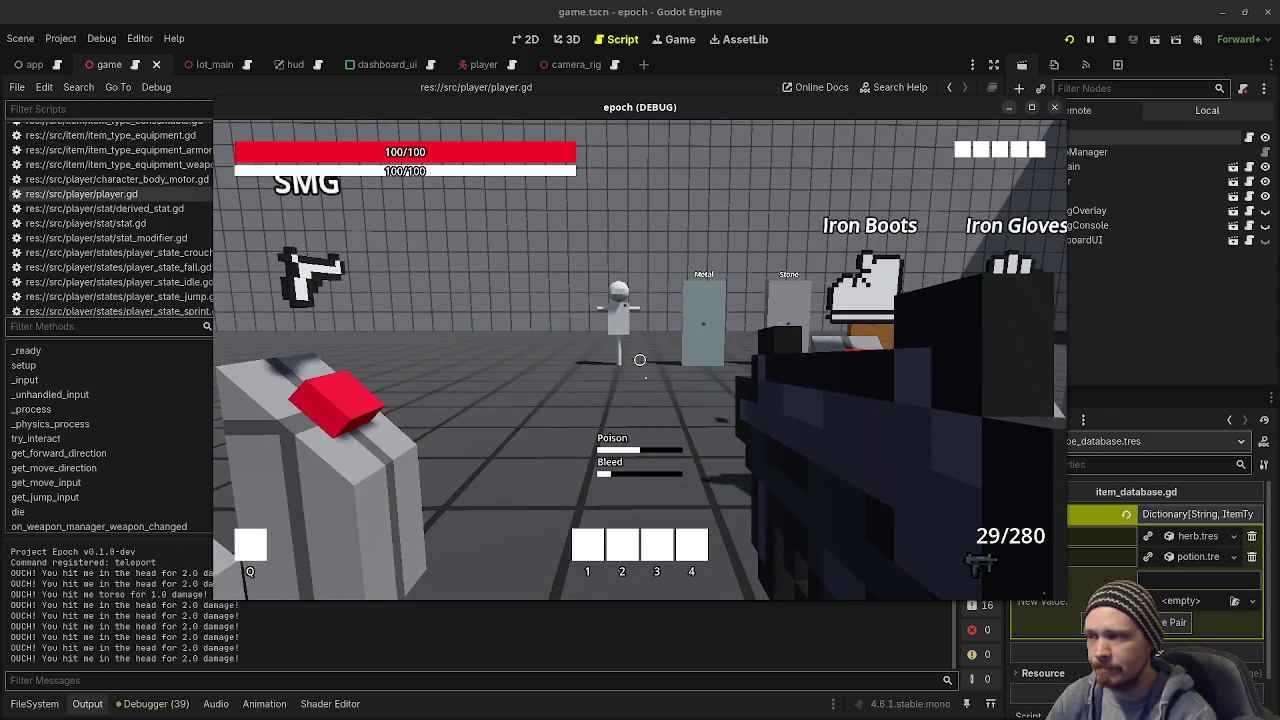
left_click(640, 360)
left_click(640, 360)
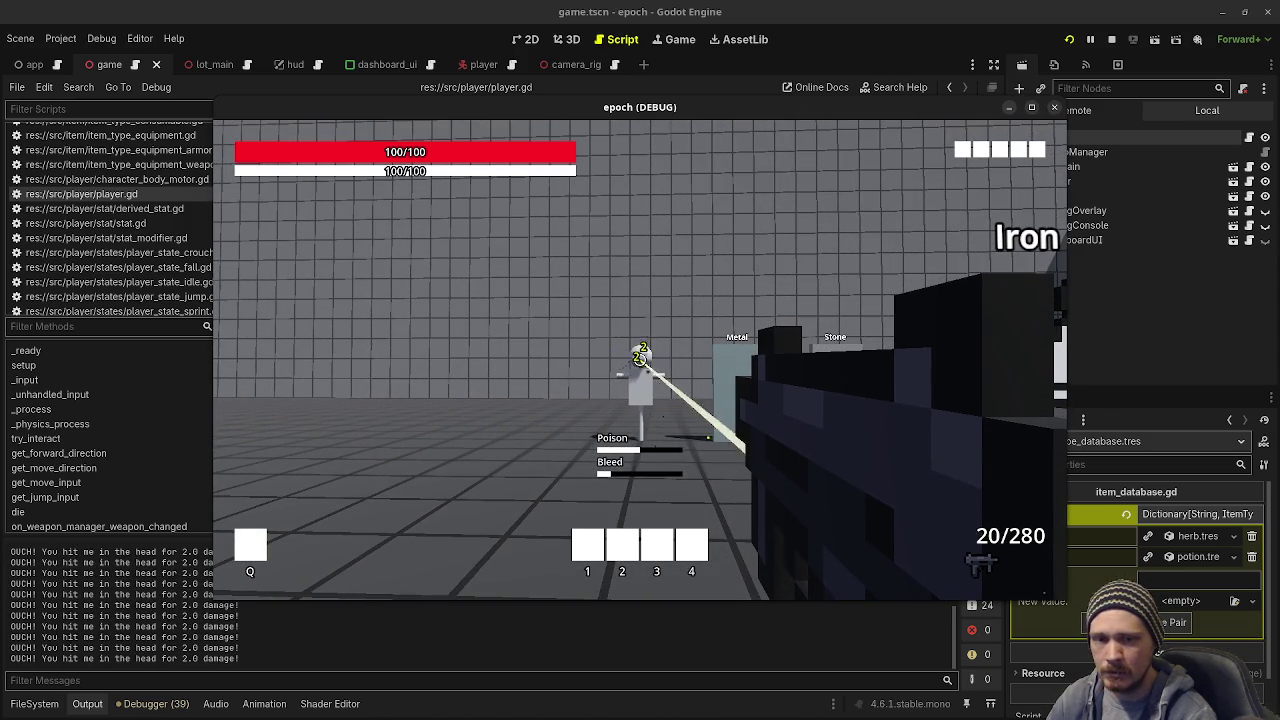
key("s")
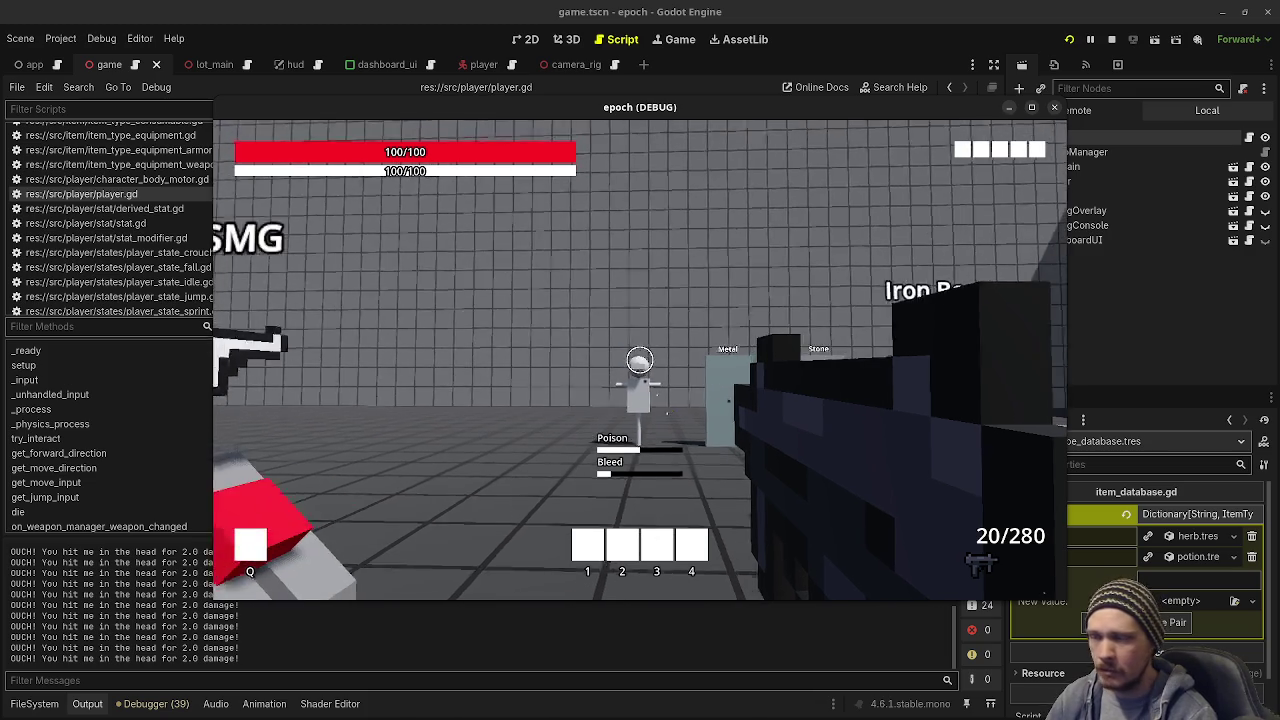
left_click(640, 360)
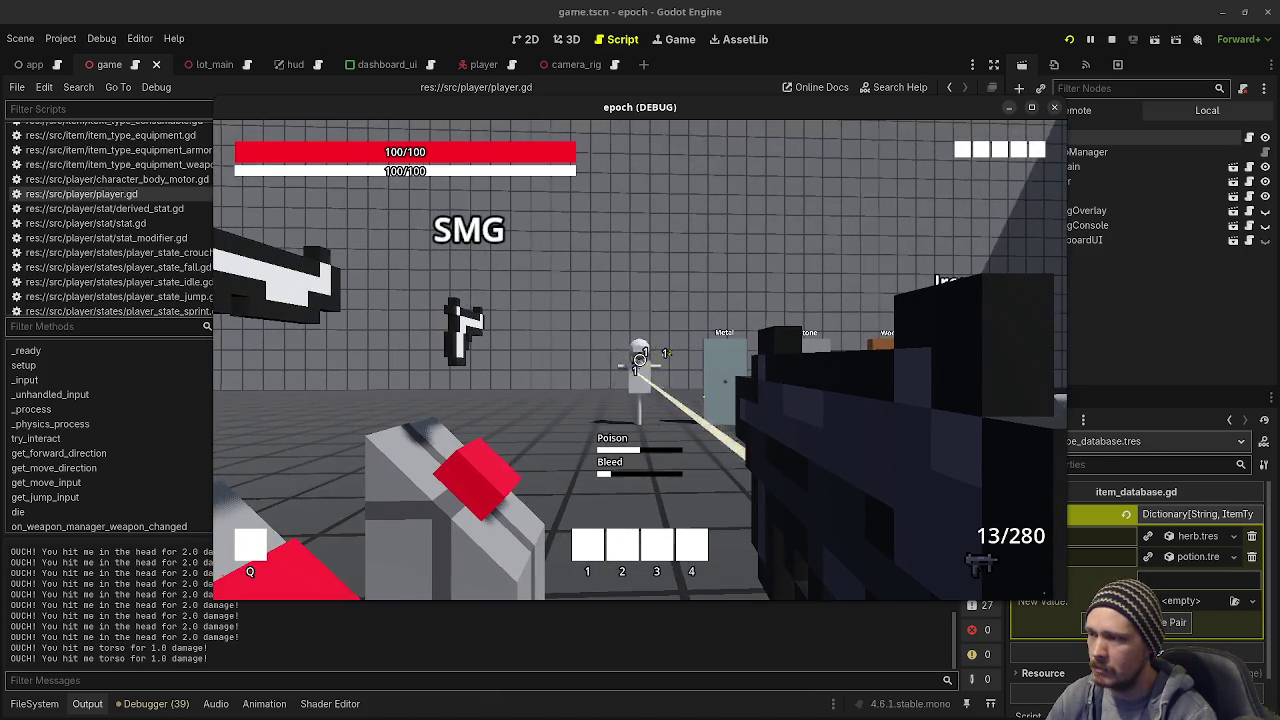
key("space")
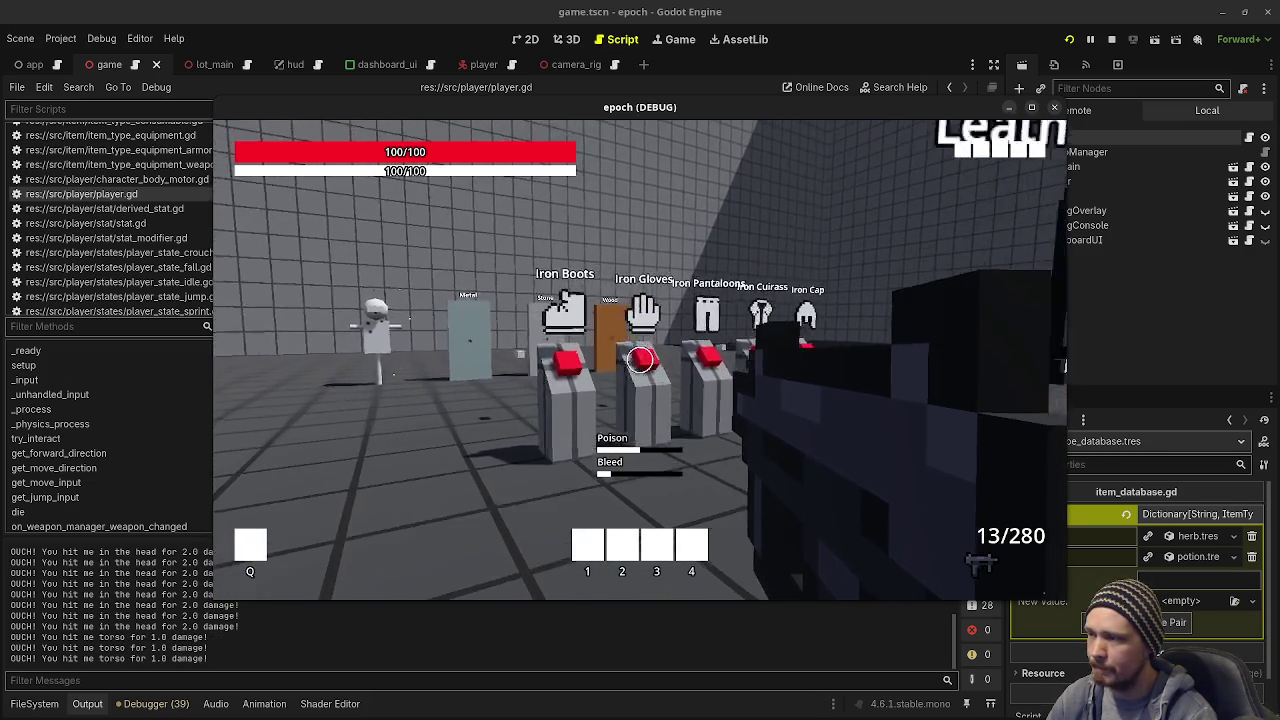
Step: Walk around the Metal, Stone and Wood material walls
key("w")
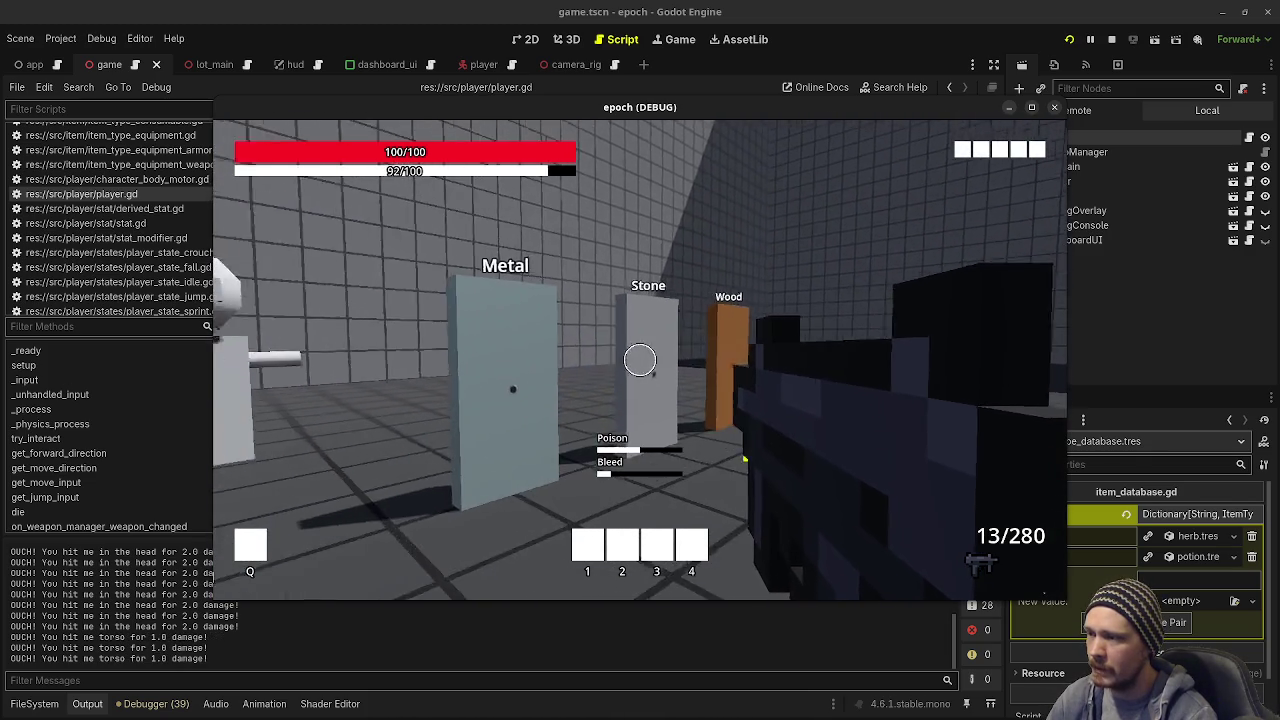
key("w")
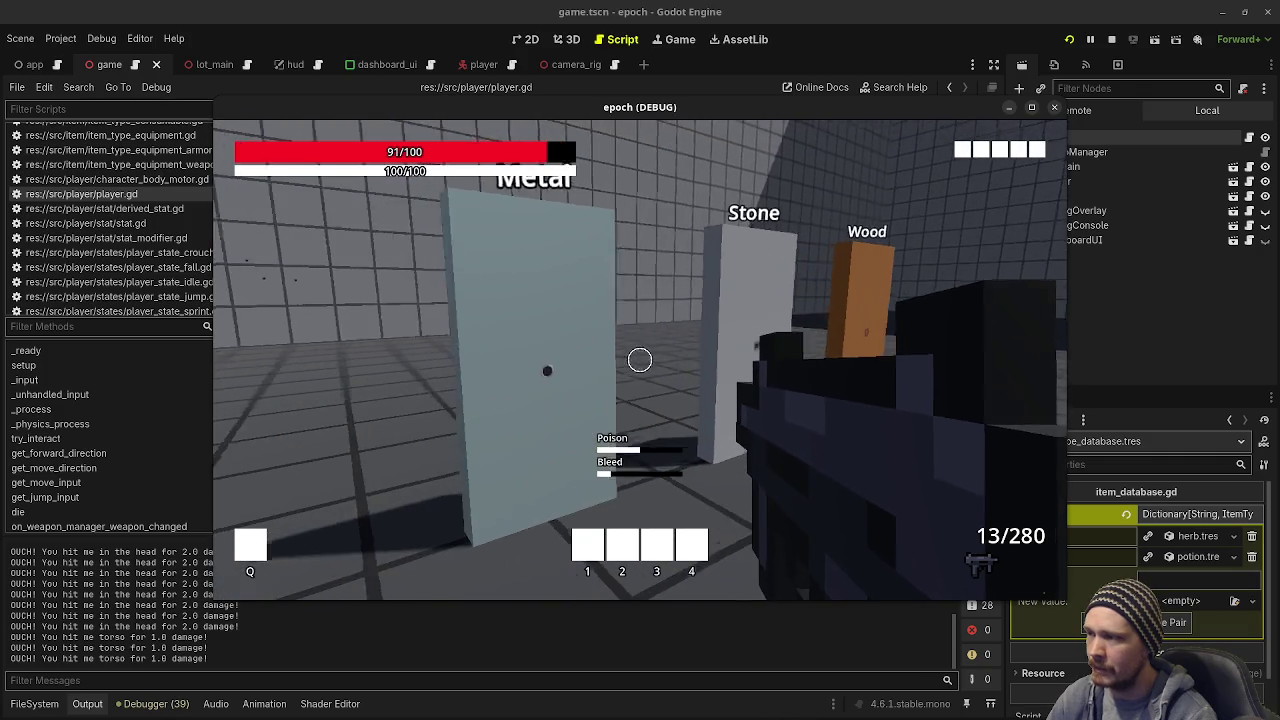
key("w")
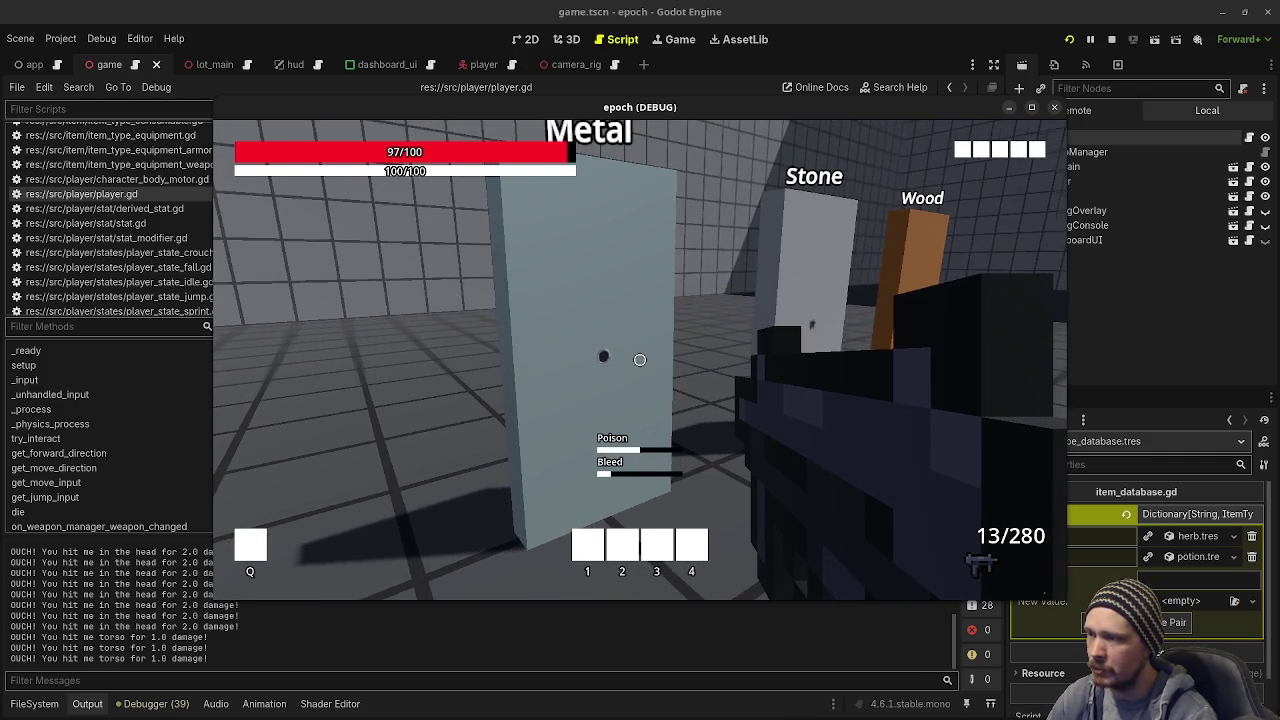
key("w")
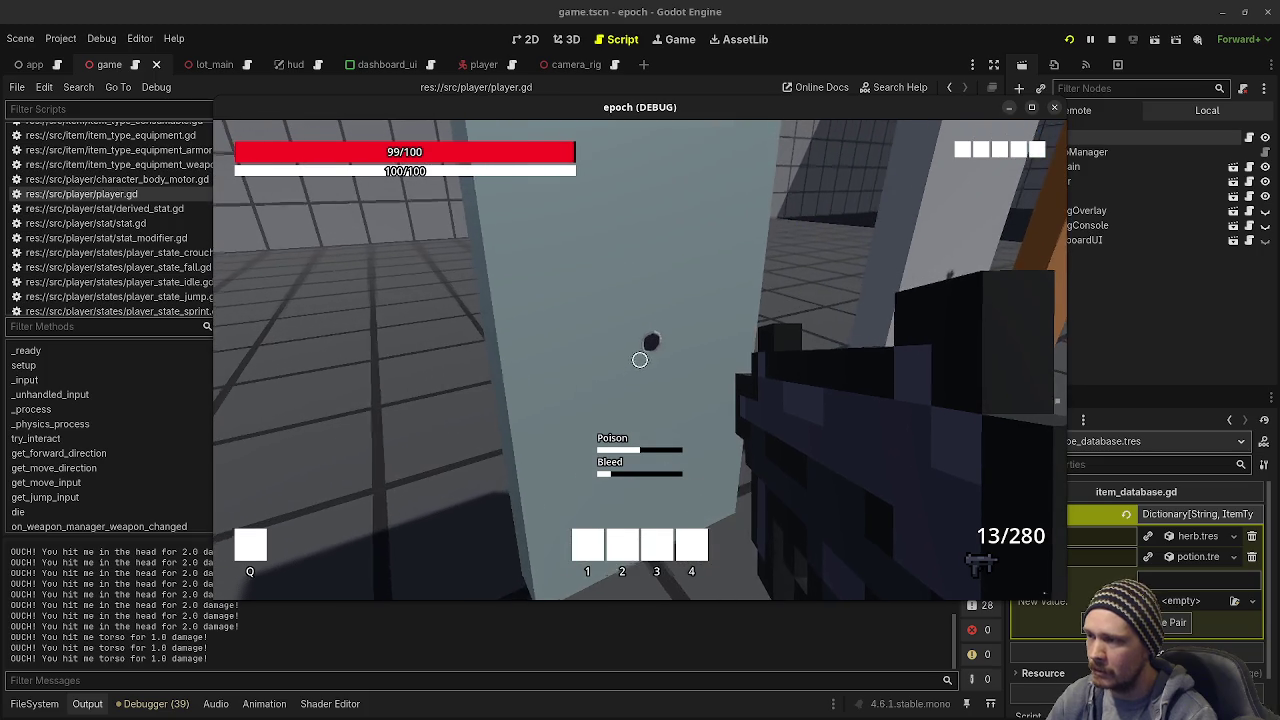
key("w")
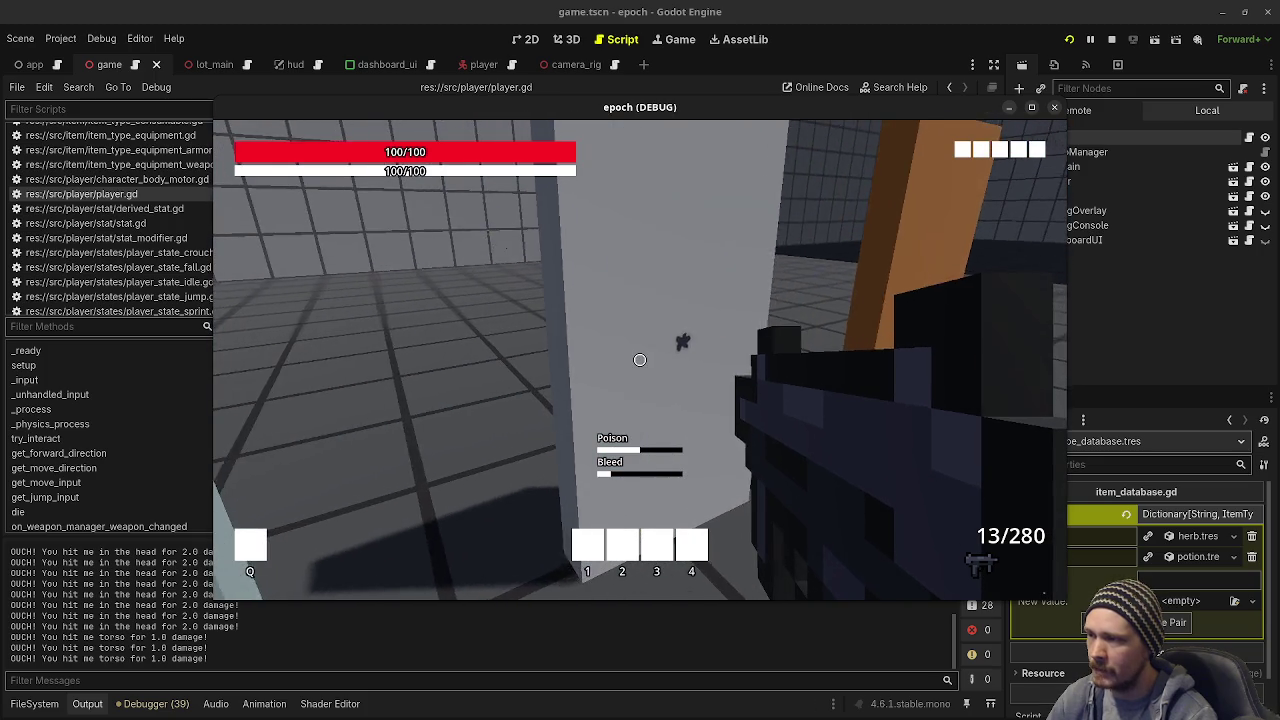
key("s")
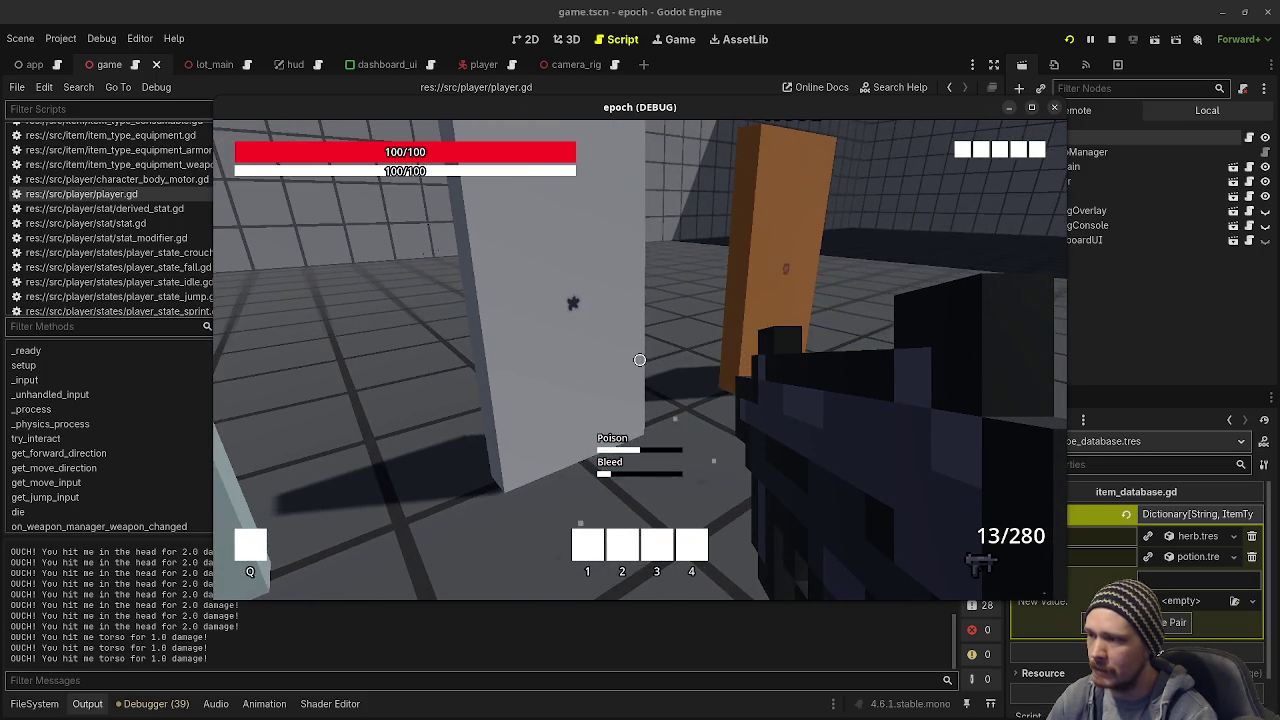
key("d")
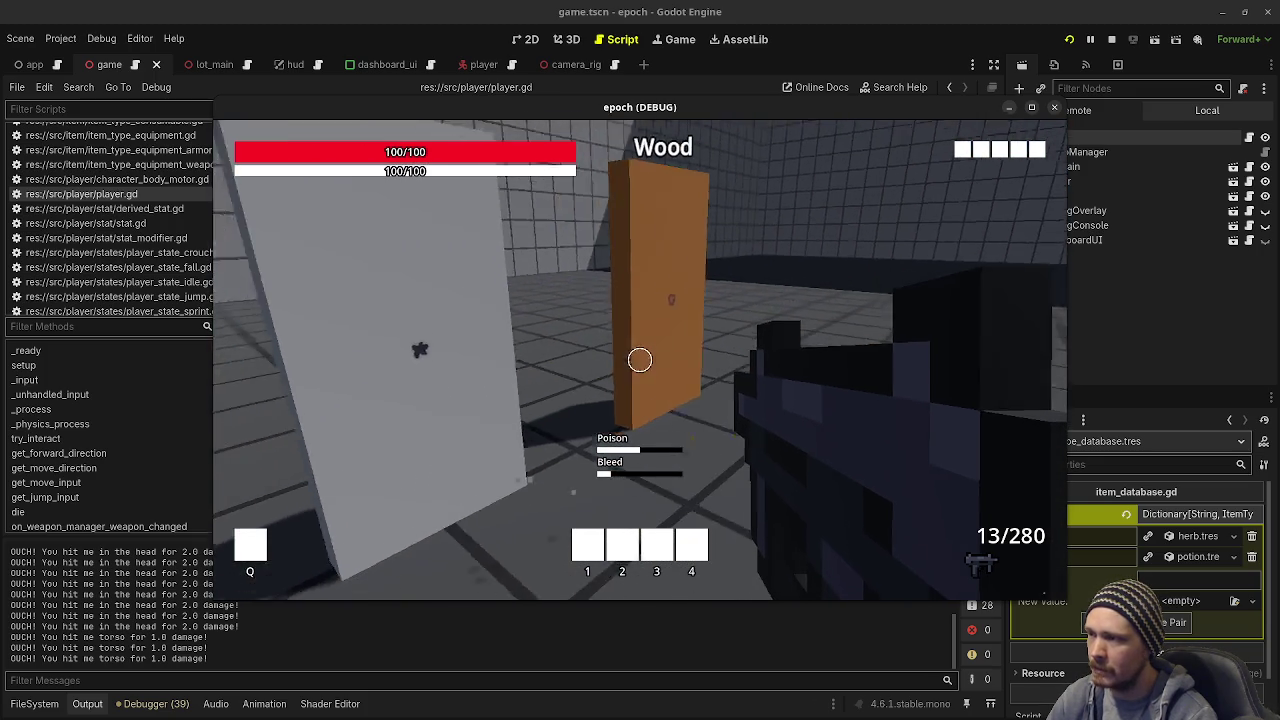
key("a")
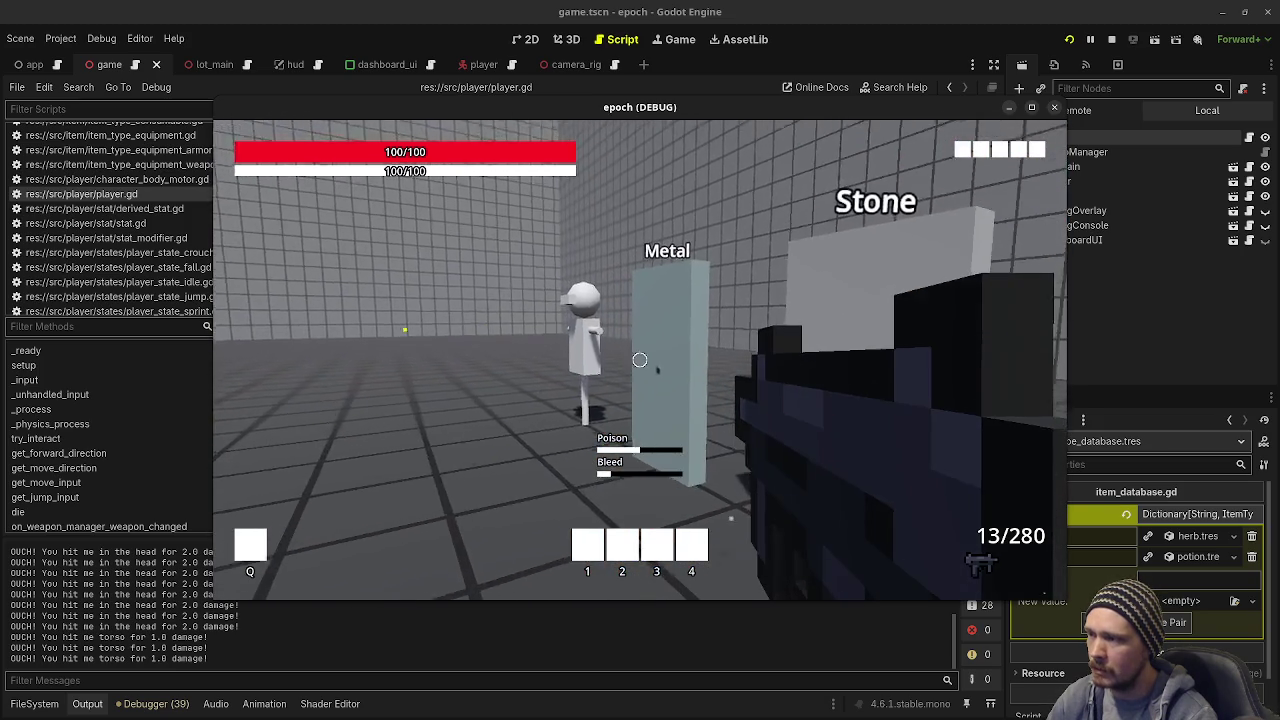
key("d")
Step: Shoot the dummy until out of ammo and reload to 33/240
left_click(640, 360)
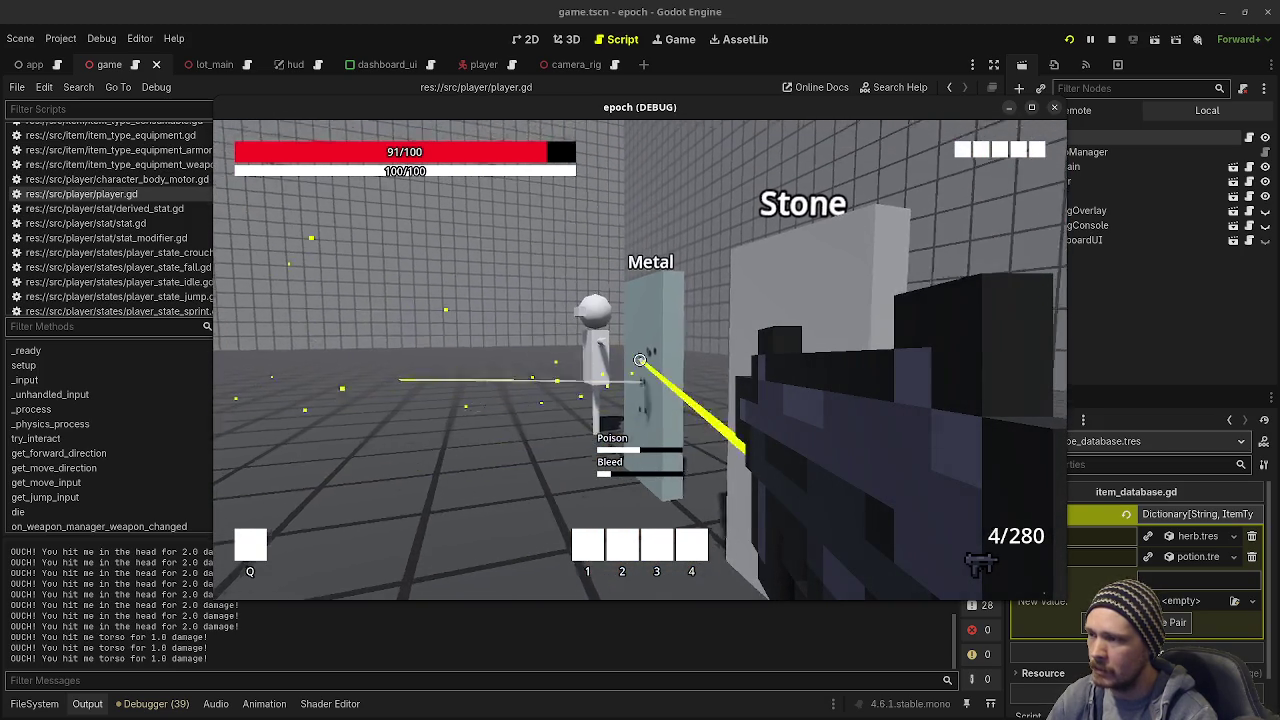
left_click(640, 360)
key("r")
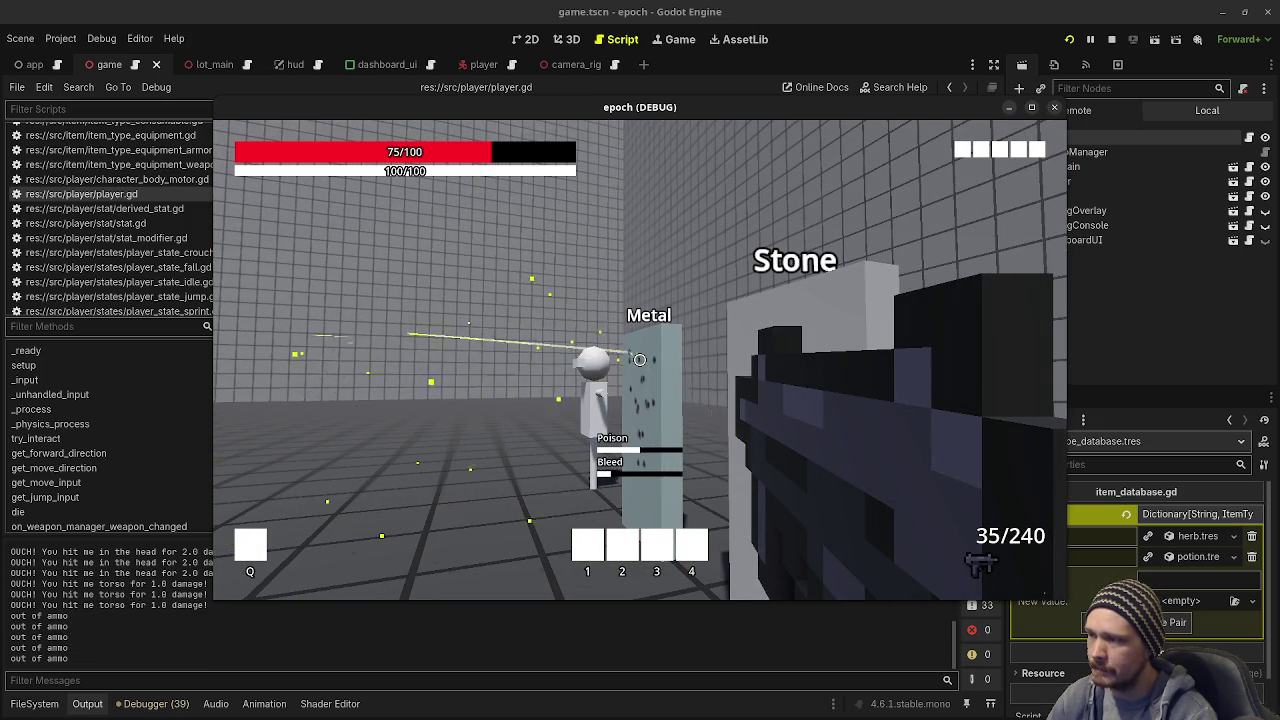
left_click(640, 360)
key("w")
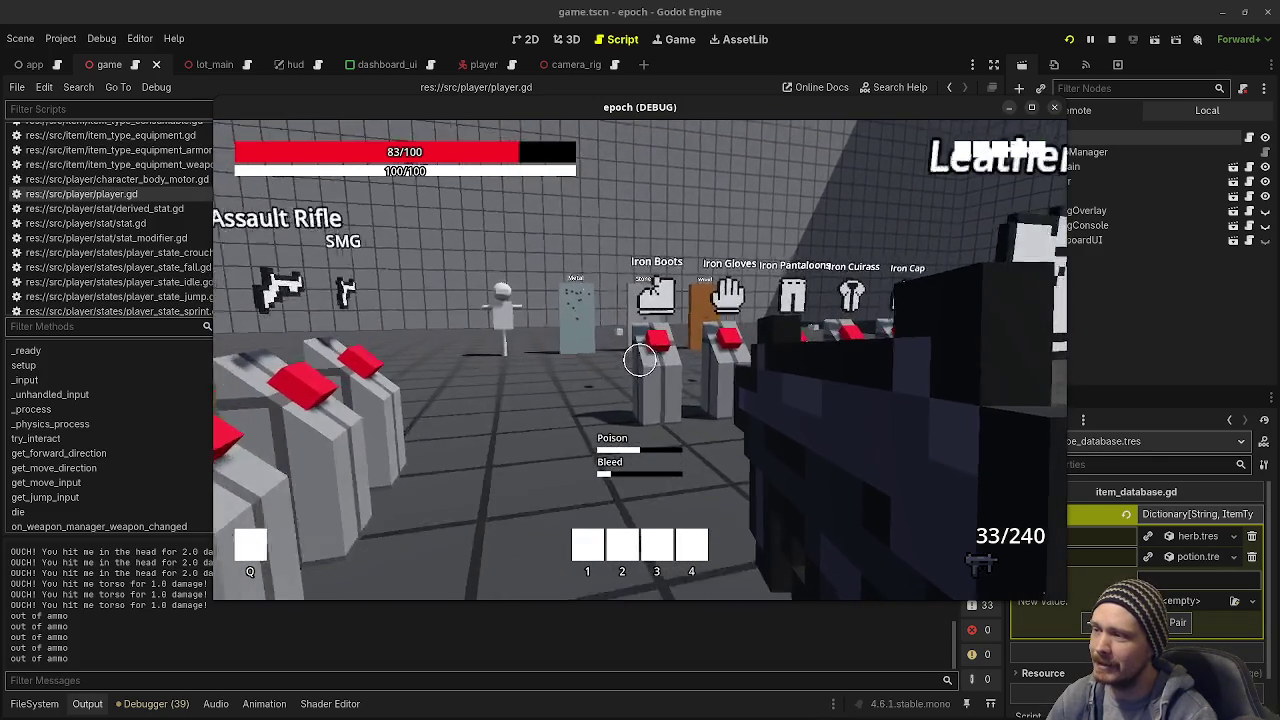
Step: Run past the item stands and Jump Height platforms into the side room
key("w")
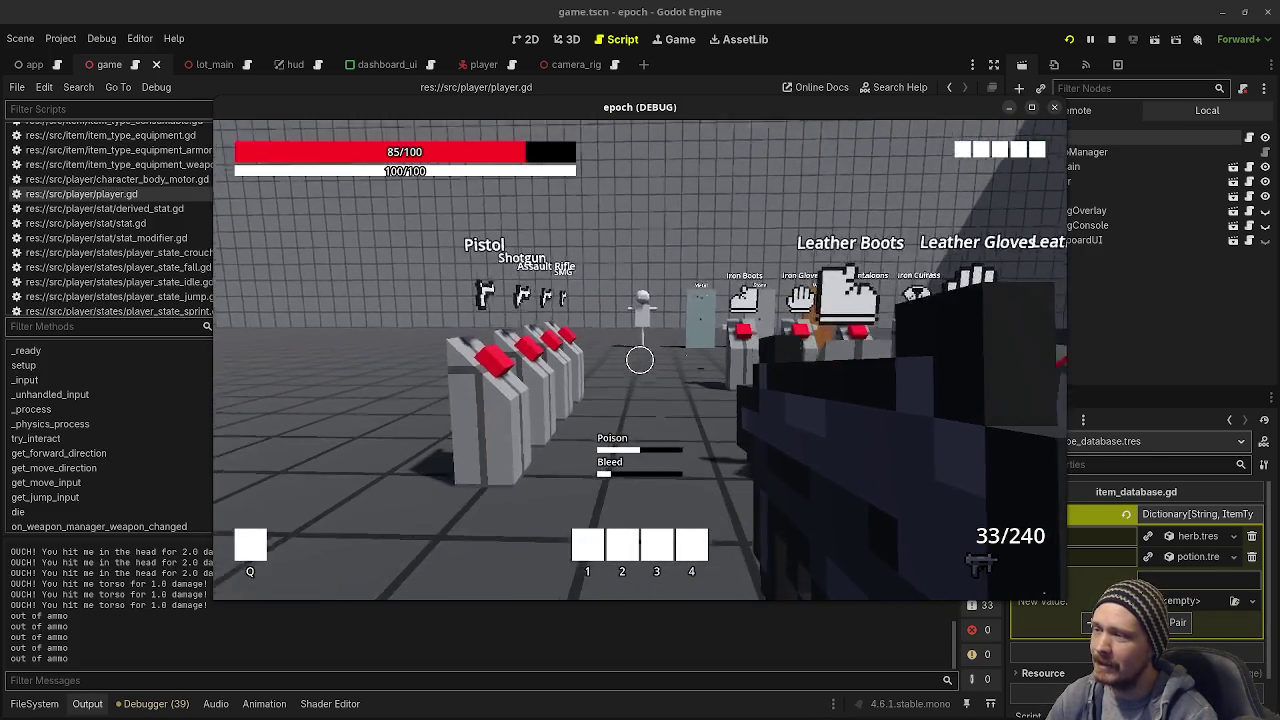
key("w")
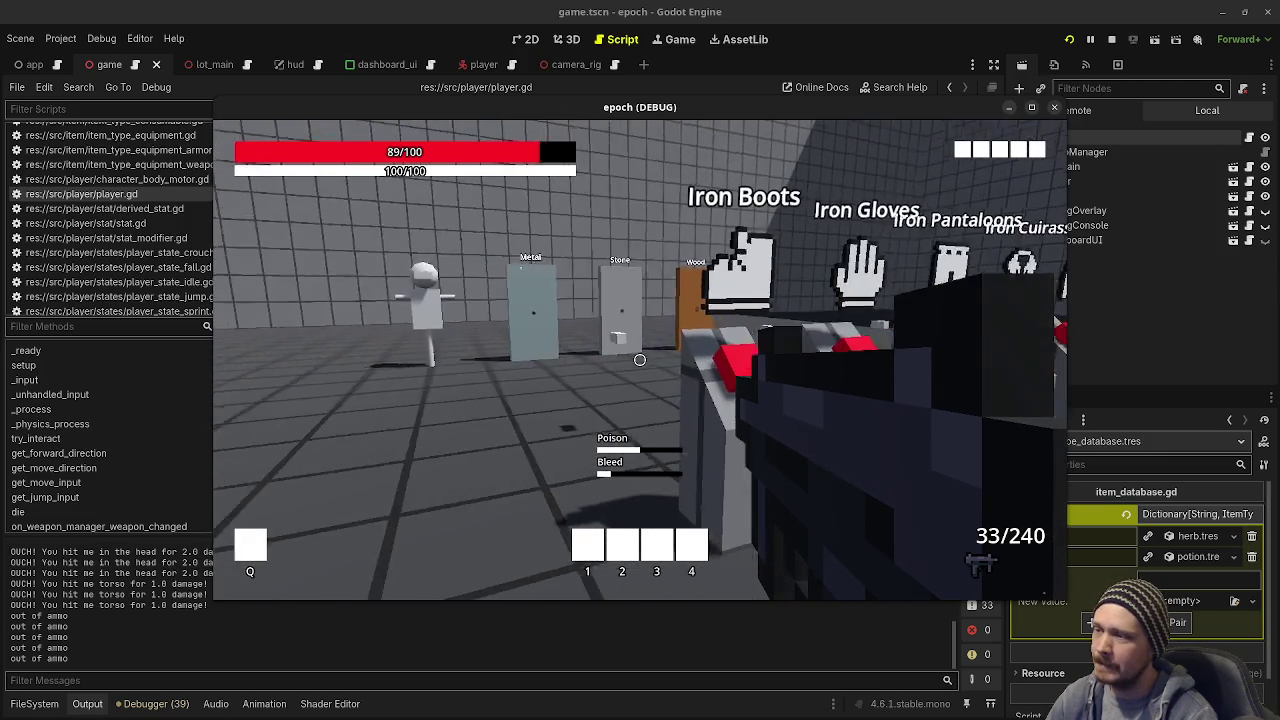
key("w")
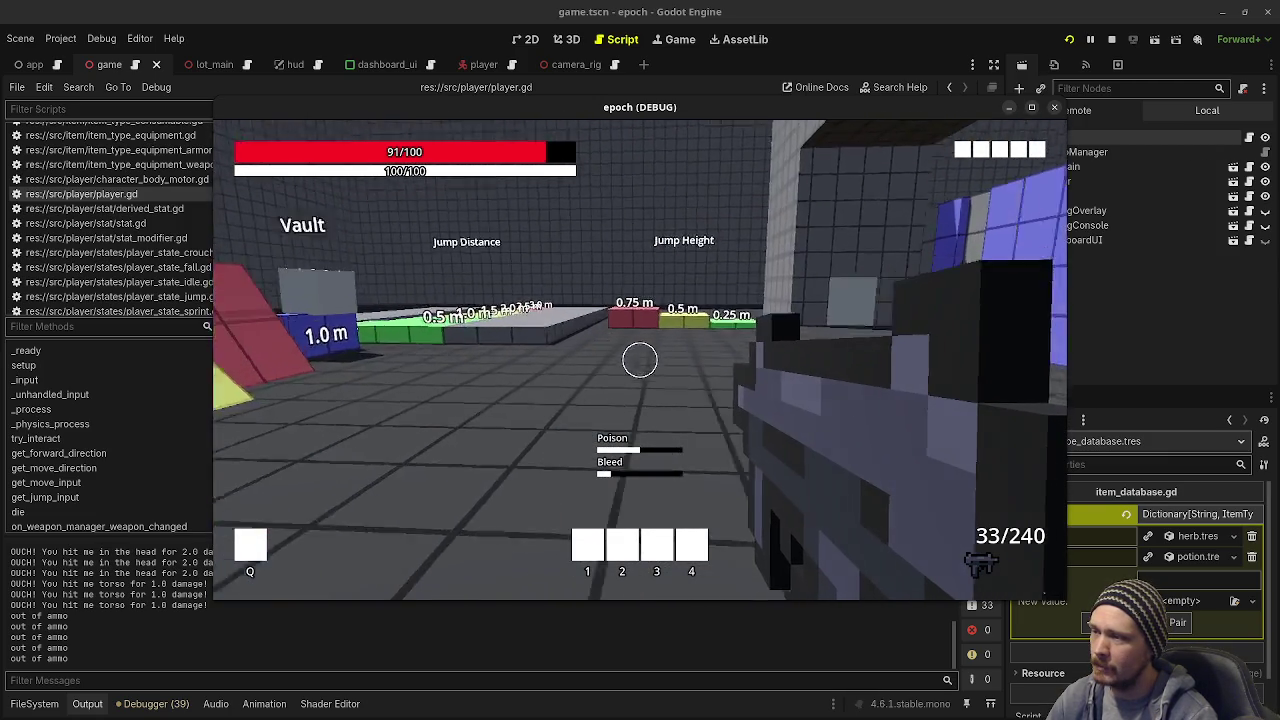
key("shift+w")
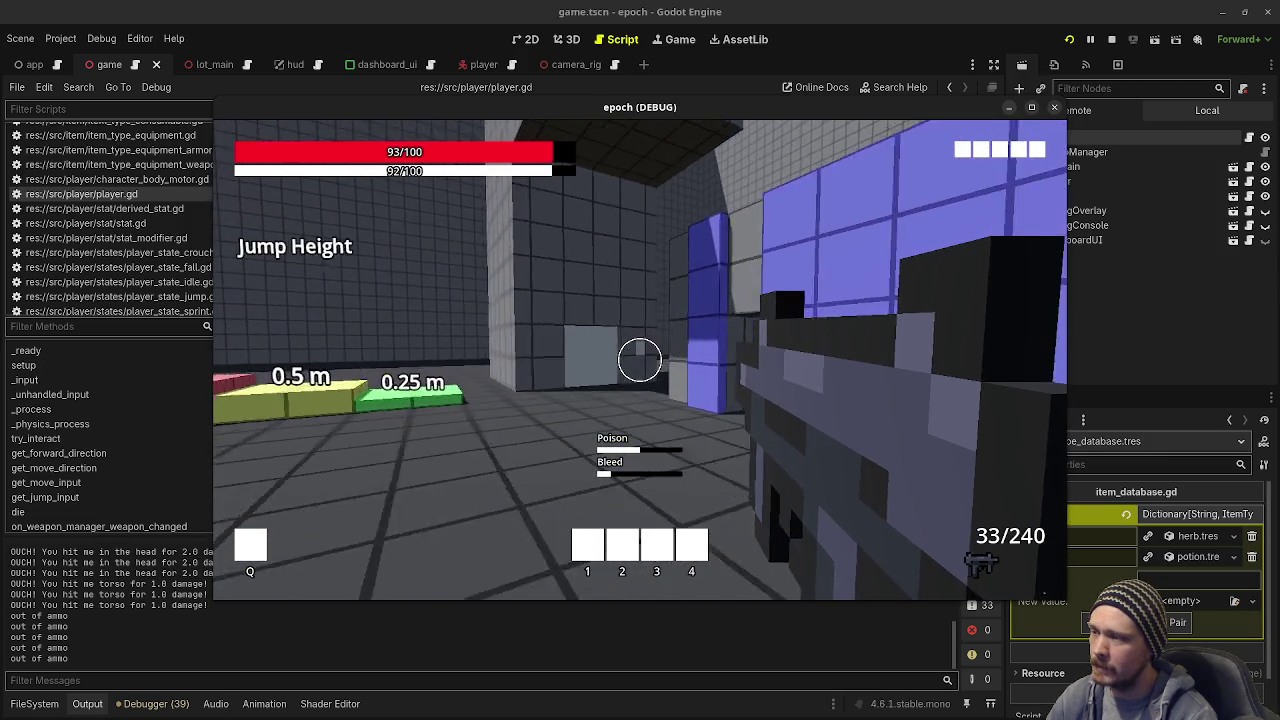
key("shift+w")
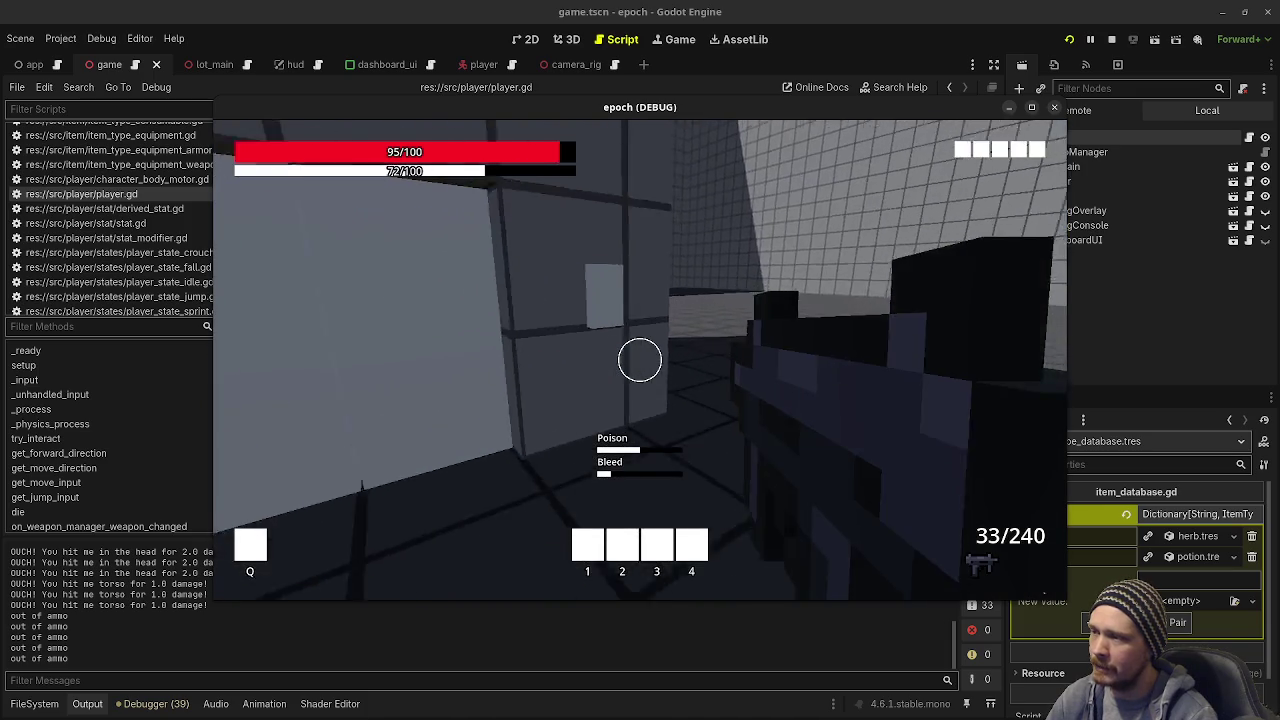
key("w")
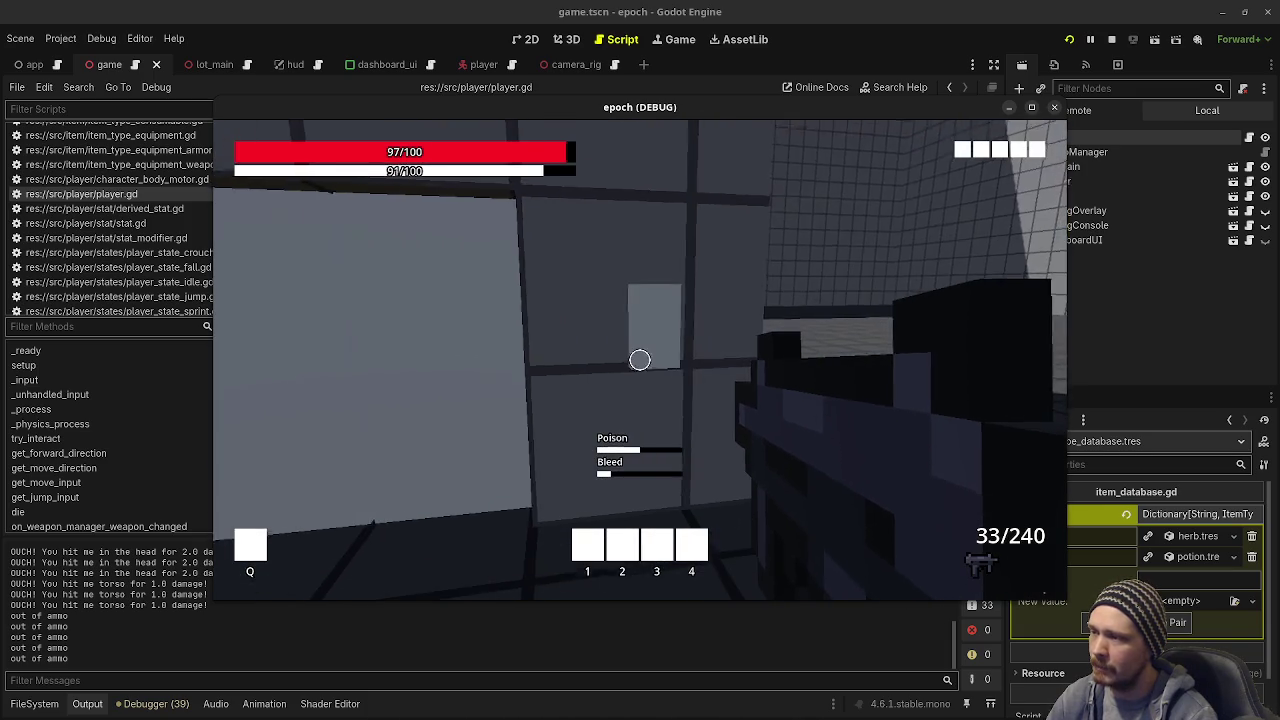
key("a")
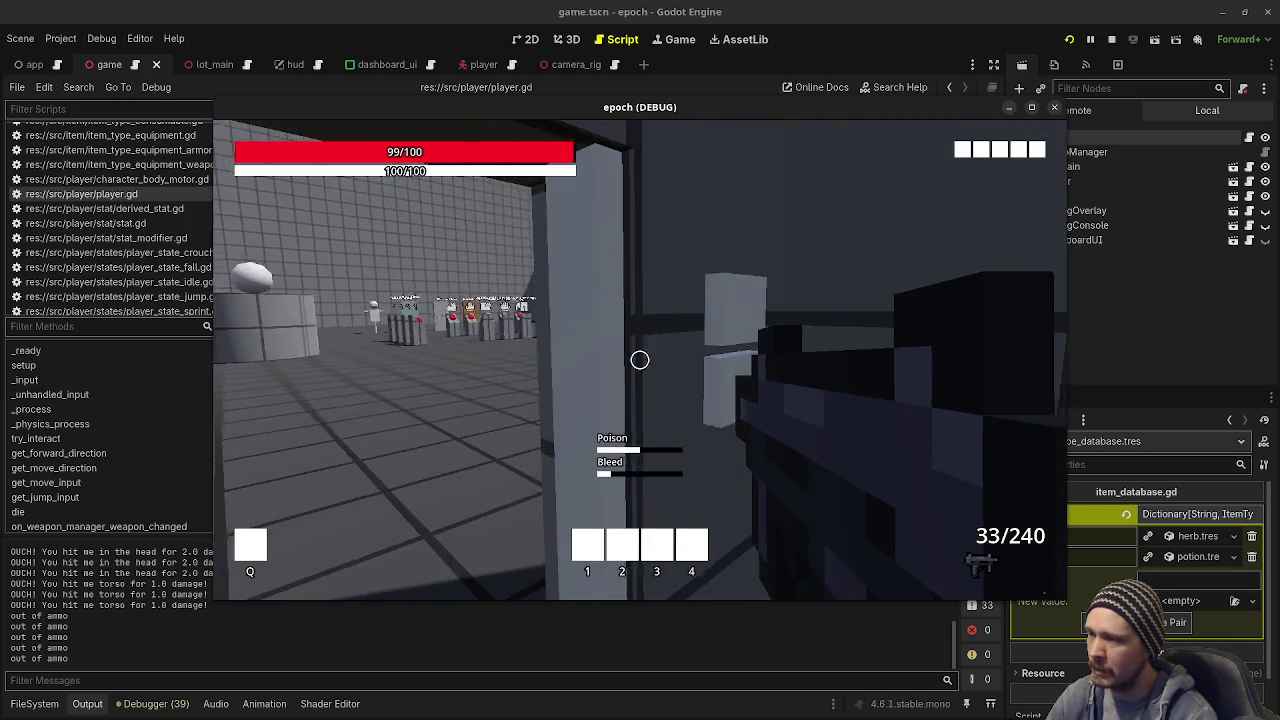
key("d")
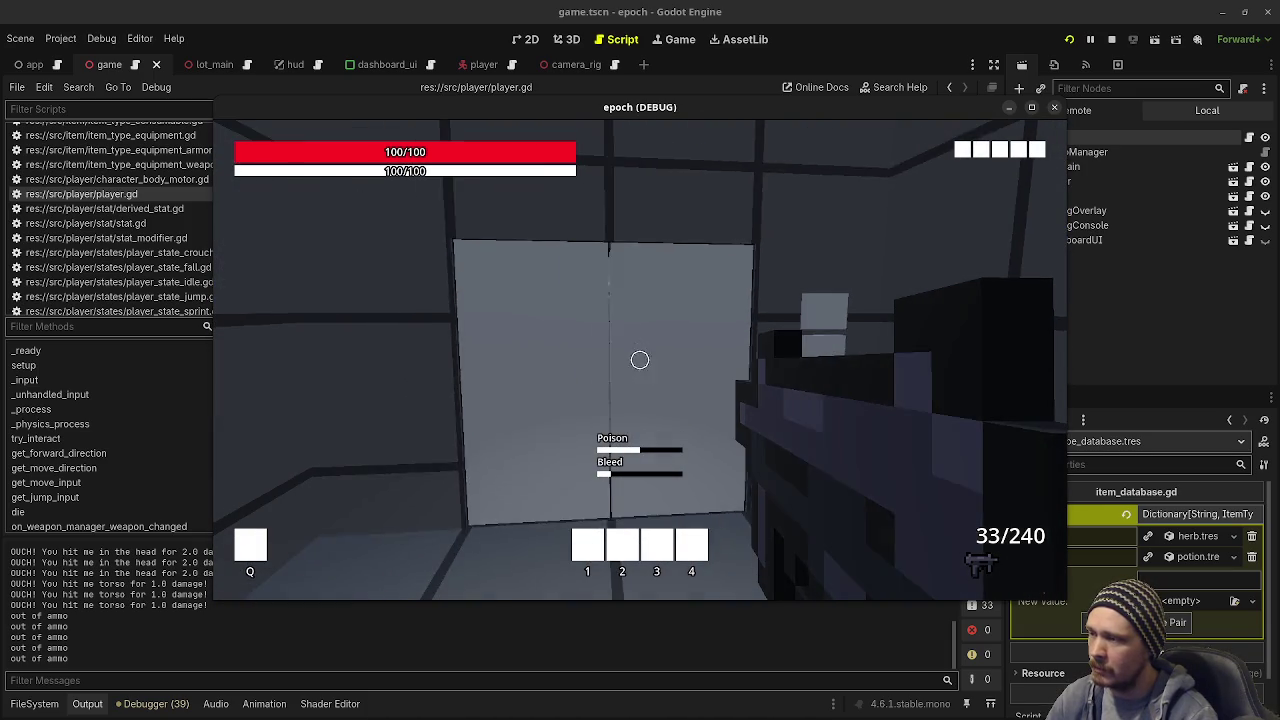
Step: Shoot bullet holes into the wall panel, leaving ammo at 22/240
left_click(640, 360)
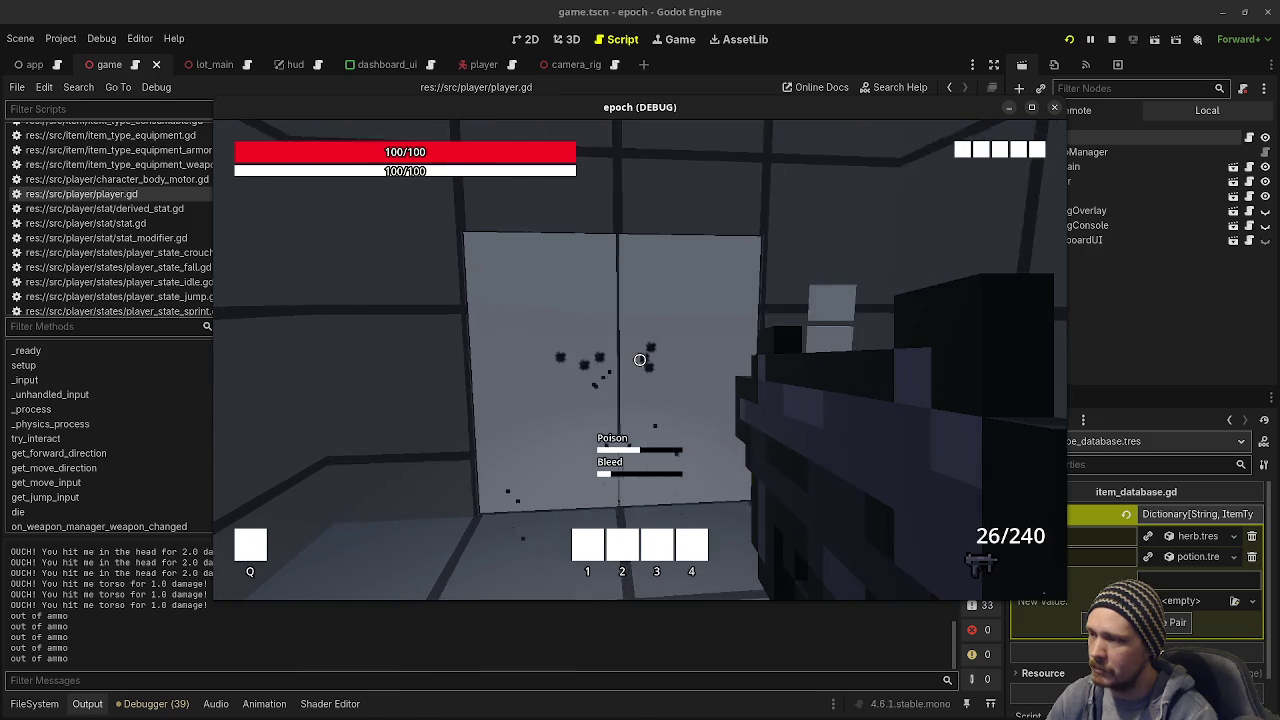
key("a")
key("d")
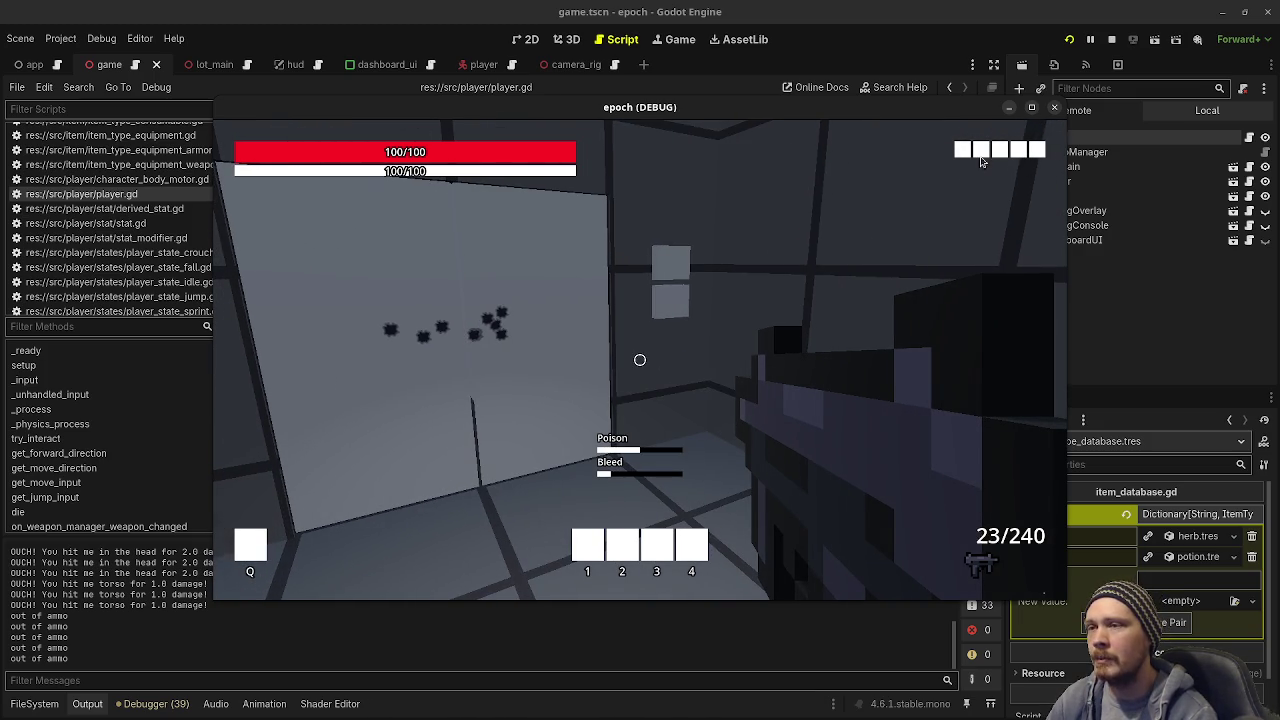
key("w")
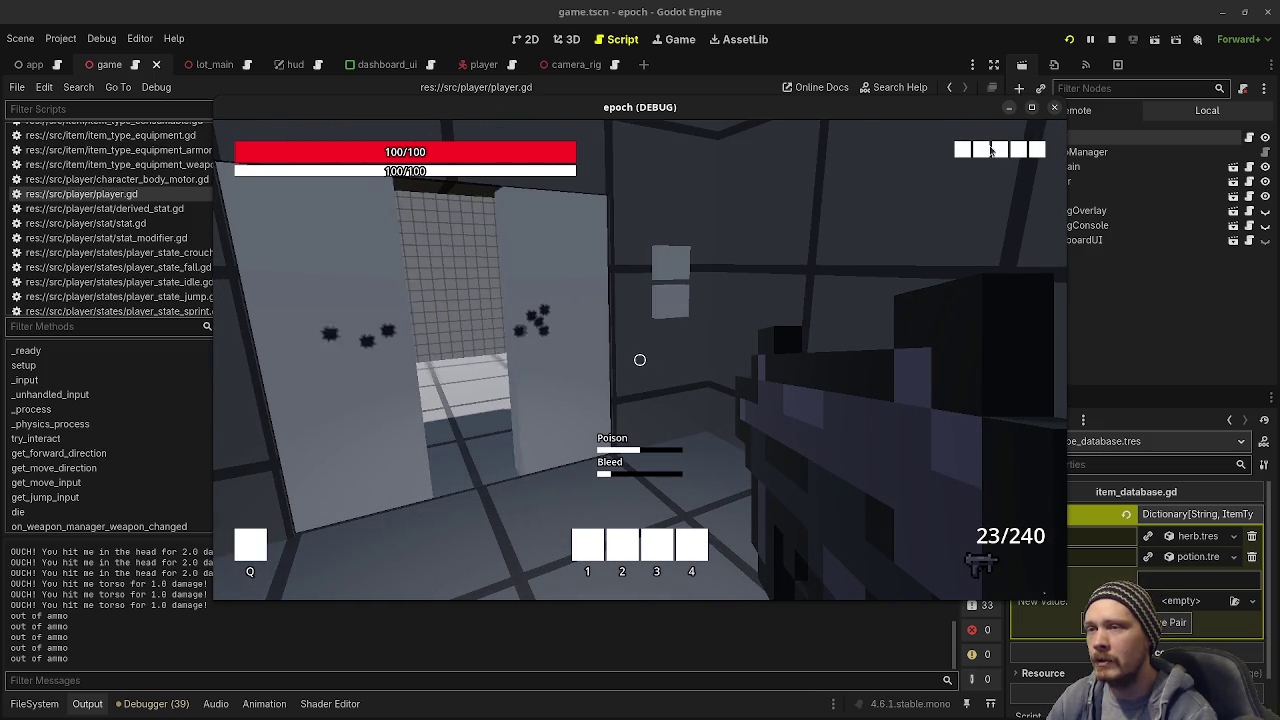
key("s")
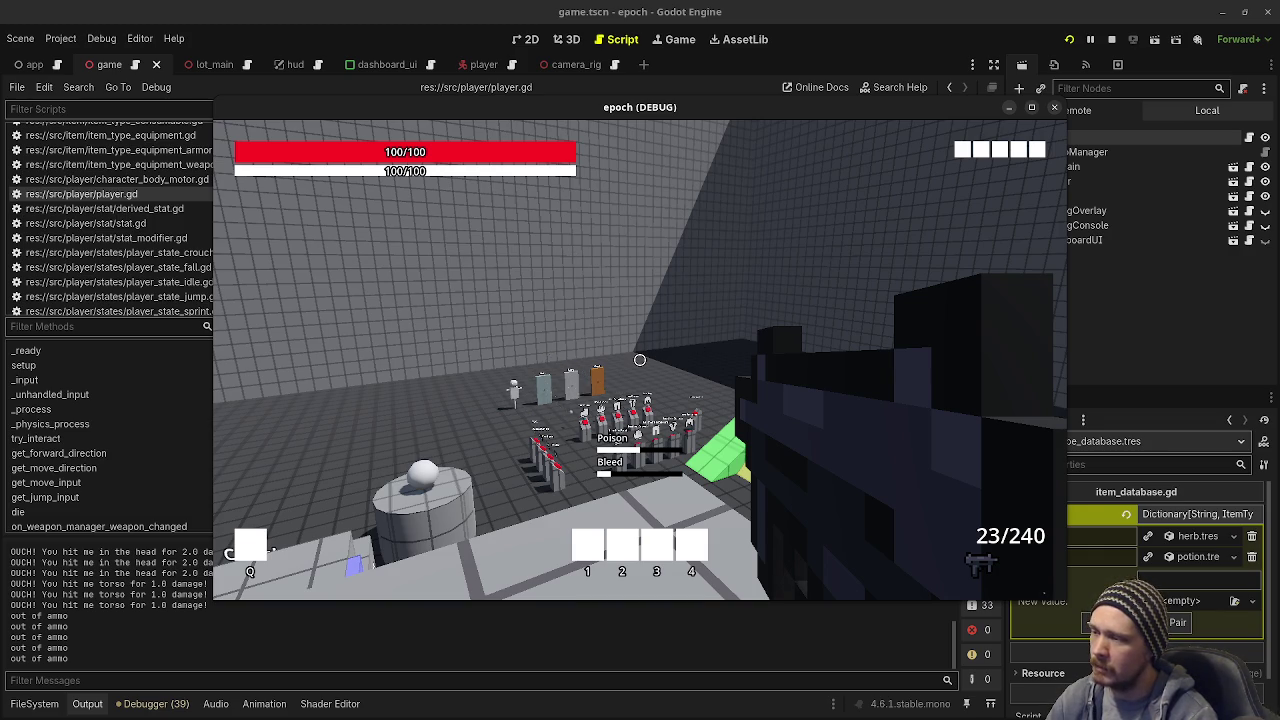
Step: Glance at the stats panel, return to the item pedestals, and stop the game
left_click(566, 276)
key("Tab")
key("Tab")
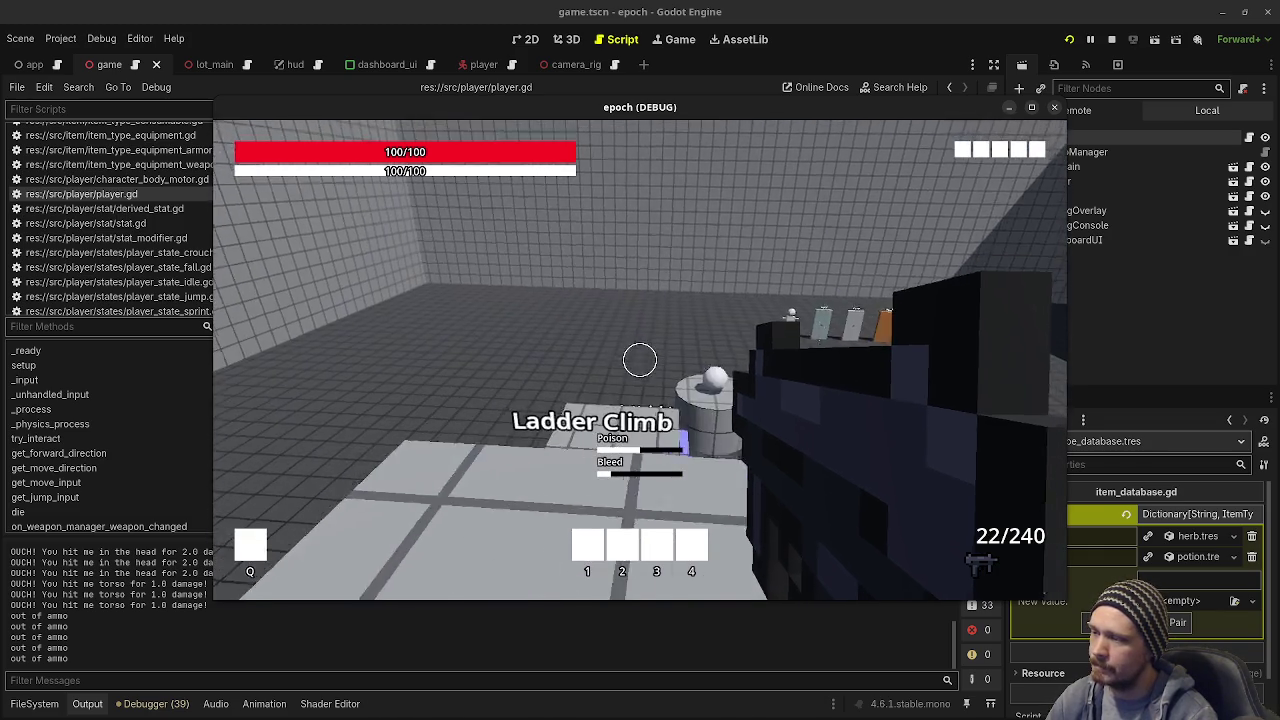
key("space")
key("w")
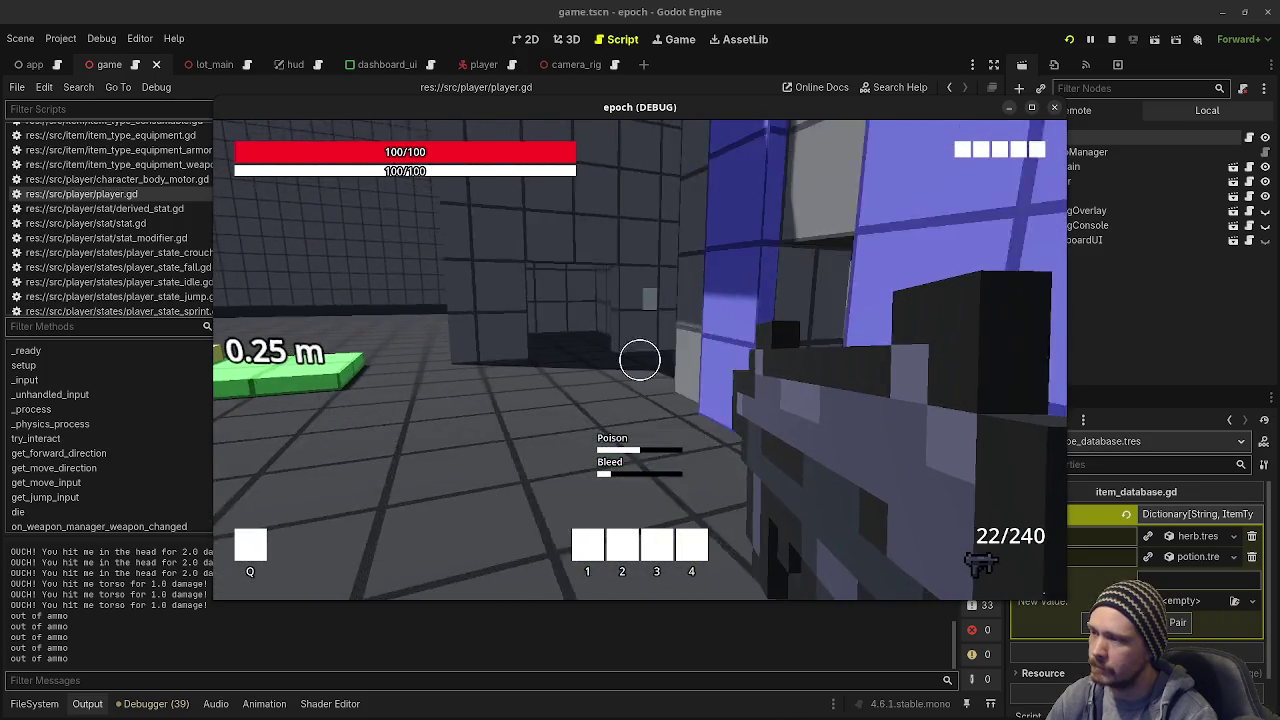
key("w")
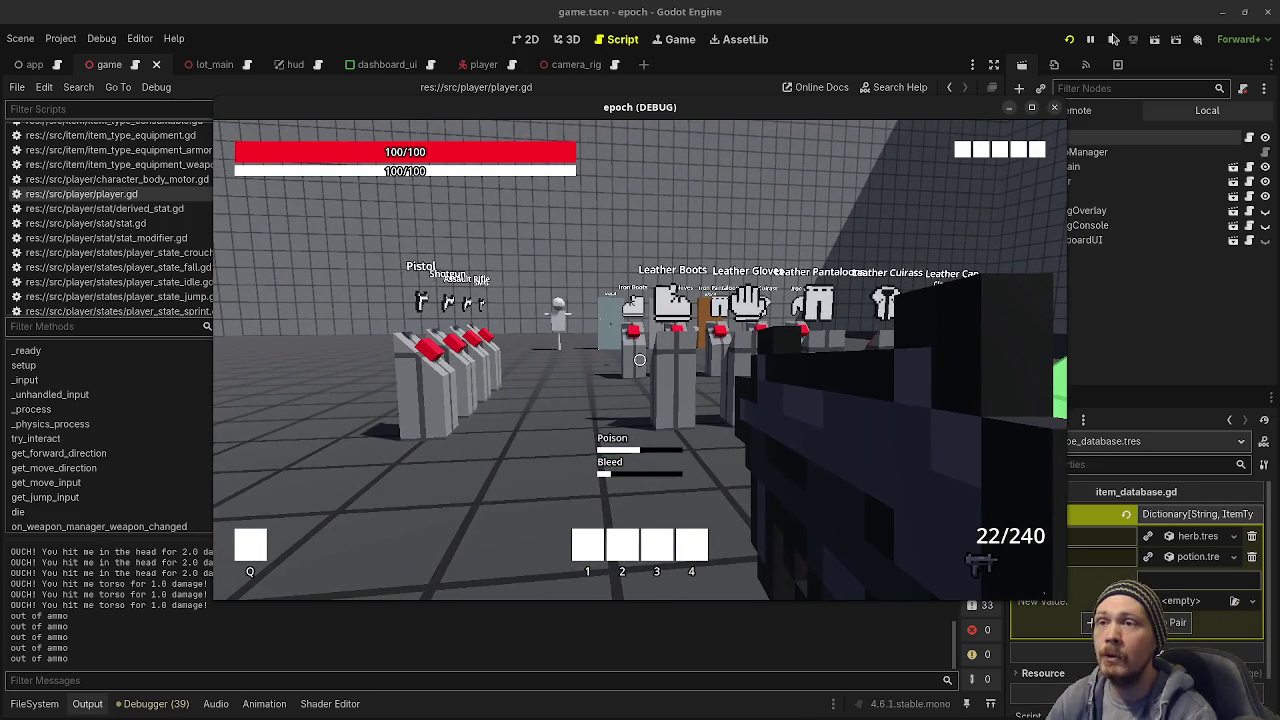
left_click(1112, 39)
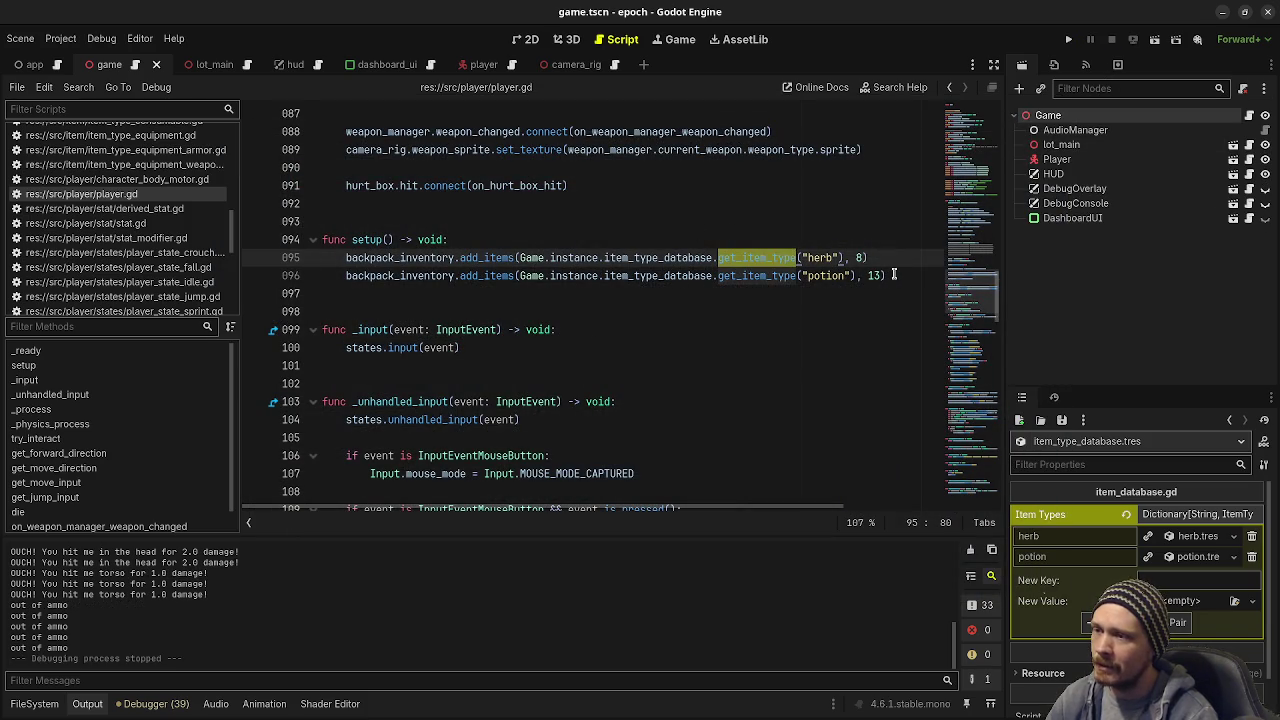
Step: Place the caret at the end of line 96, the potion line in setup()
left_click(895, 274)
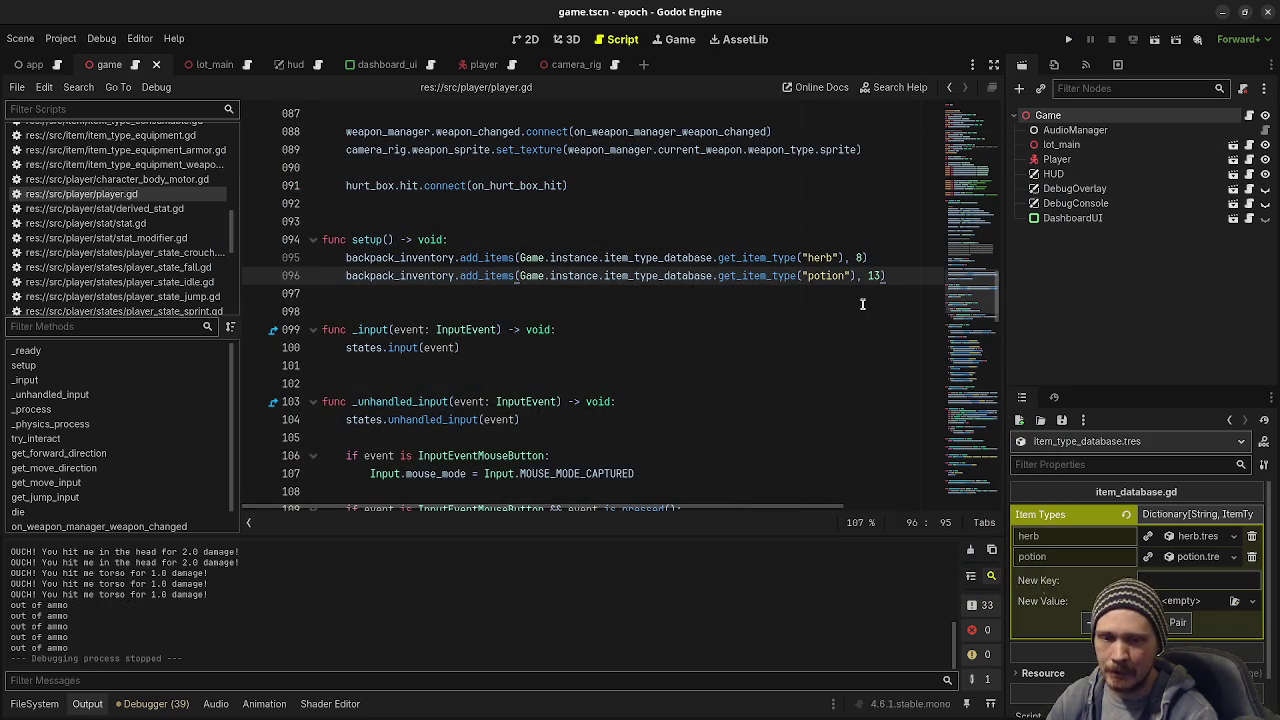
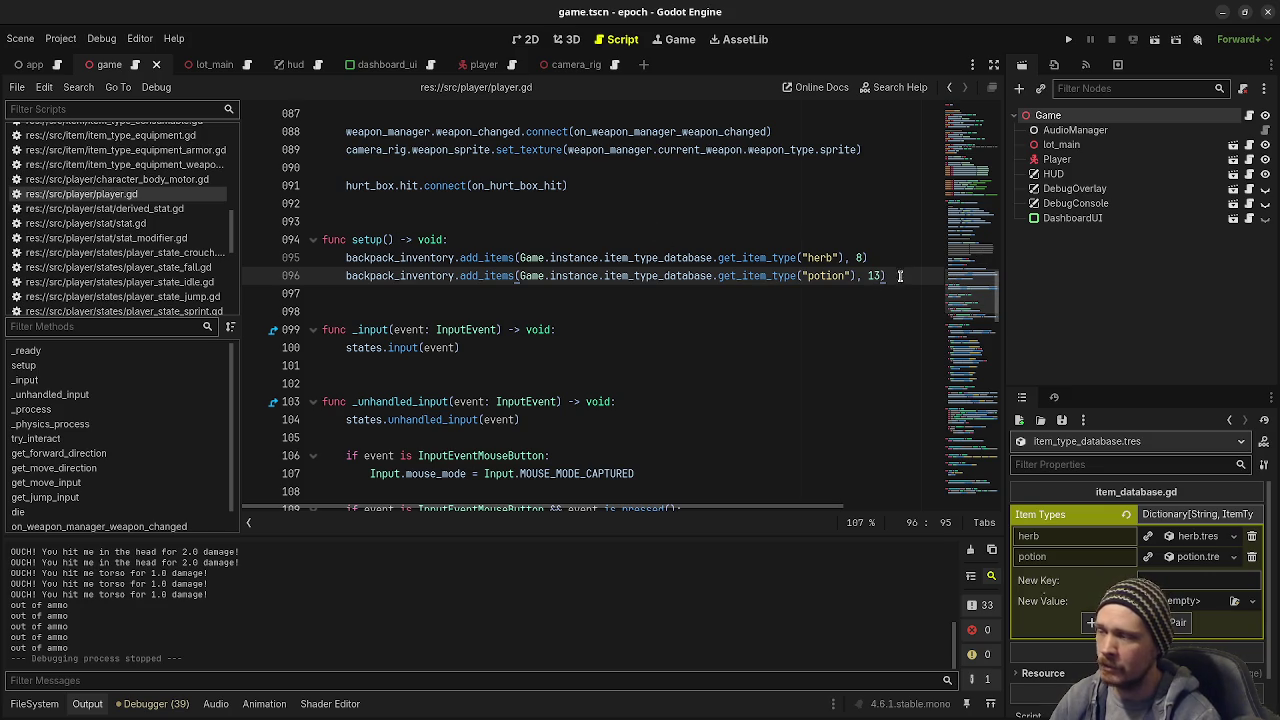
Step: Save the current scene and scripts after checking the potion lookup call
scroll(840, 300, "down", 3)
scroll(787, 318, "up", 4)
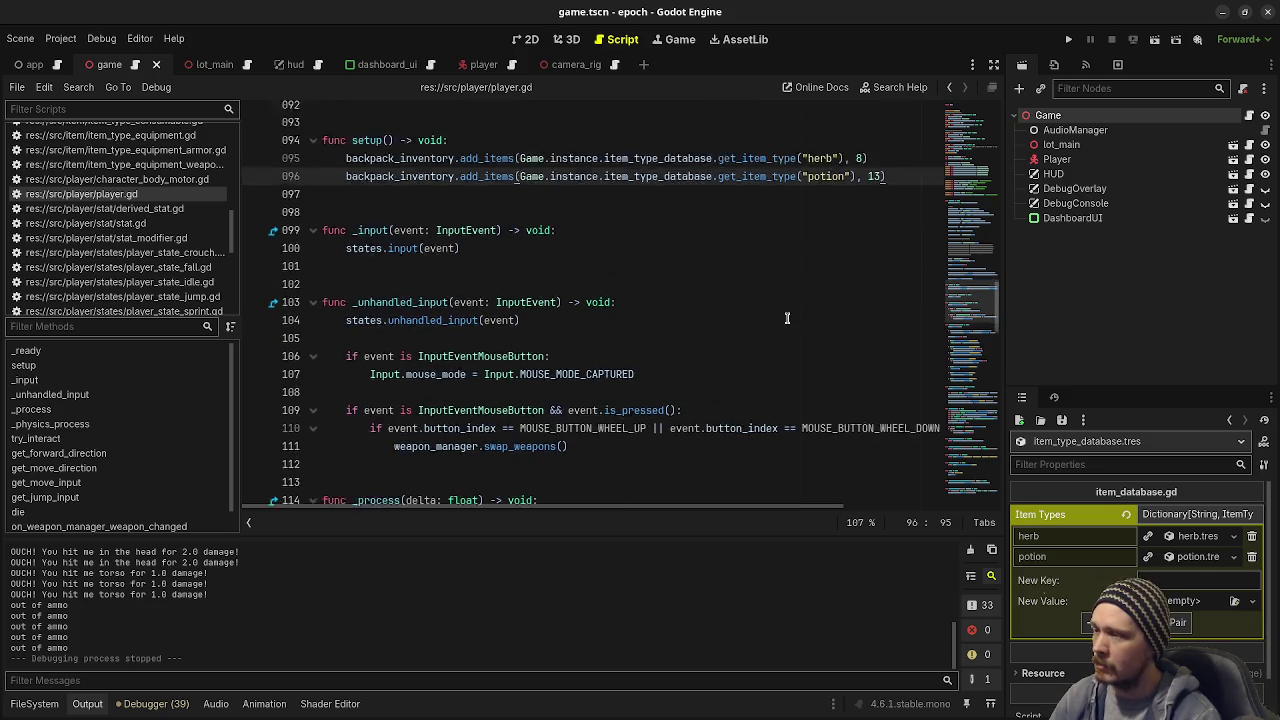
left_click(792, 313)
key("ctrl+s")
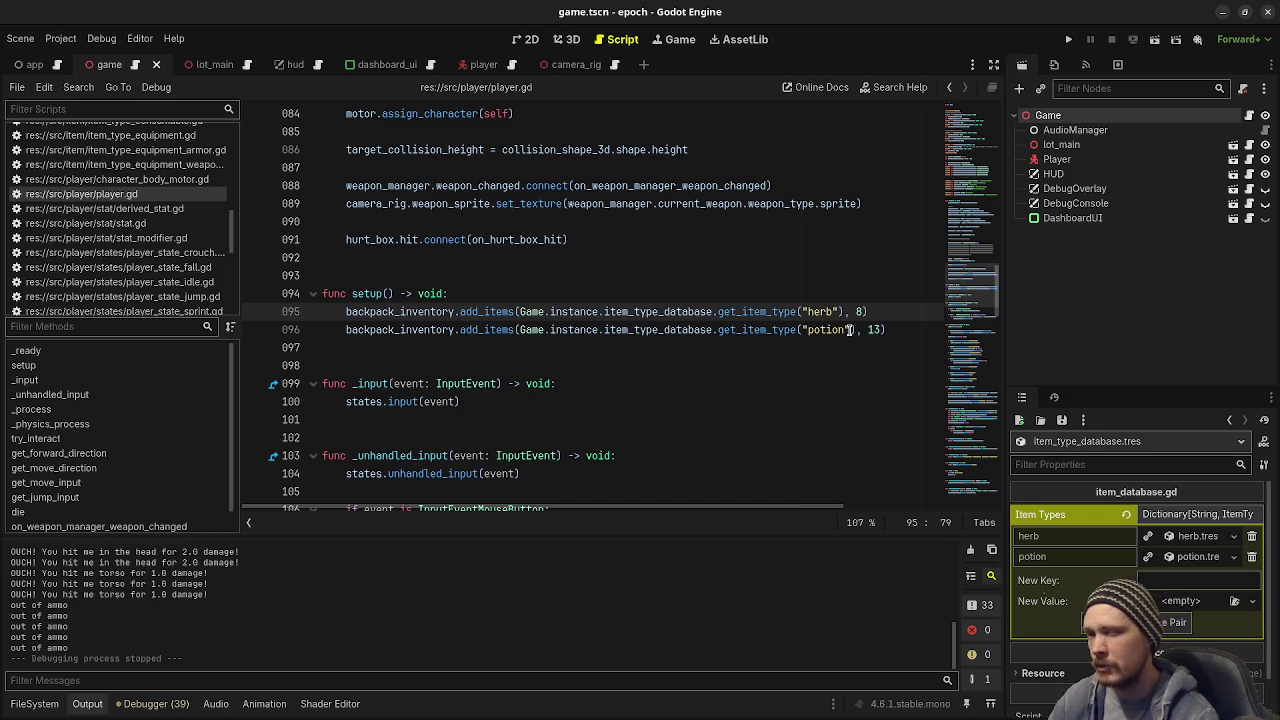
left_click(747, 316)
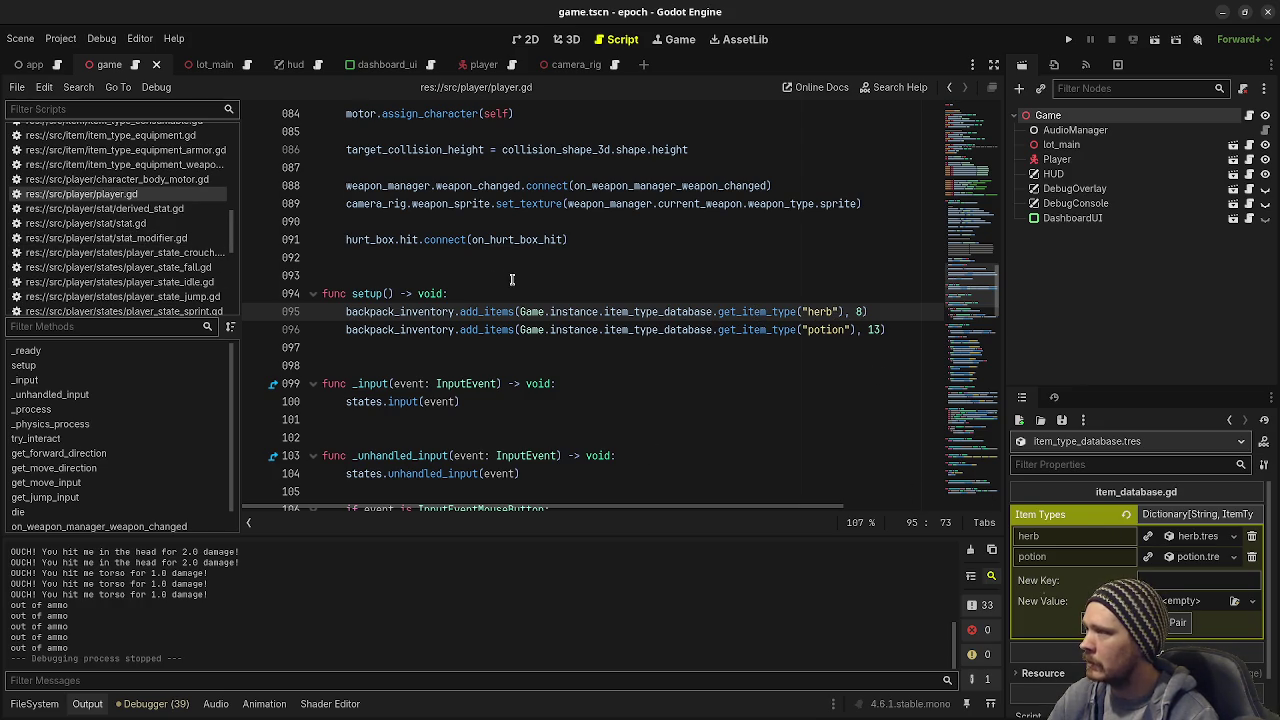
scroll(517, 301, "up", 5)
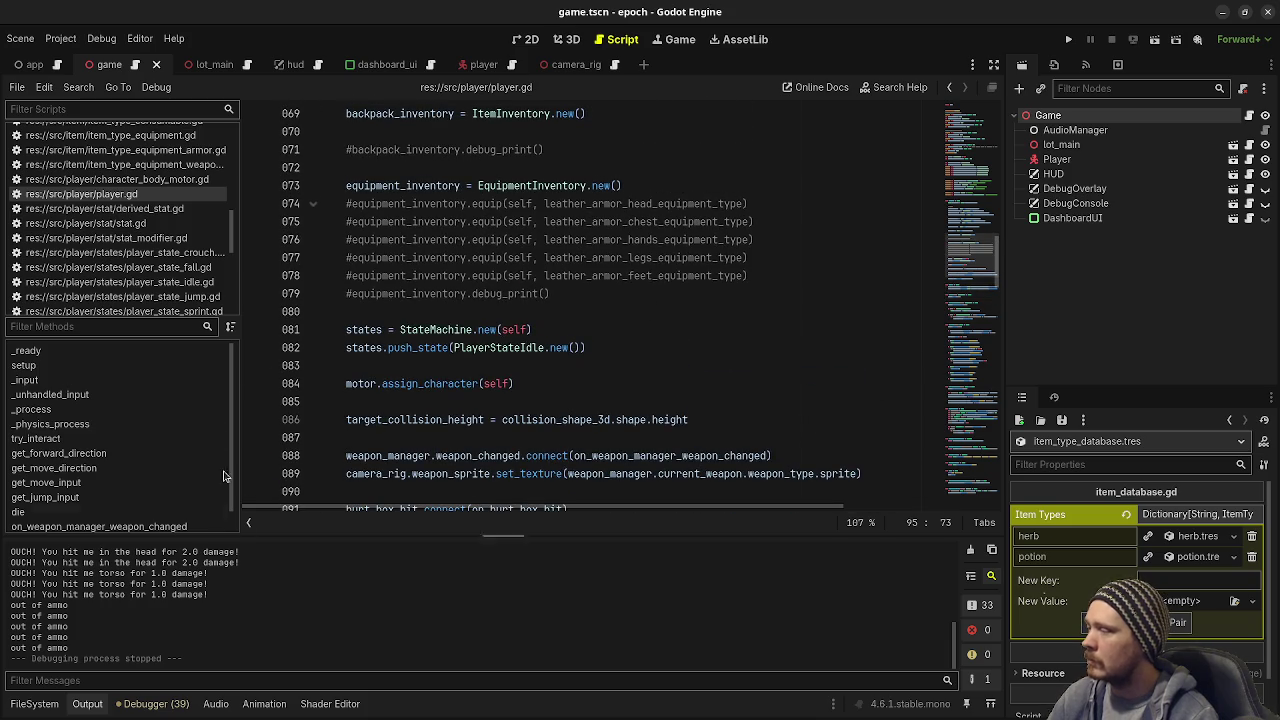
scroll(110, 240, "down", 2)
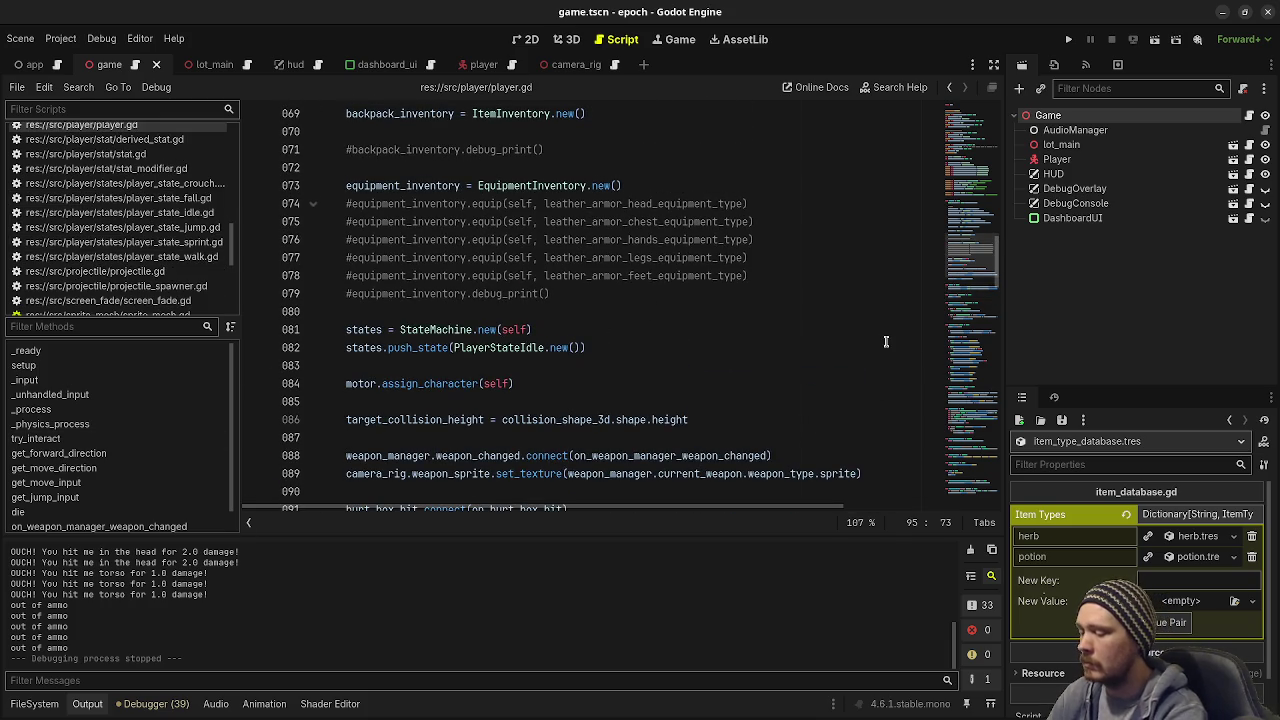
Step: Quick-open equipment_dispenser.gd by searching for 'dispe'
key("ctrl+alt+o")
type("itemeff")
key("BackSpace")
key("BackSpace")
key("BackSpace")
key("BackSpace")
key("BackSpace")
key("BackSpace")
type("dispe")
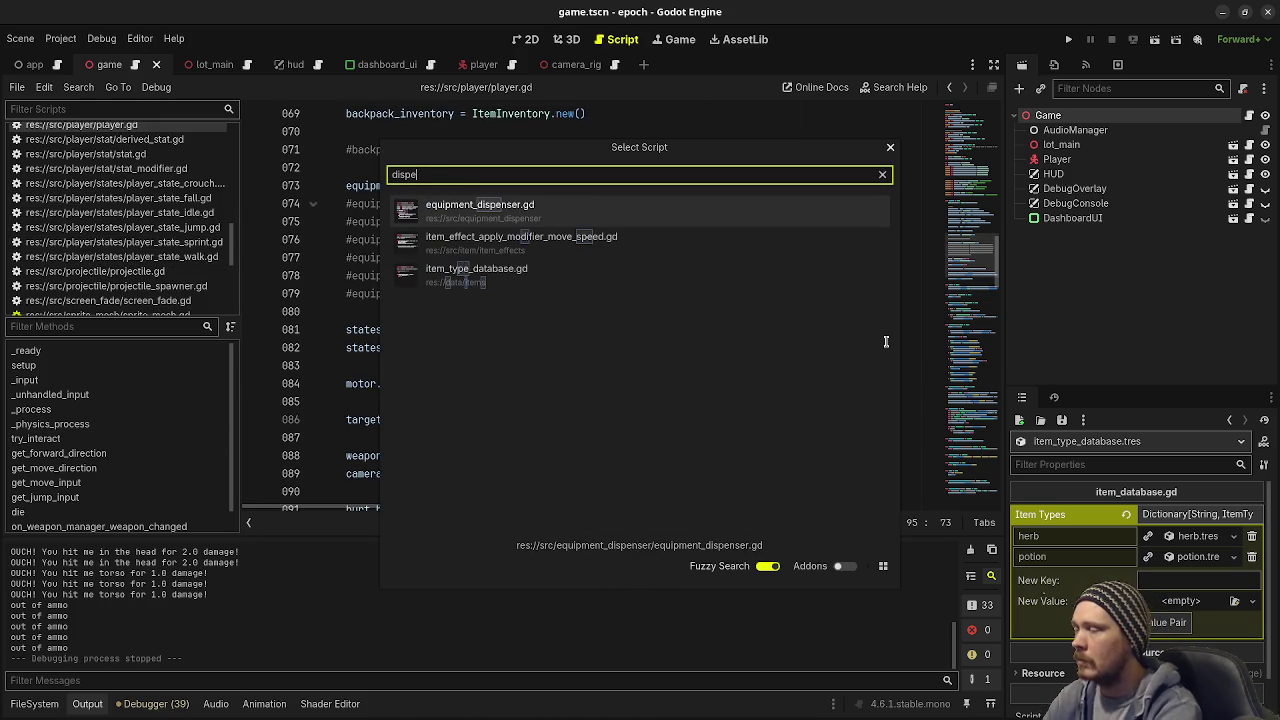
double_click(535, 219)
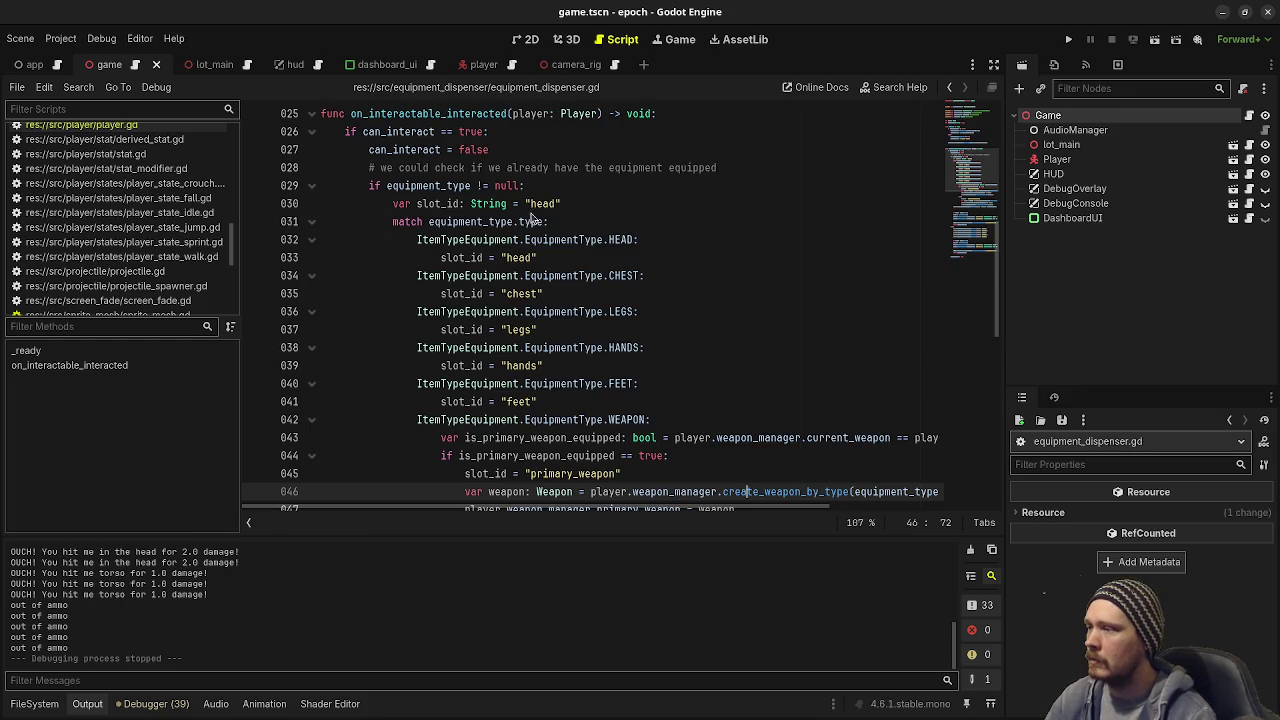
Step: Review the equipment_type export on line 4 and its use on line 29, then return to the top
scroll(697, 282, "up", 10)
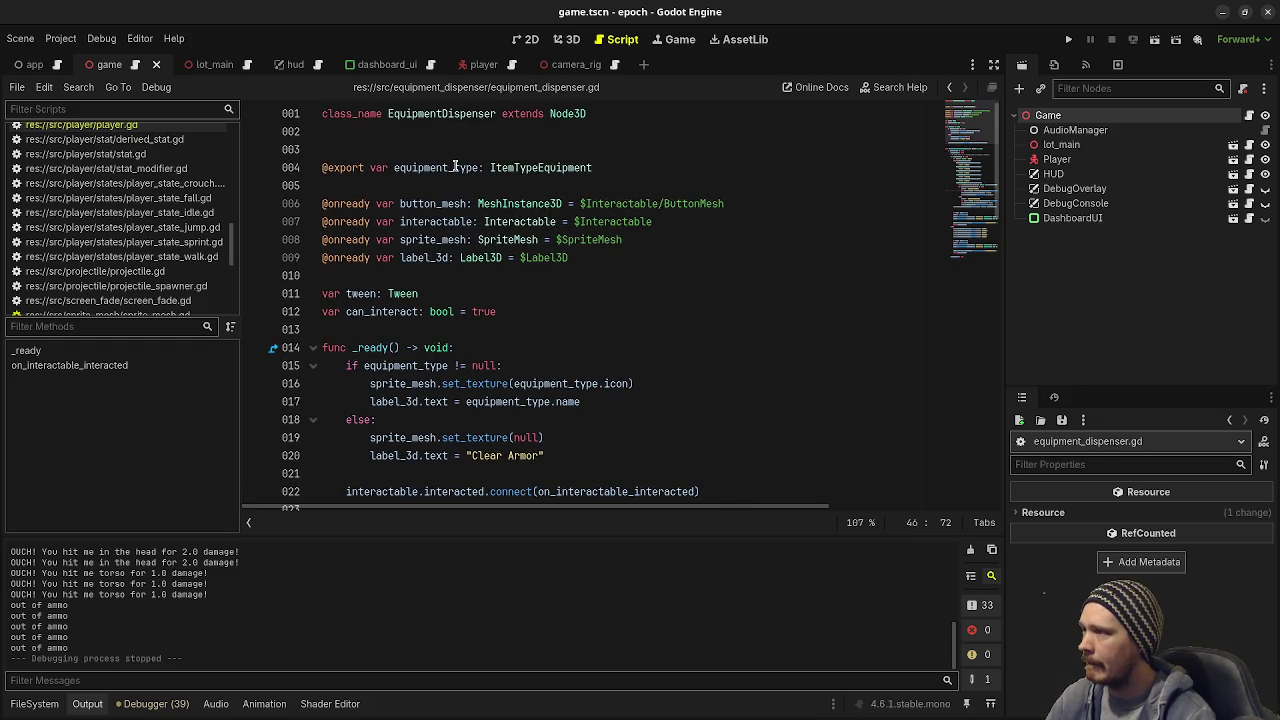
left_click(617, 167)
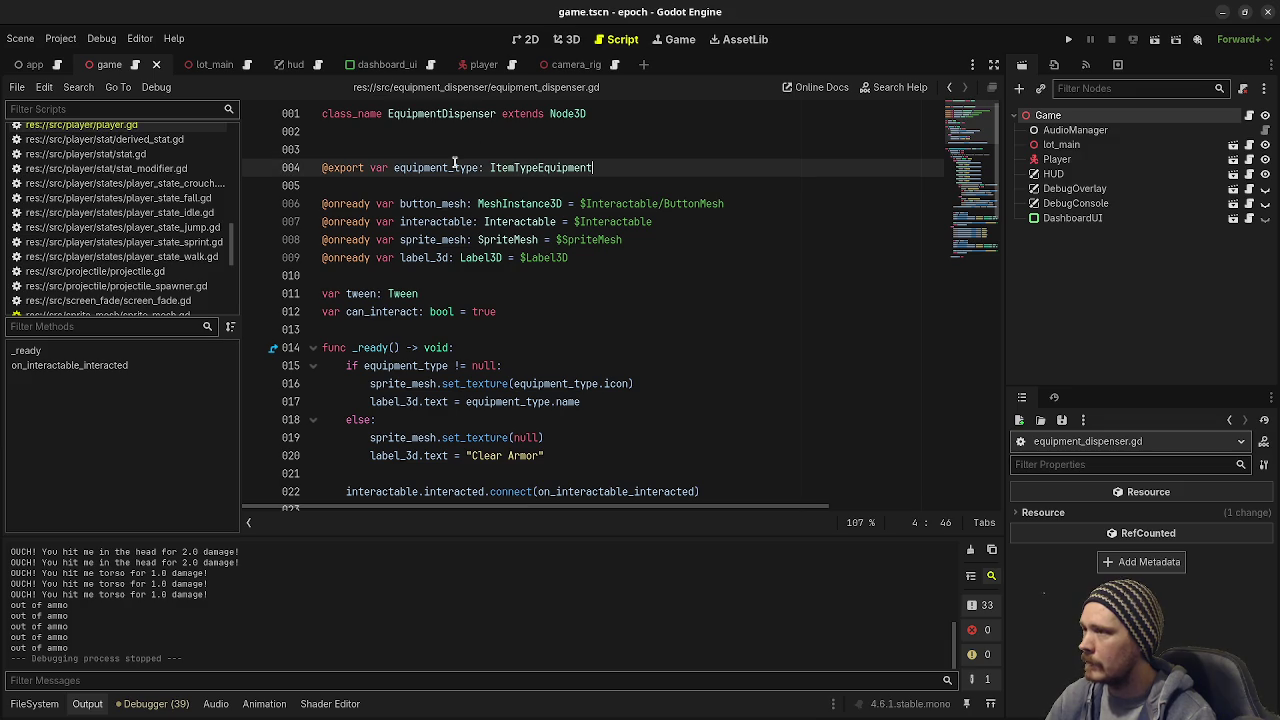
left_click_drag(617, 172, 371, 168)
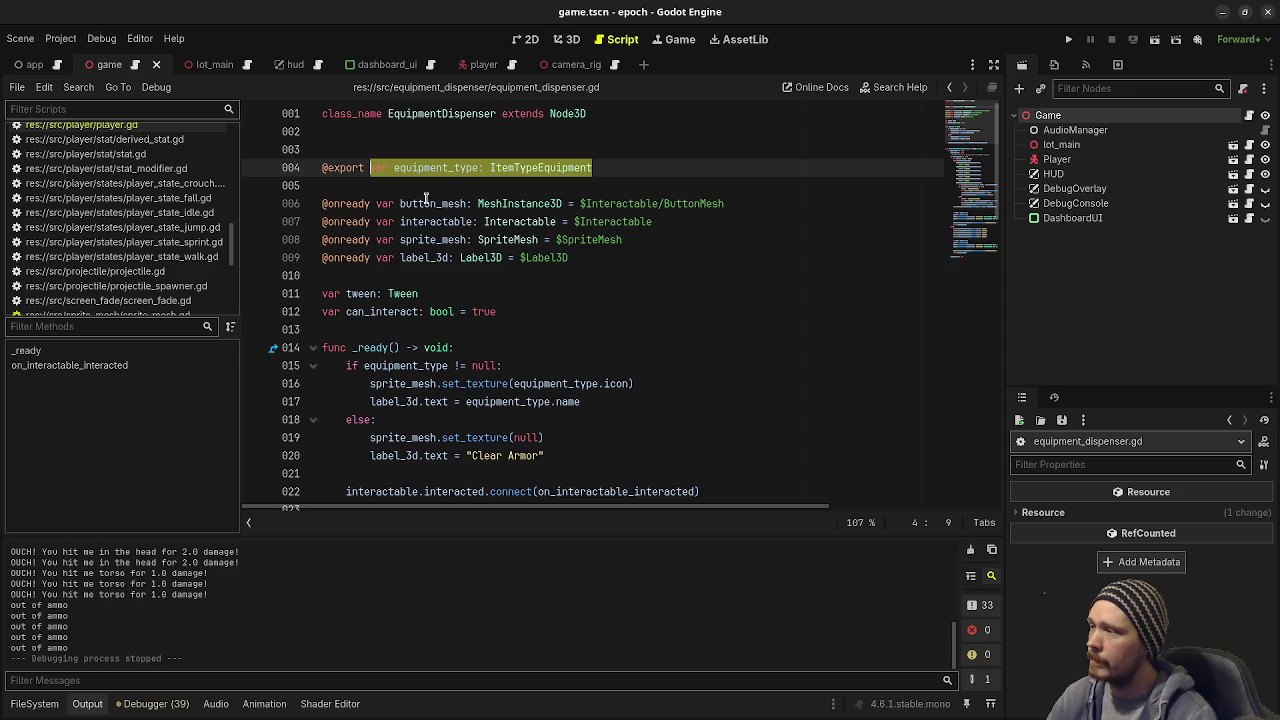
scroll(527, 333, "down", 7)
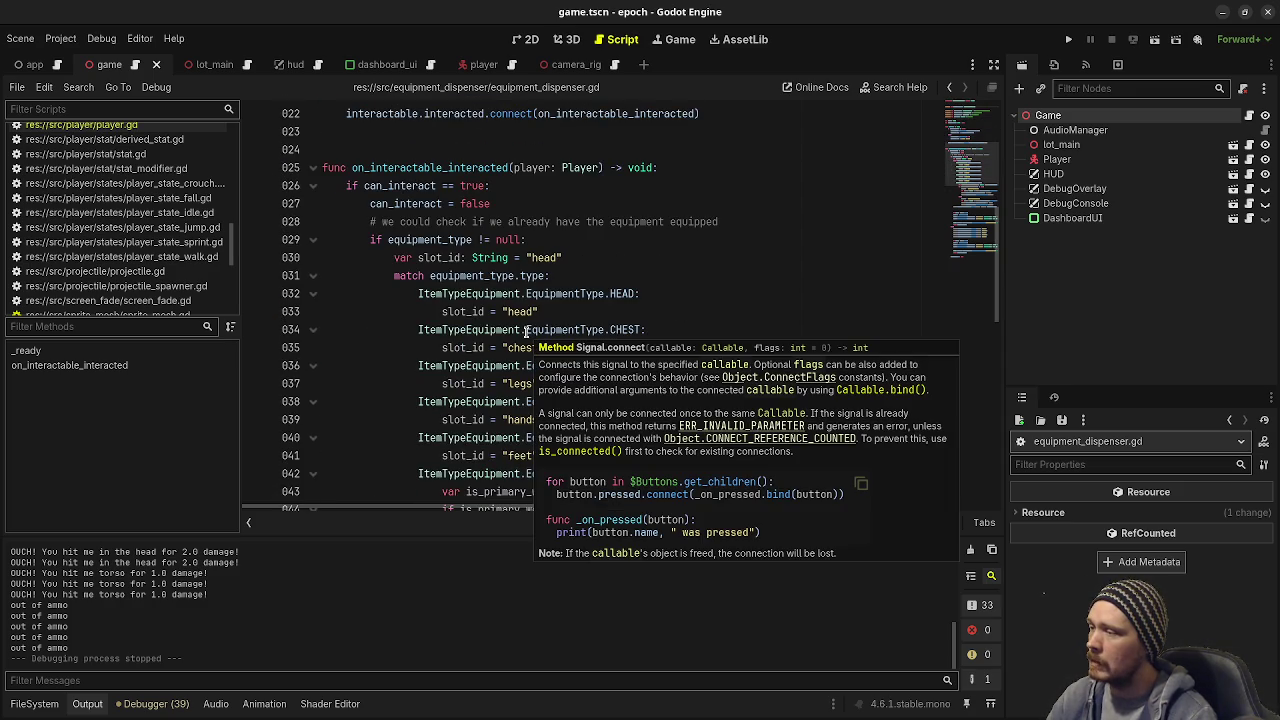
scroll(527, 333, "up", 2)
double_click(430, 347)
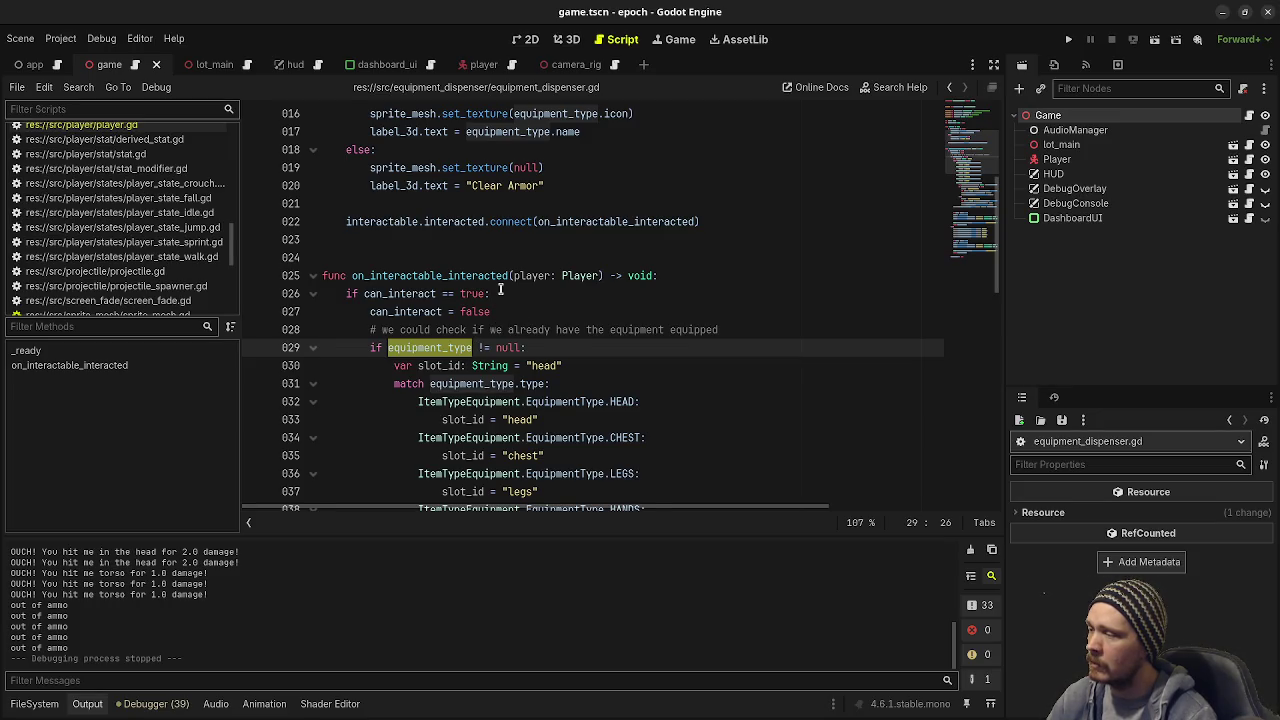
scroll(500, 290, "down", 10)
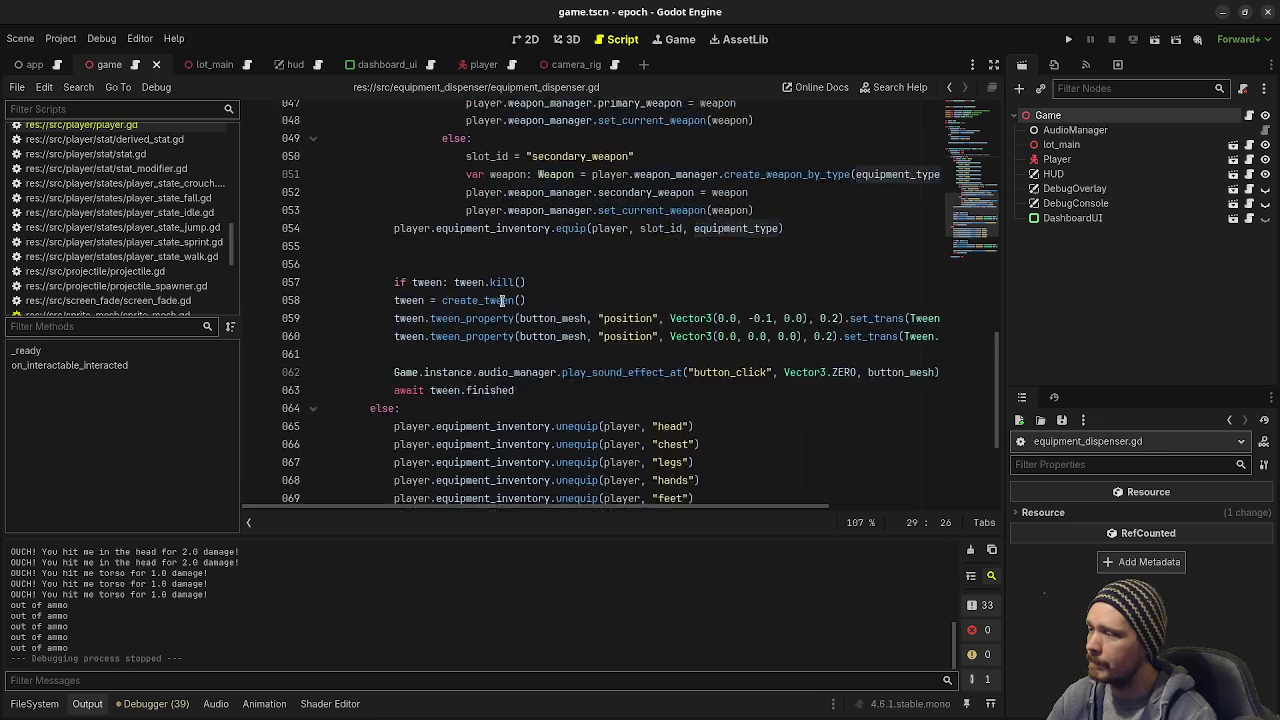
scroll(502, 300, "down", 4)
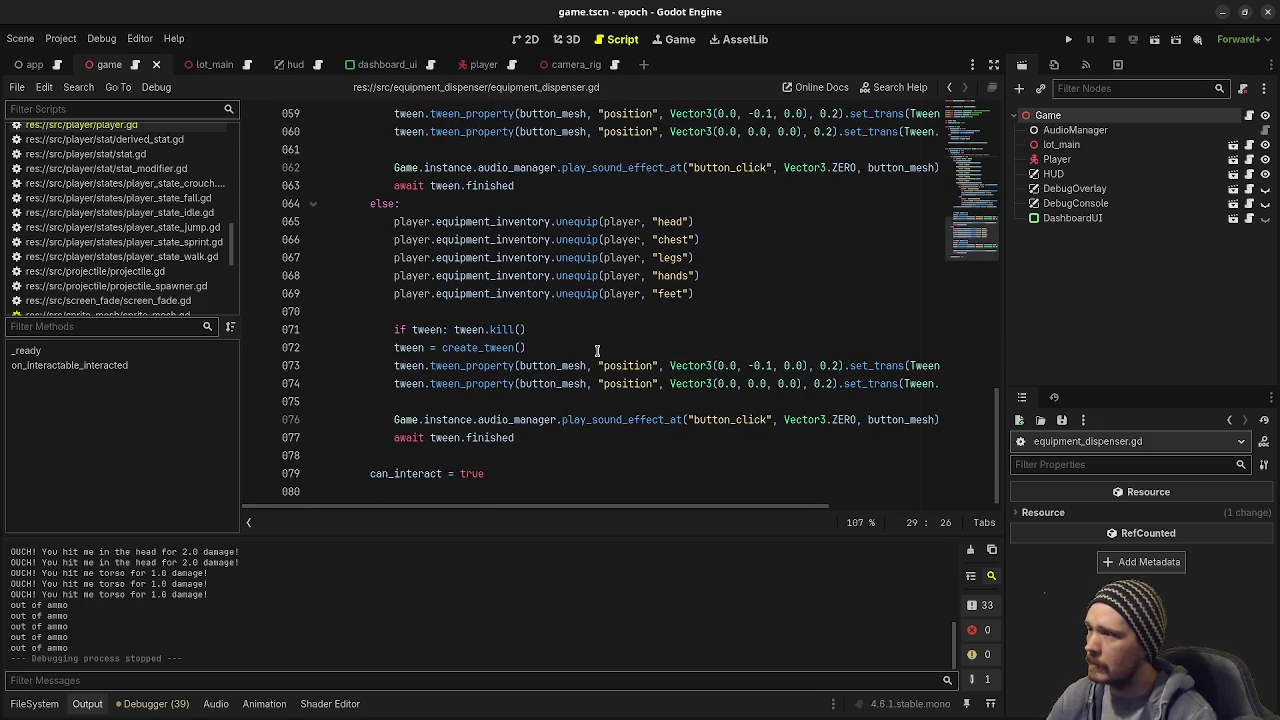
scroll(848, 378, "up", 8)
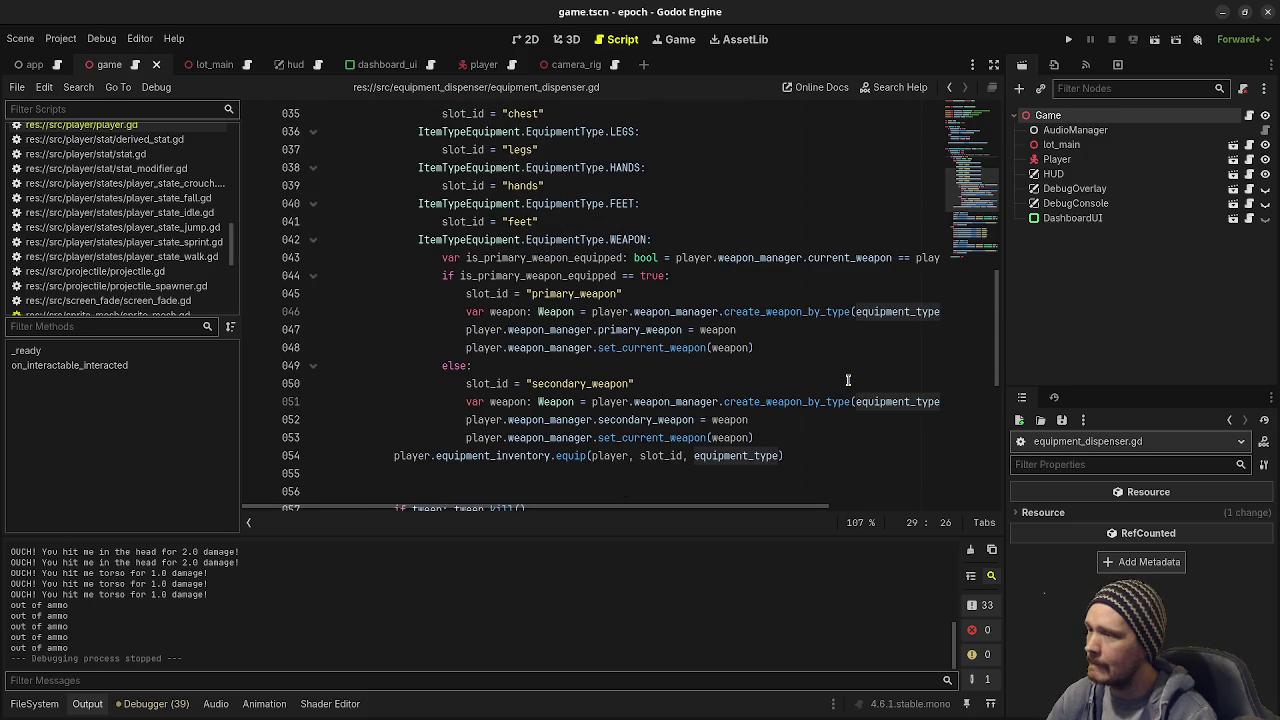
scroll(848, 380, "up", 11)
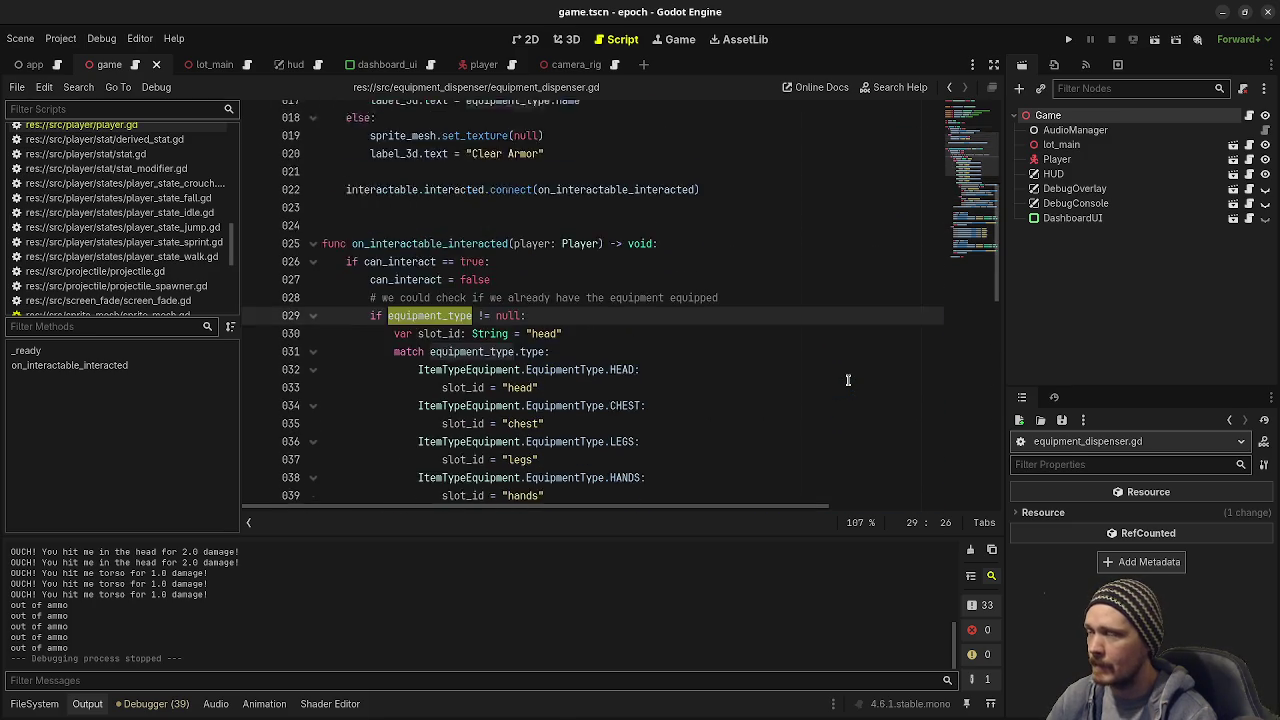
left_click(500, 154)
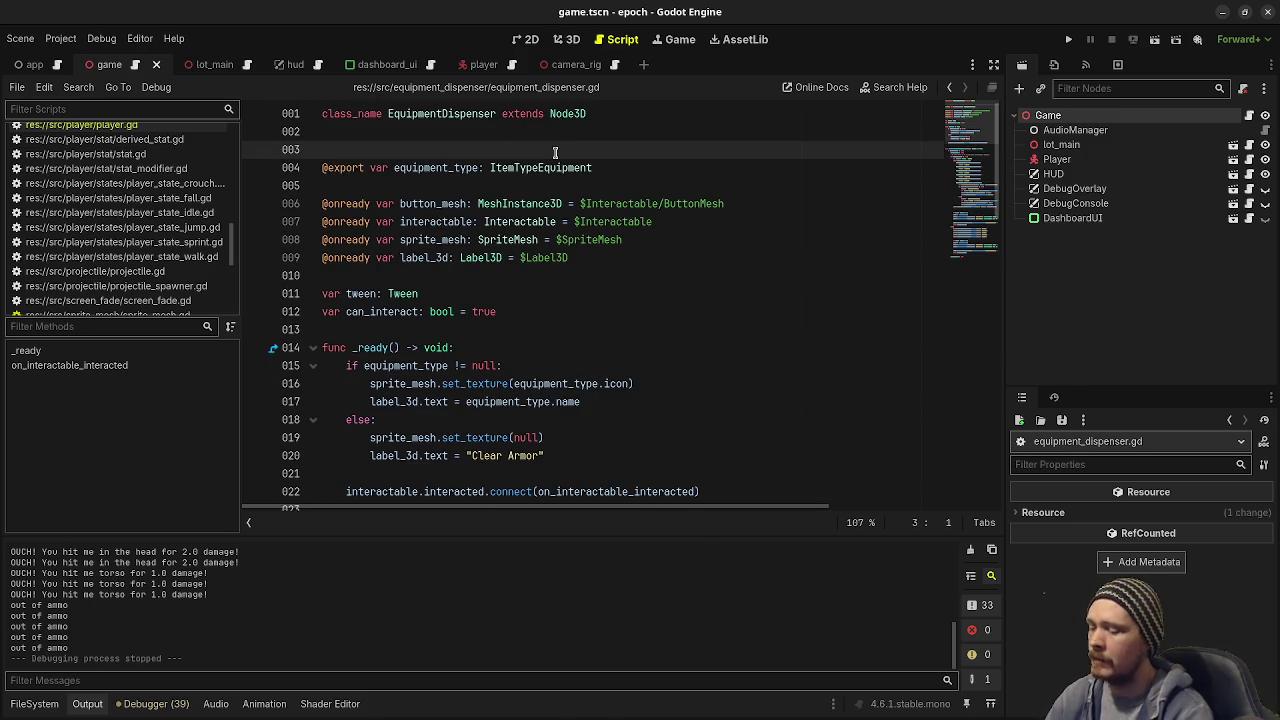
Step: Add a FIXME comment above the export asking whether to use ItemTypeDatabase instead of an ItemType instance
key("Return")
type("@")
key("BackSpace")
type("# ")
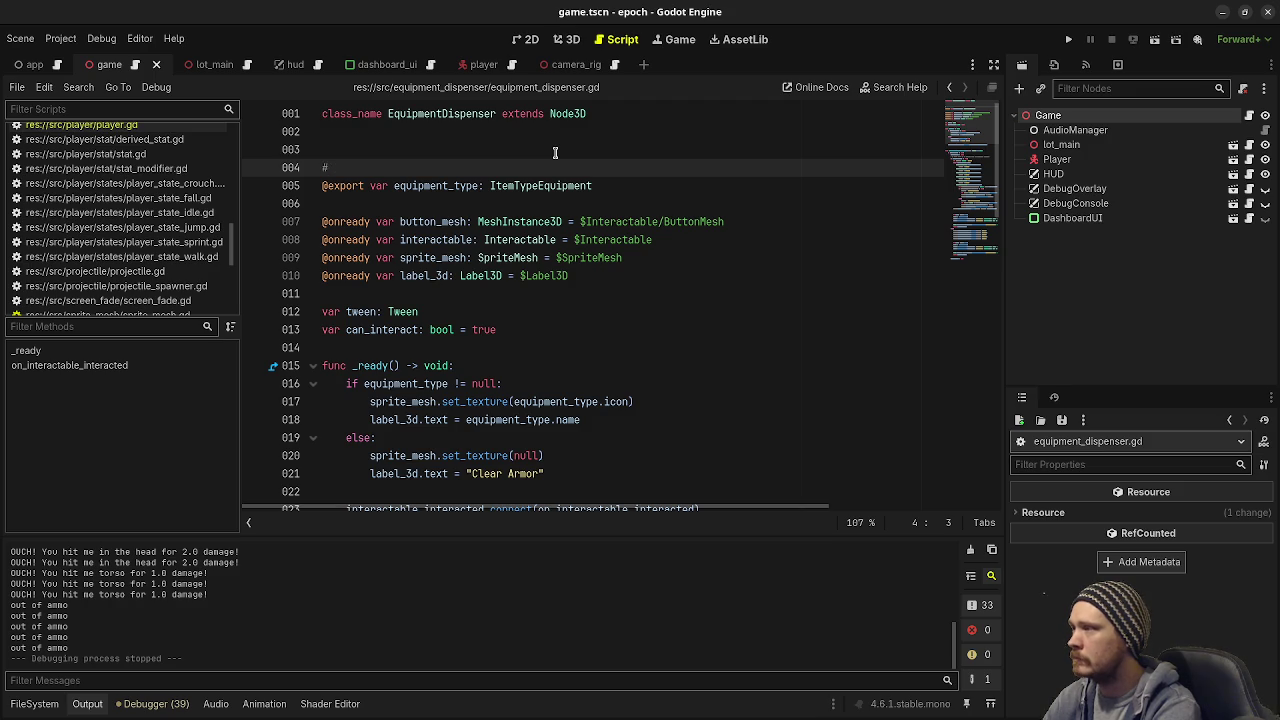
type("FIXME:")
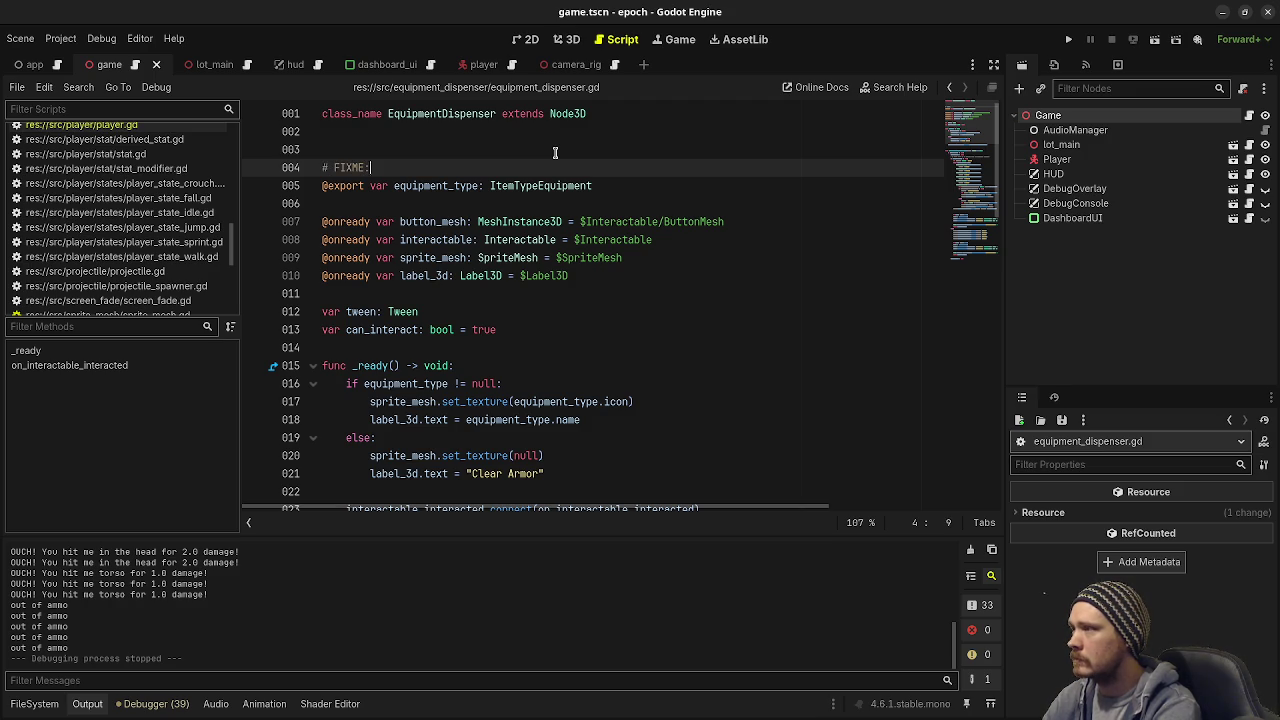
key("BackSpace")
key("BackSpace")
key("BackSpace")
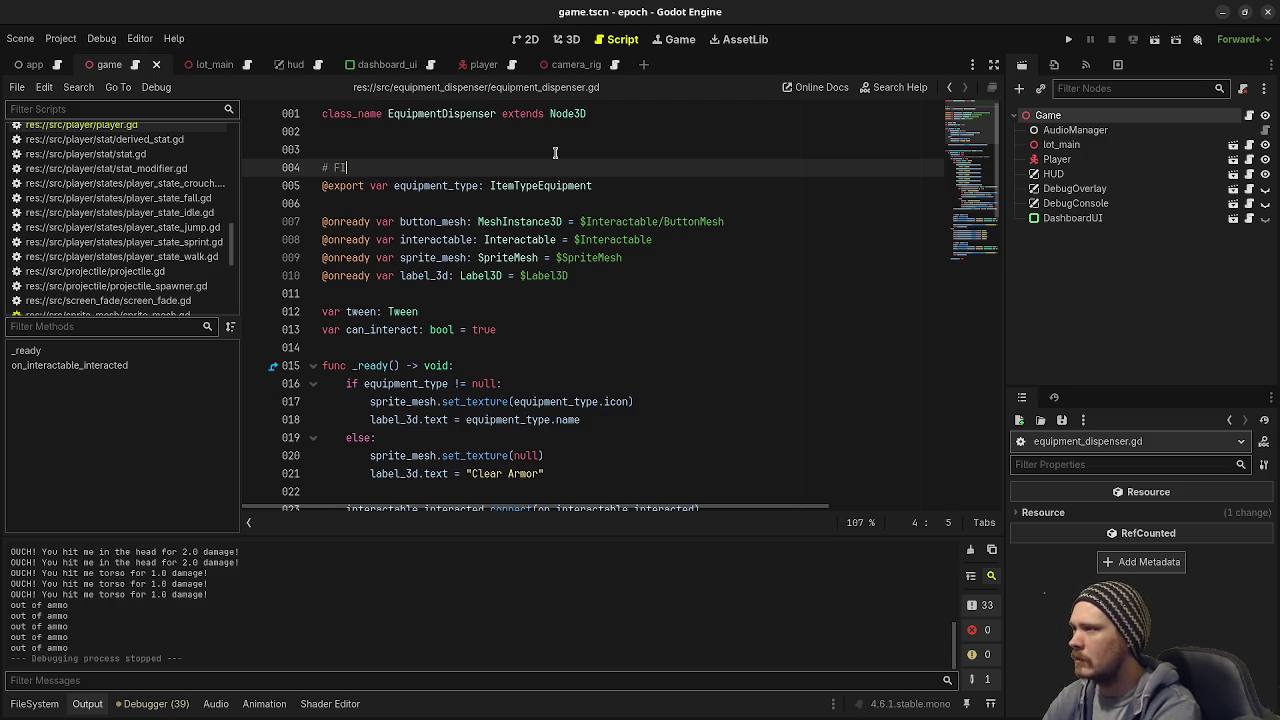
type("TODO:")
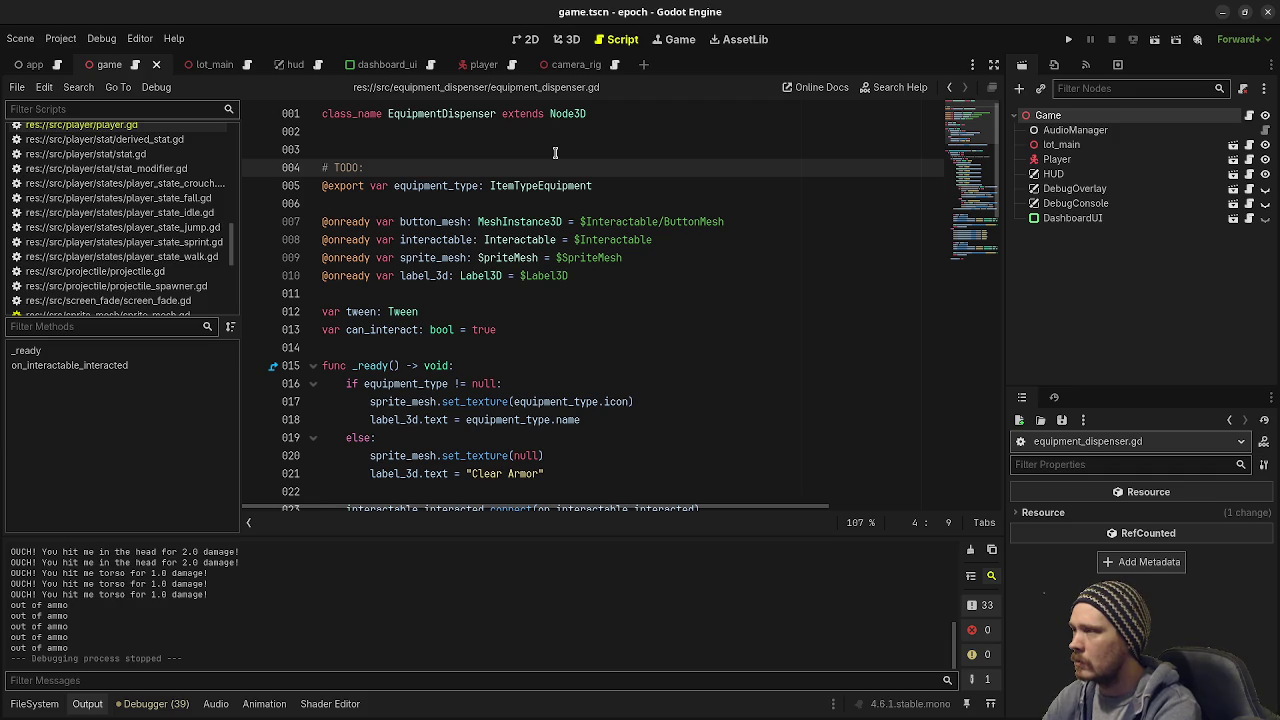
key("BackSpace")
key("BackSpace")
key("BackSpace")
type("FIXME")
key("BackSpace")
key("BackSpace")
key("BackSpace")
type("FIXME: ")
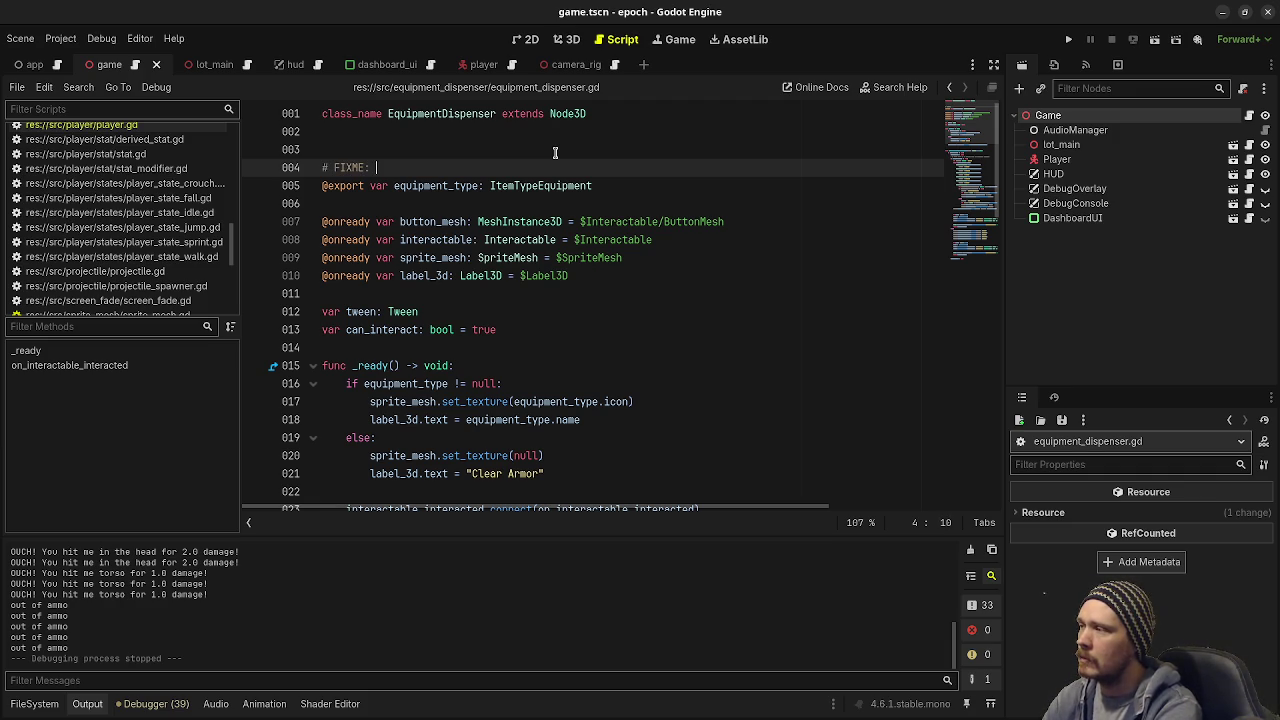
type("should we us")
type("ilize the ItemTypeDatabase here? instead")
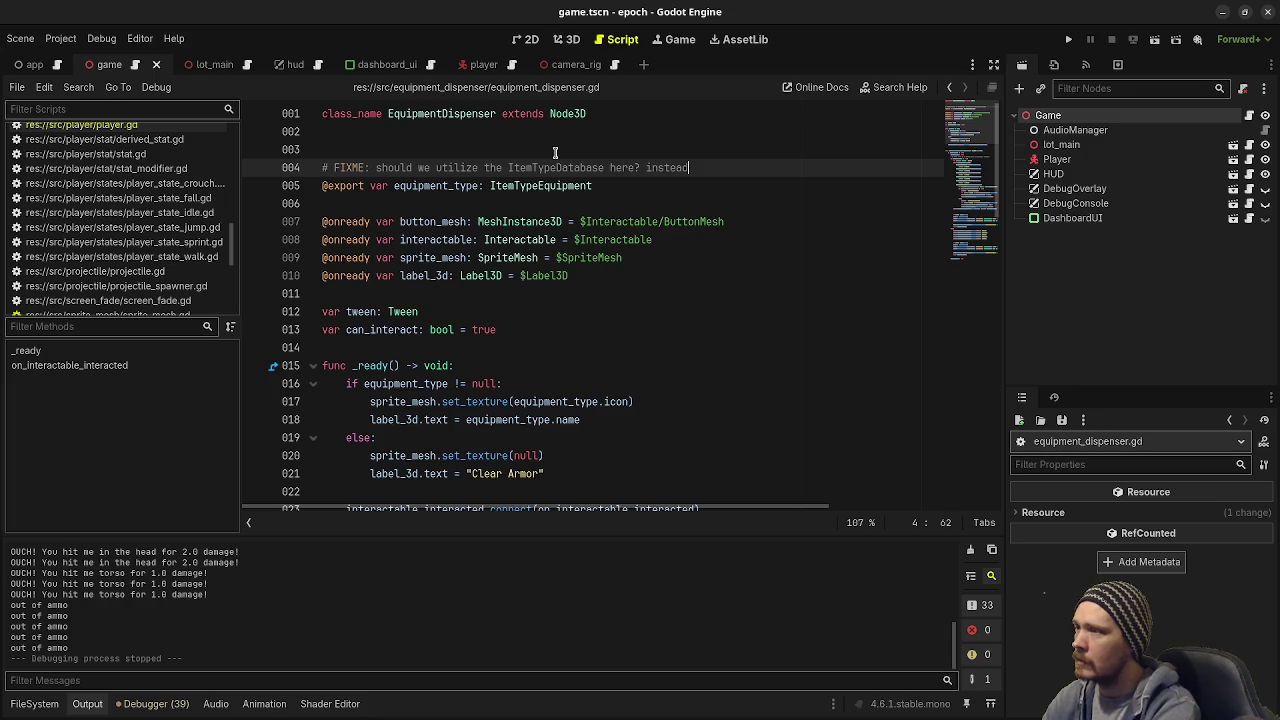
type("of having a")
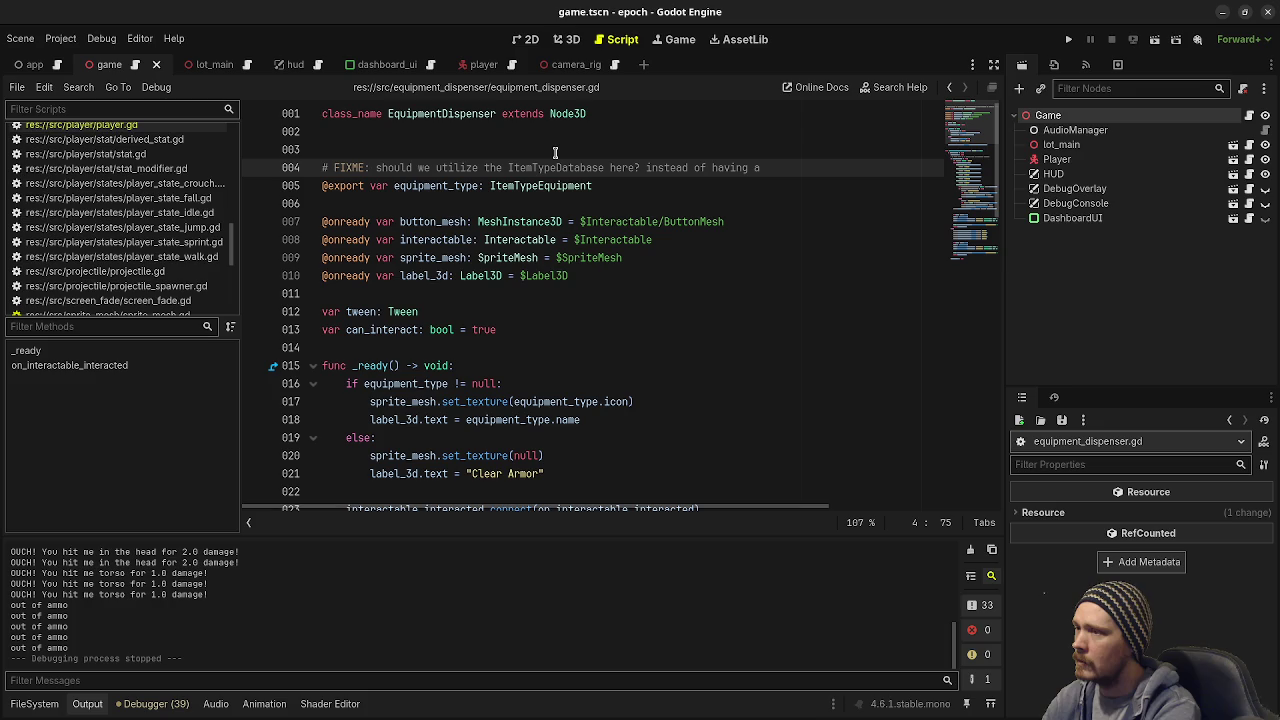
type("n instance ")
type("of ")
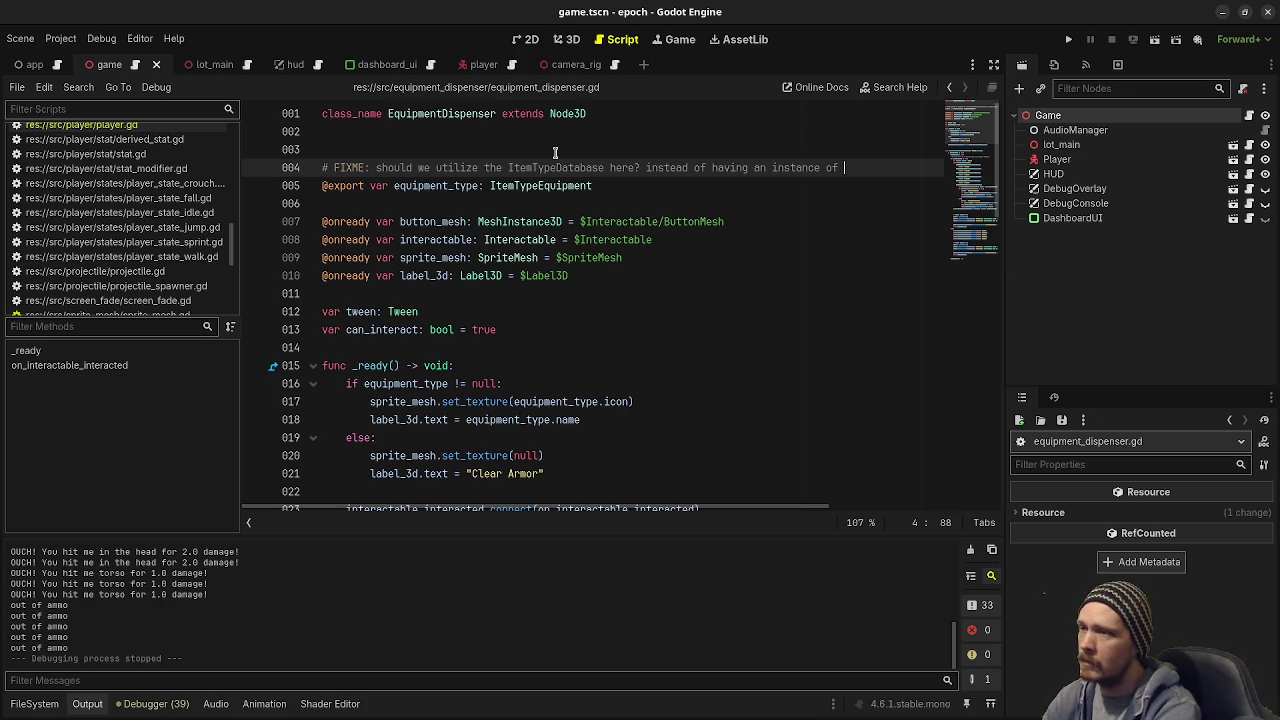
type("ItemType")
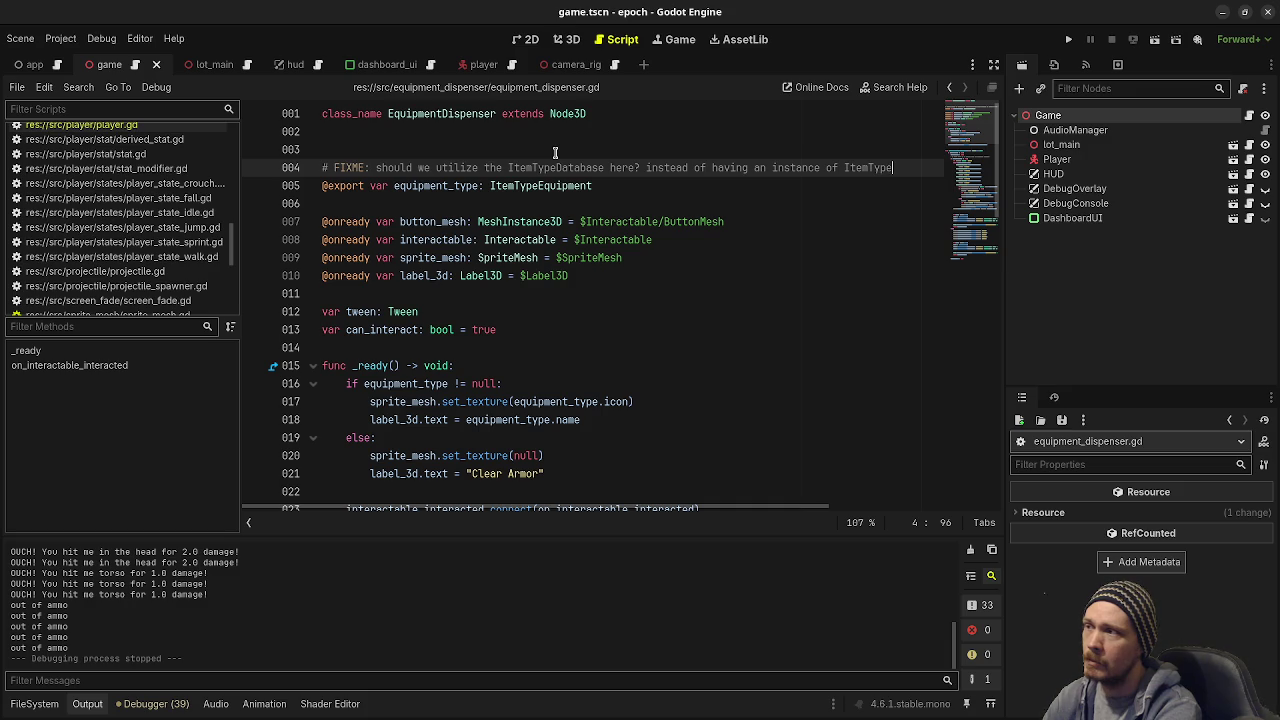
Step: Wrap the comment onto a second line ending 'we have a string id' and save the script
left_click(646, 168)
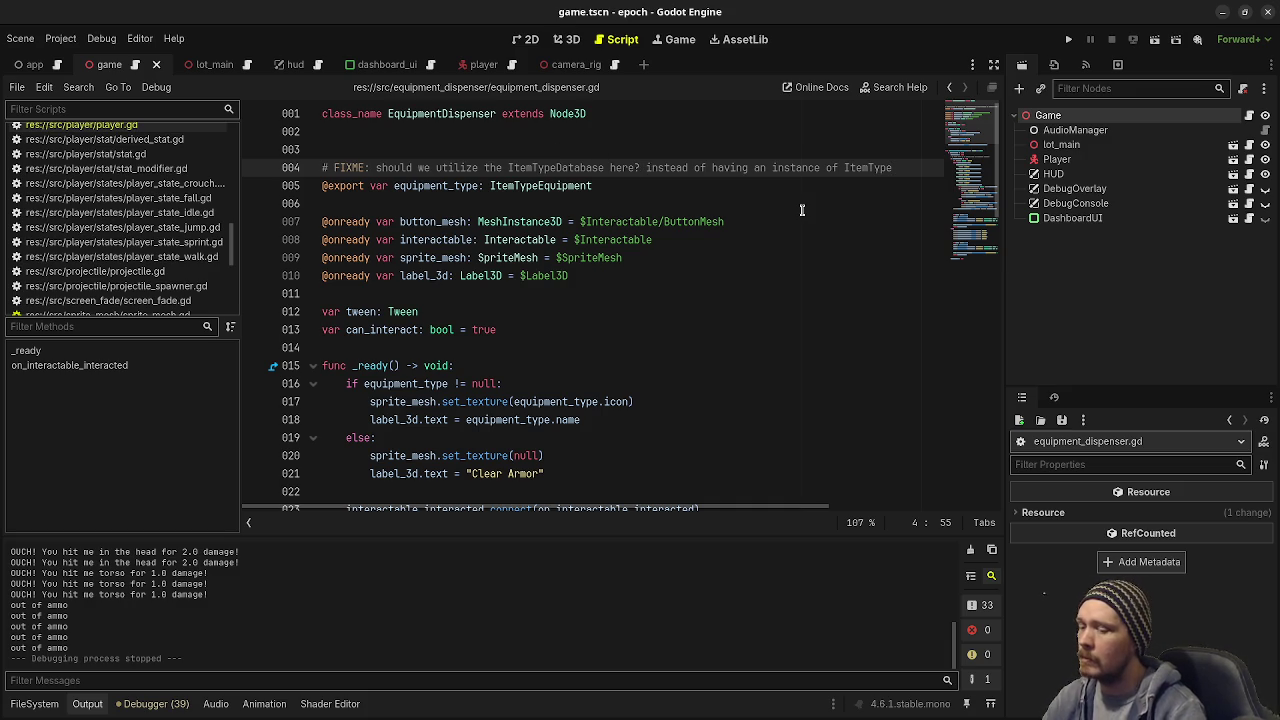
key("Return")
type("#")
key("End")
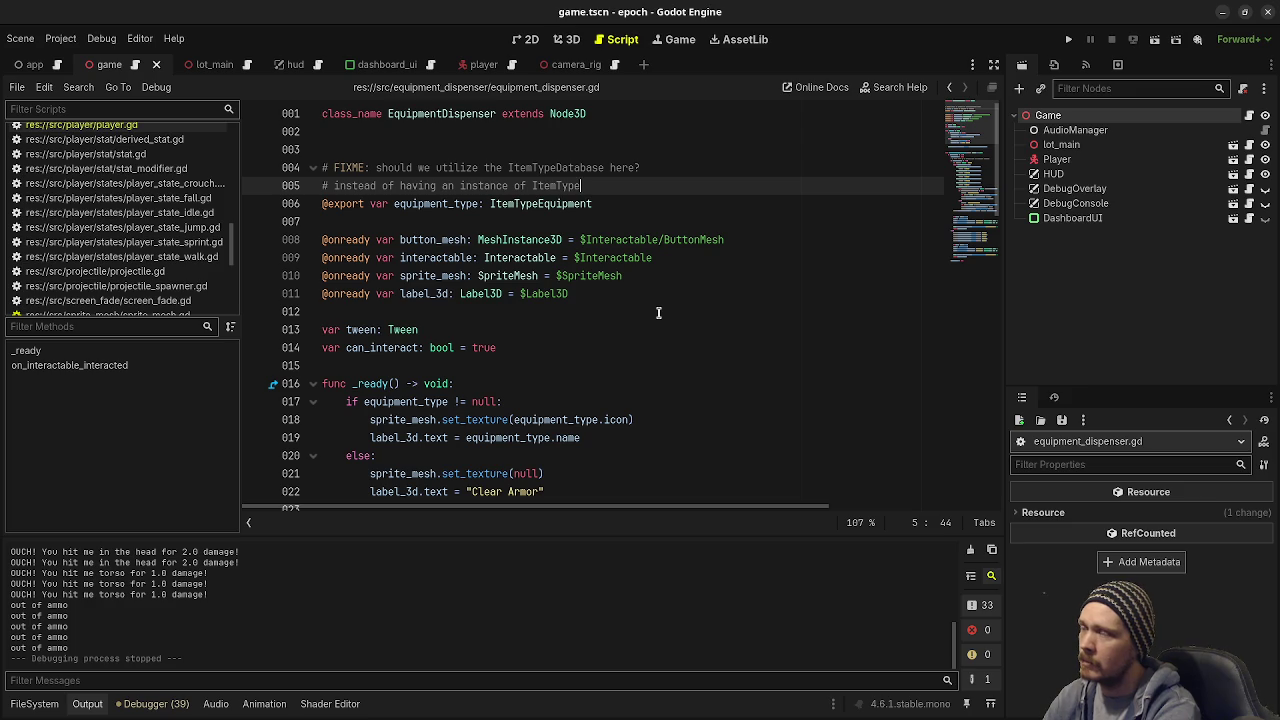
type("we have a")
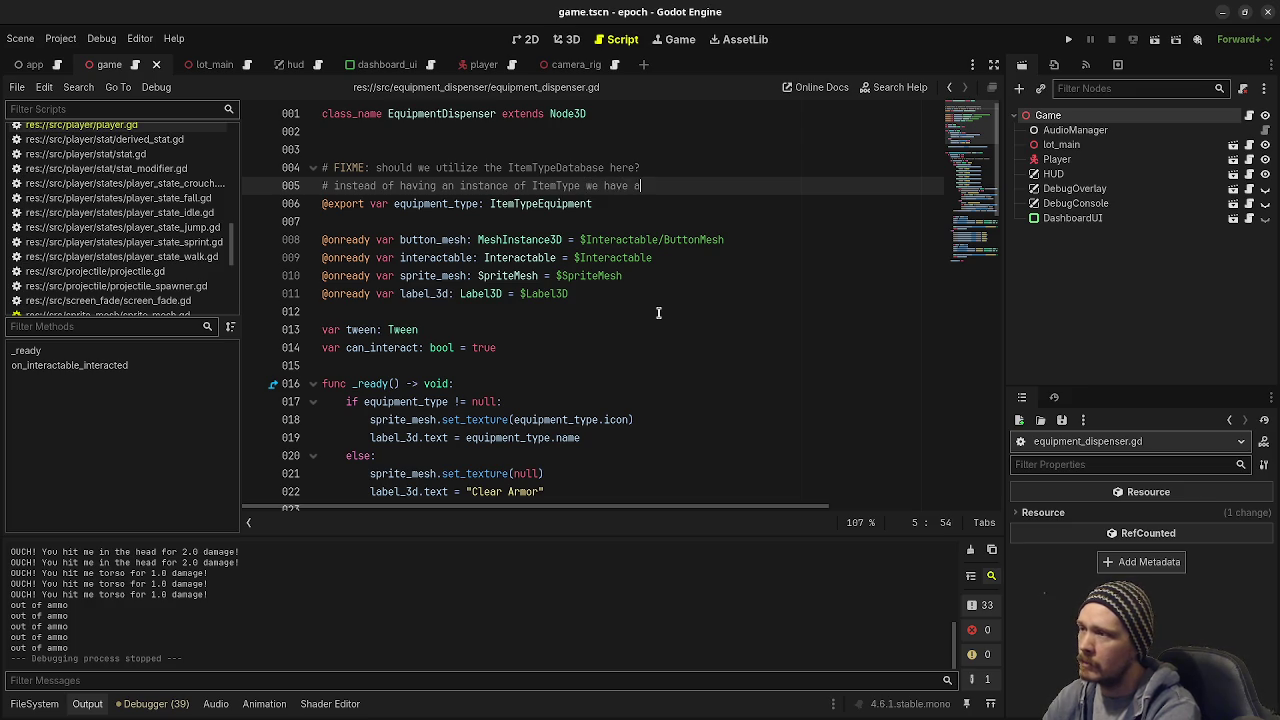
type("n")
key("BackSpace")
type("DB ")
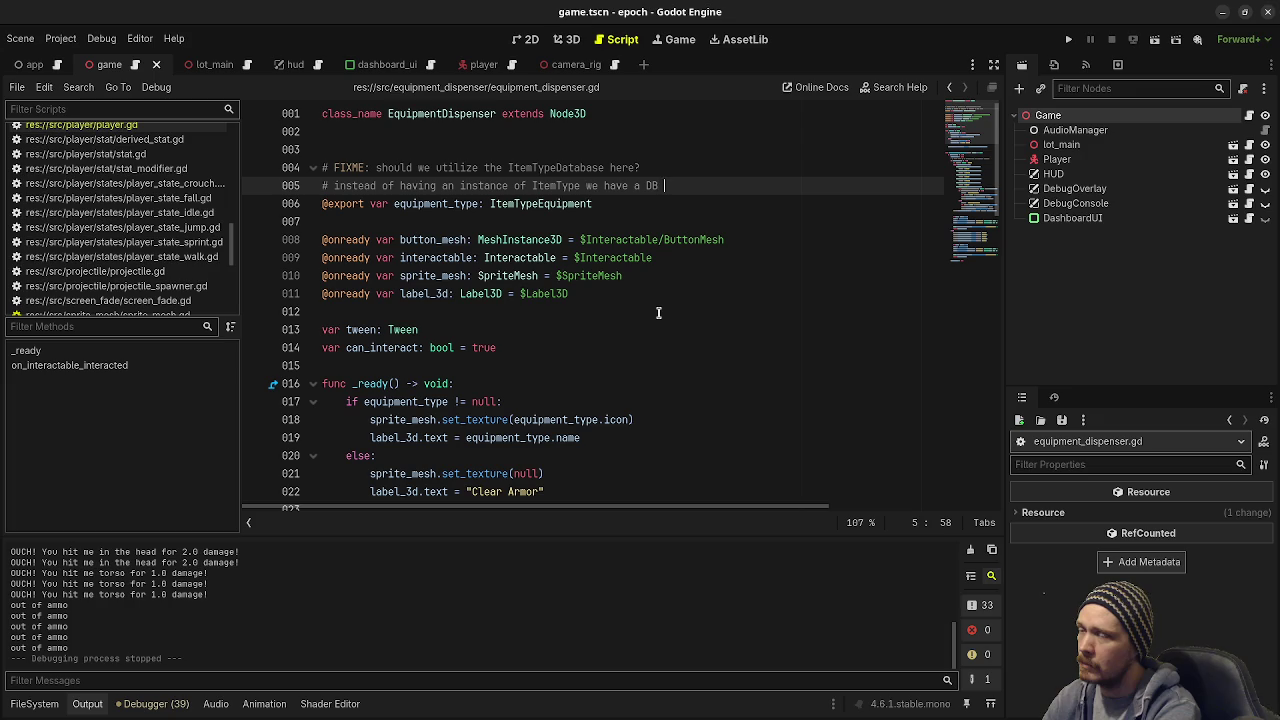
type("id")
key("BackSpace")
key("BackSpace")
key("BackSpace")
type("id")
key("BackSpace")
key("BackSpace")
key("BackSpace")
type("string id")
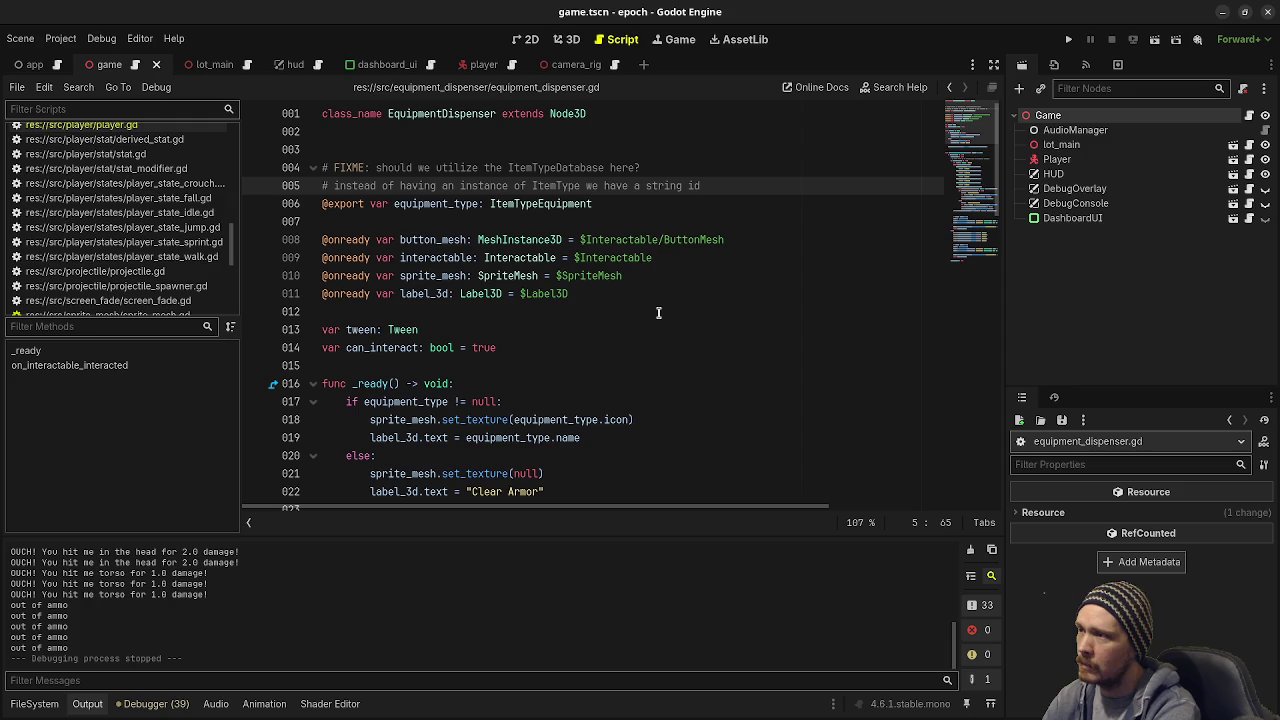
key("BackSpace")
key("ctrl+s")
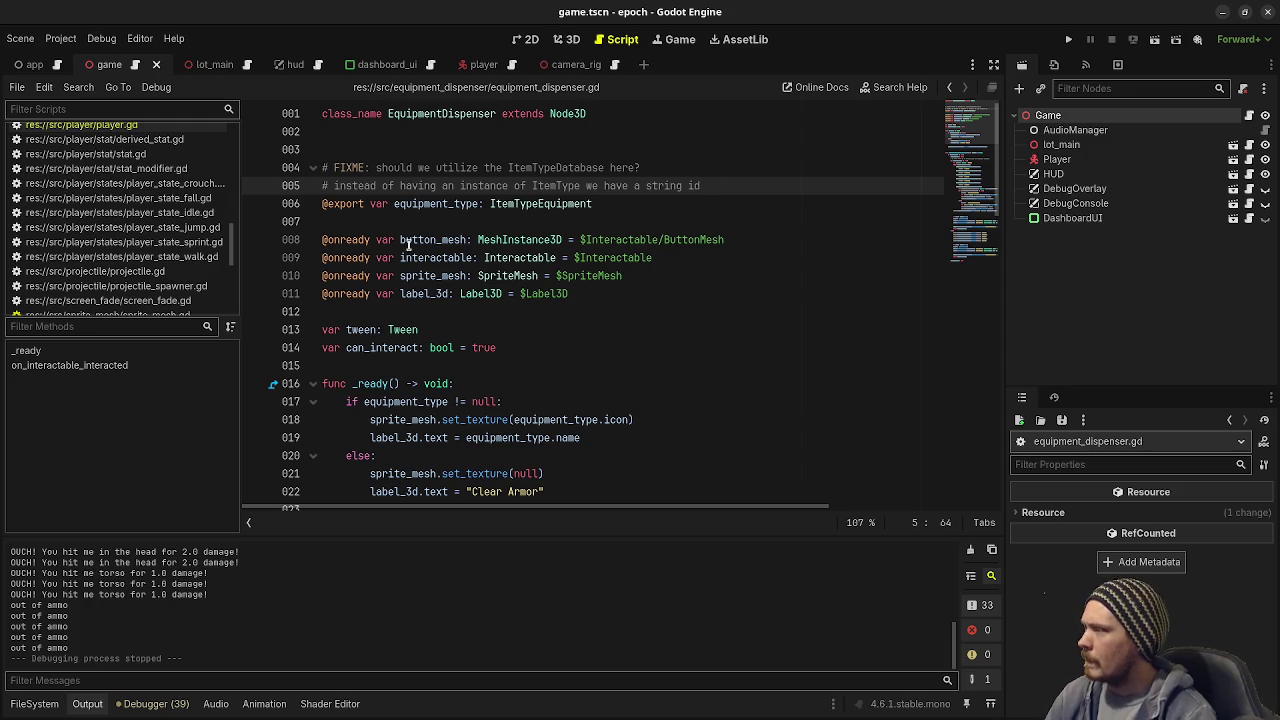
scroll(518, 311, "down", 7)
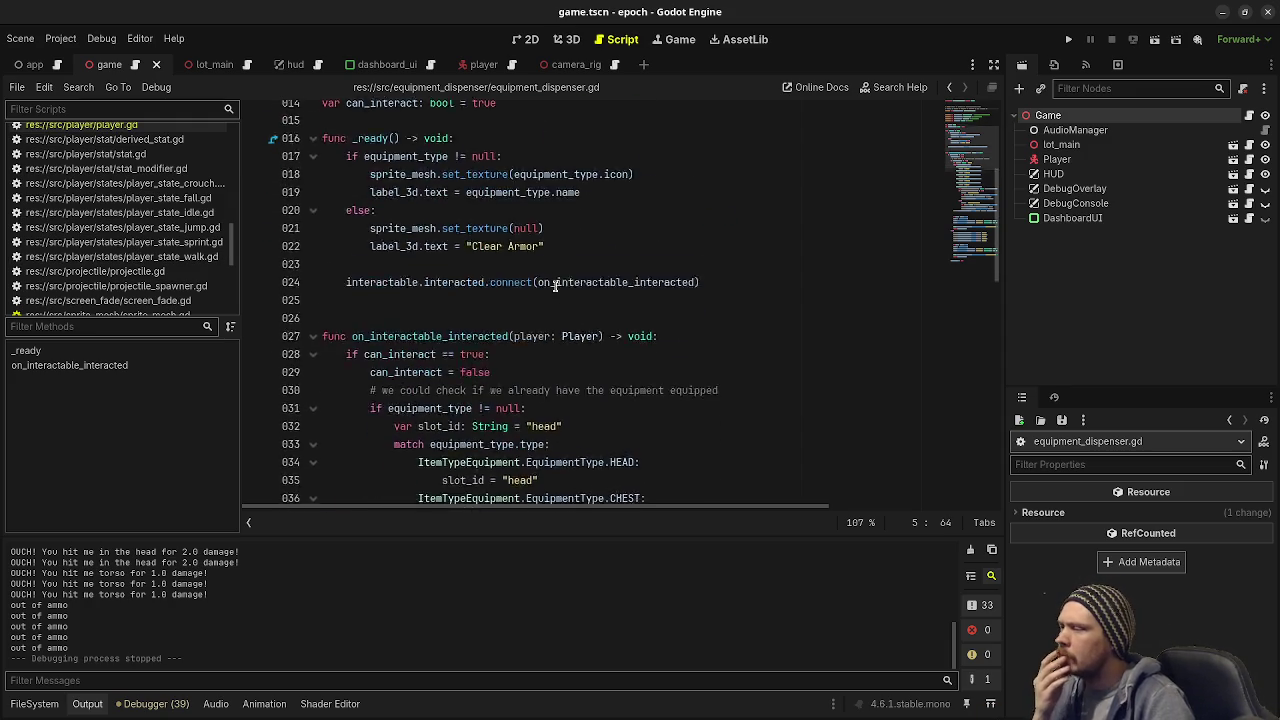
scroll(518, 311, "down", 5)
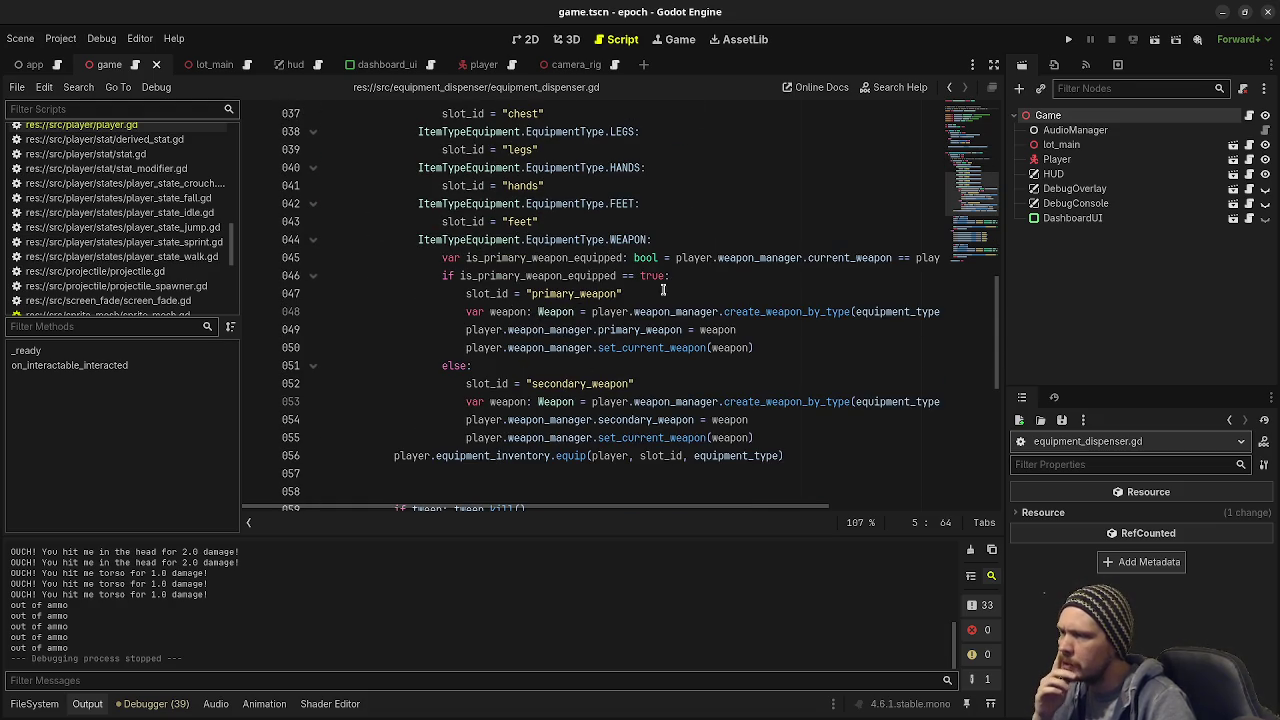
mouse_move(596, 349)
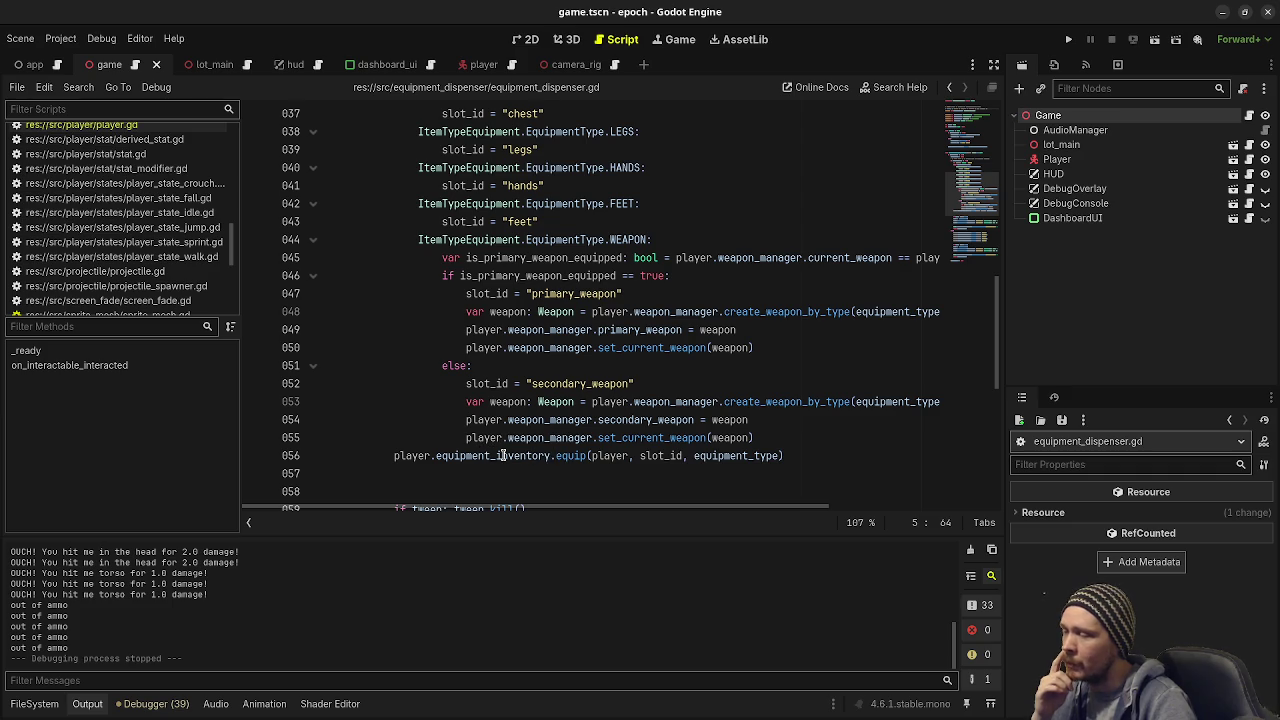
mouse_move(503, 456)
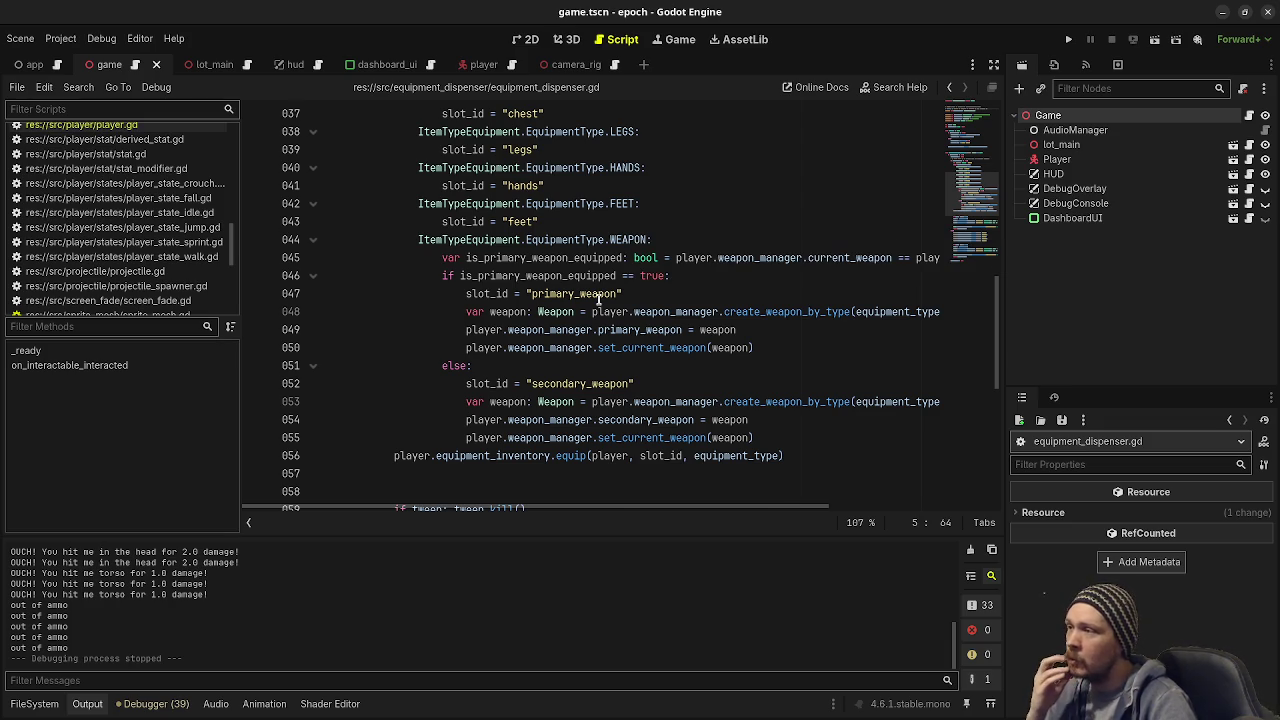
scroll(598, 297, "up", 3)
scroll(197, 258, "down", 5)
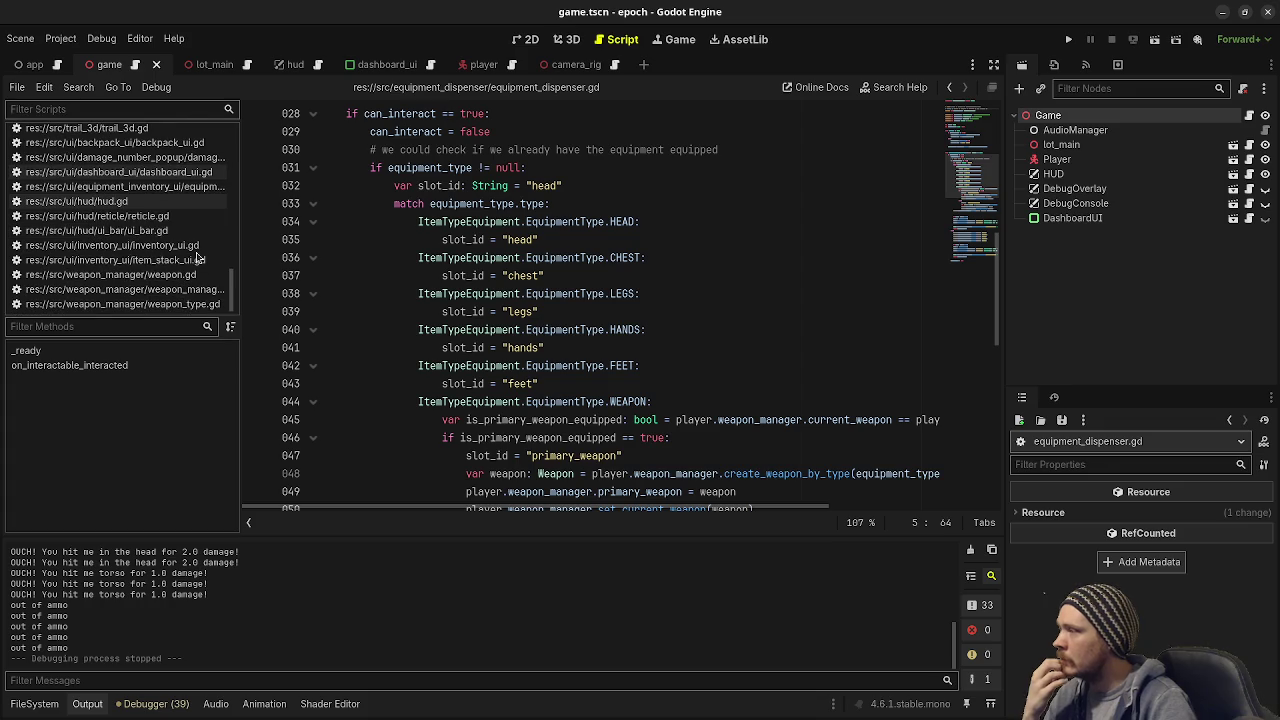
scroll(197, 258, "up", 10)
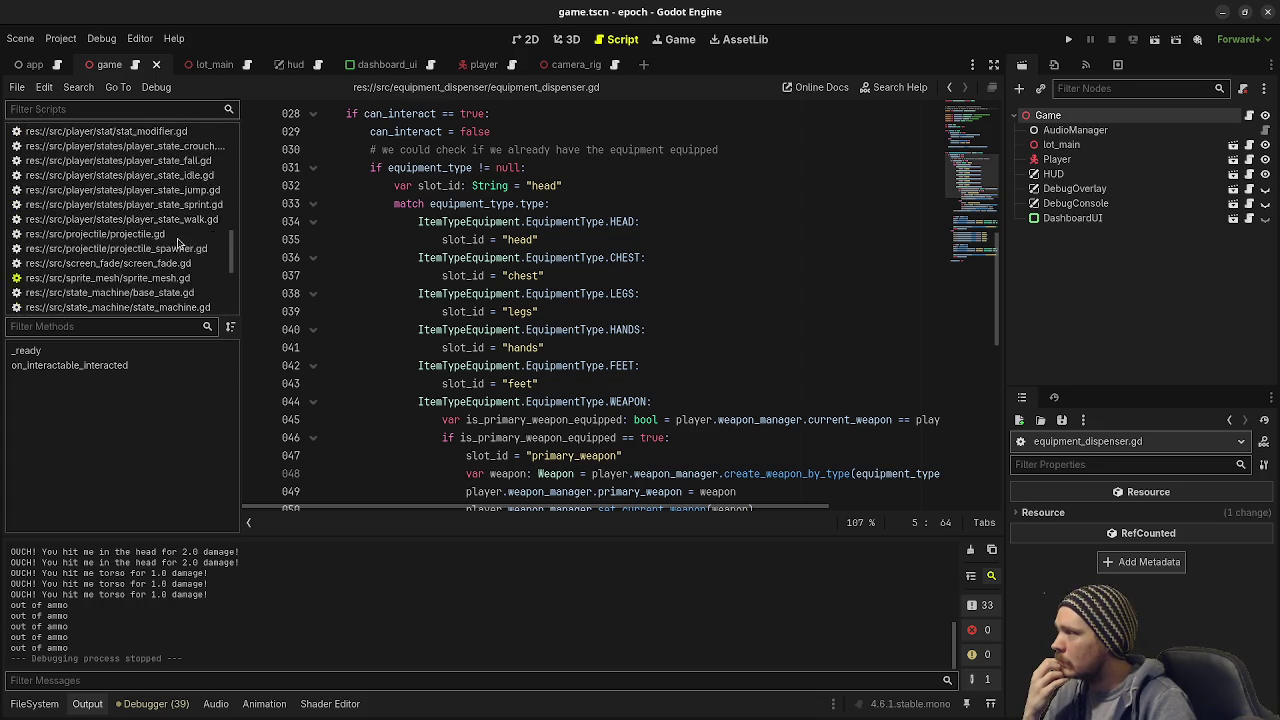
scroll(180, 244, "up", 5)
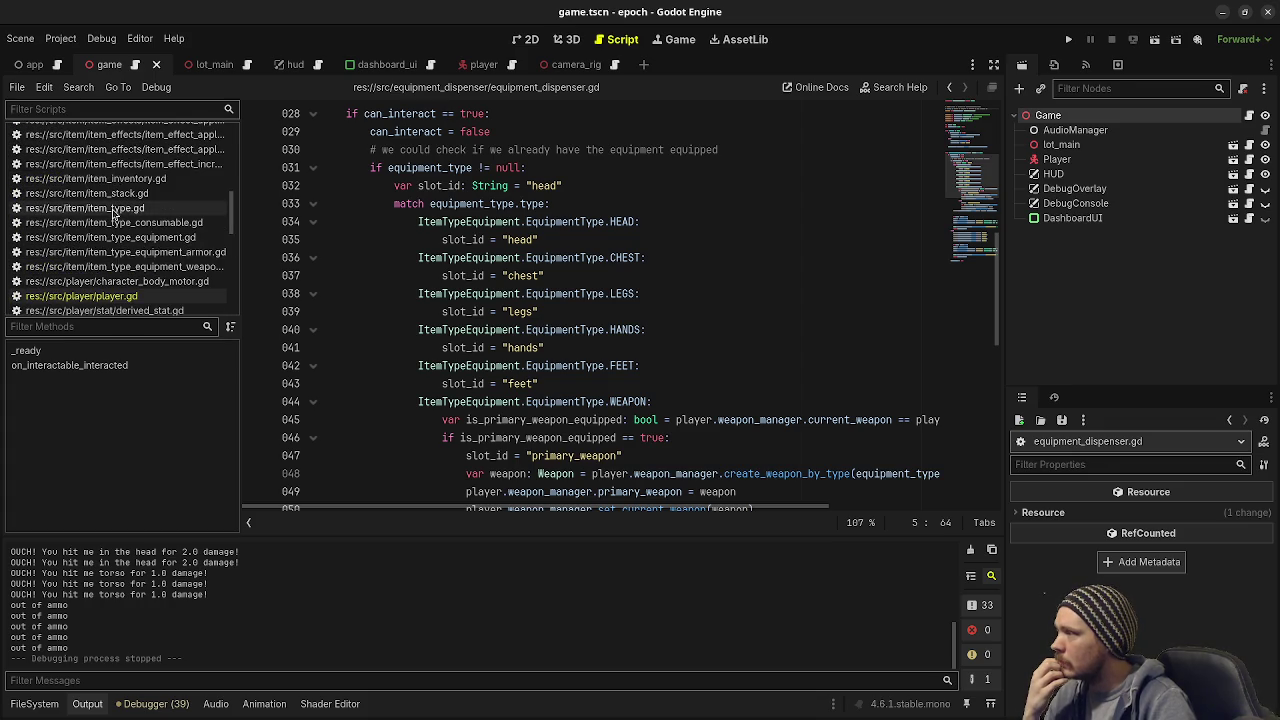
Step: Check item_type.gd and player.gd, then return to equipment_dispenser.gd
left_click(113, 211)
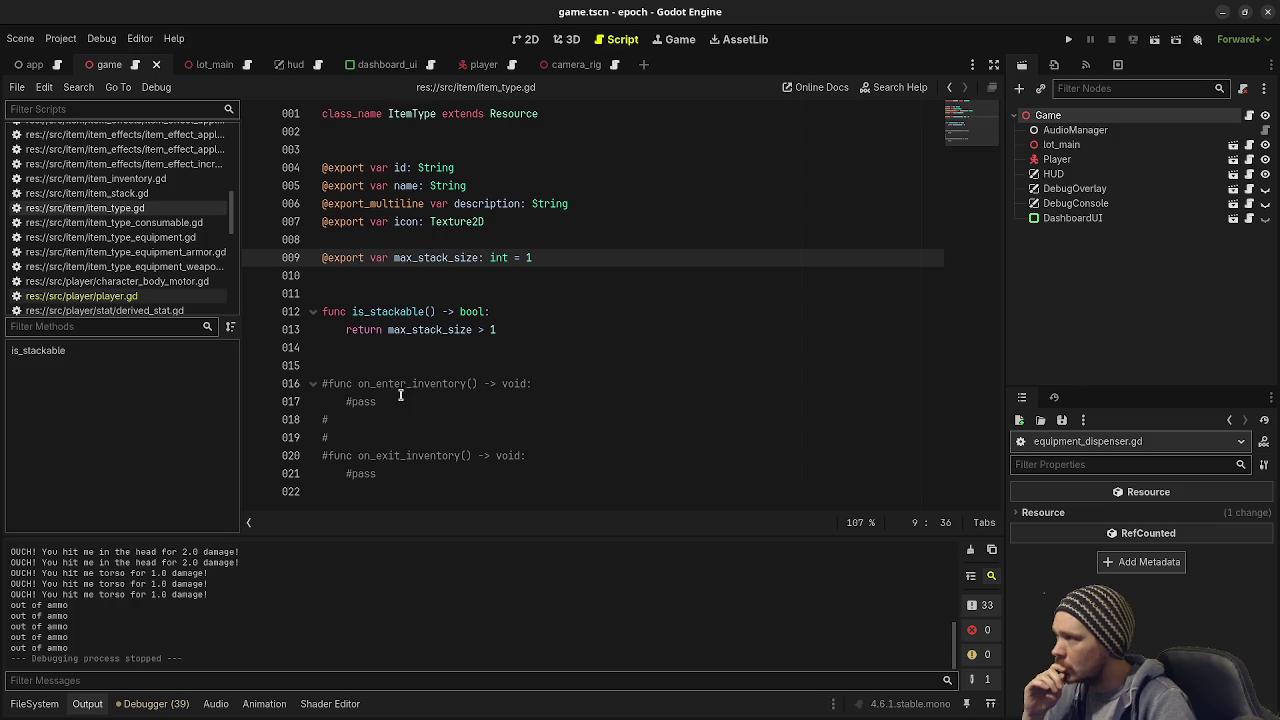
left_click(101, 298)
scroll(718, 393, "down", 5)
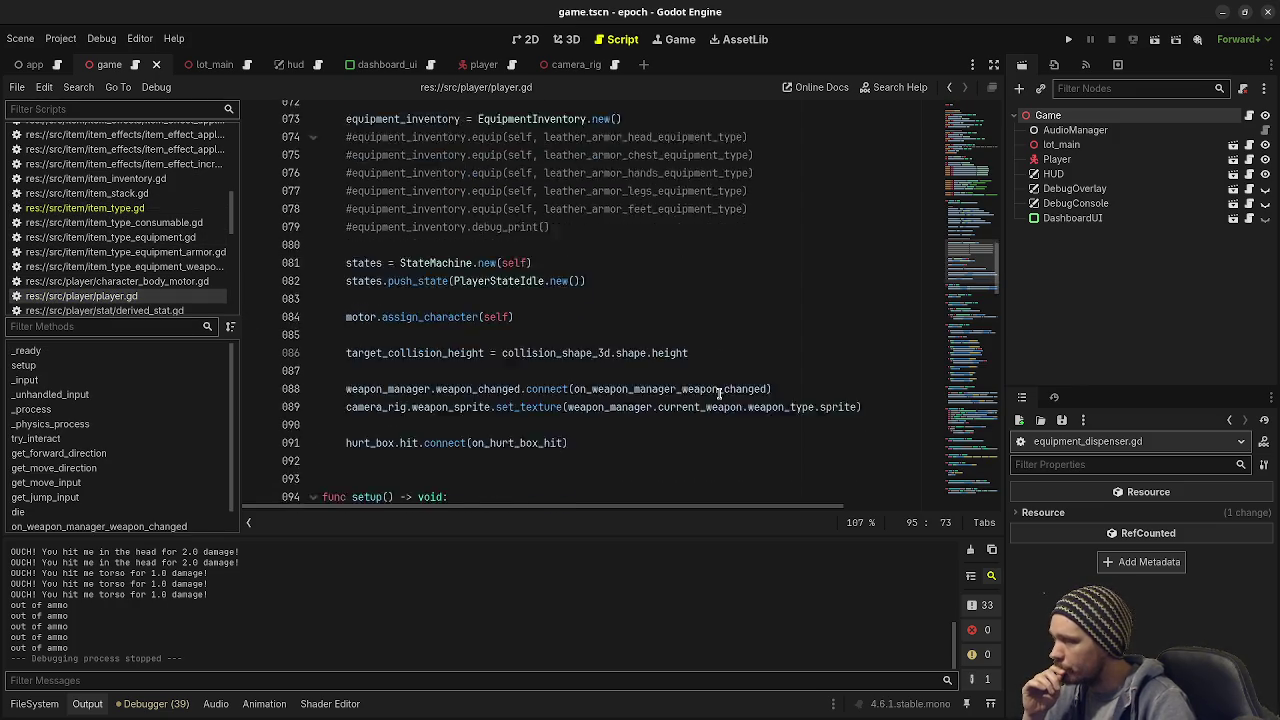
left_click(949, 87)
left_click(949, 87)
scroll(646, 343, "down", 2)
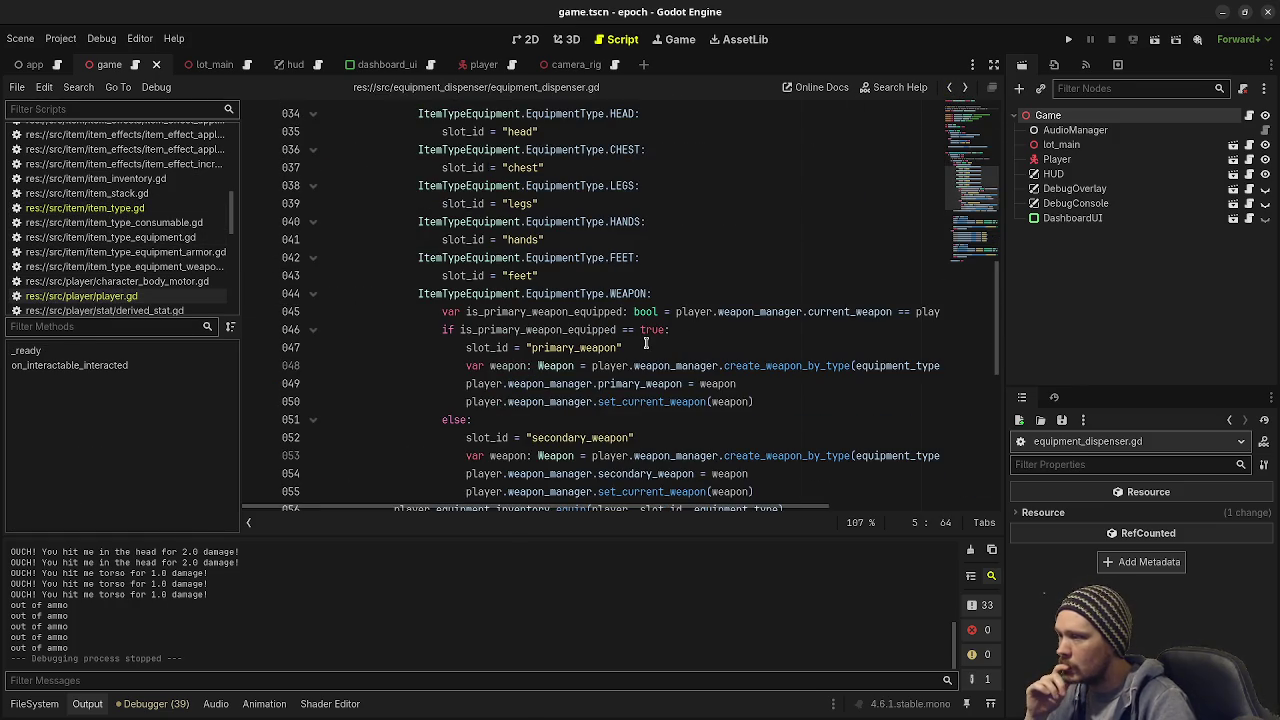
scroll(646, 343, "down", 1)
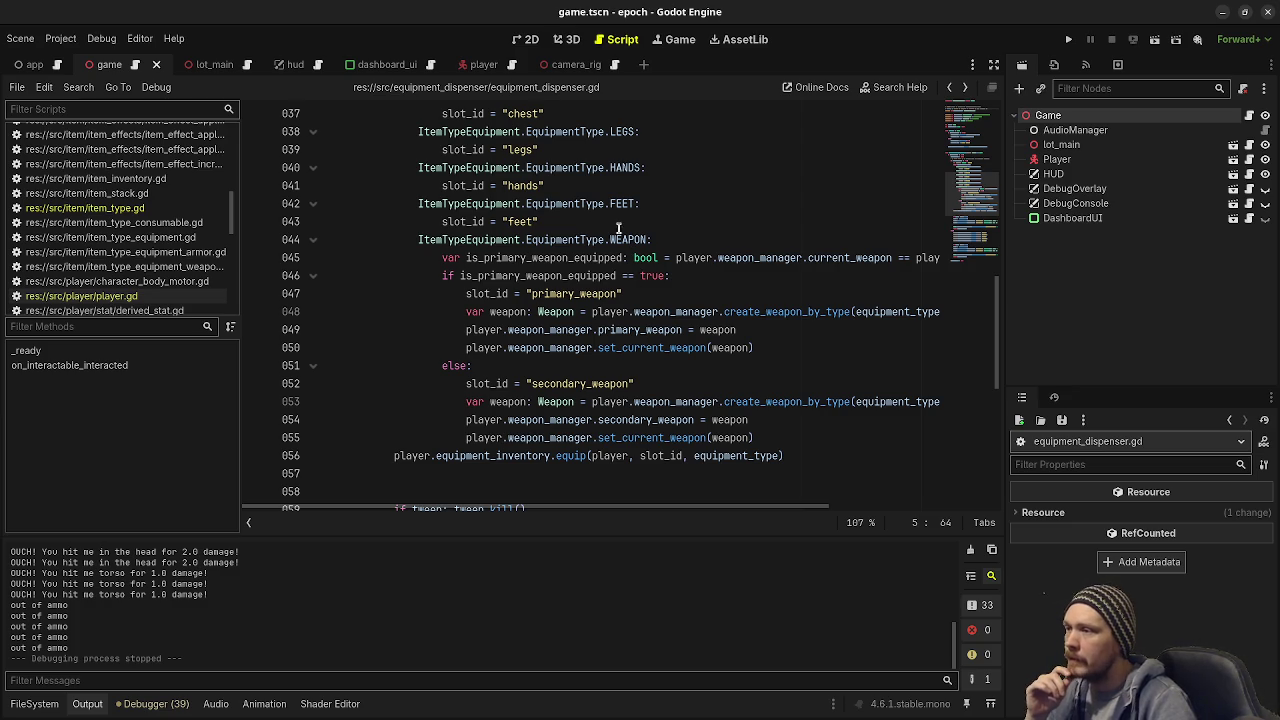
Step: Inspect the primary weapon assignment lines and the equip call on line 56
mouse_move(636, 240)
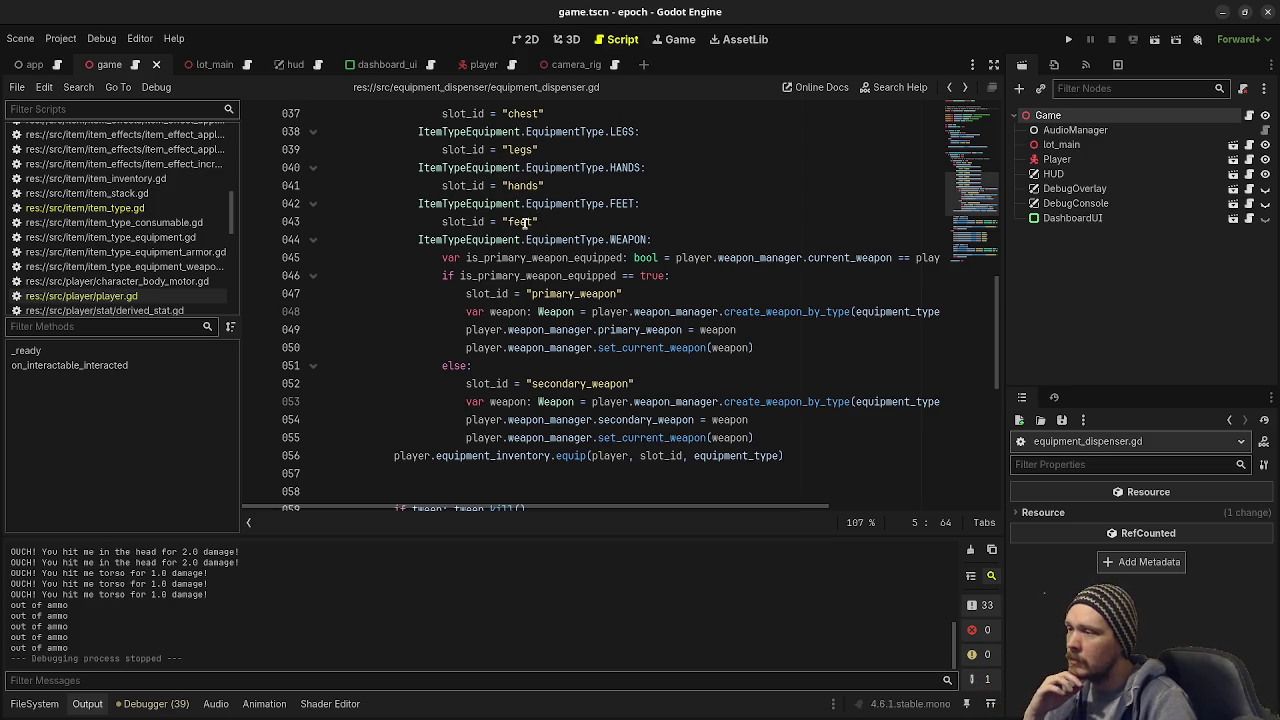
mouse_move(698, 308)
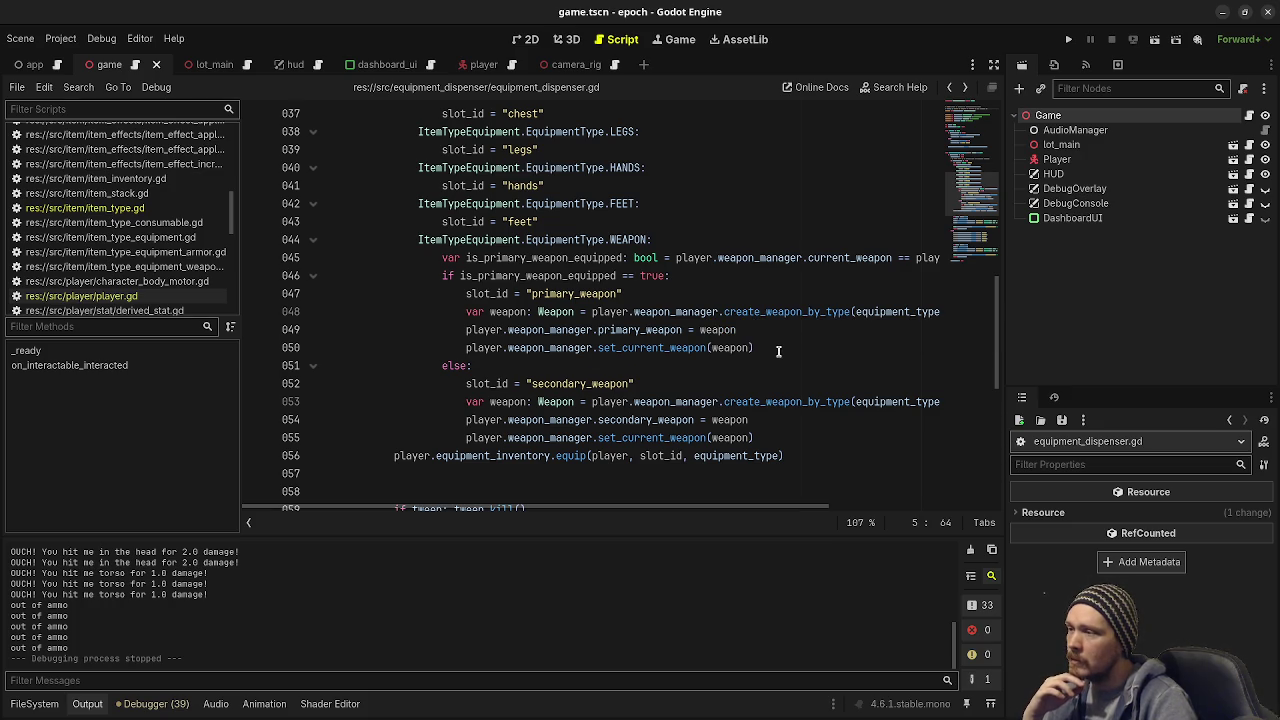
left_click_drag(778, 351, 466, 329)
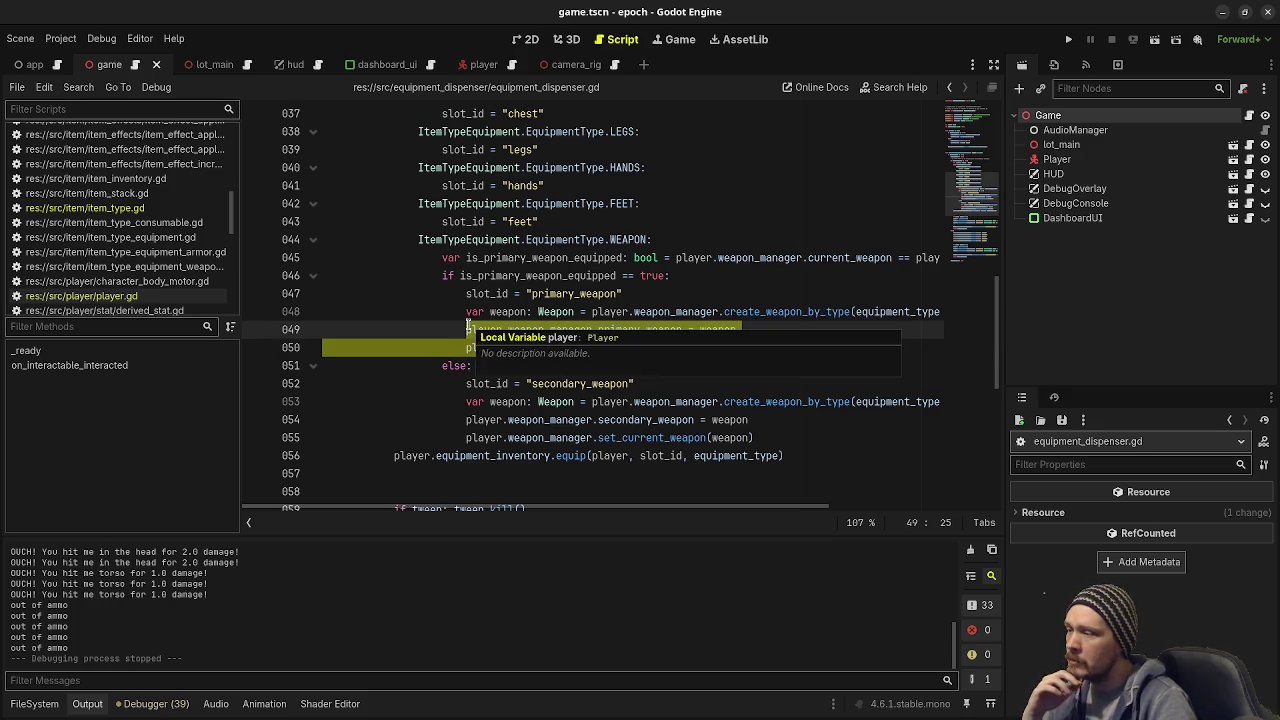
left_click_drag(484, 456, 628, 456)
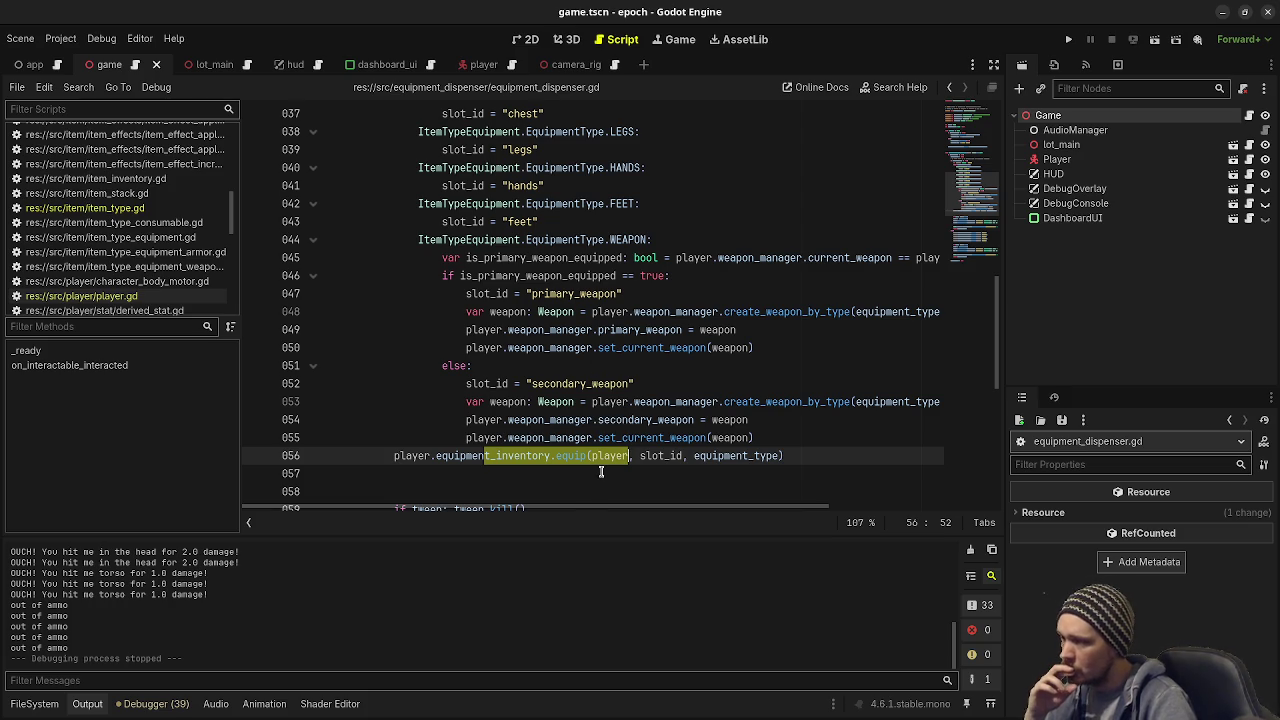
Step: Look back over the equip code and open the Search menu
mouse_move(630, 354)
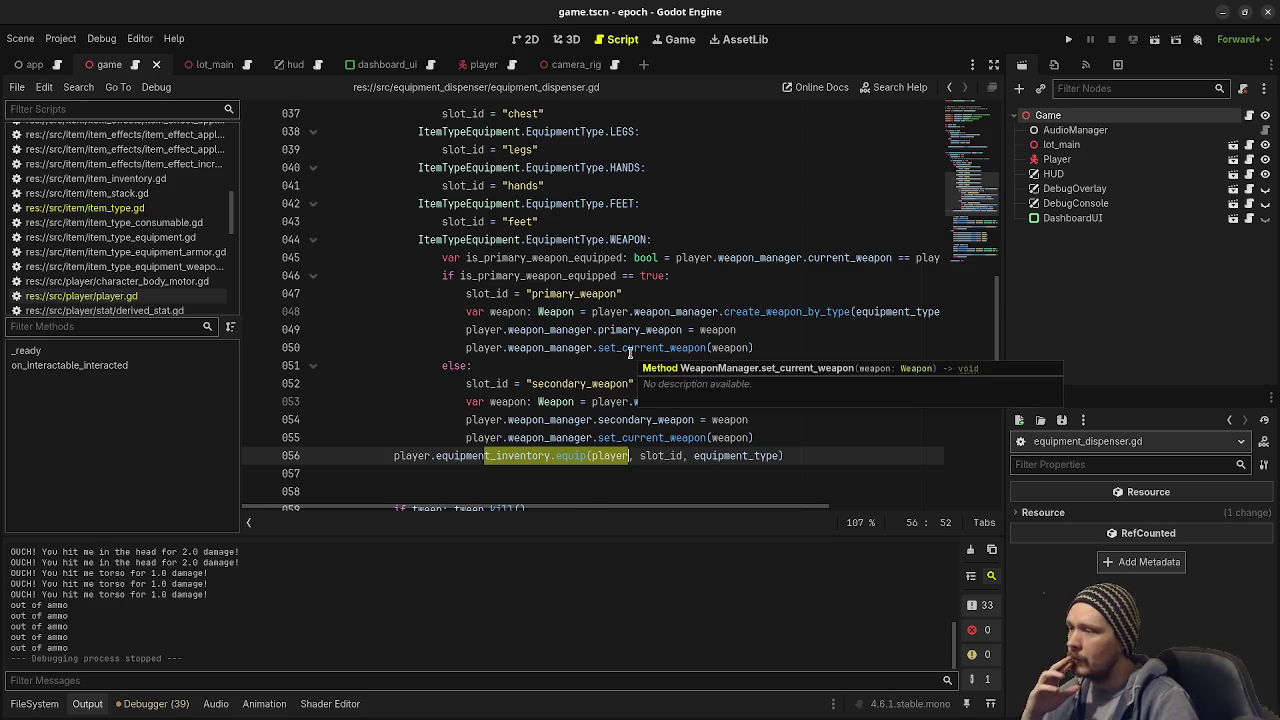
scroll(797, 350, "up", 3)
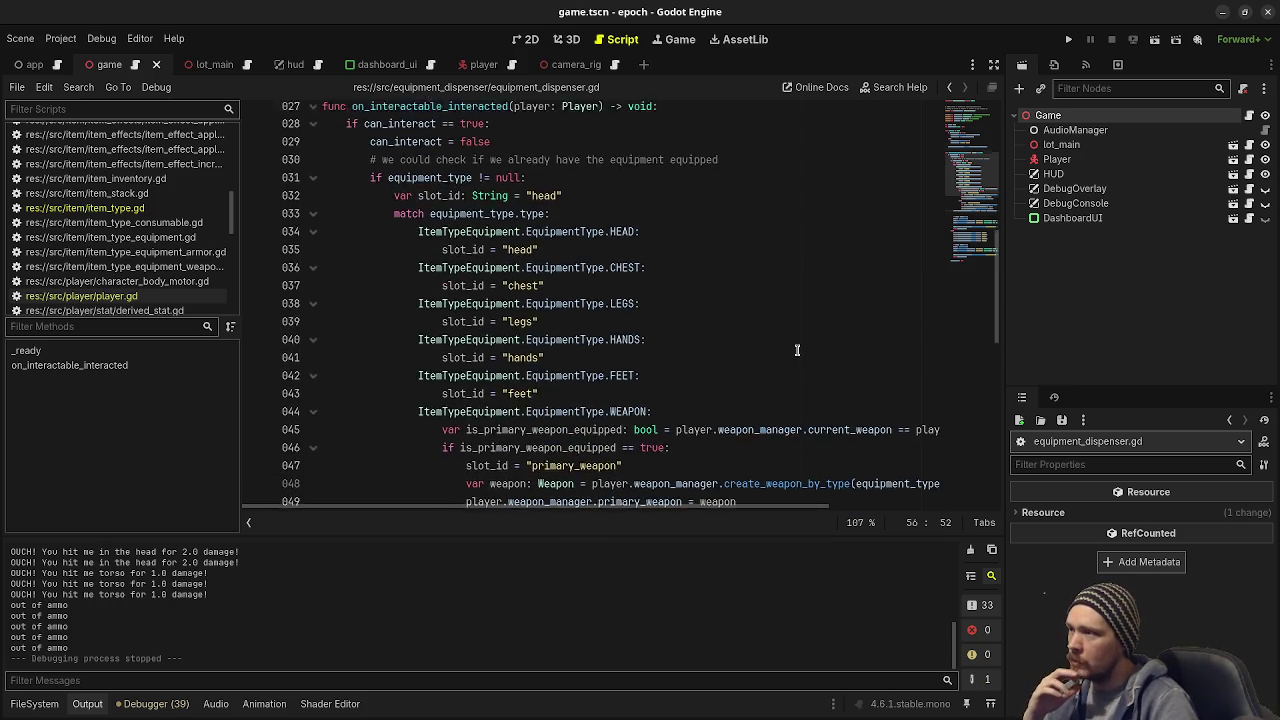
scroll(797, 350, "up", 8)
scroll(800, 354, "down", 10)
scroll(803, 359, "down", 2)
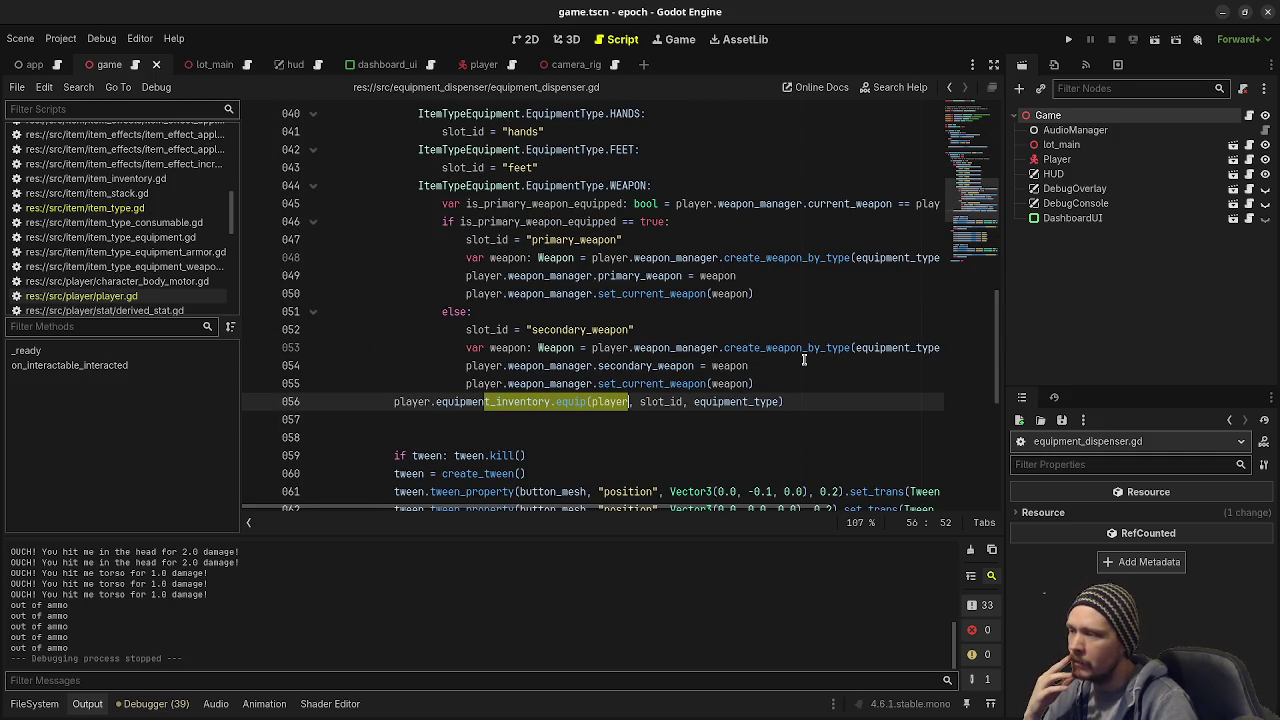
scroll(803, 359, "down", 4)
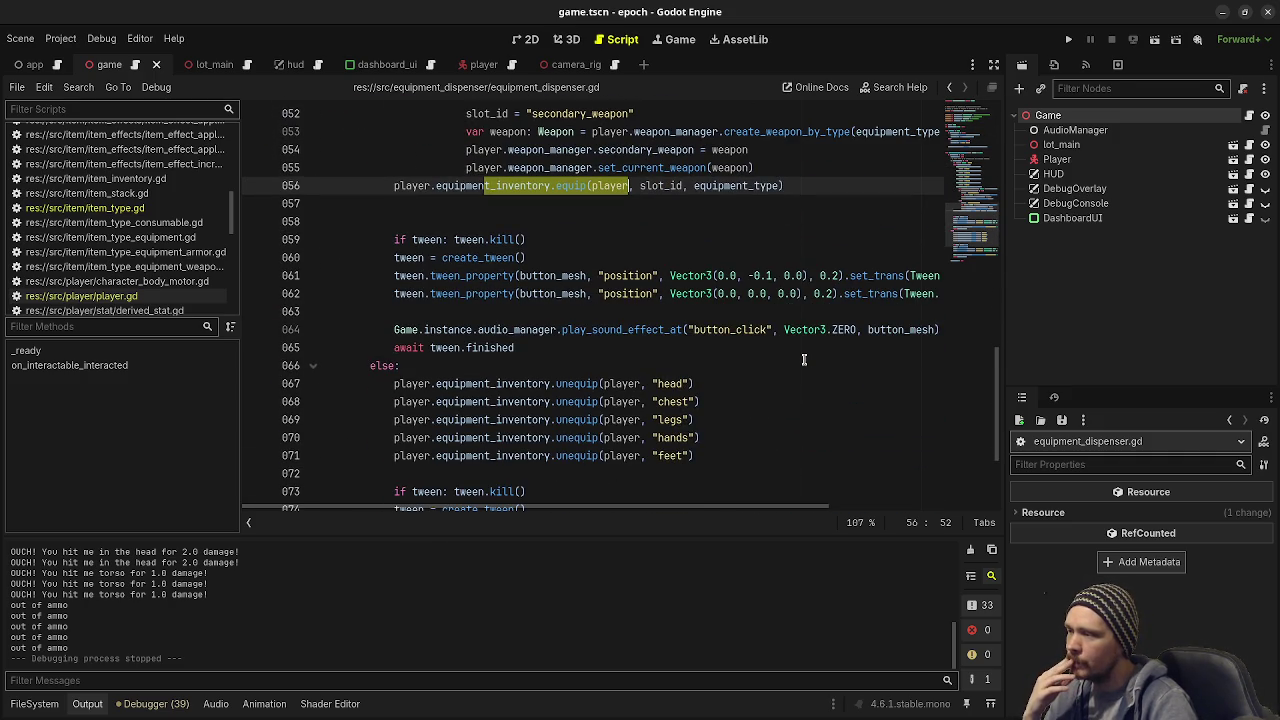
scroll(803, 359, "down", 3)
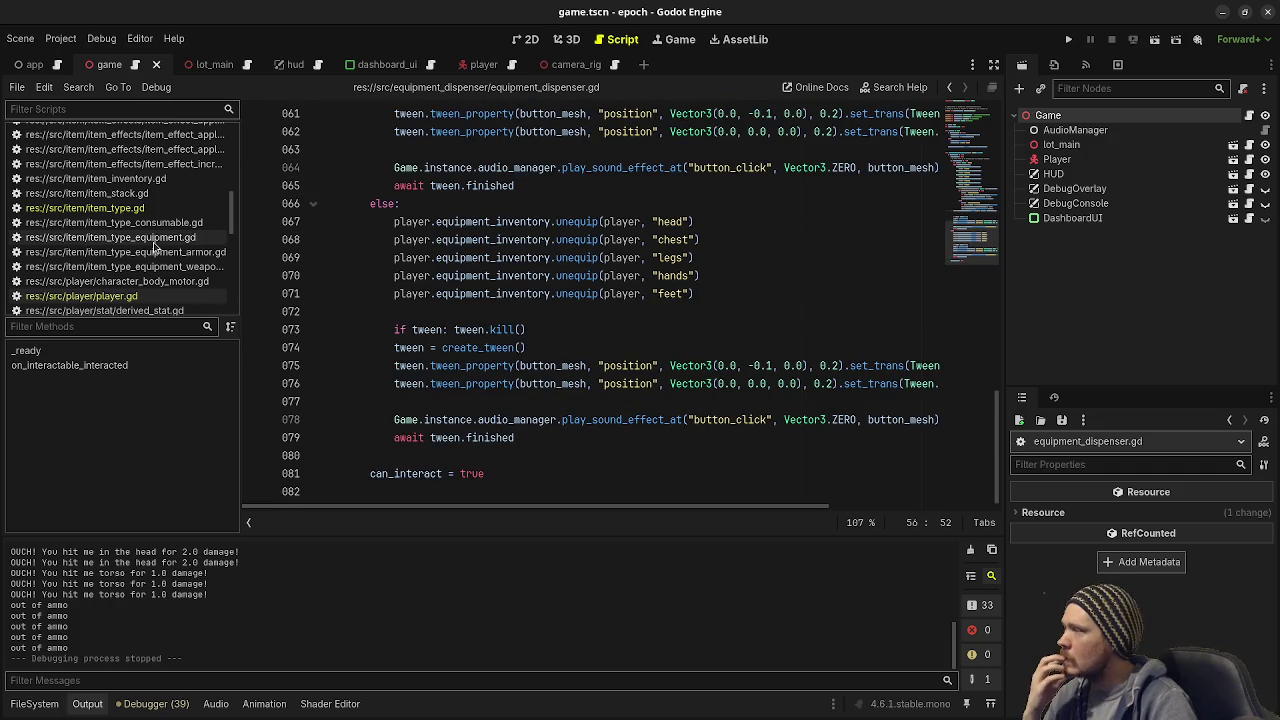
scroll(153, 270, "up", 4)
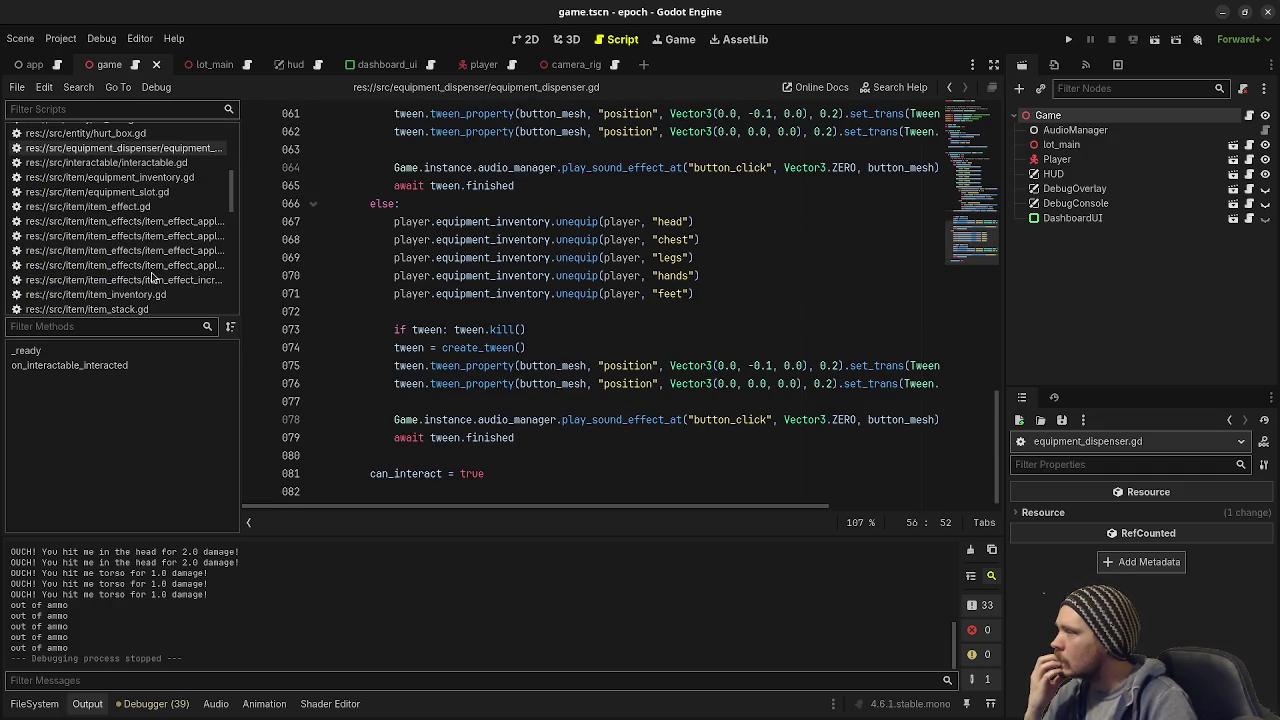
scroll(604, 263, "up", 4)
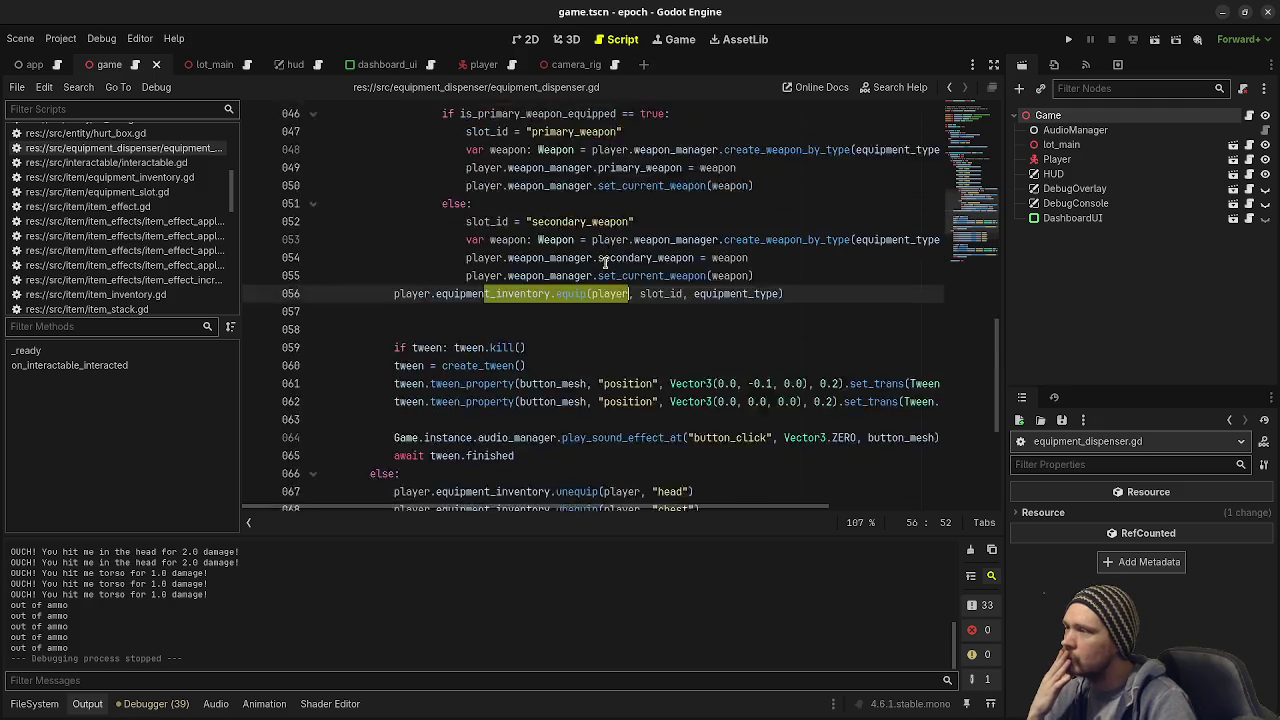
scroll(604, 263, "up", 15)
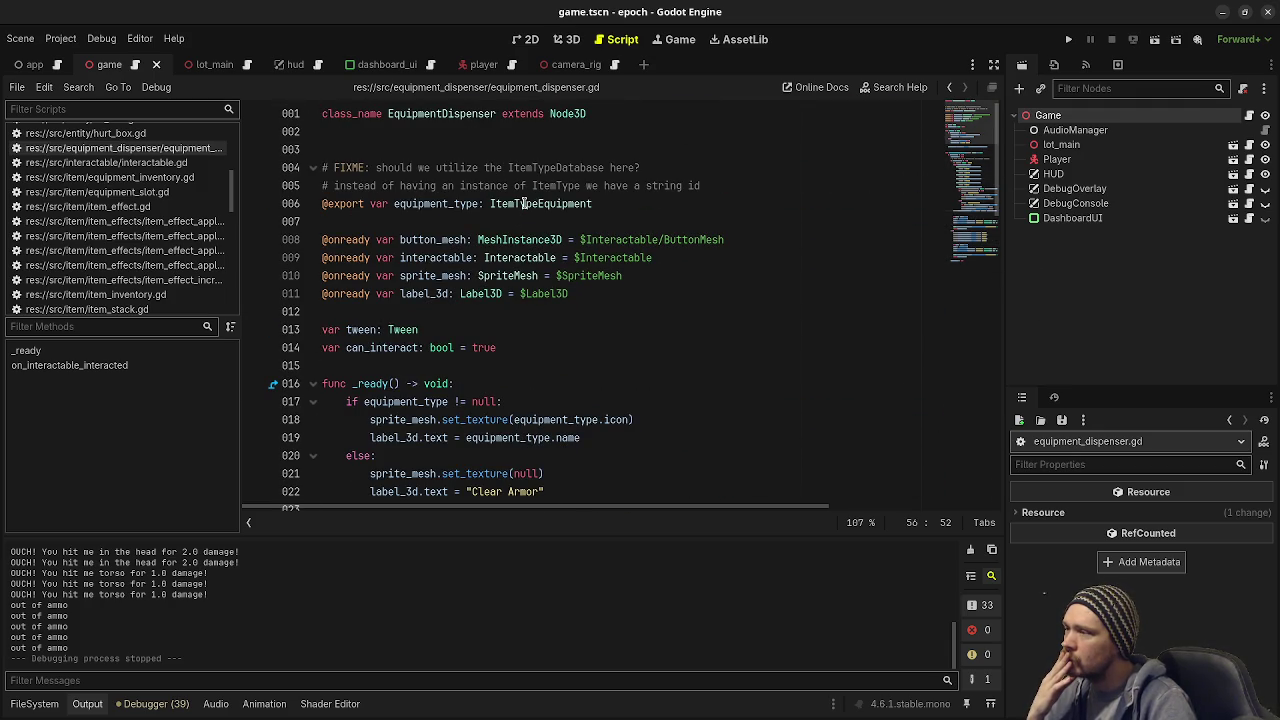
left_click(78, 87)
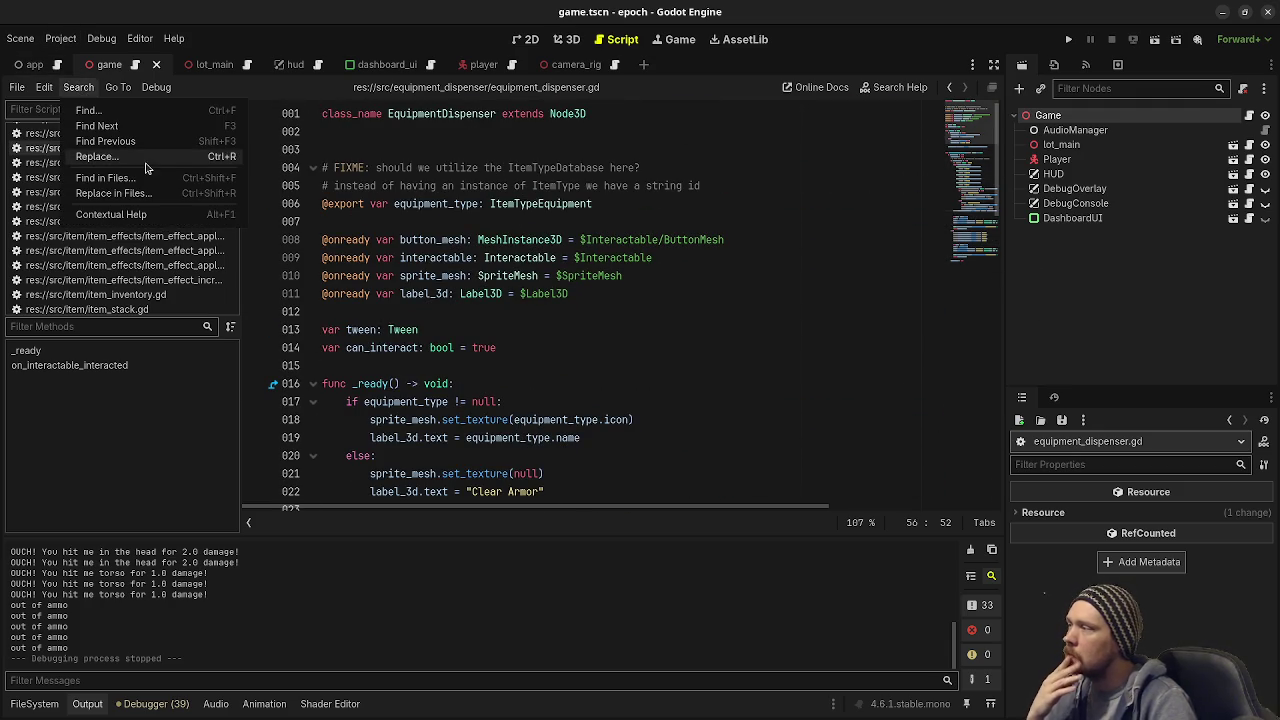
Step: Find in Files for ItemTypeEquipmentArmor
left_click(140, 177)
key("BackSpace")
type("temTypeA")
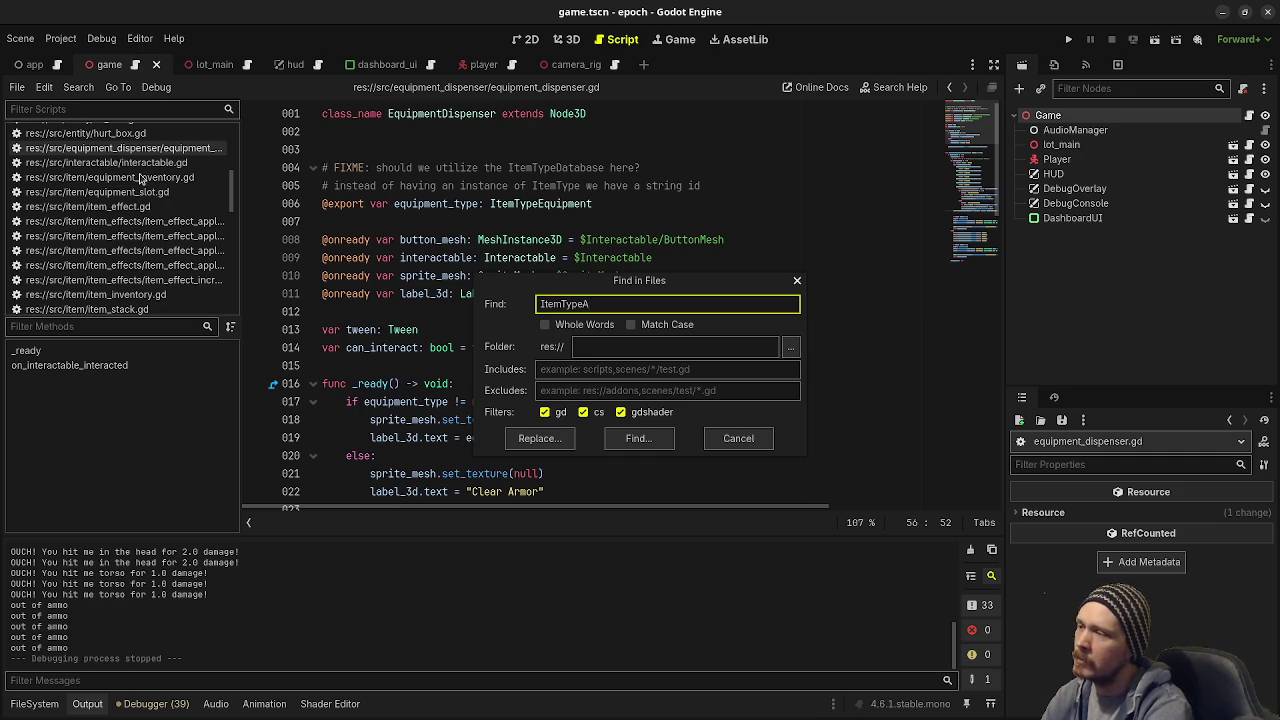
key("BackSpace")
type("EquipmentArmor")
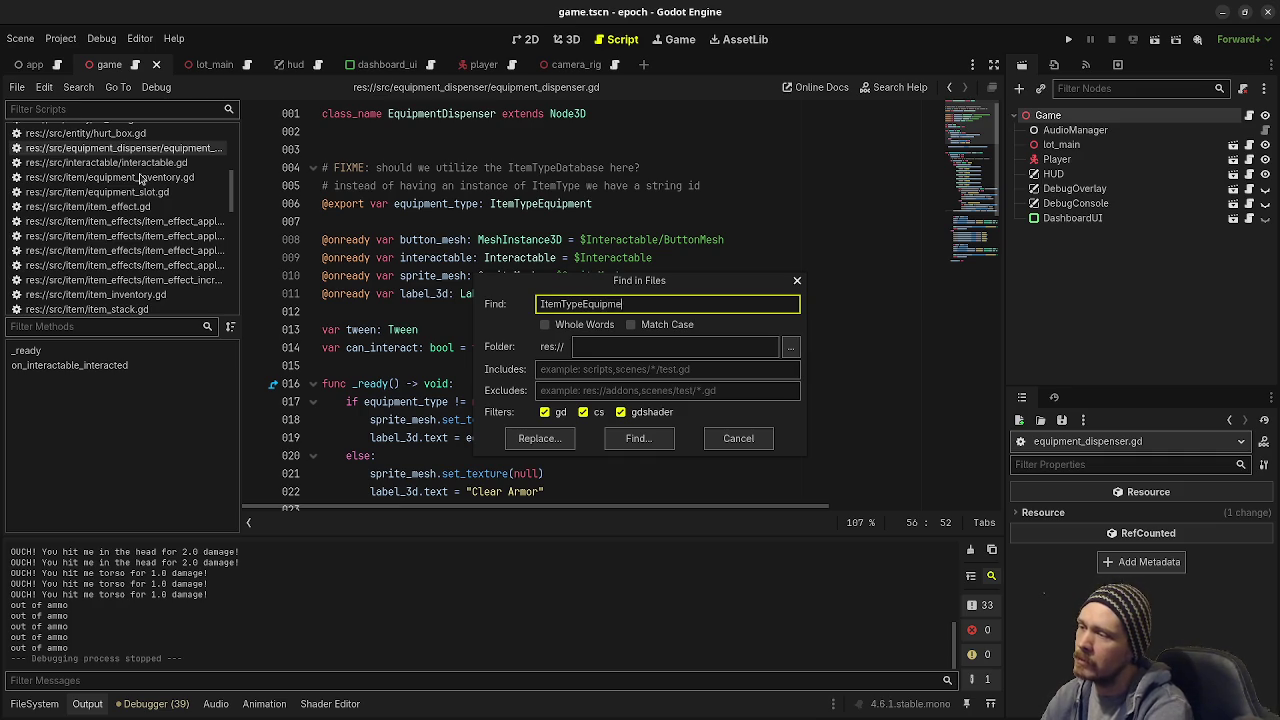
key("Return")
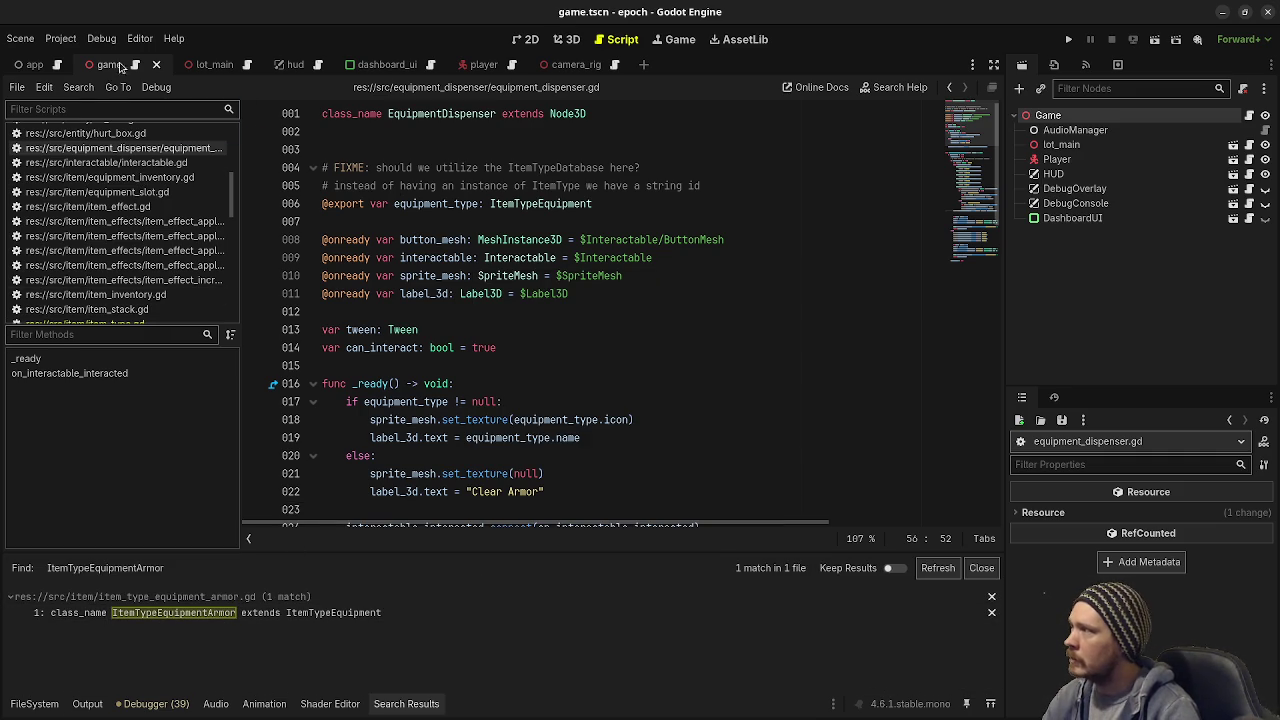
Step: Find in Files for ItemTypeEquipmentWeapon and open the file that defines it
left_click(78, 87)
left_click(90, 177)
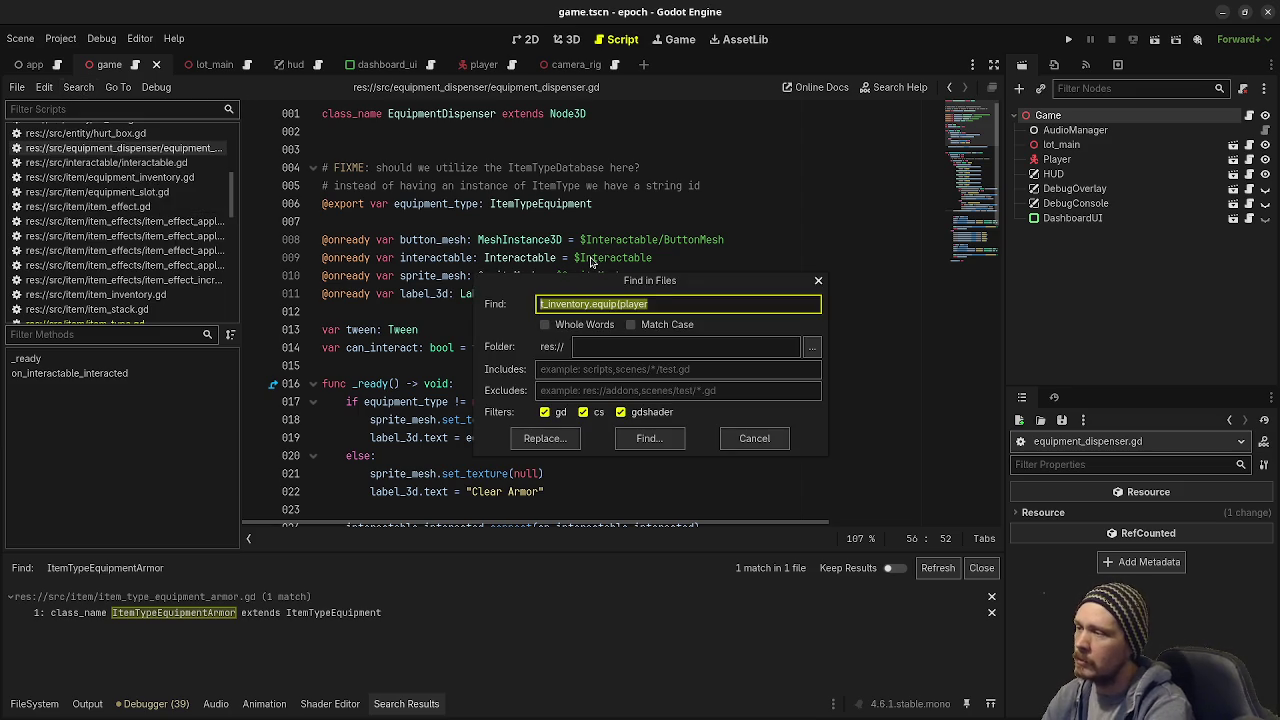
type("ItemTypeEquipmentWeapon")
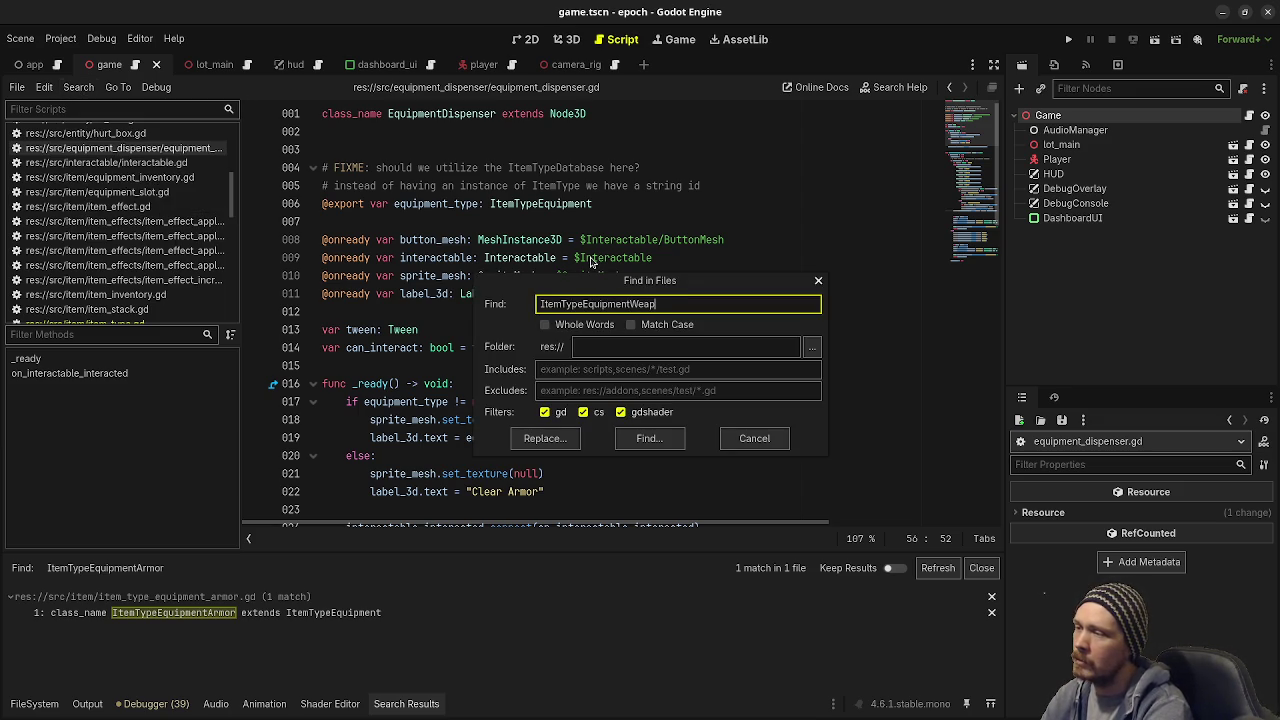
key("Return")
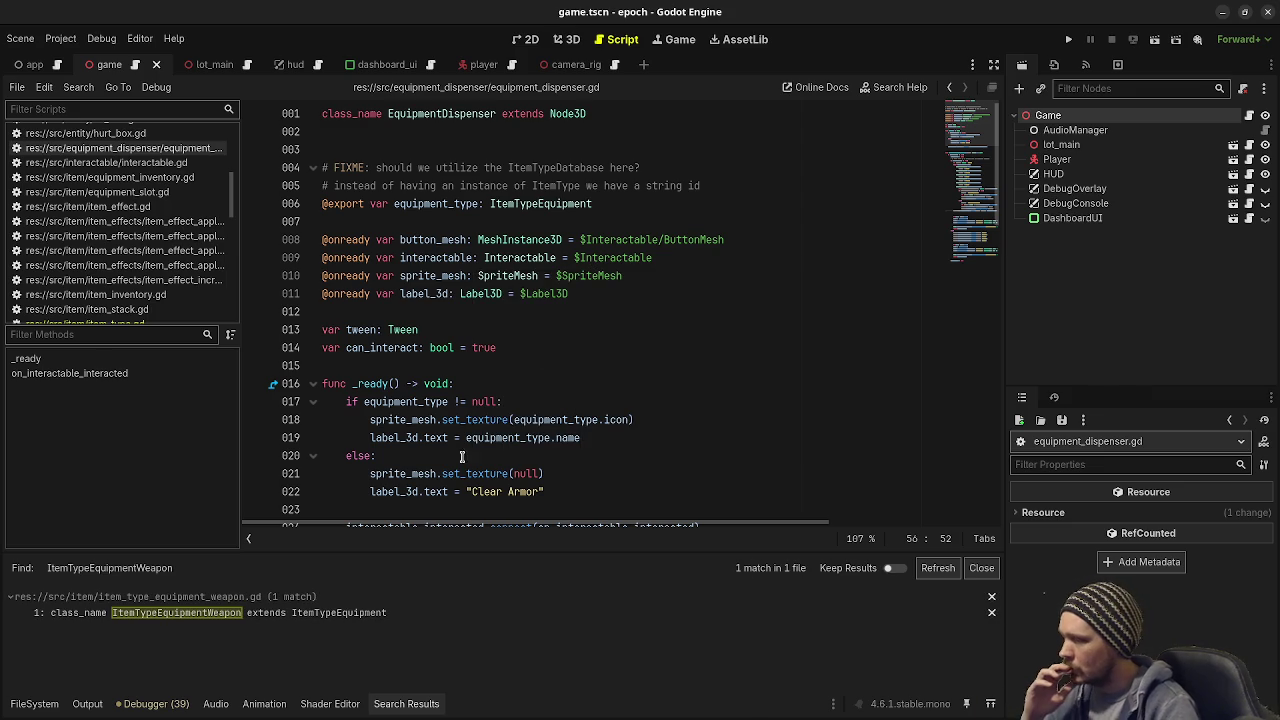
left_click(376, 611)
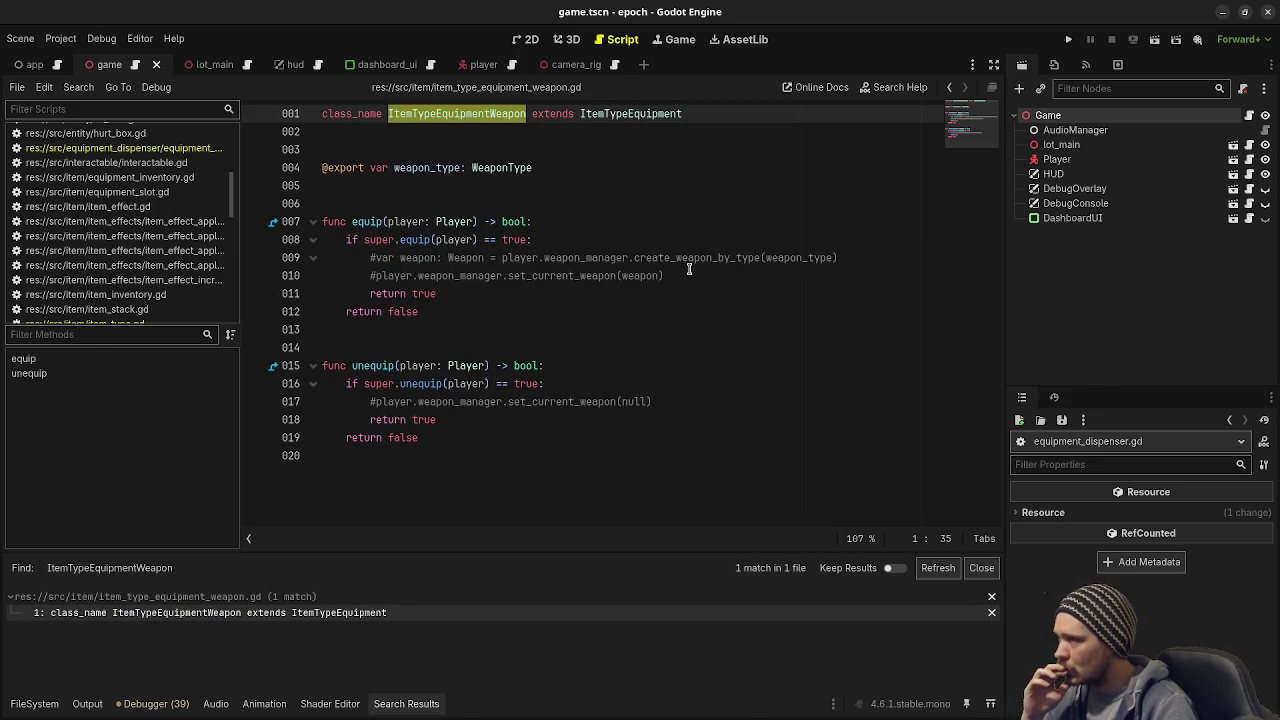
scroll(140, 270, "down", 2)
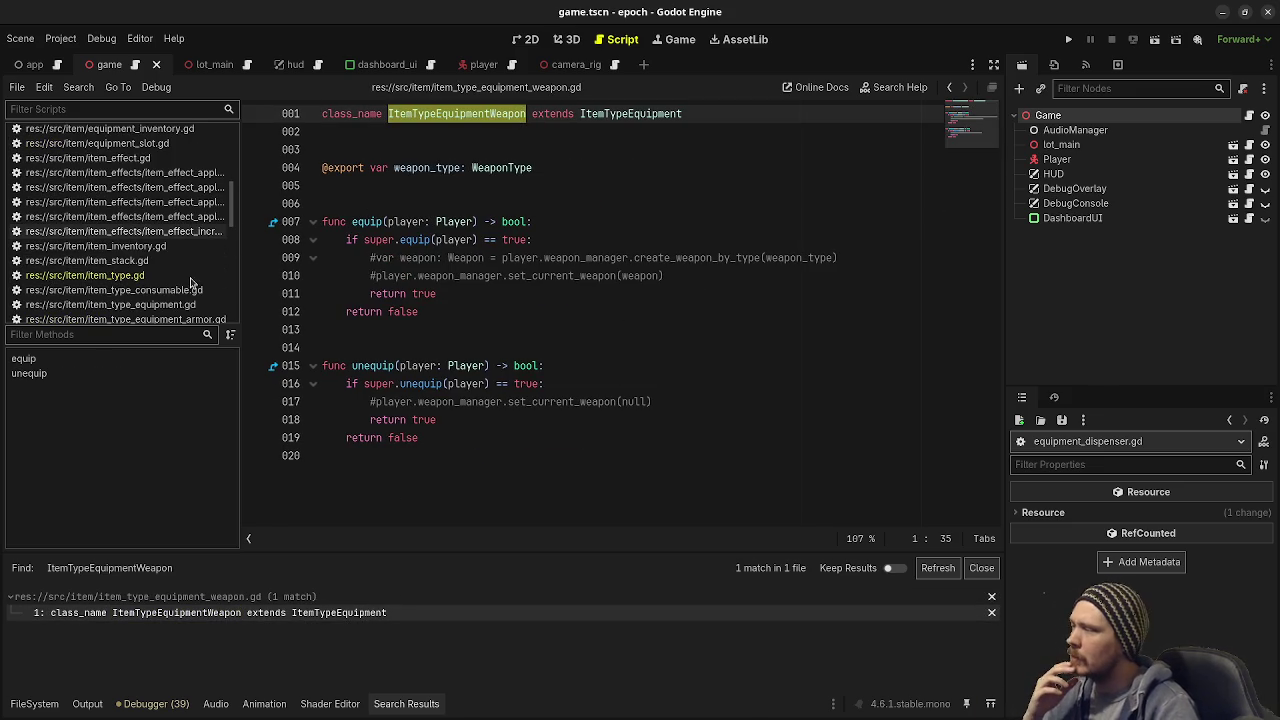
scroll(145, 280, "up", 2)
Step: Reopen equipment_dispenser.gd, review its weapon-equipping match block, and bring up the search options
left_click(165, 172)
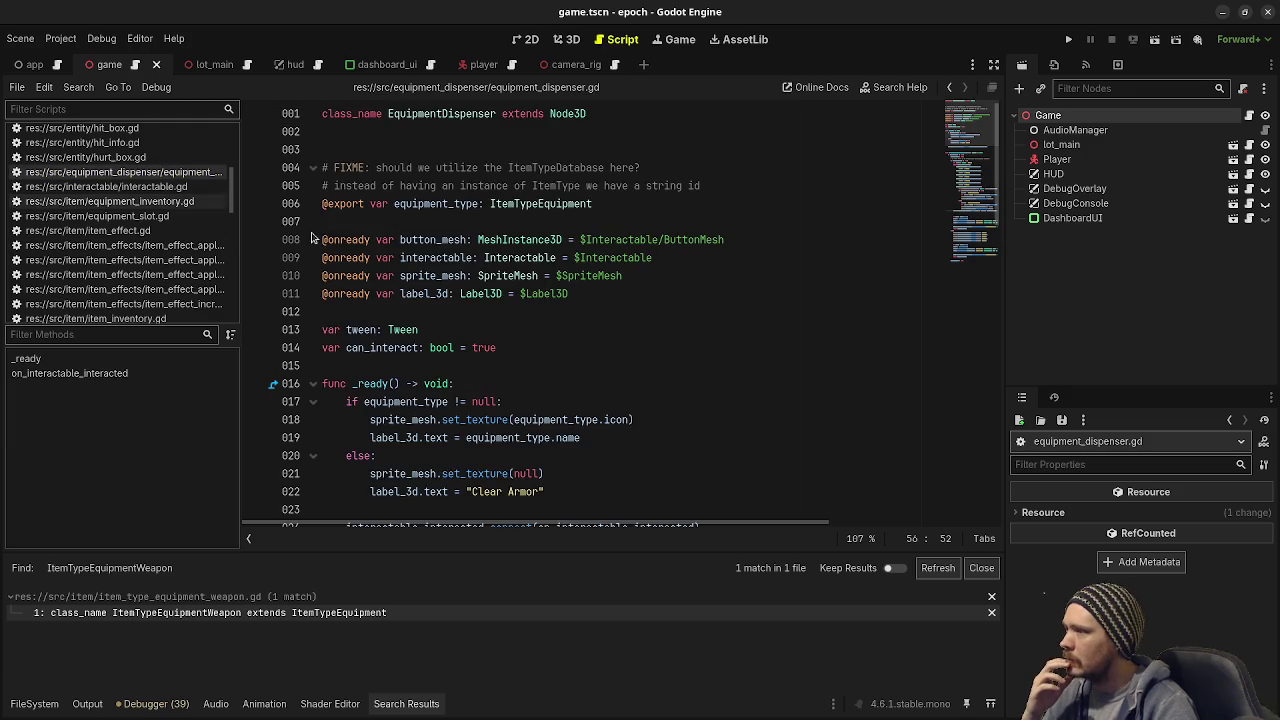
scroll(606, 331, "down", 9)
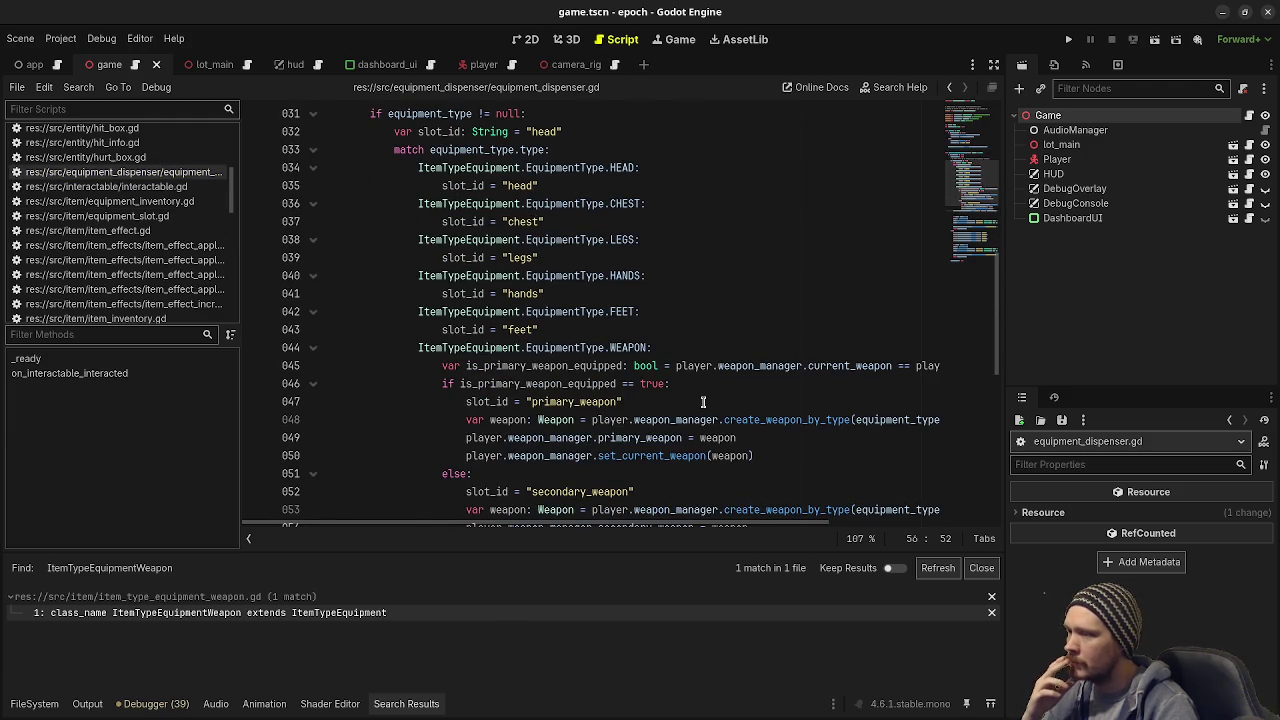
scroll(730, 424, "down", 1)
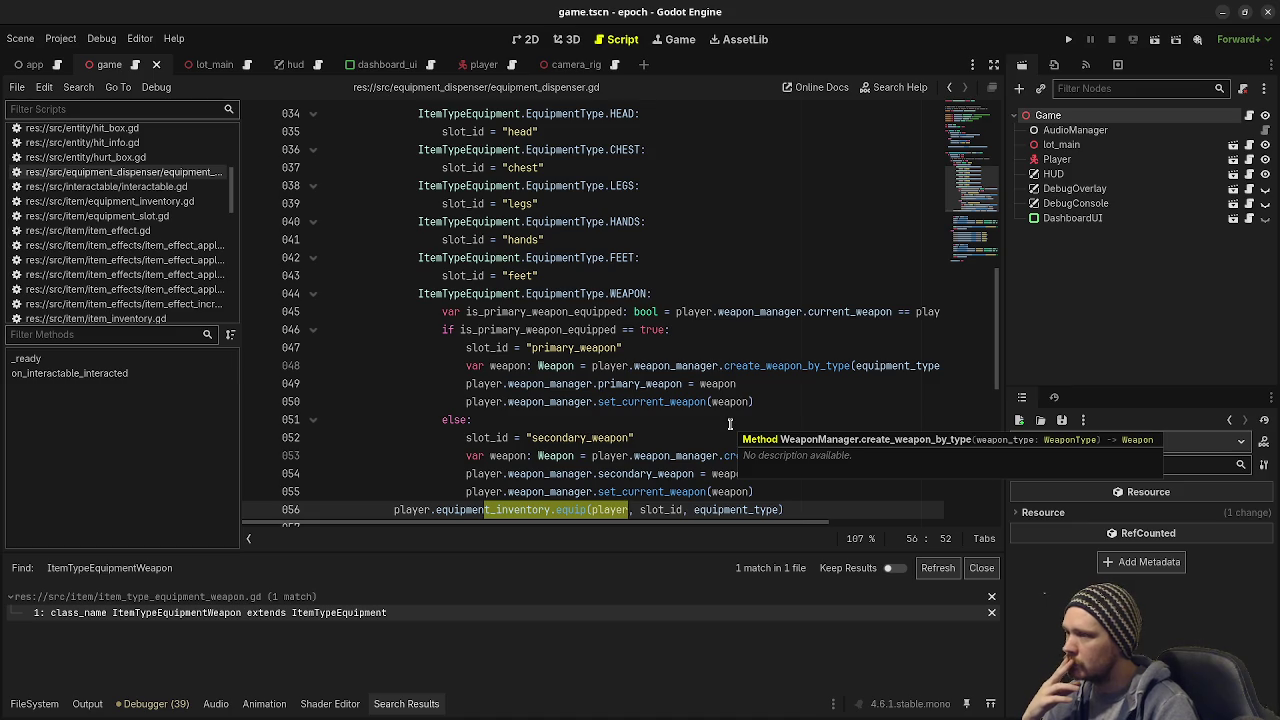
scroll(730, 424, "up", 3)
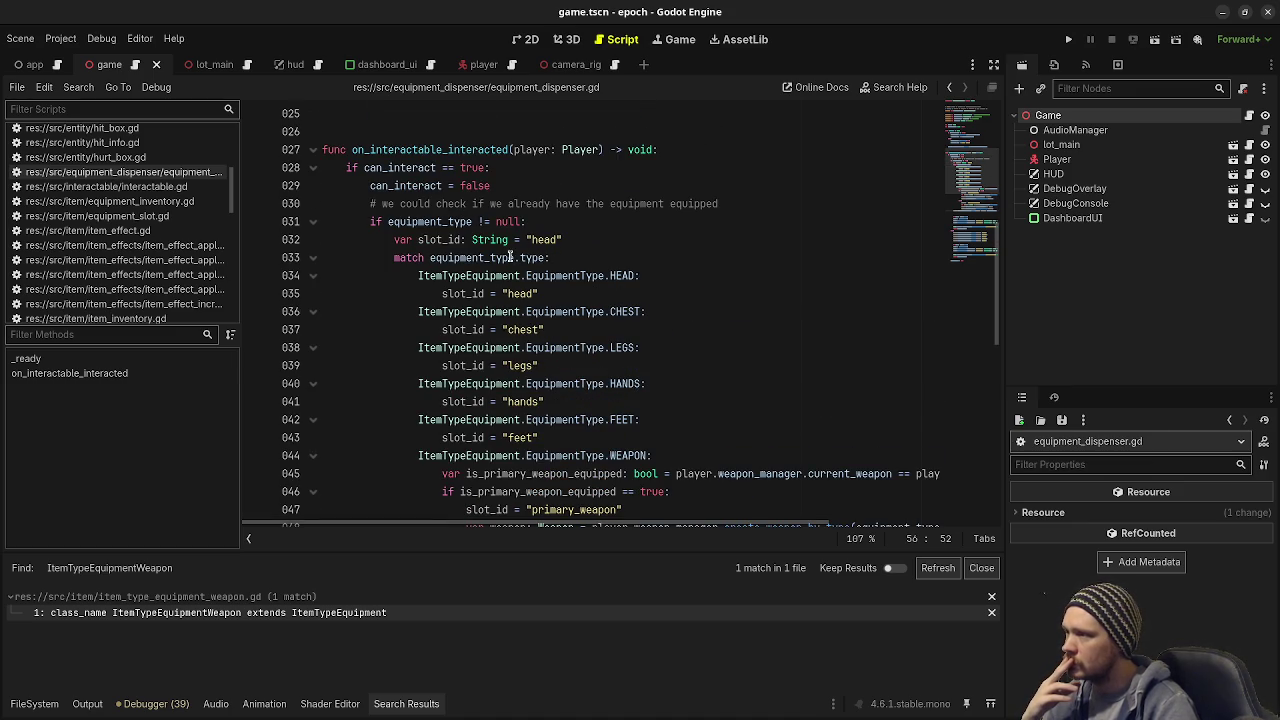
mouse_move(545, 272)
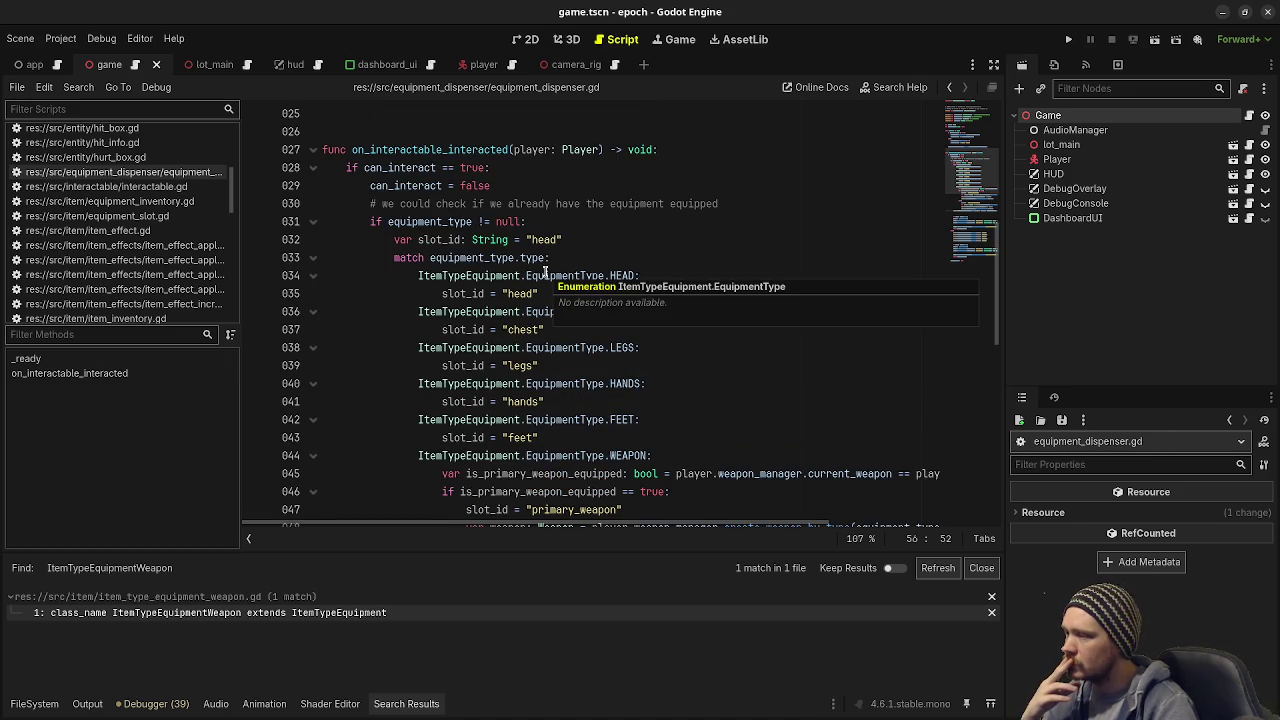
scroll(545, 272, "down", 3)
scroll(786, 366, "down", 4)
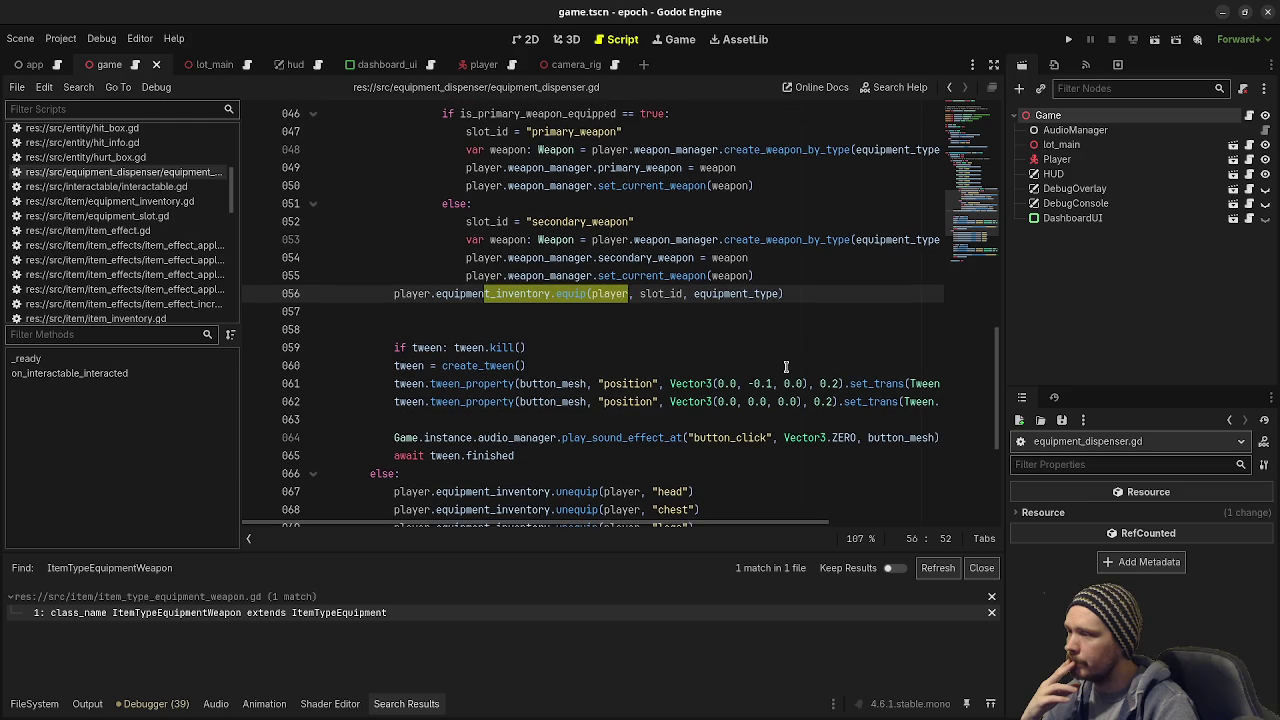
scroll(146, 244, "down", 3)
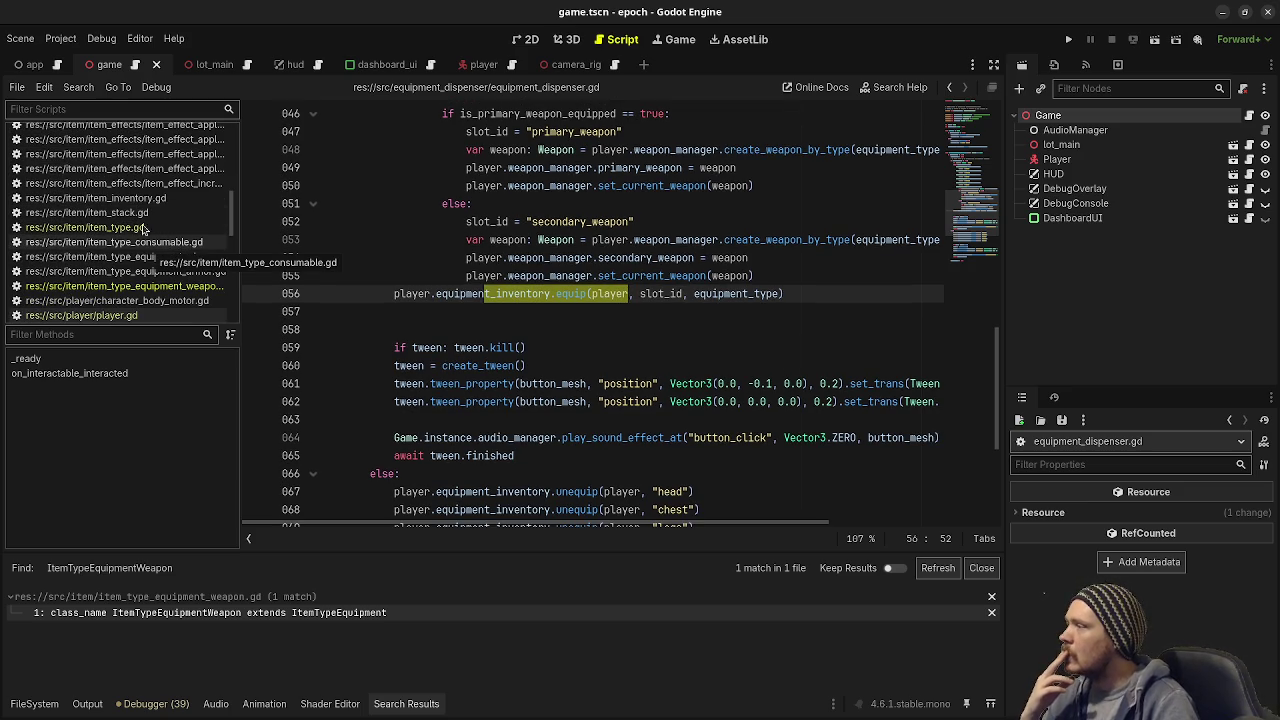
left_click(80, 87)
Step: Find in Files for ItemTypeEquipment and open the player.gd match
left_click(90, 179)
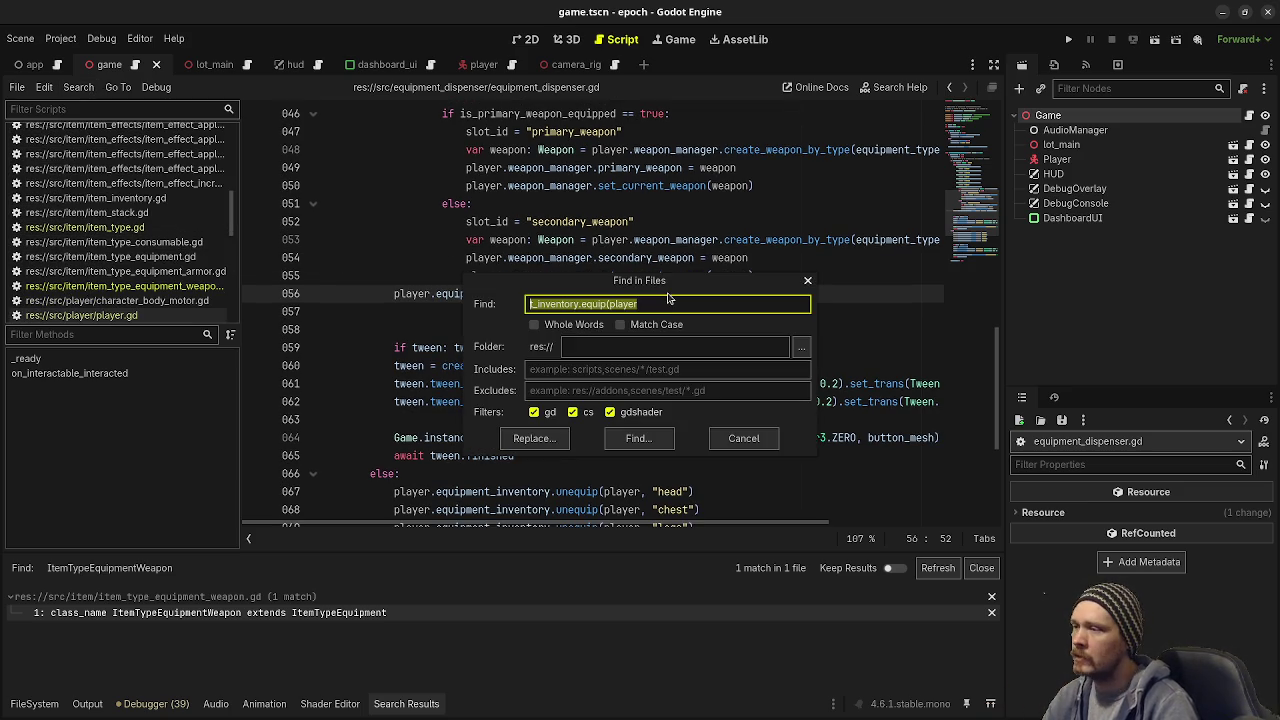
type("ItemType")
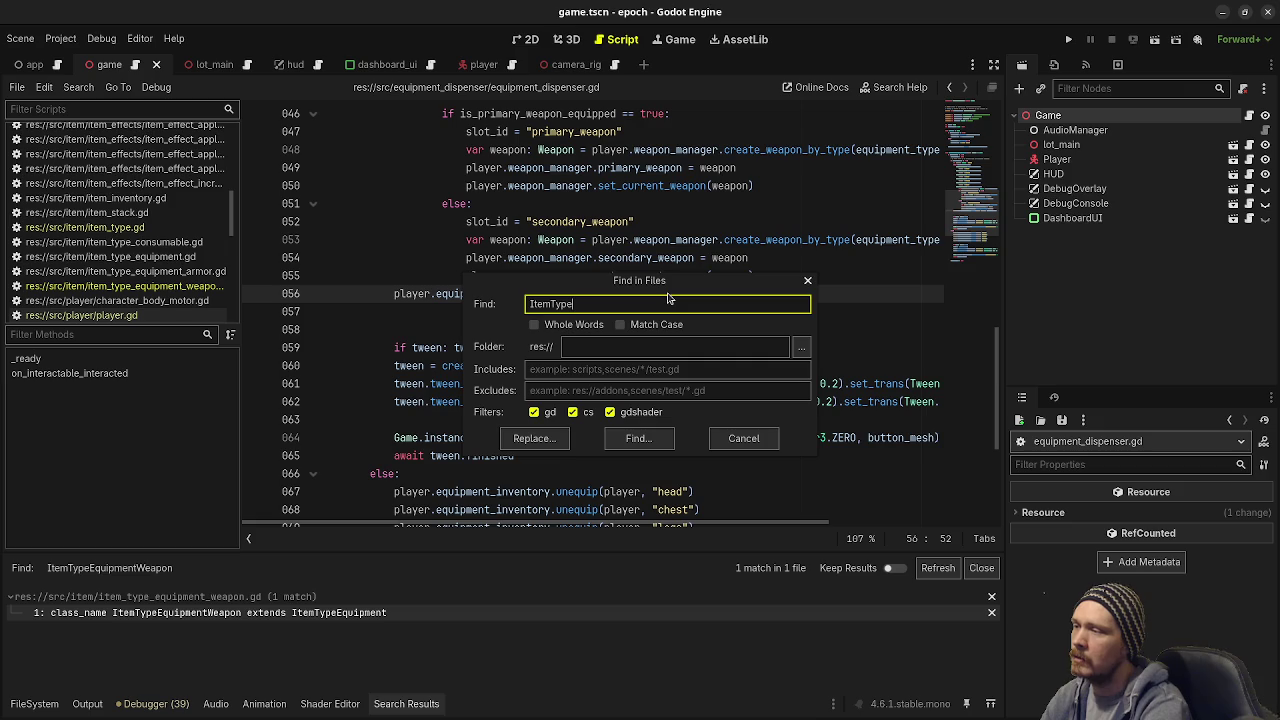
type("Equipment")
key("Return")
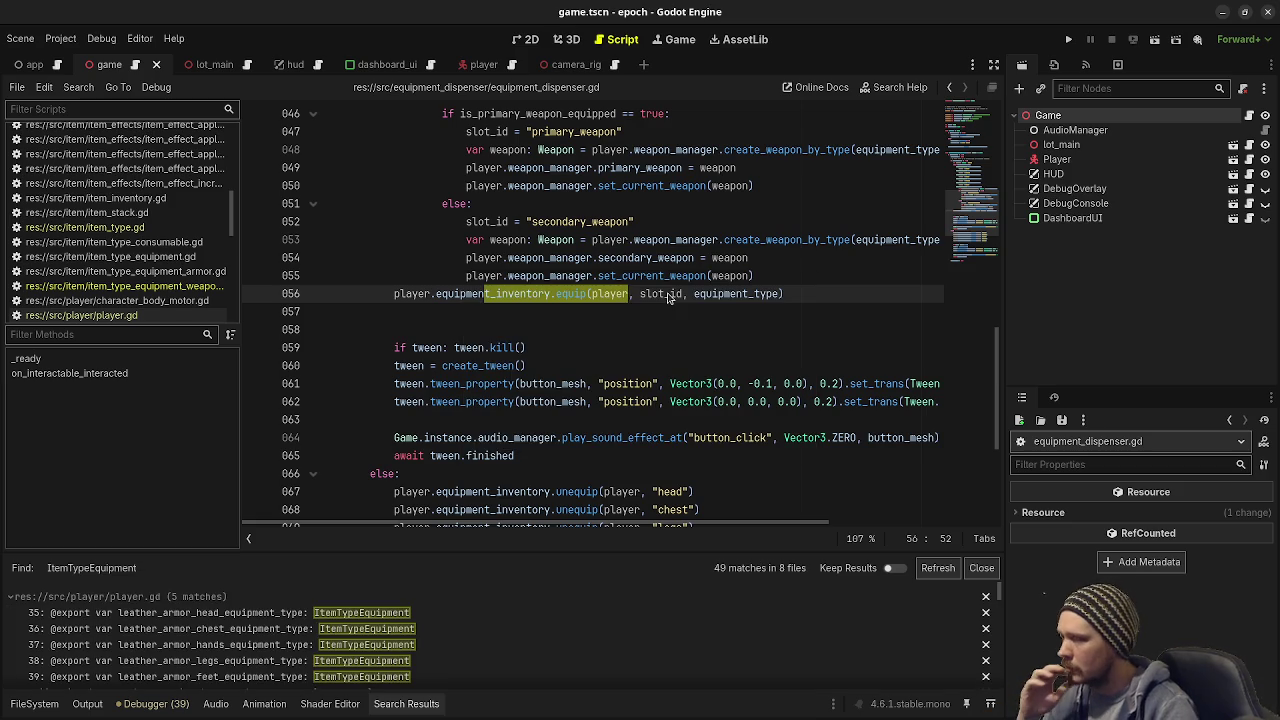
left_click(313, 617)
scroll(610, 238, "up", 3)
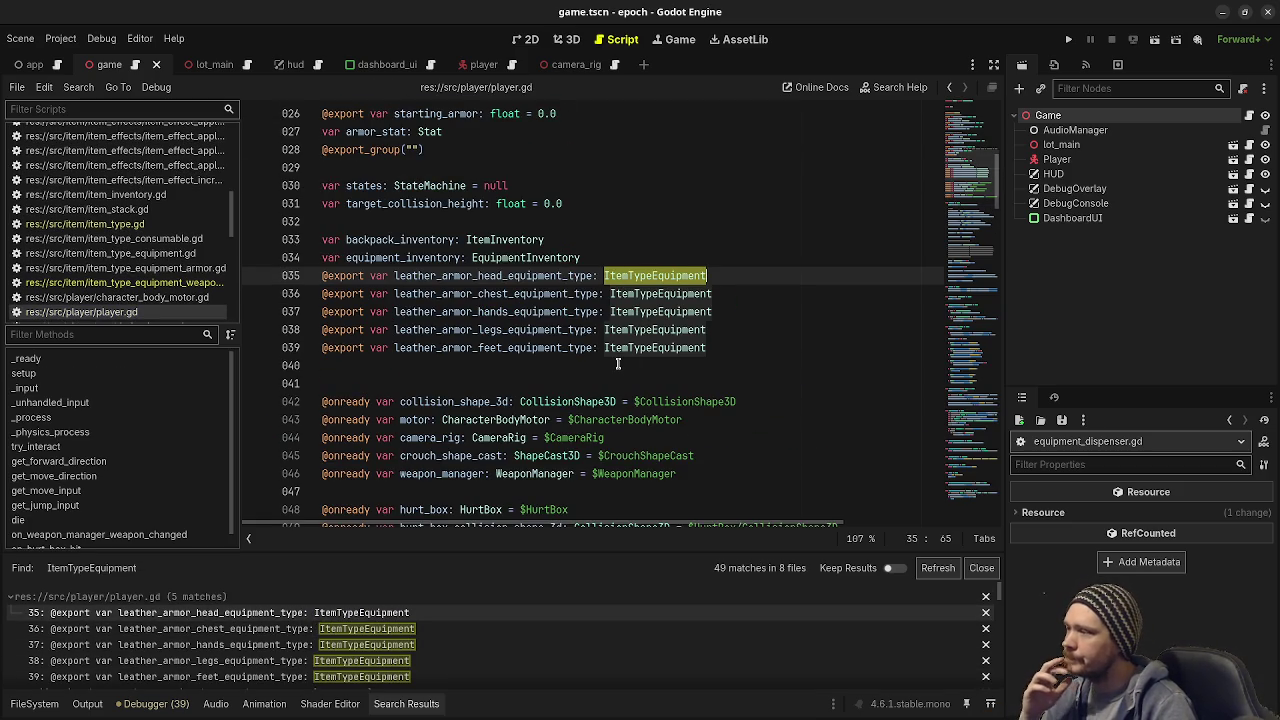
left_click(580, 363)
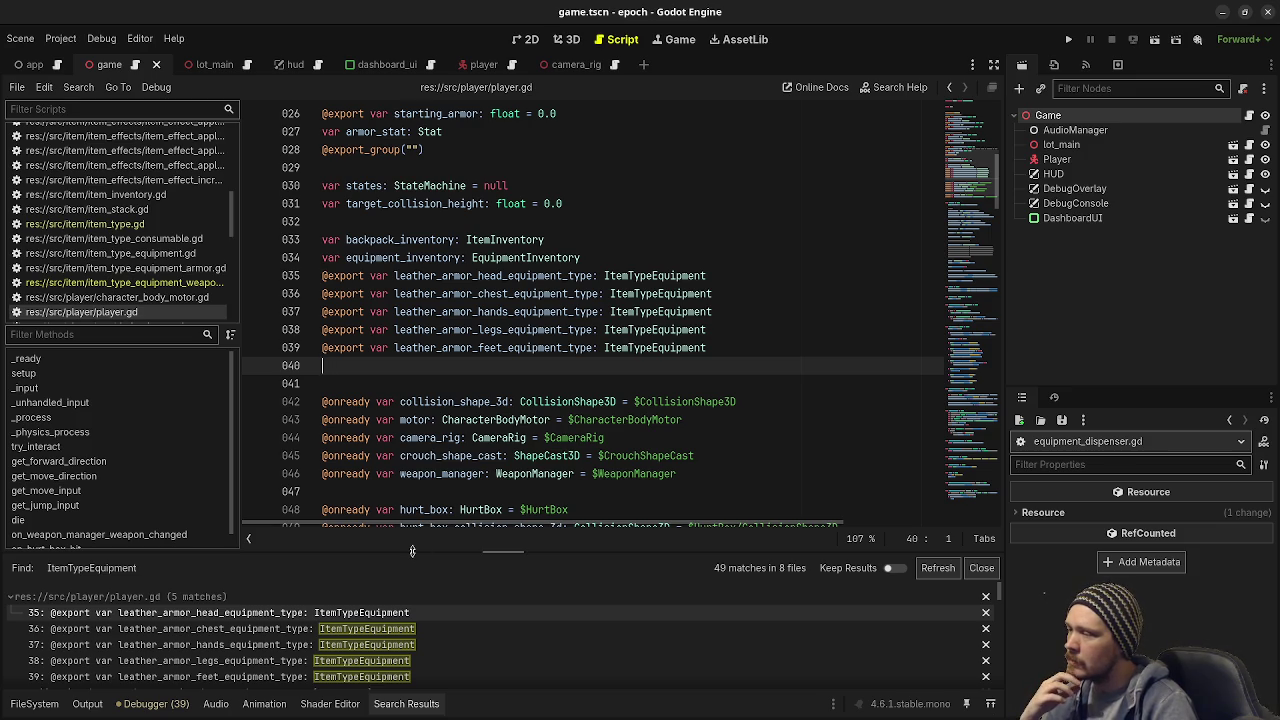
Step: Search player.gd for leather_armor_head_equipment_type and jump to its use on line 74
double_click(490, 277)
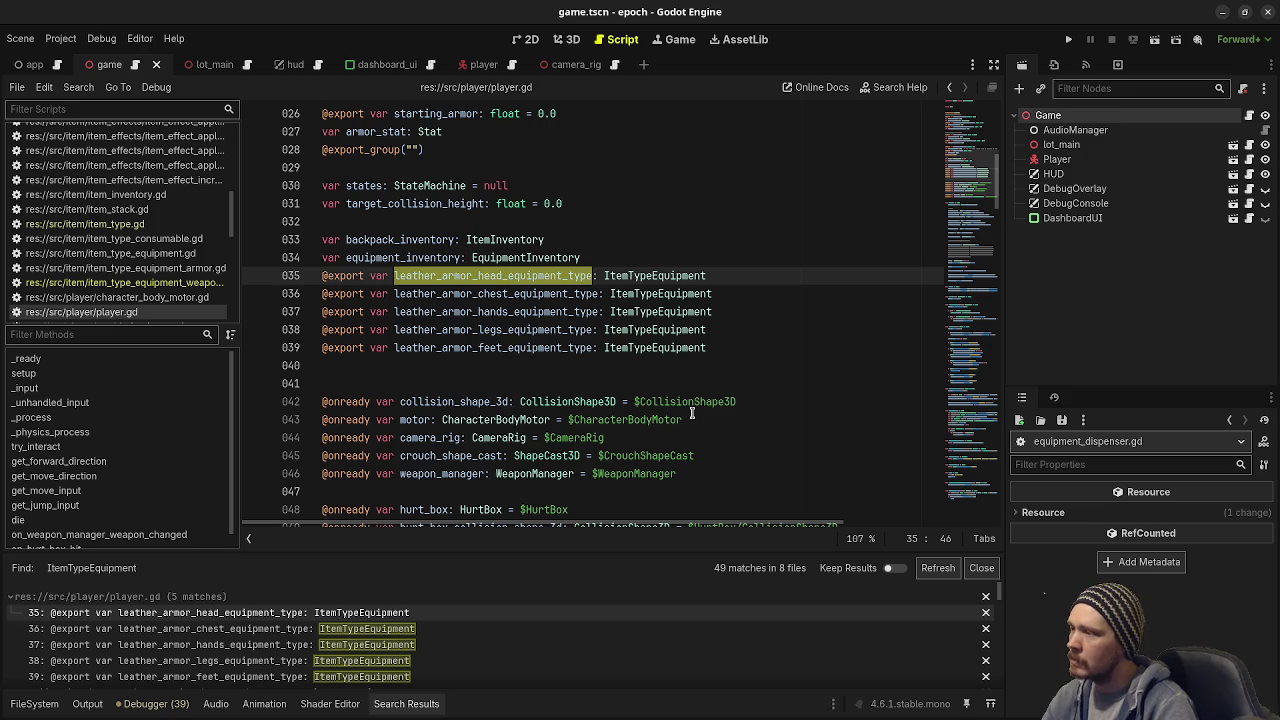
key("ctrl+f")
left_click(806, 539)
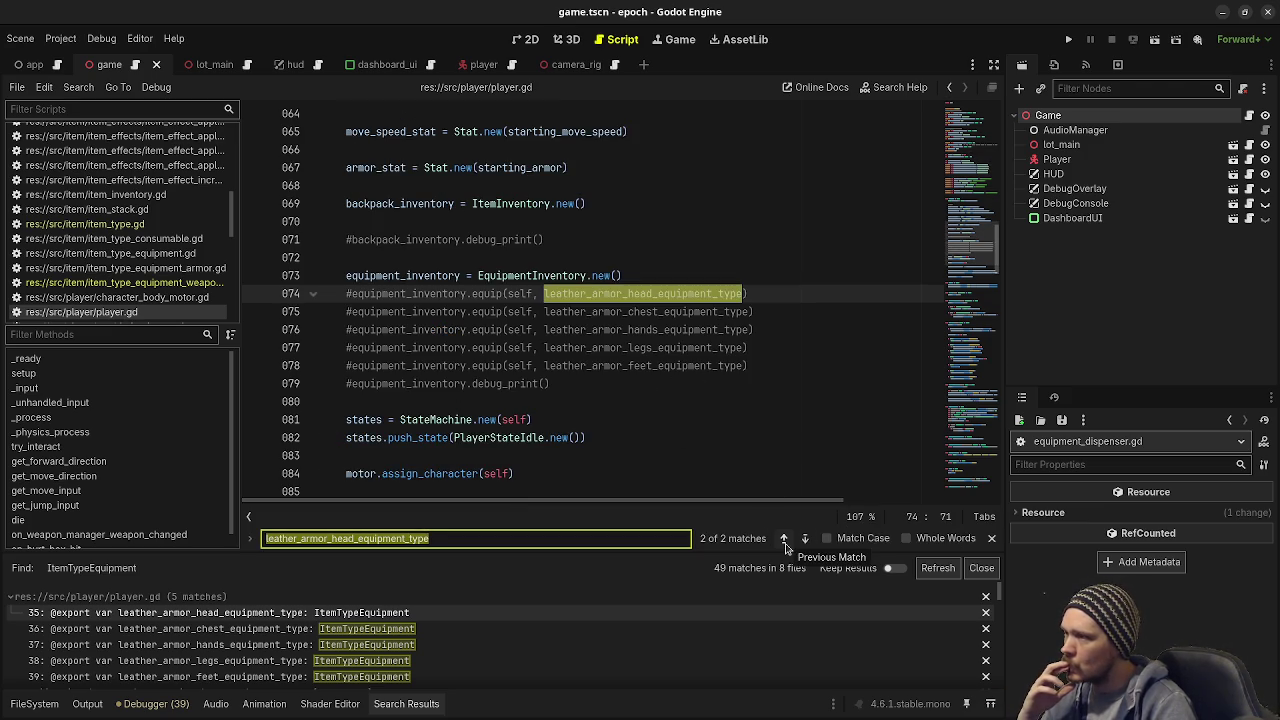
scroll(512, 381, "down", 3)
scroll(527, 390, "up", 6)
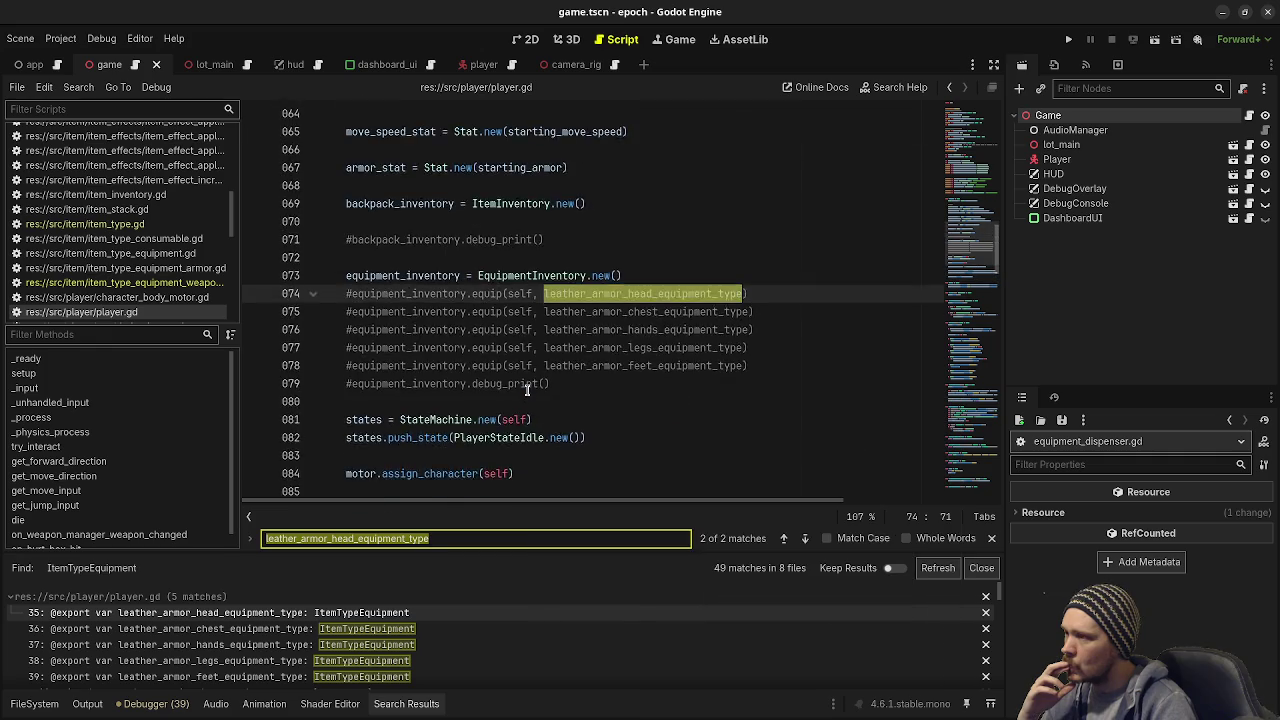
scroll(527, 390, "up", 10)
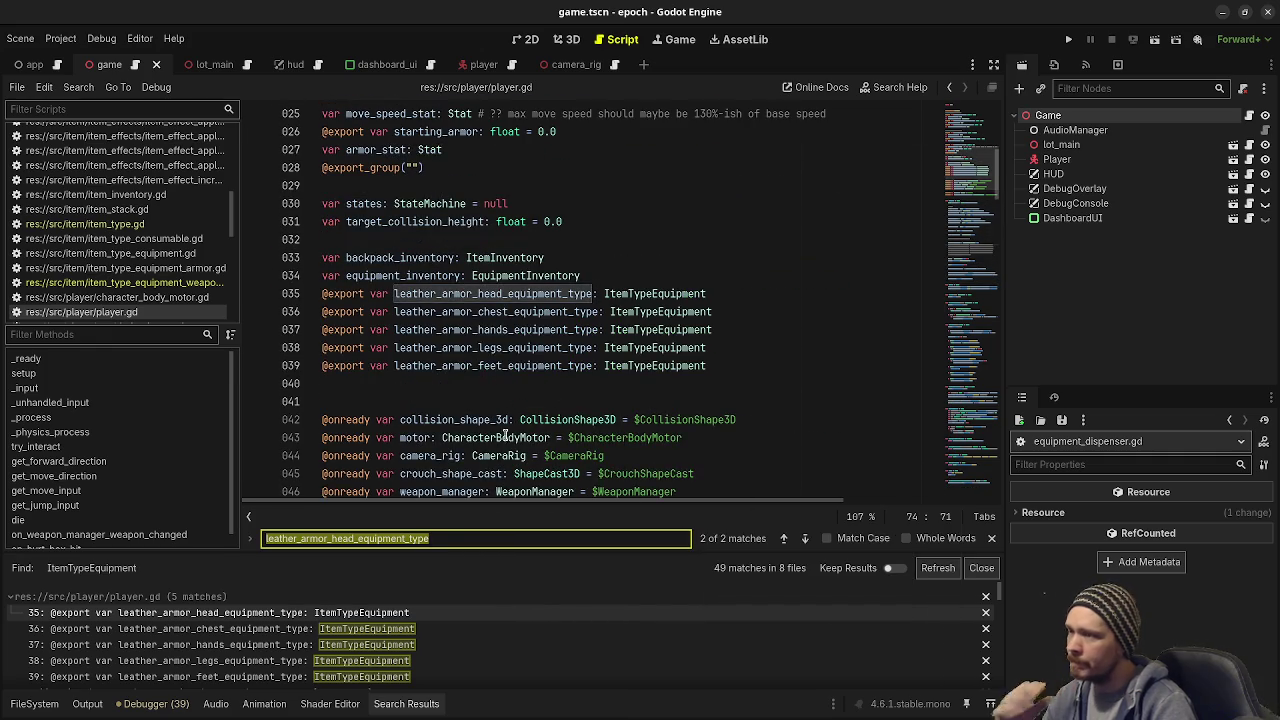
Step: Inspect item_type_database.tres in the FileSystem dock and browse to data/items/equipment
left_click(20, 703)
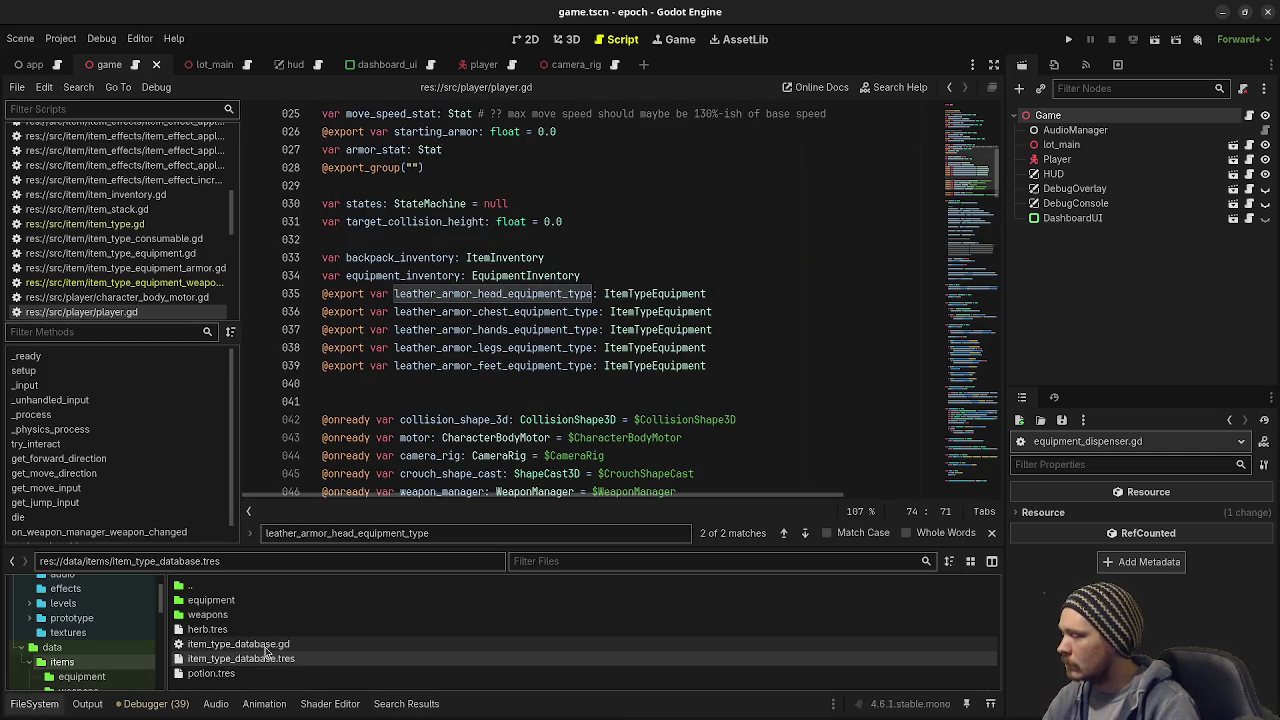
left_click(262, 661)
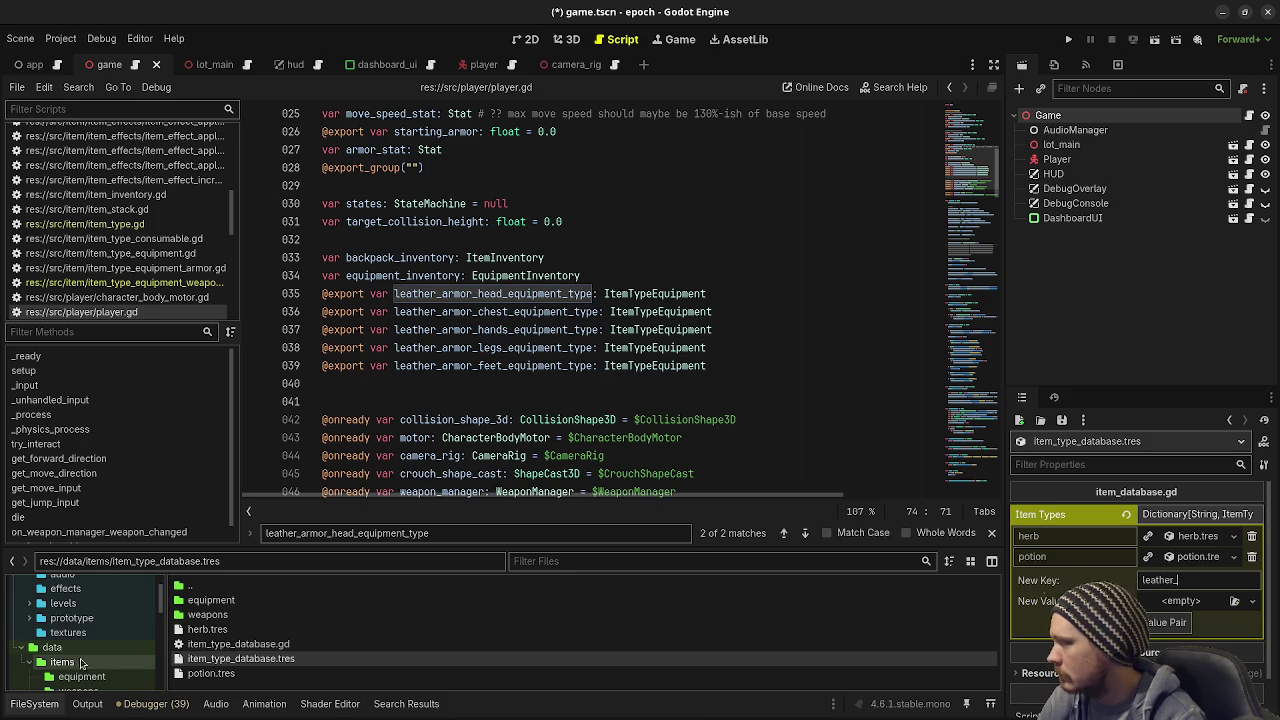
scroll(78, 657, "up", 2)
scroll(78, 657, "down", 3)
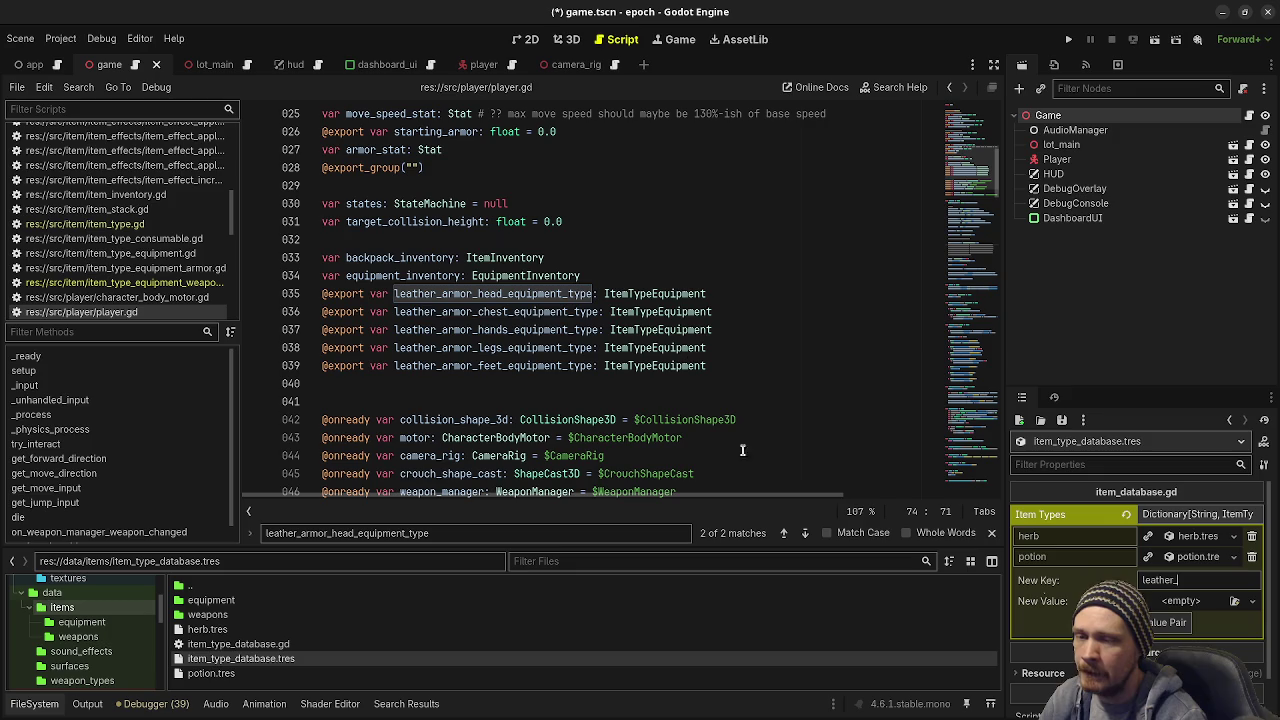
scroll(857, 338, "up", 6)
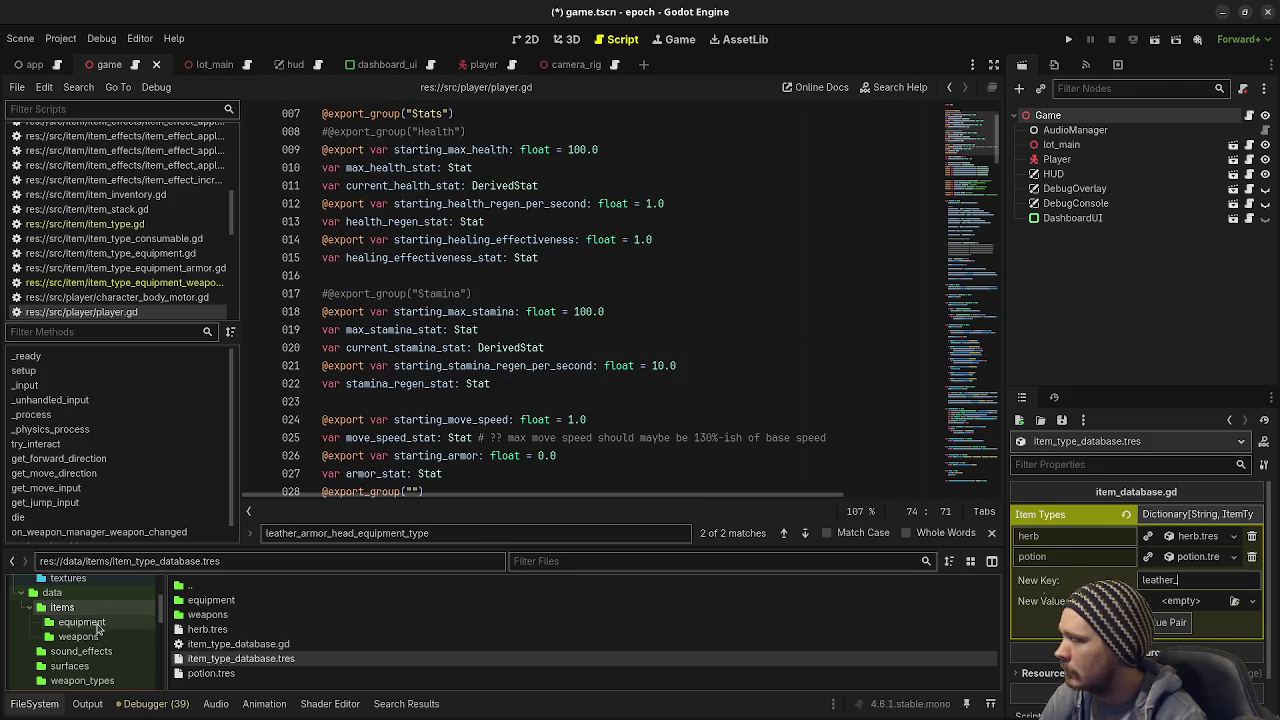
left_click(82, 622)
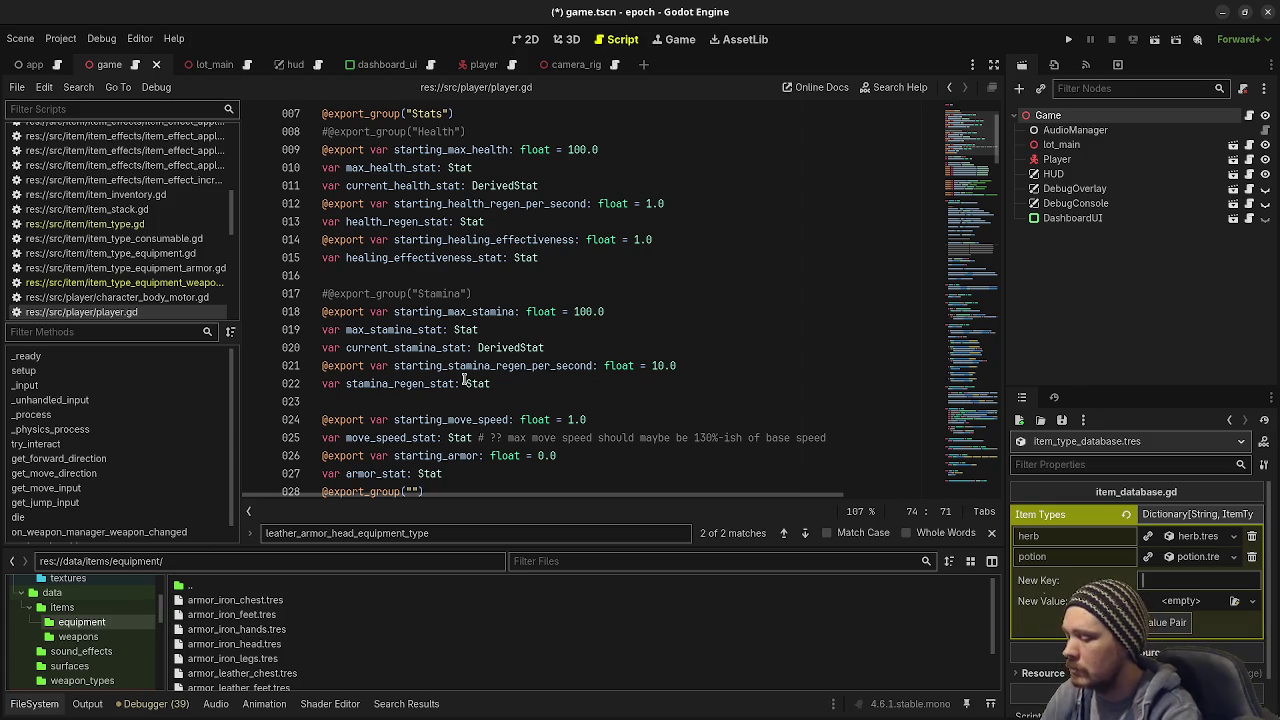
Step: Quick-open item_type_database.gd and place the caret on empty line 3
key("ctrl+alt+o")
type("itemdatabase")
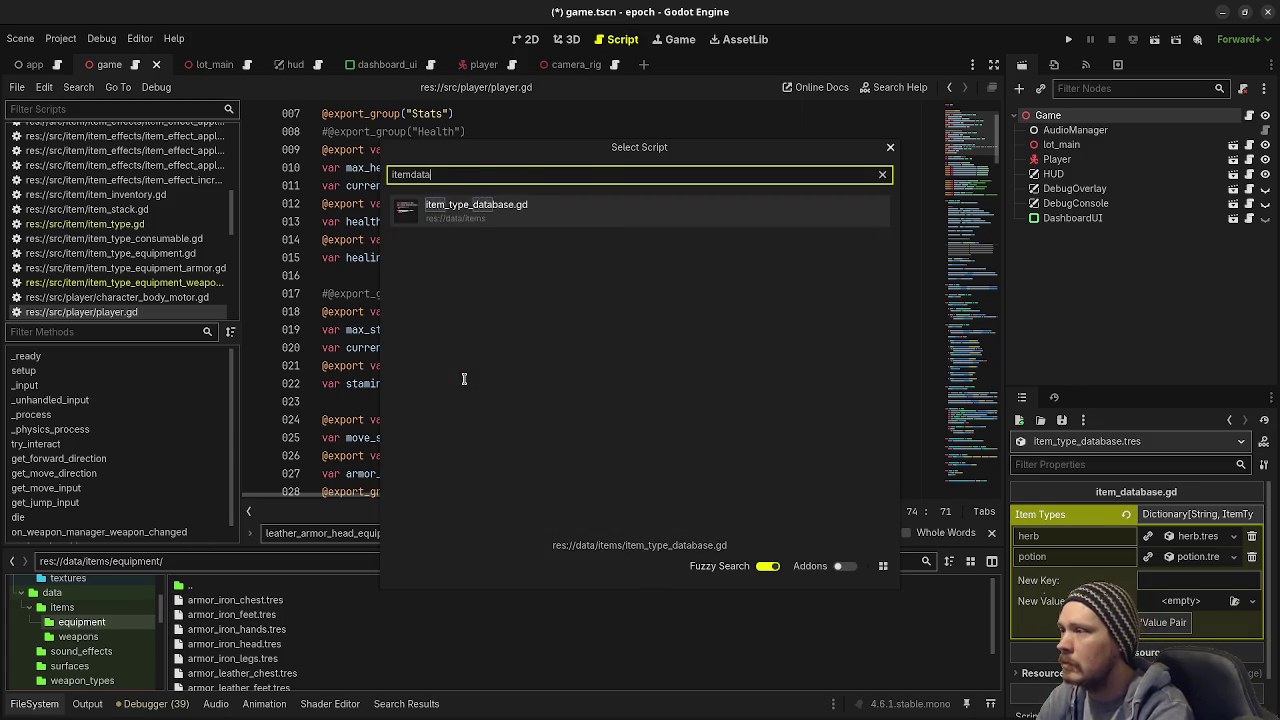
key("Return")
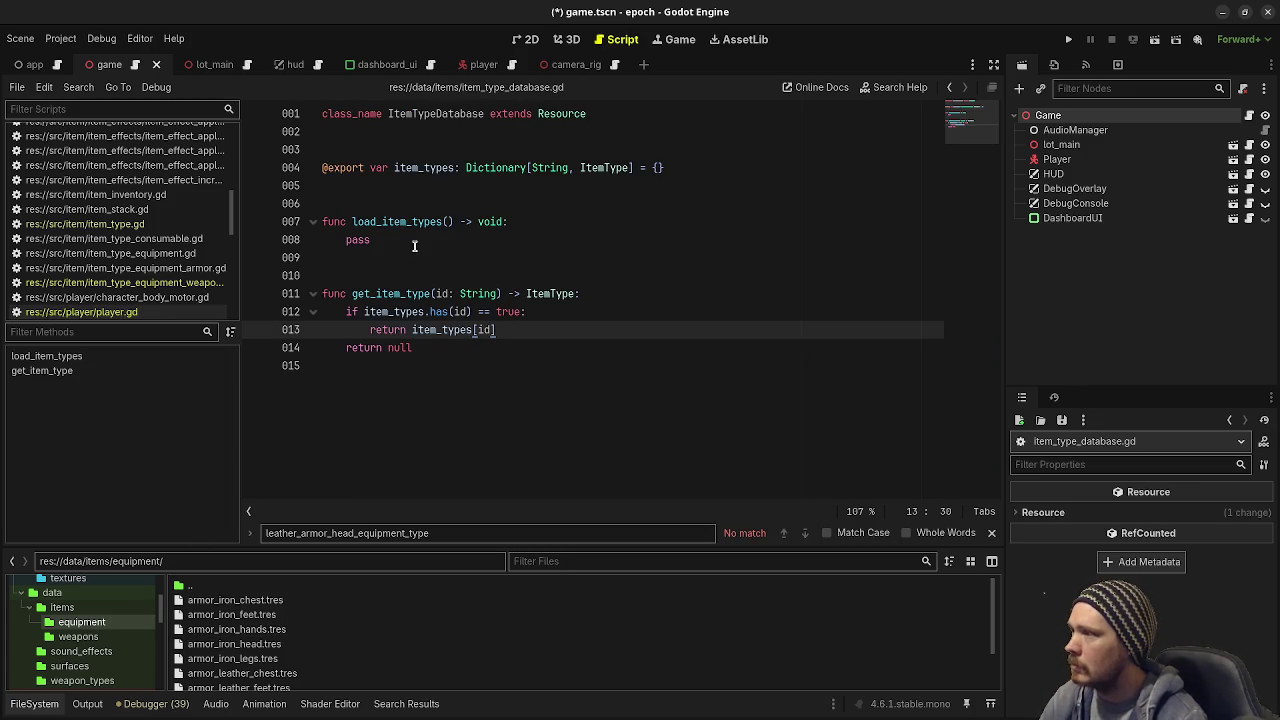
left_click(419, 156)
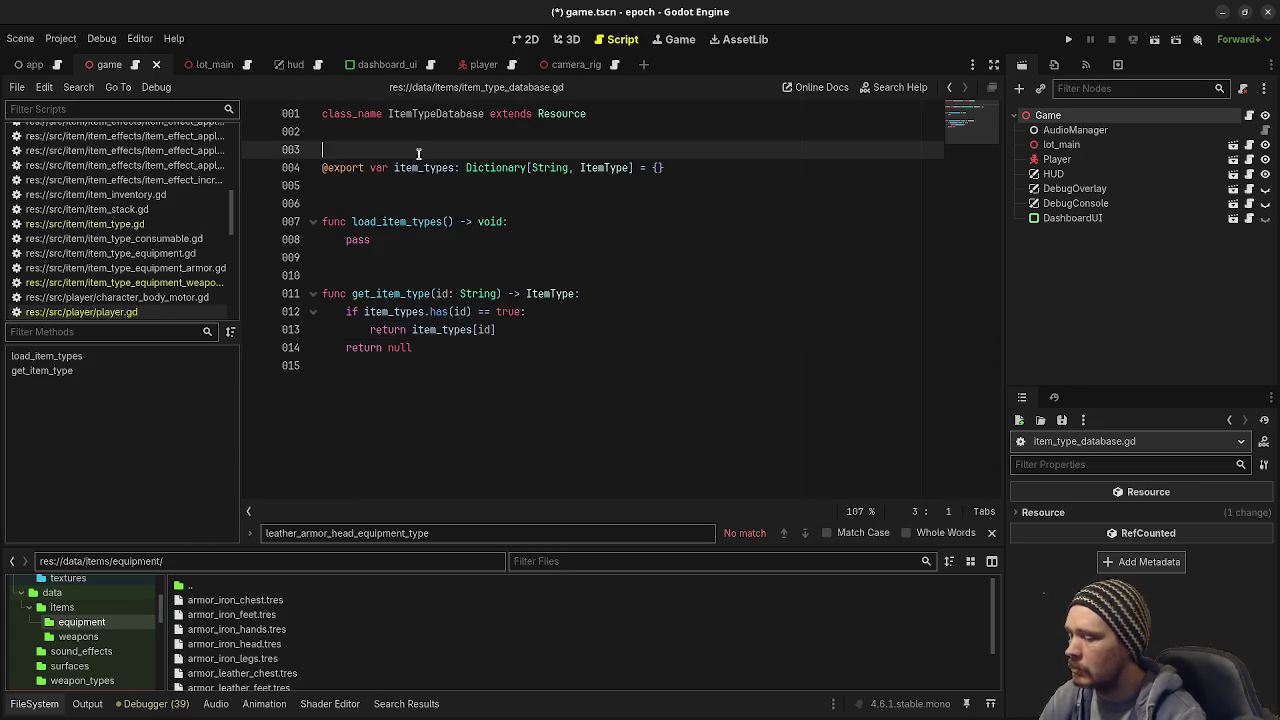
key("Return")
type("@export var ")
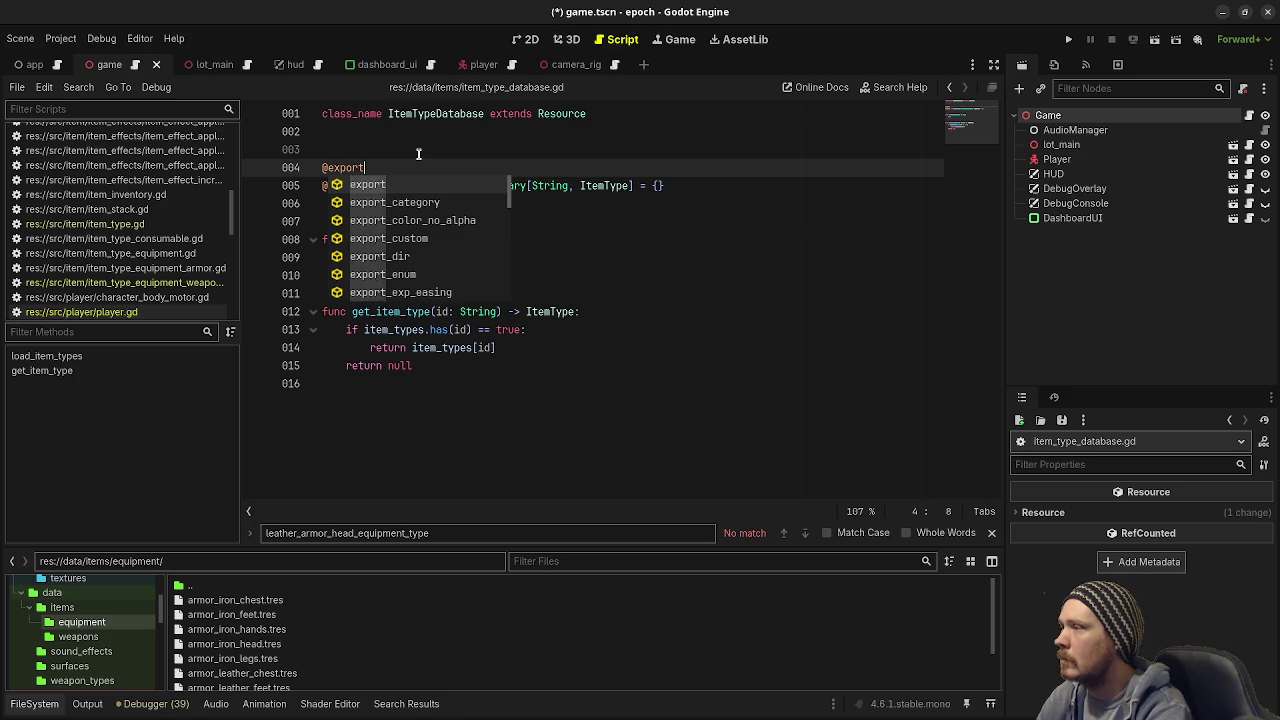
type("item_")
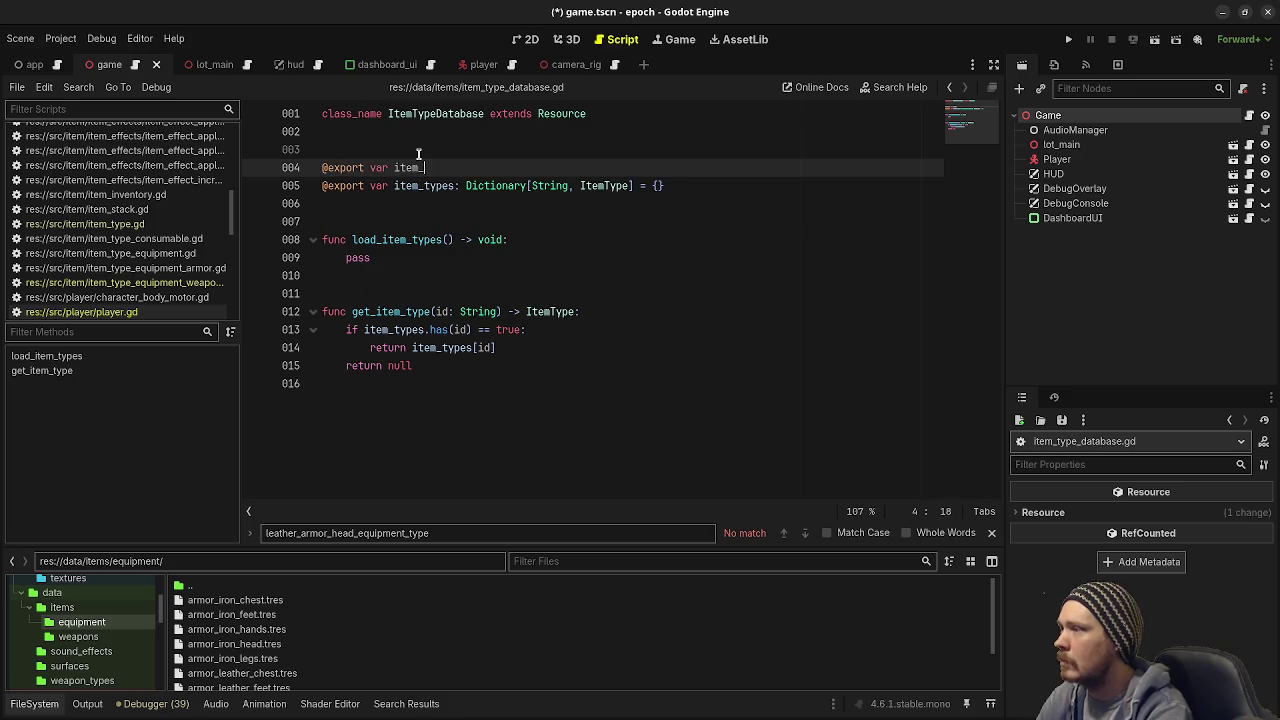
type("types: Array[")
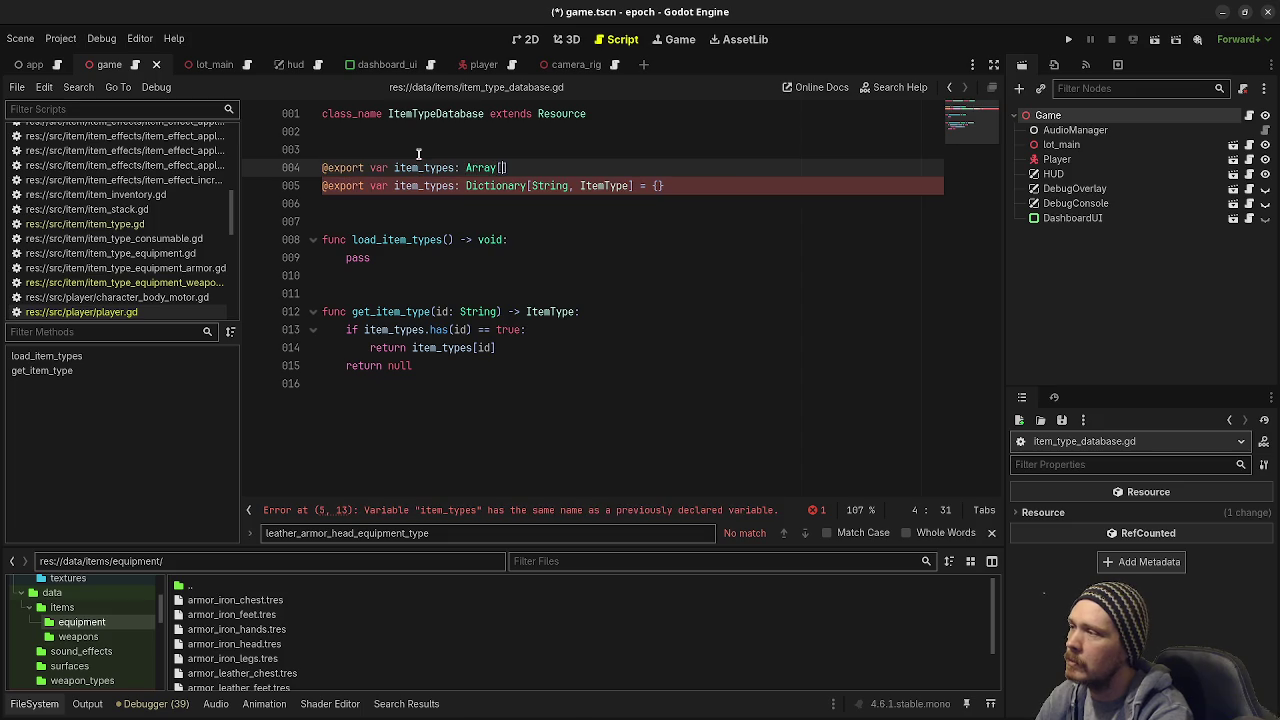
type("ItemType]")
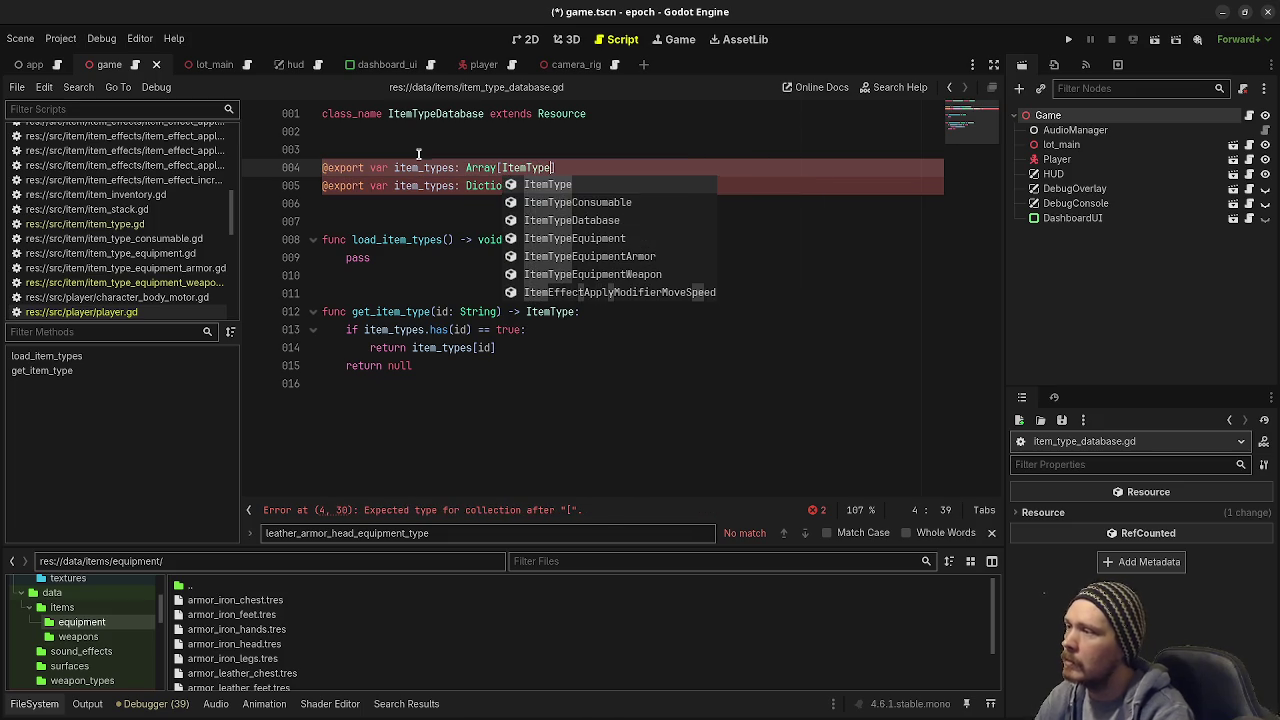
left_click(457, 186)
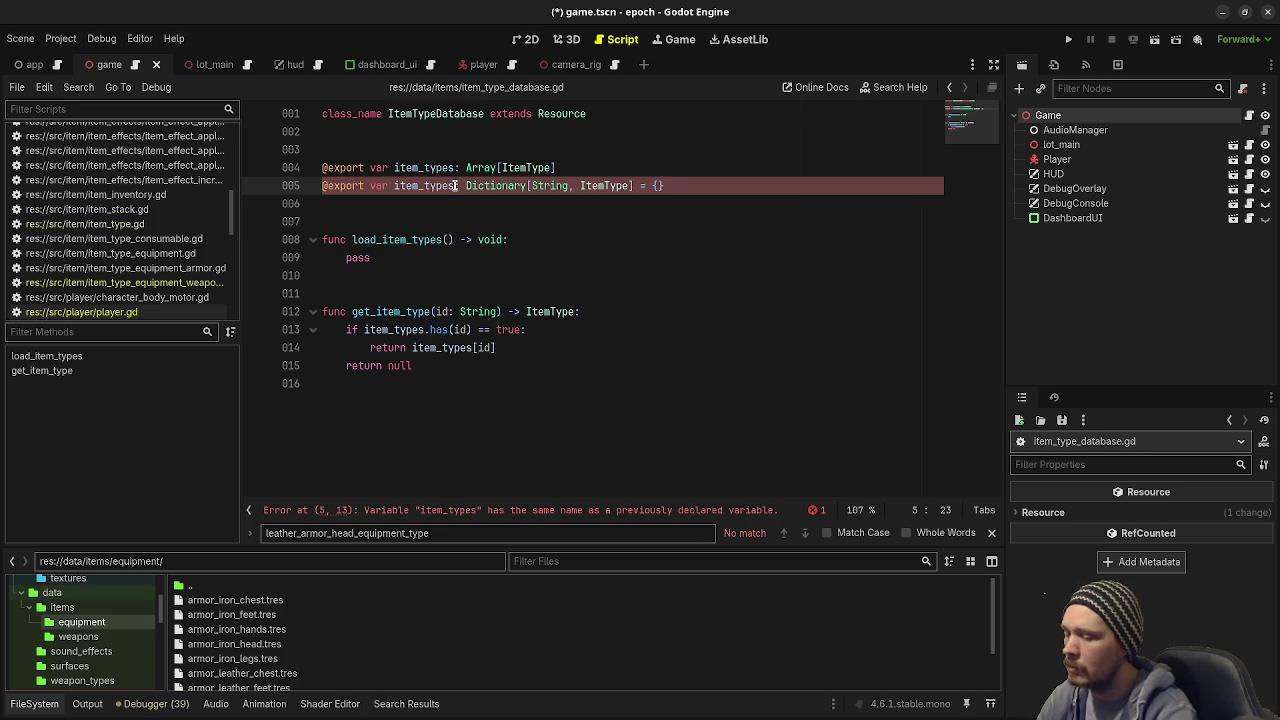
type("Dict")
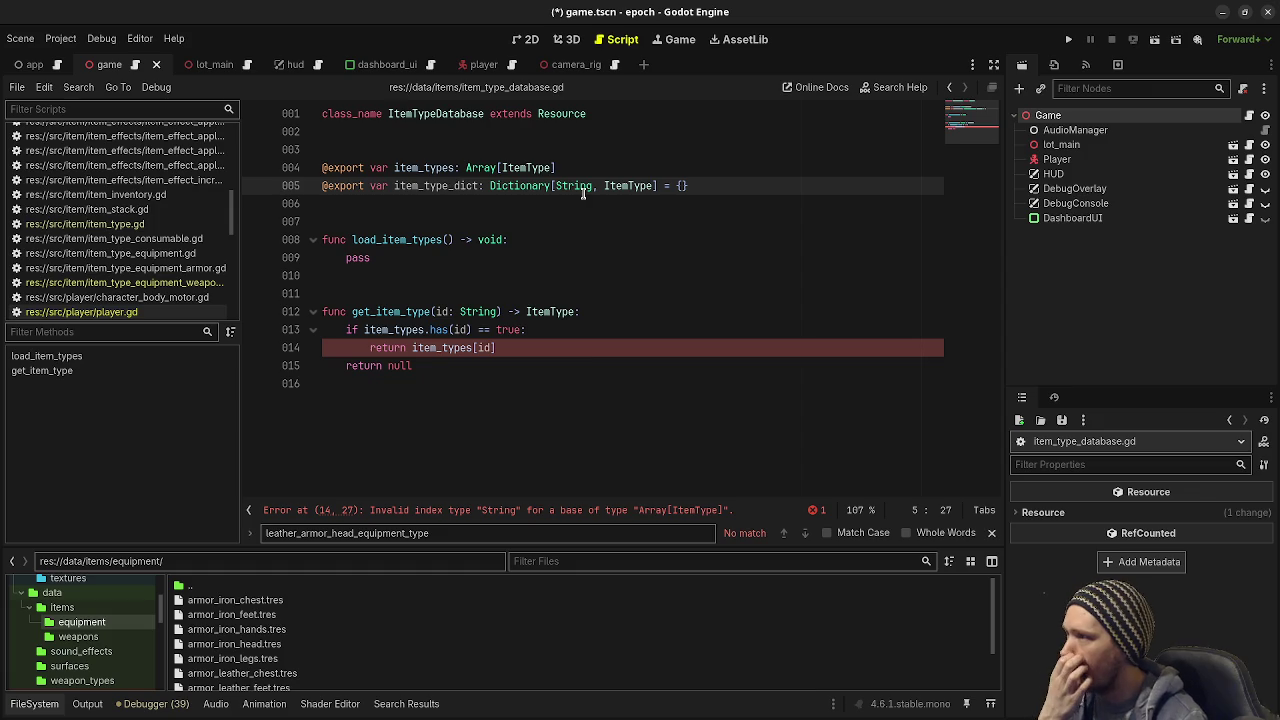
Step: Update both get_item_type references to item_type_dict and save the script
double_click(429, 187)
key("ctrl+c")
double_click(400, 330)
key("ctrl+v")
double_click(444, 347)
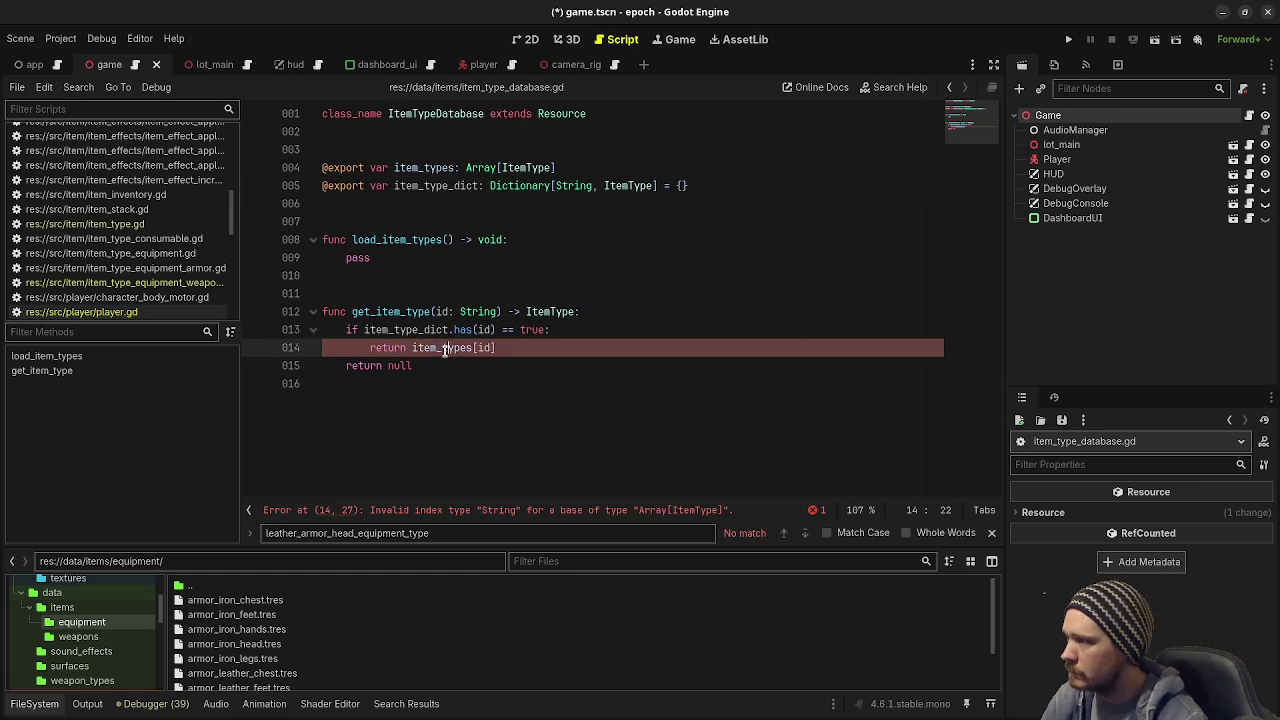
key("ctrl+v")
key("ctrl+s")
left_click(368, 258)
double_click(369, 258)
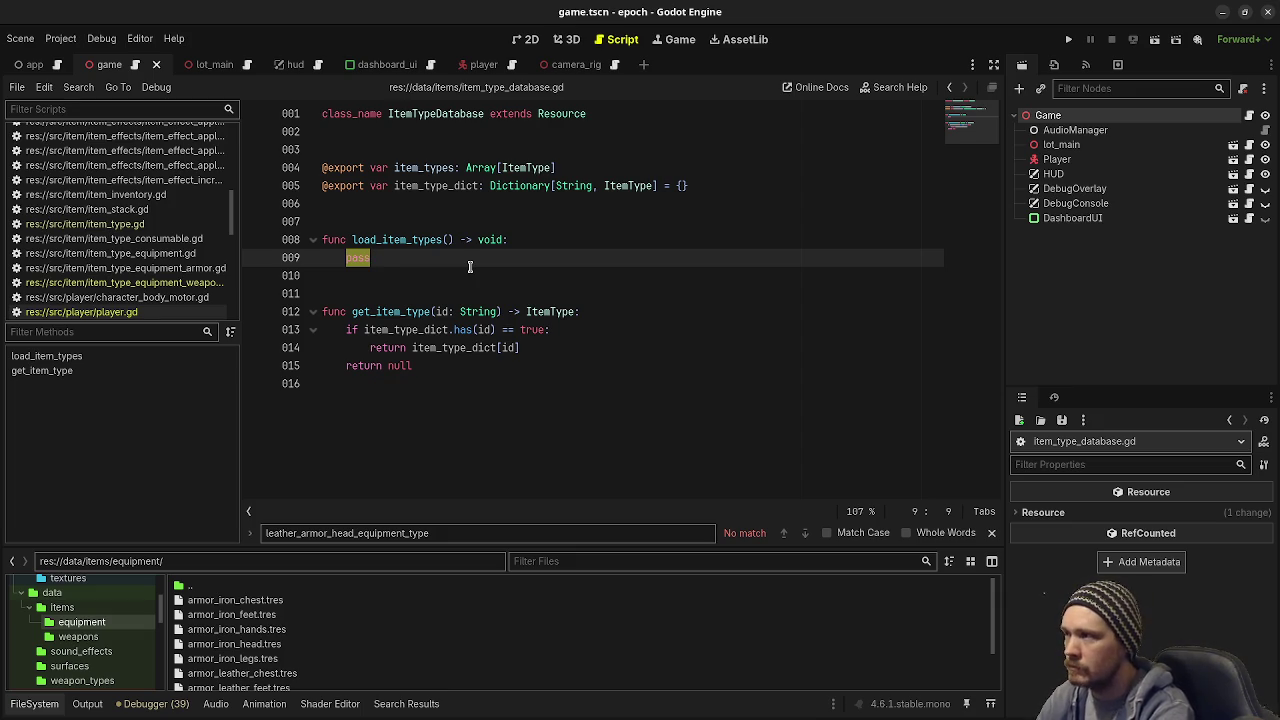
Step: Replace pass with a loop over item_types setting item_type_dict[i.id] = i
type("for i")
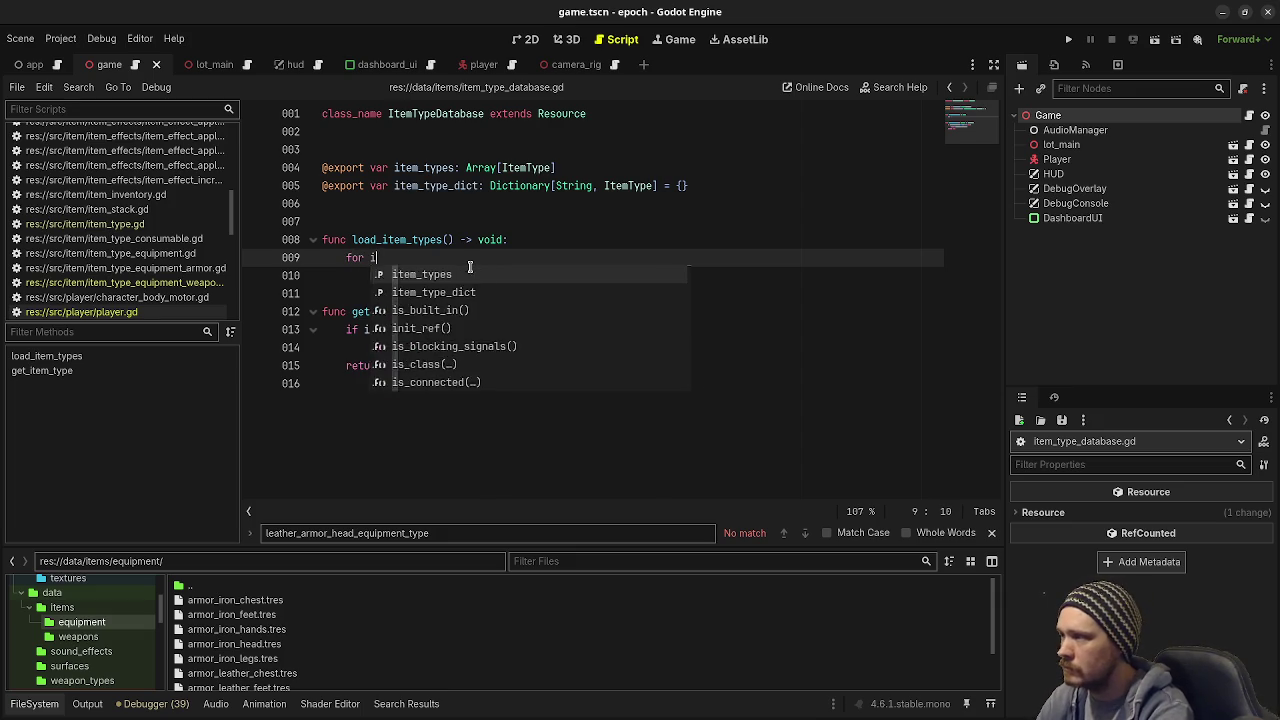
type(" in item")
key("Return")
type(":")
key("Return")
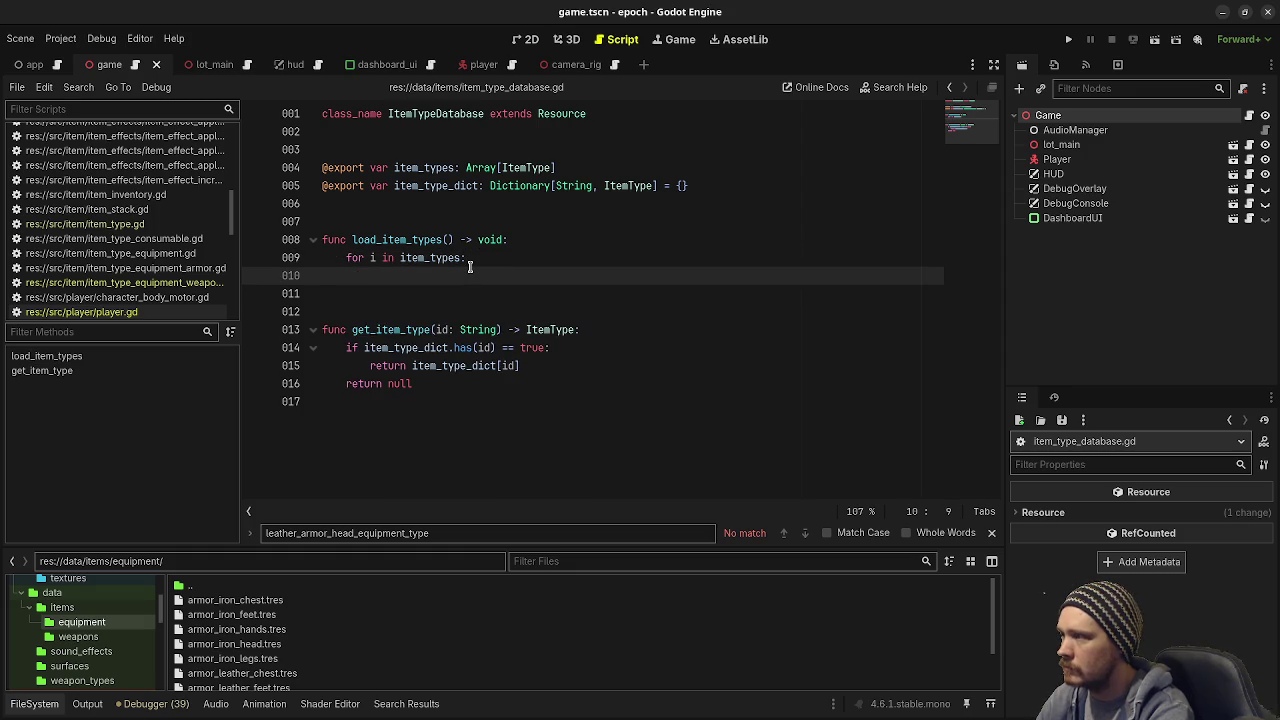
type("item_types")
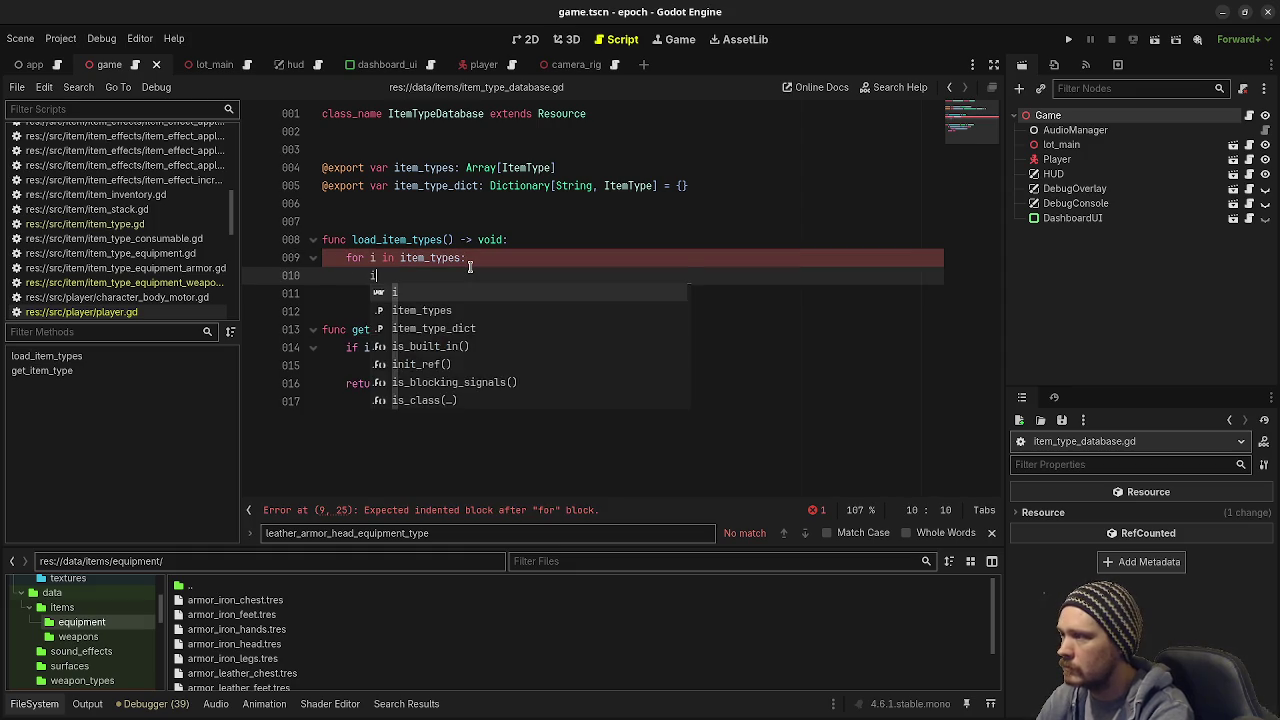
key("BackSpace")
key("BackSpace")
type("e_dic")
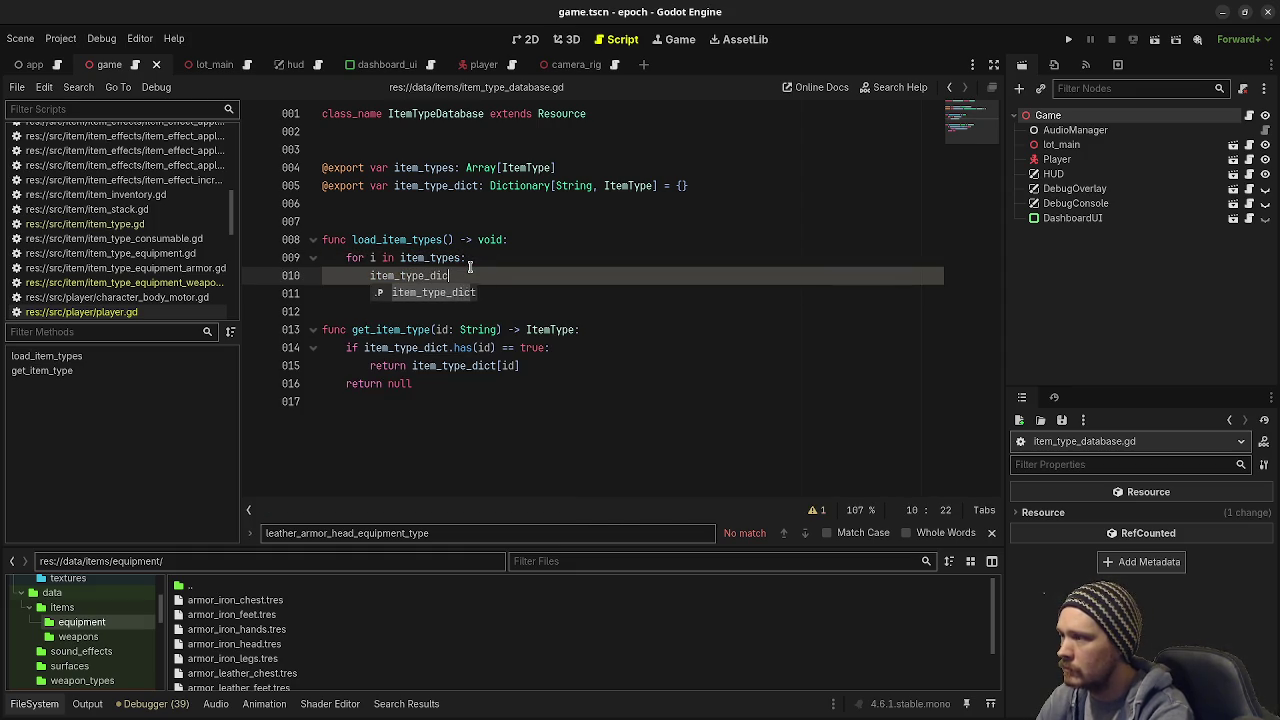
type("t[i")
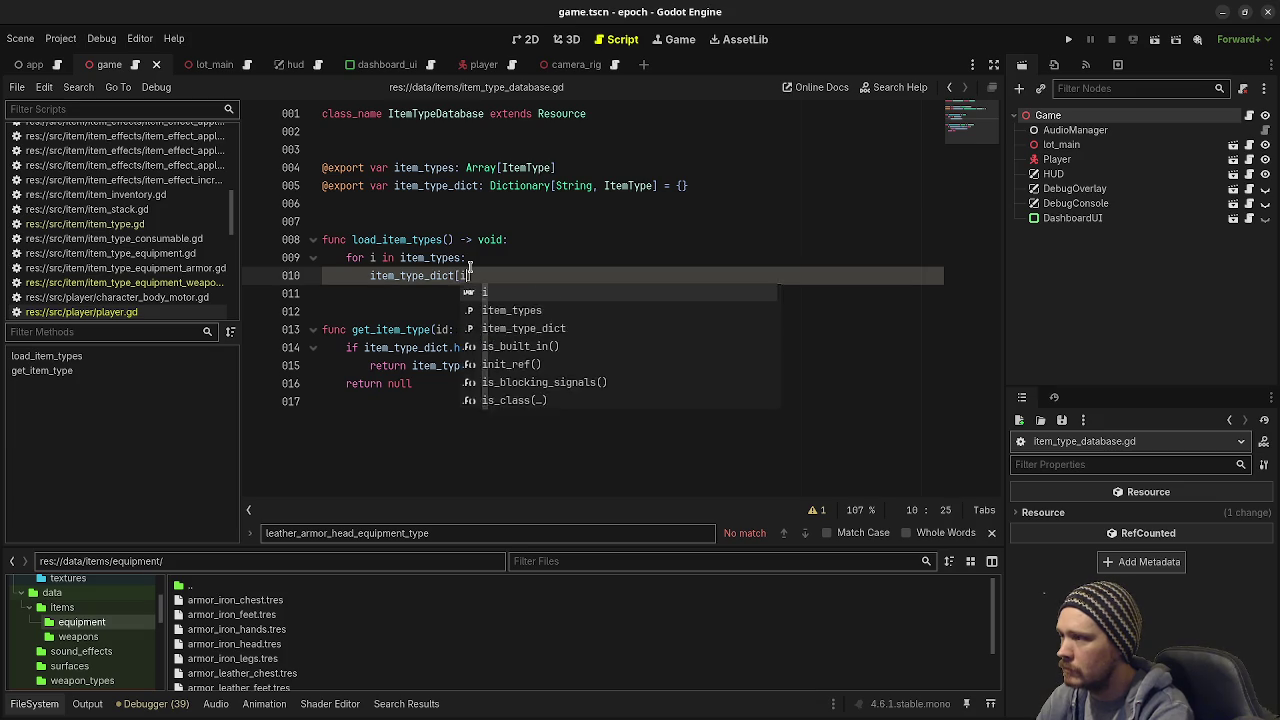
type(".id] = i")
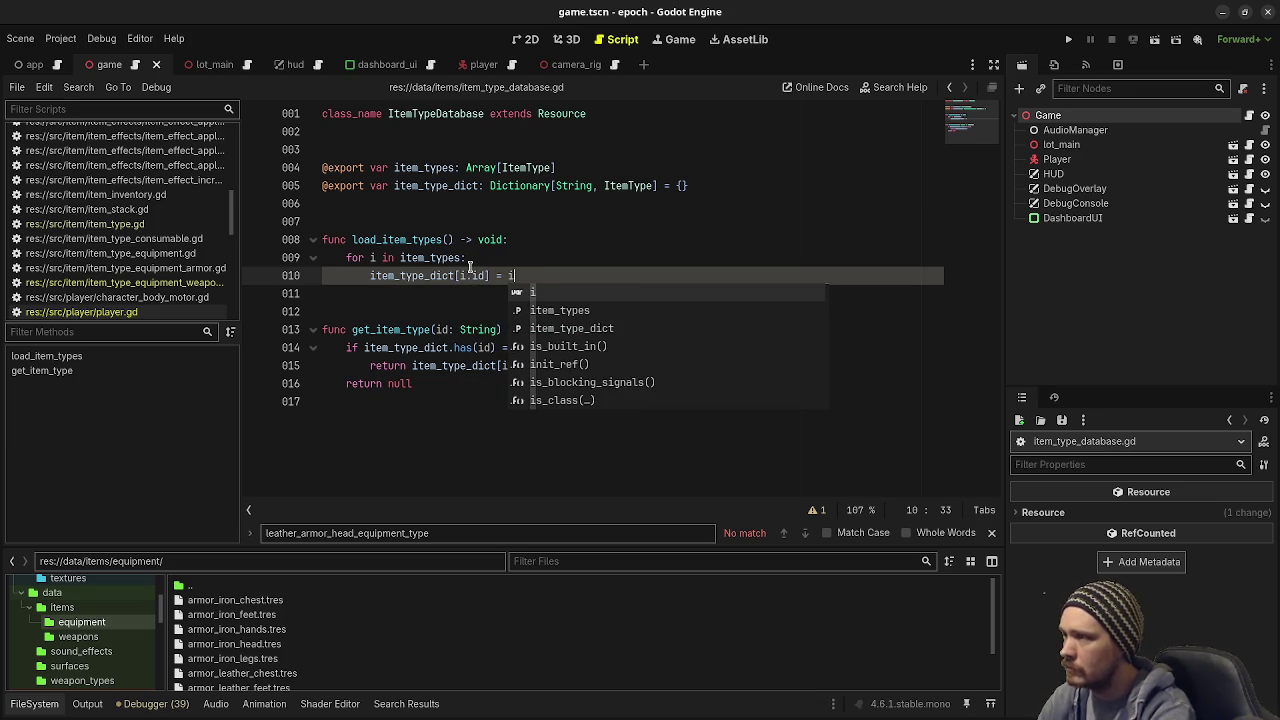
left_click(417, 312)
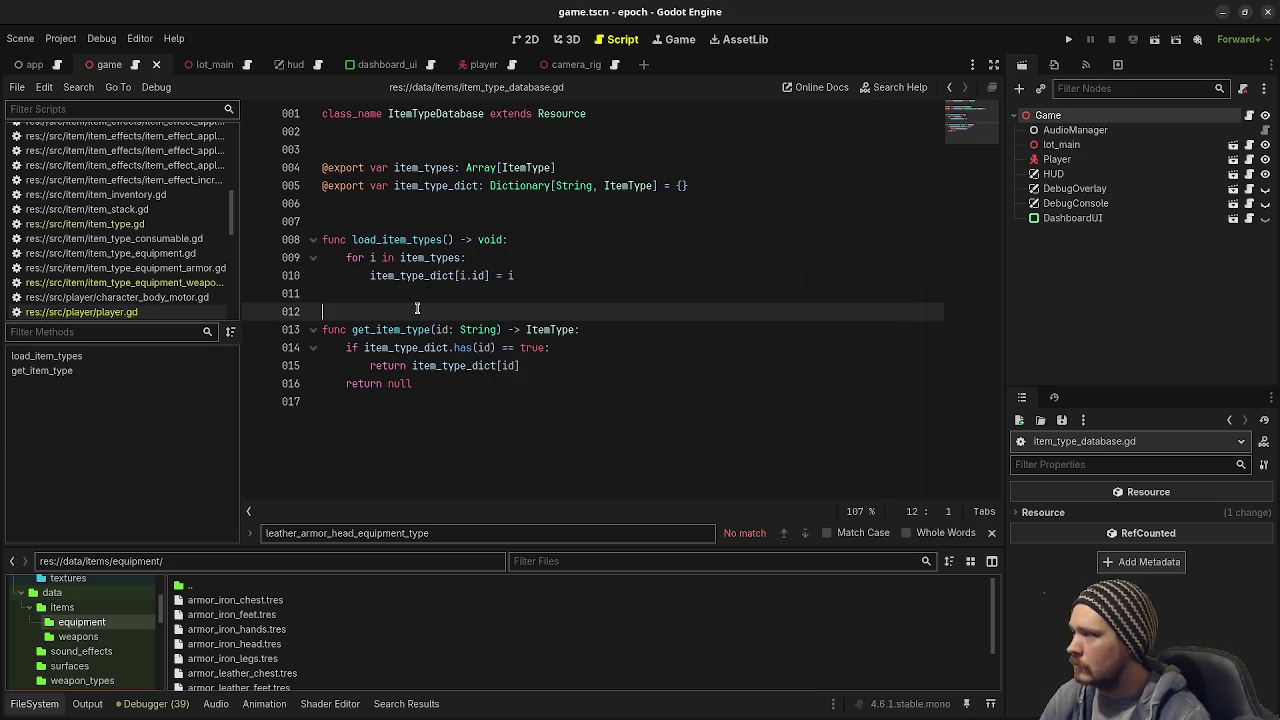
left_click(330, 185)
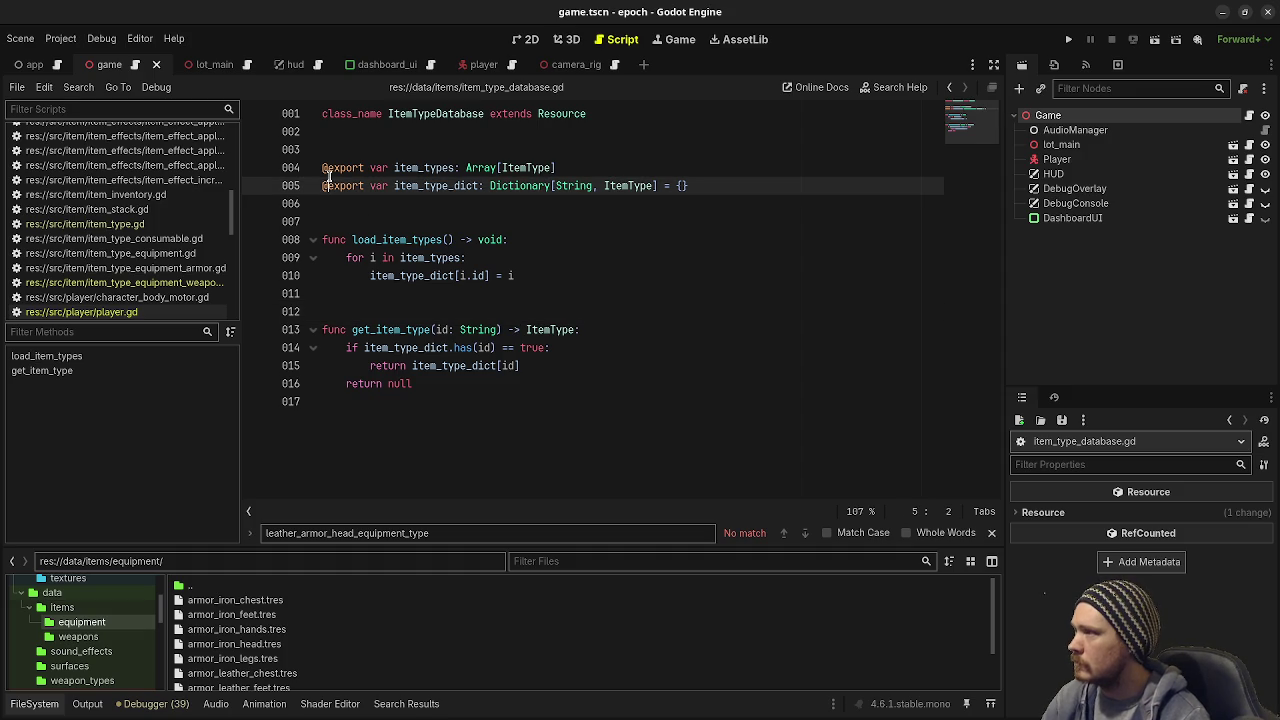
left_click_drag(366, 185, 314, 185)
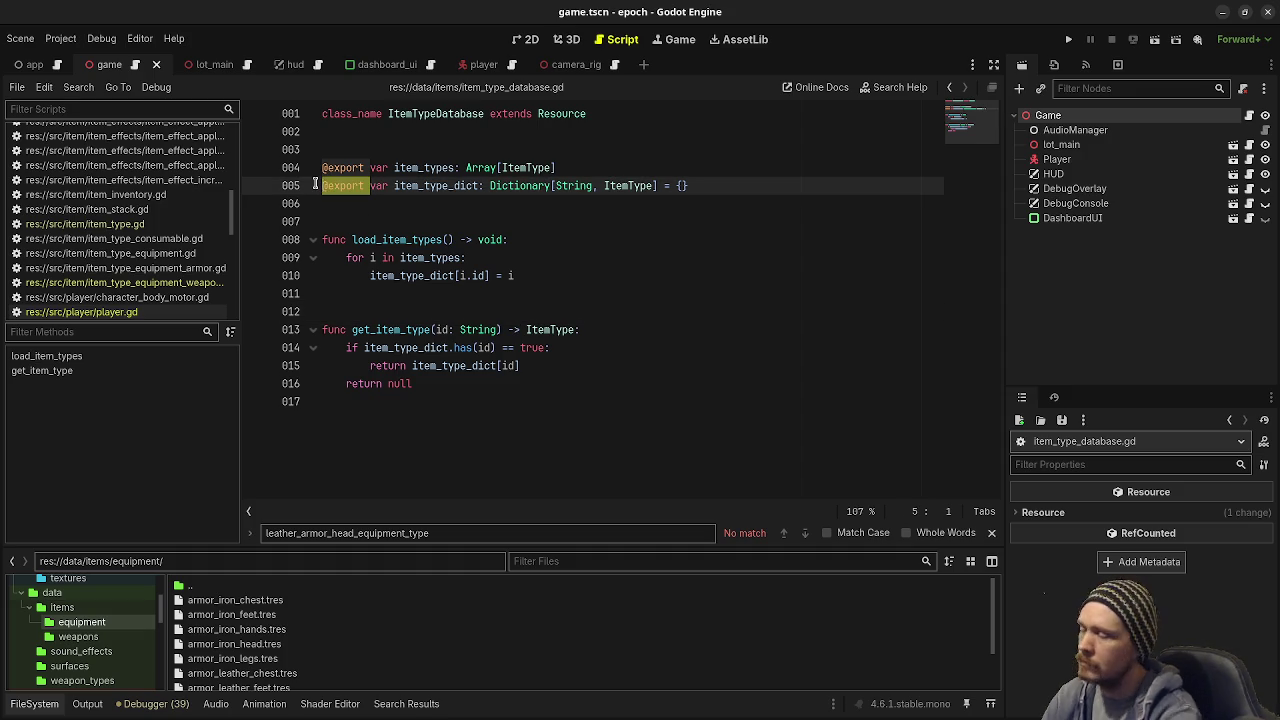
key("Delete")
key("ctrl+s")
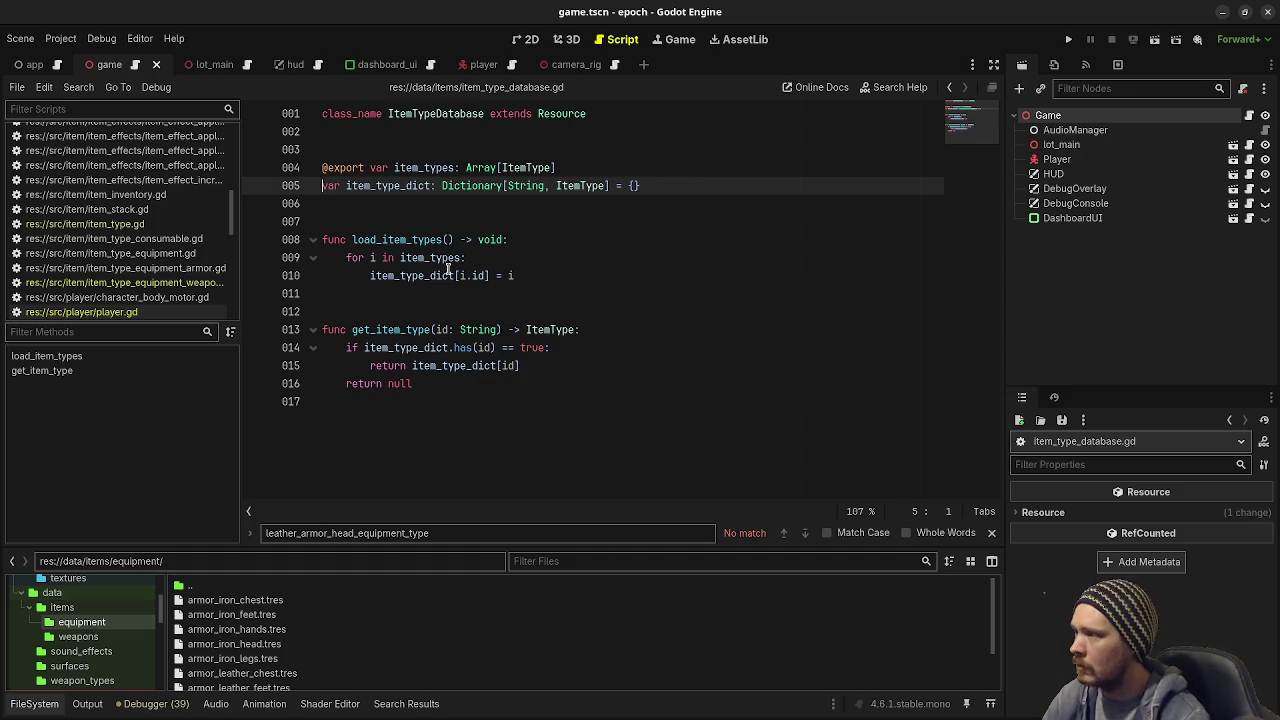
scroll(145, 270, "up", 5)
scroll(145, 270, "down", 5)
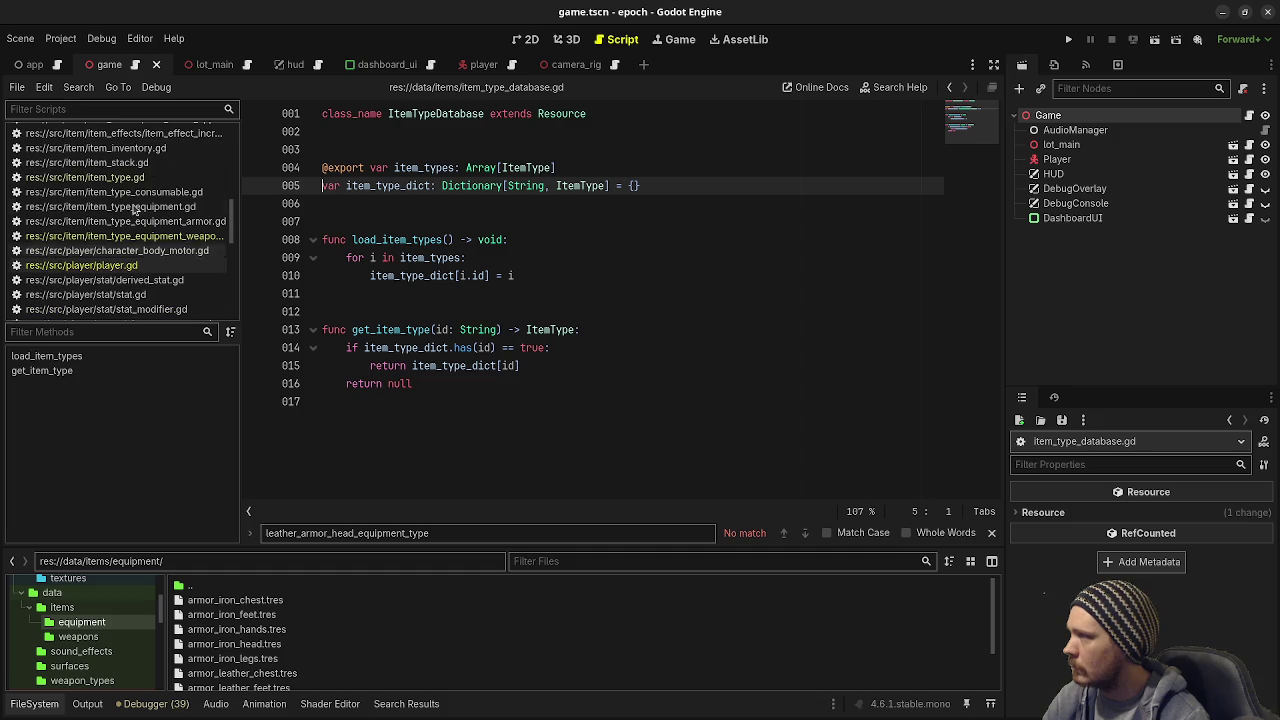
Step: Add item_type_database.load_item_types() to game.gd's _ready before the player setup, and save
key("ctrl+alt+o")
type("game")
key("Return")
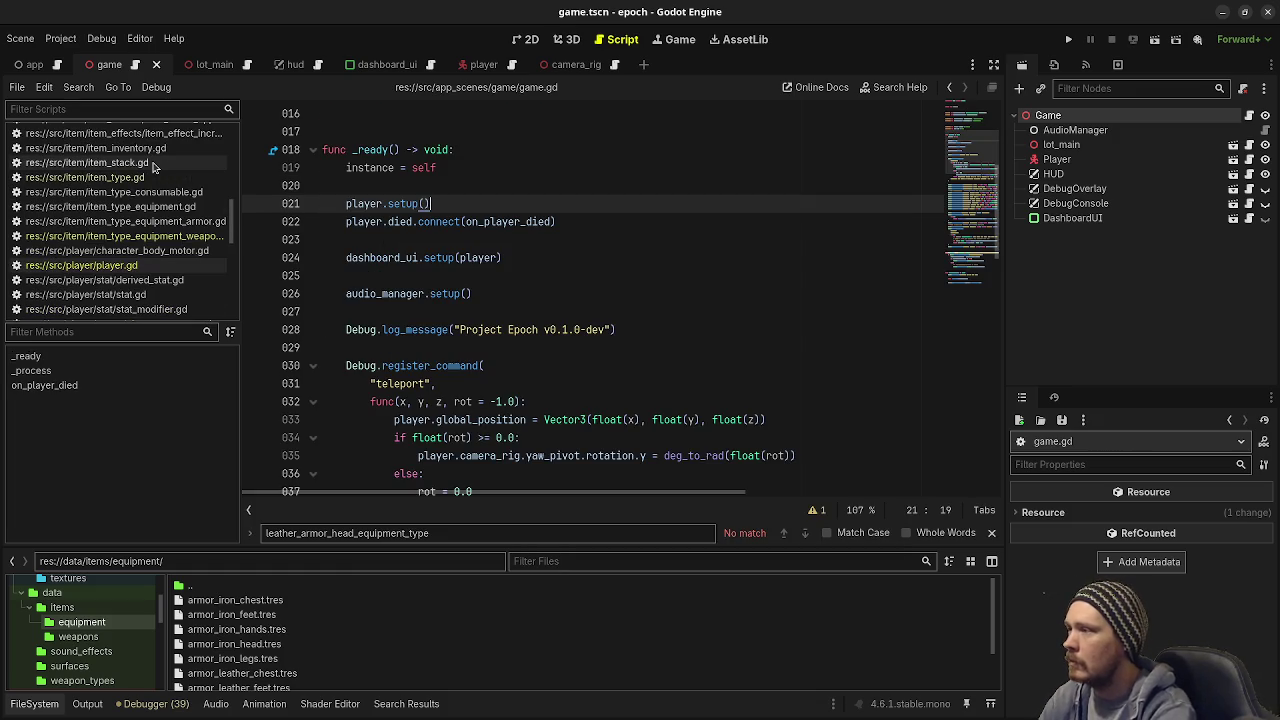
left_click(478, 168)
key("Return")
key("Return")
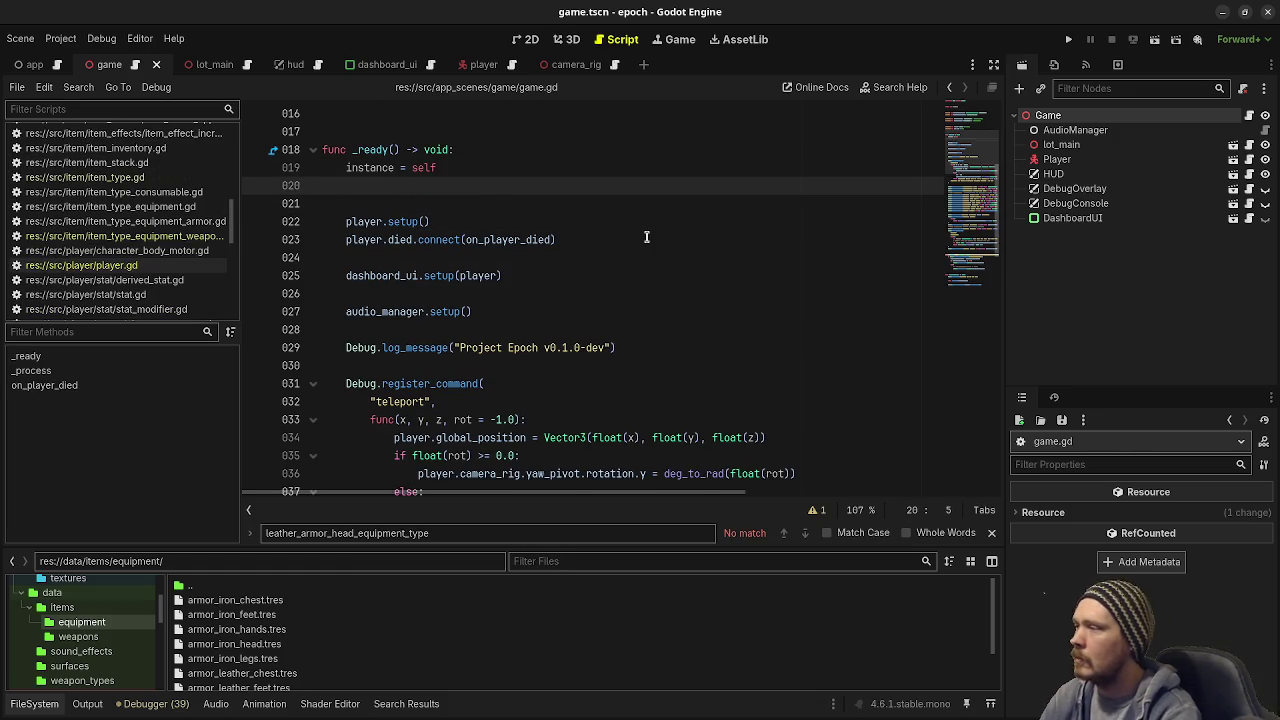
type("item_d")
key("Return")
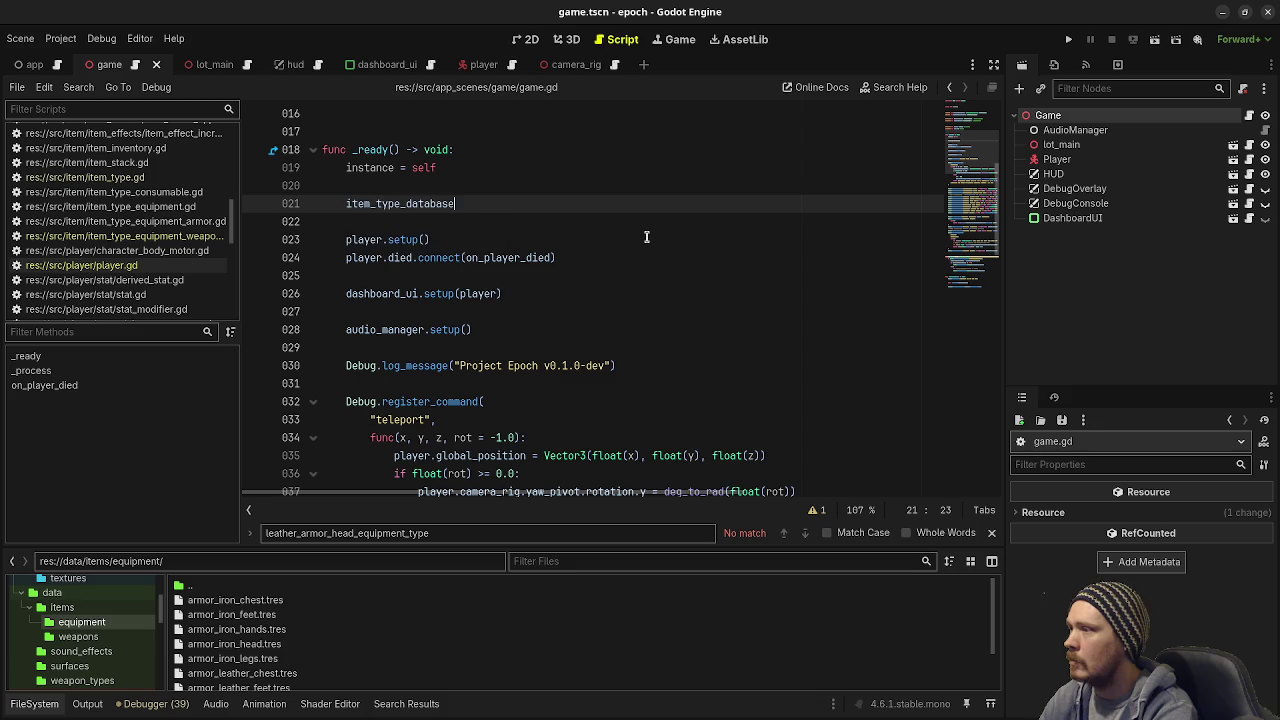
type(".load")
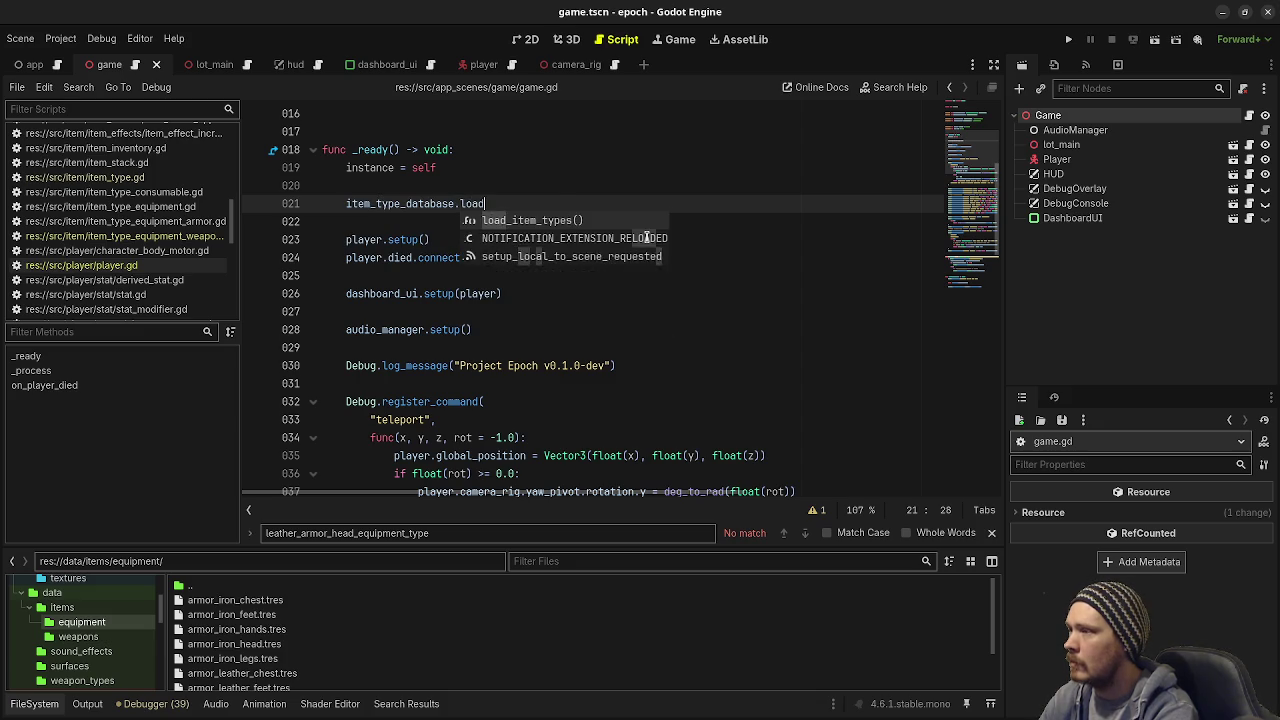
key("Return")
key("ctrl+s")
Step: Run and stop the game, then browse to the data/items folder in FileSystem
key("F5")
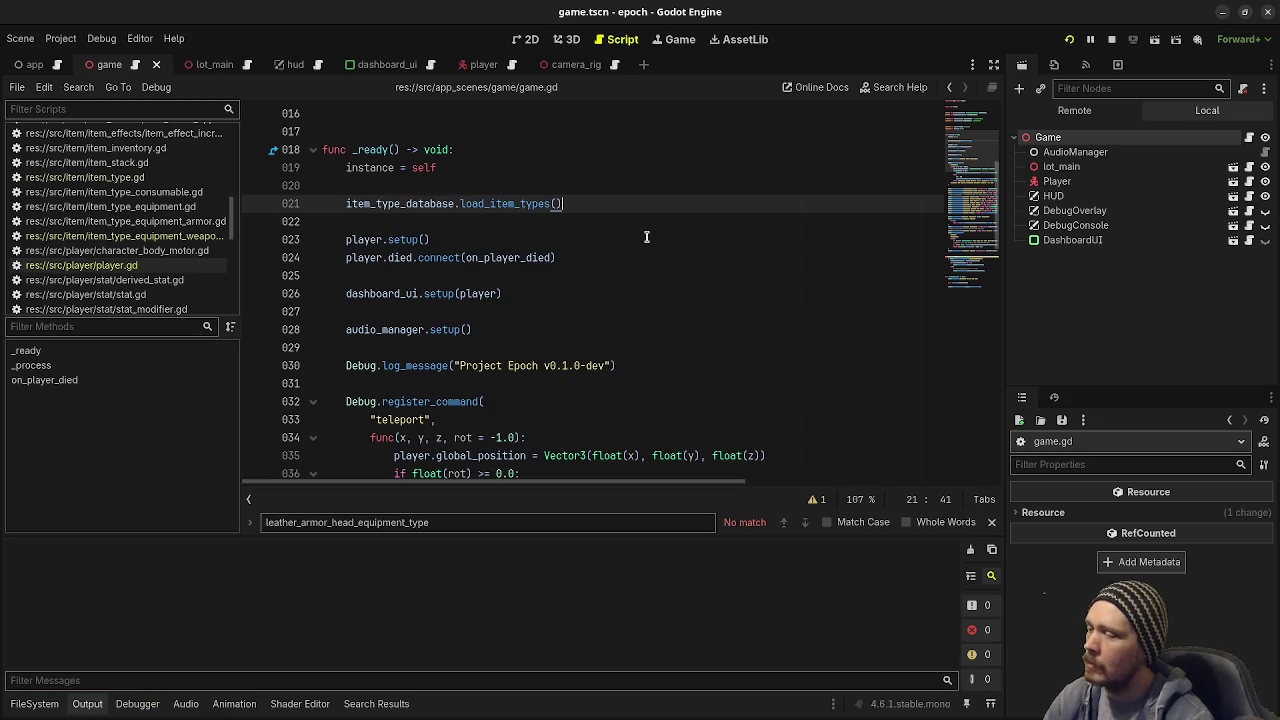
left_click(1113, 40)
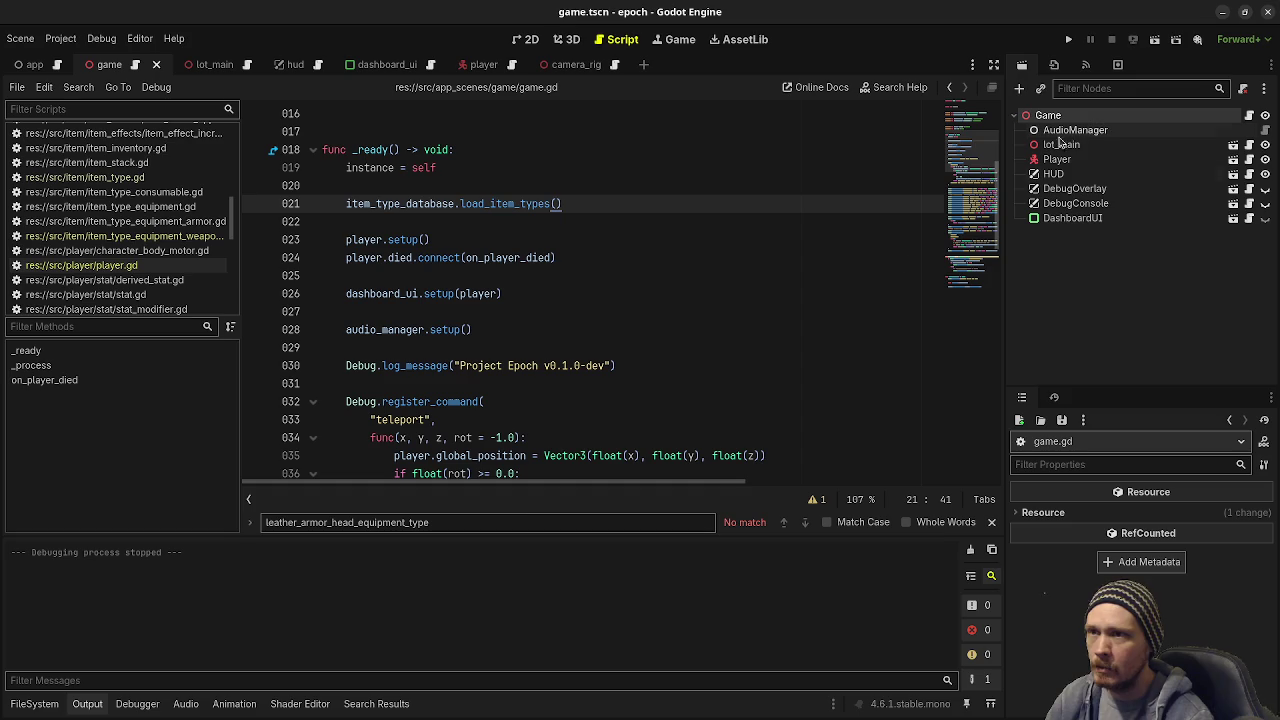
left_click(34, 704)
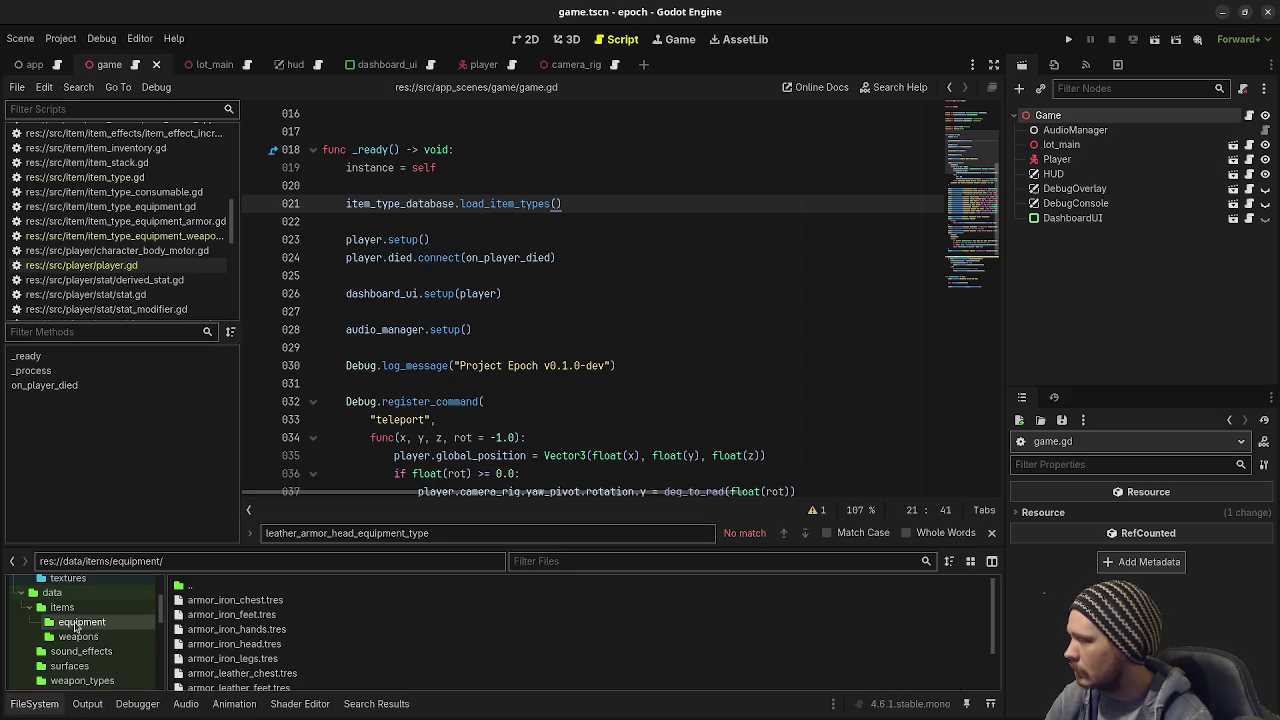
scroll(78, 622, "up", 3)
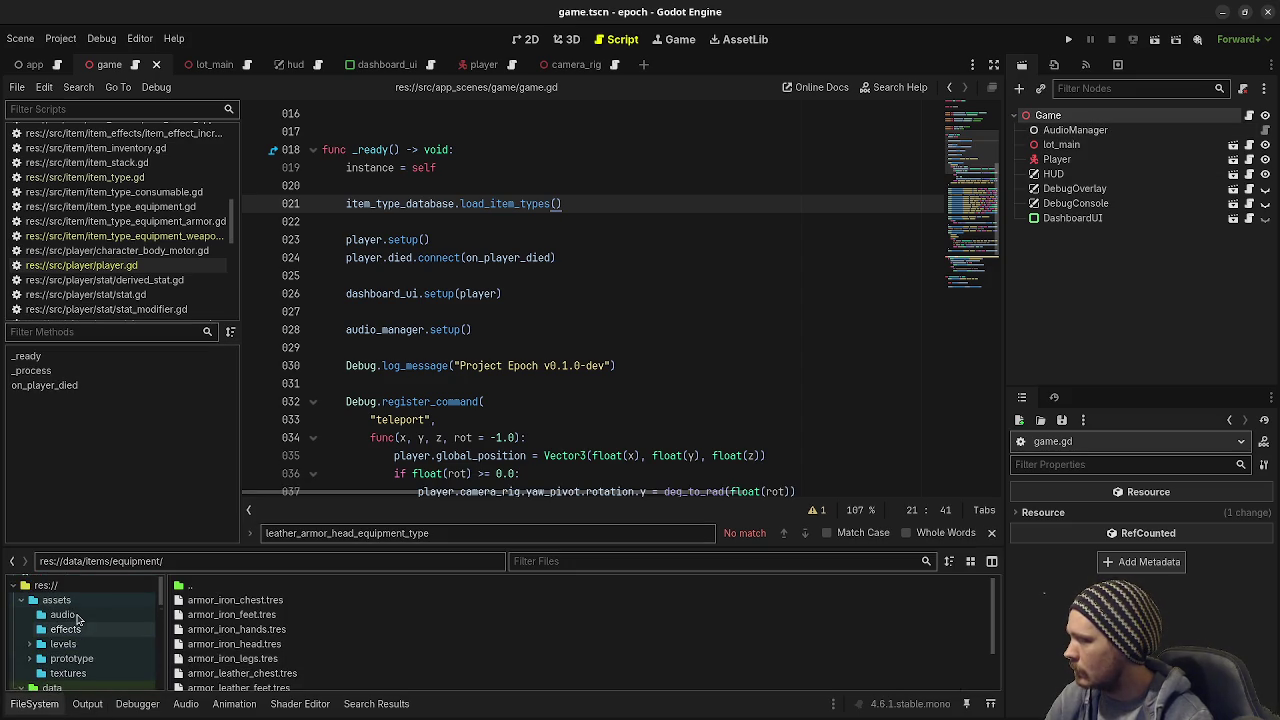
scroll(78, 622, "down", 4)
left_click(62, 581)
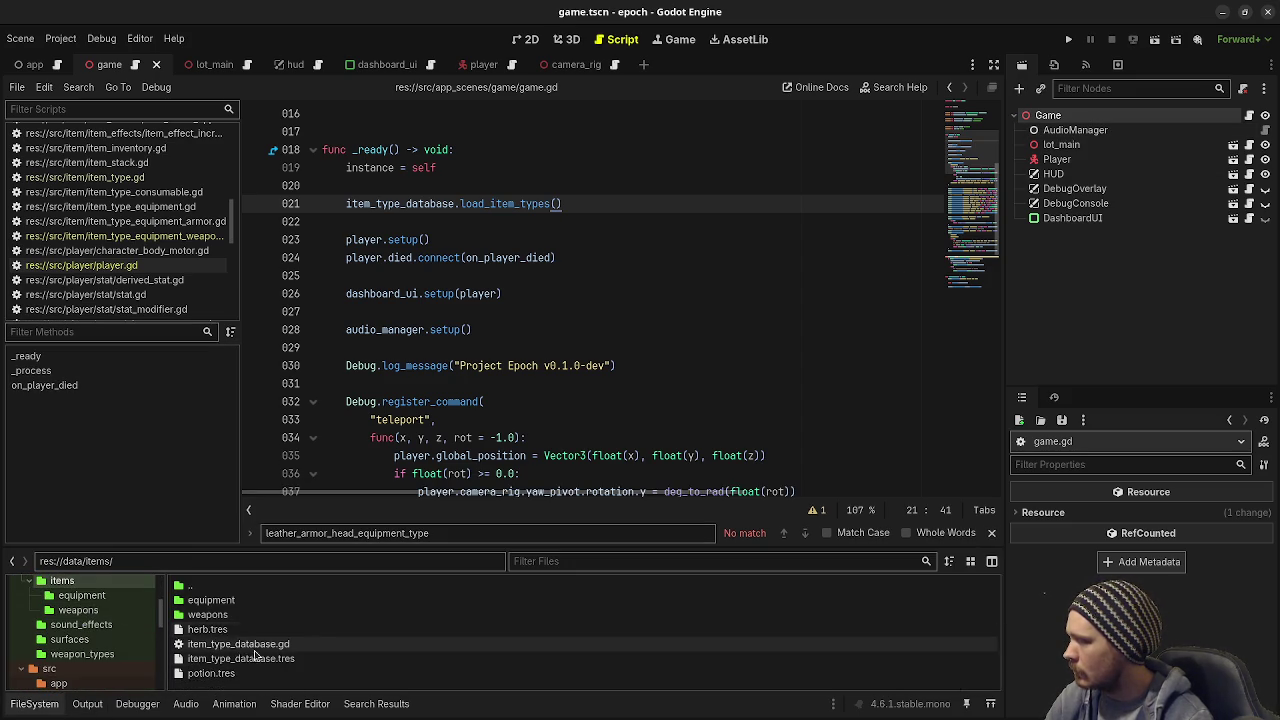
Step: Add an element to item_type_database.tres's Item Types array, drop herb.tres into it, and save
left_click(240, 658)
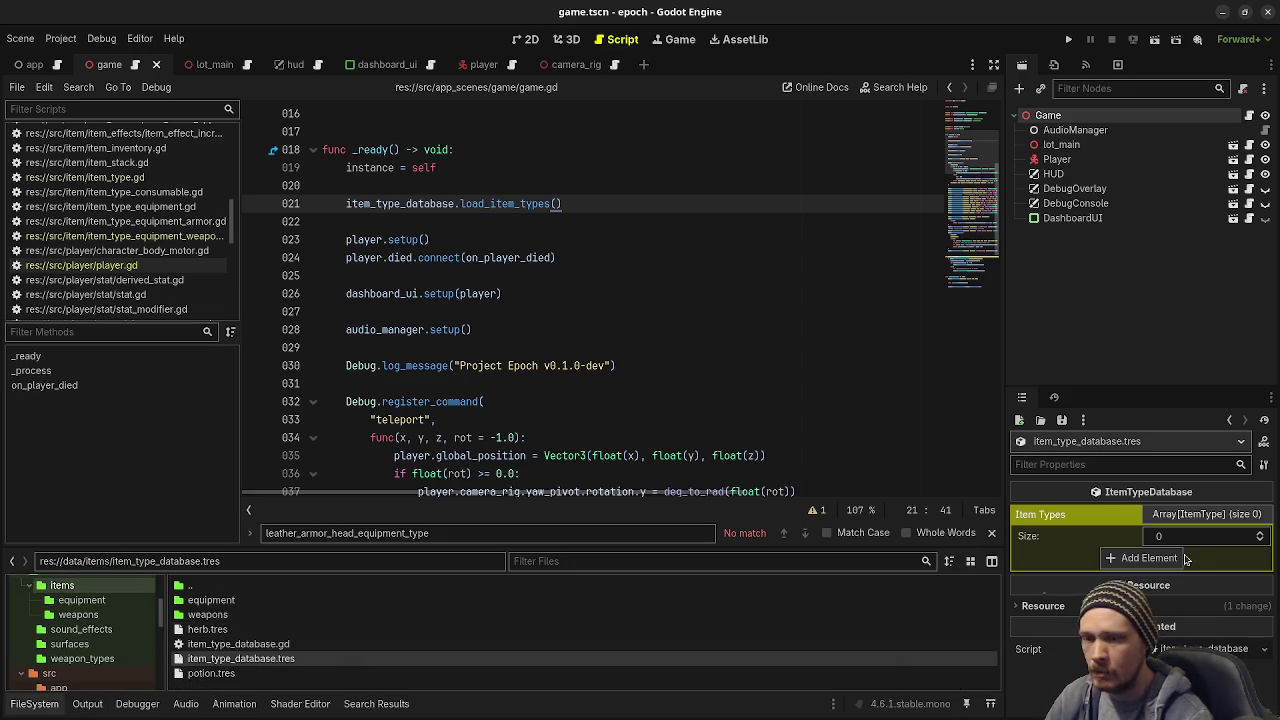
left_click(1162, 517)
left_click(1164, 523)
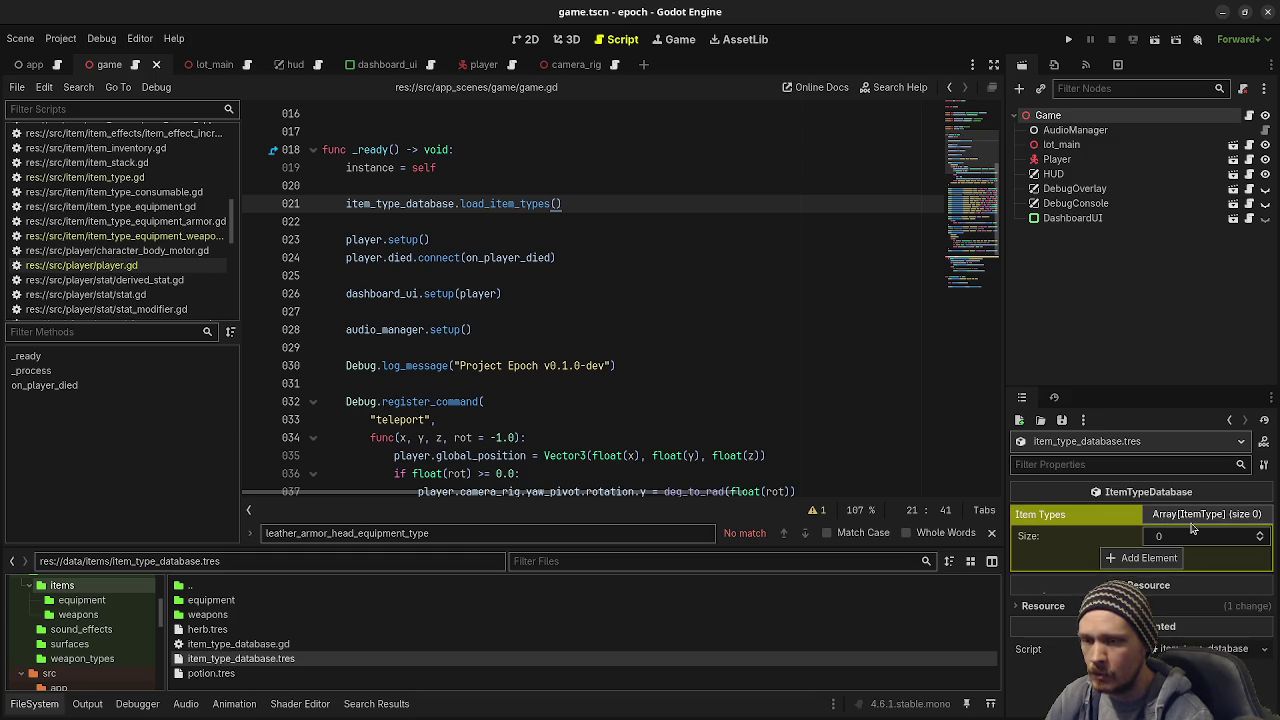
left_click(1138, 566)
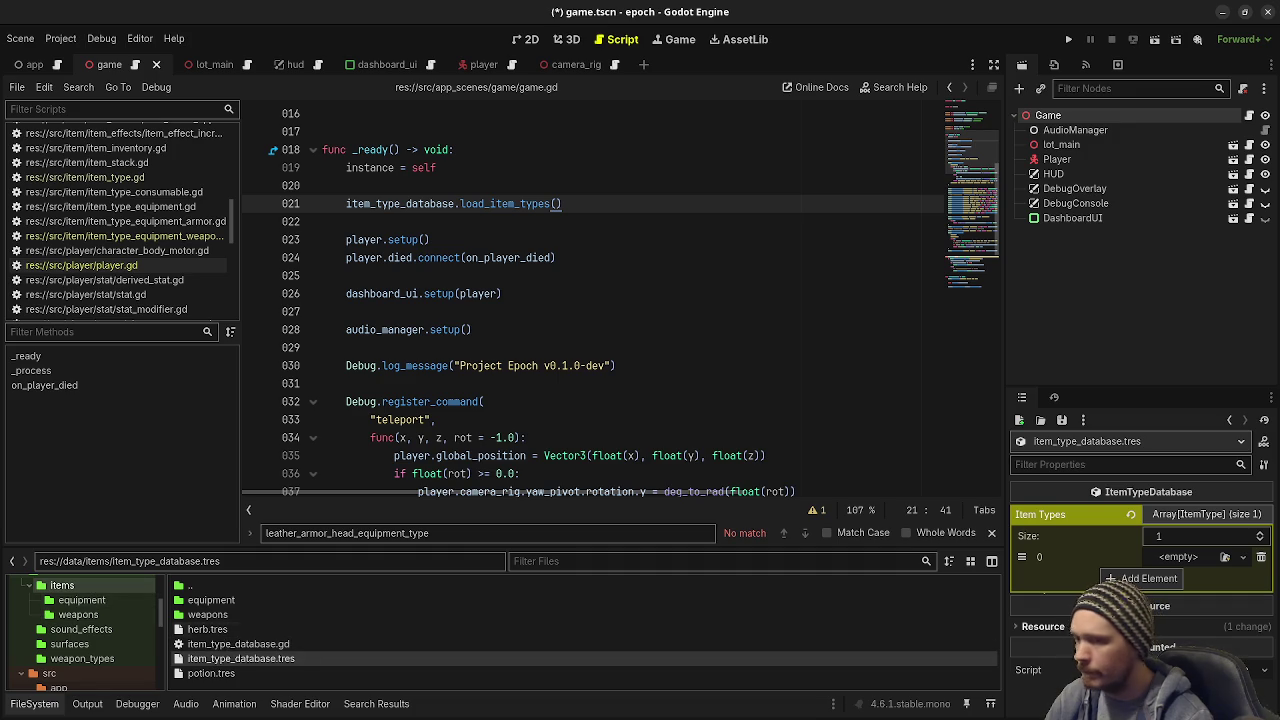
mouse_move(290, 629)
left_mouse_down()
mouse_move(1160, 562)
mouse_move(1155, 578)
left_mouse_up()
key("ctrl+s")
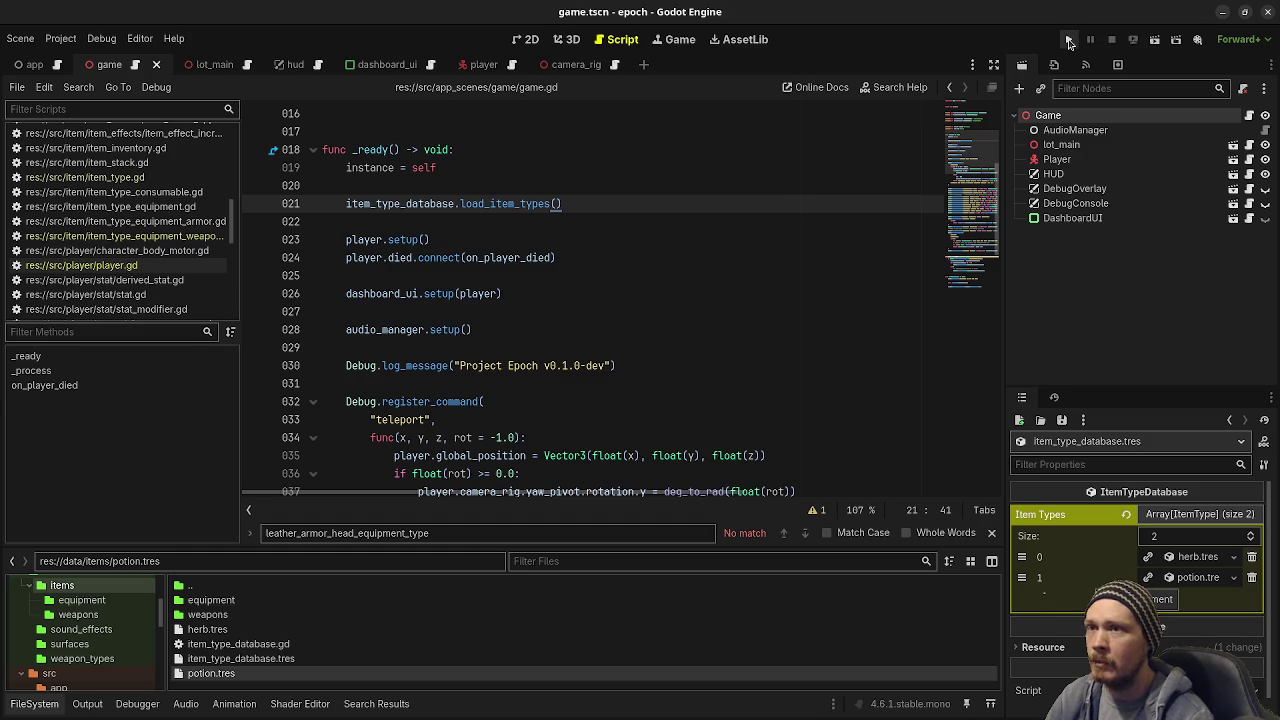
Step: Run the game, take damage, heal with a potion from the inventory, then stop the game
left_click(1068, 39)
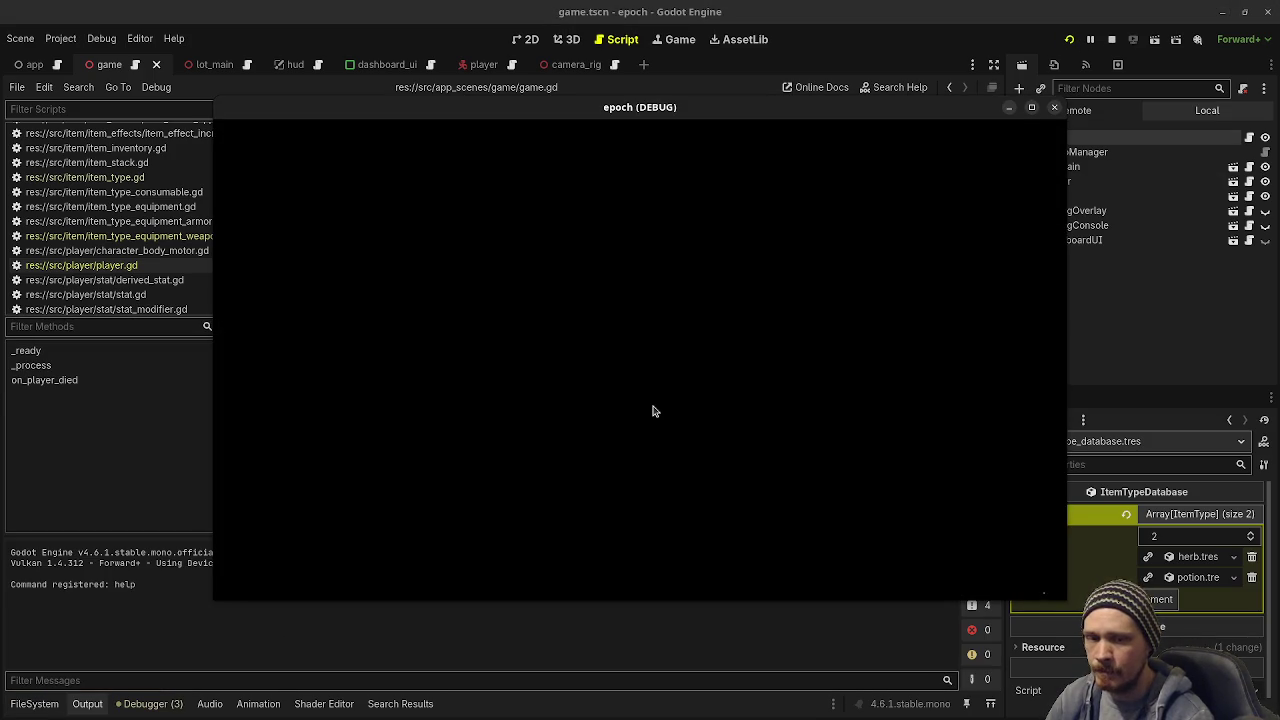
key("Tab")
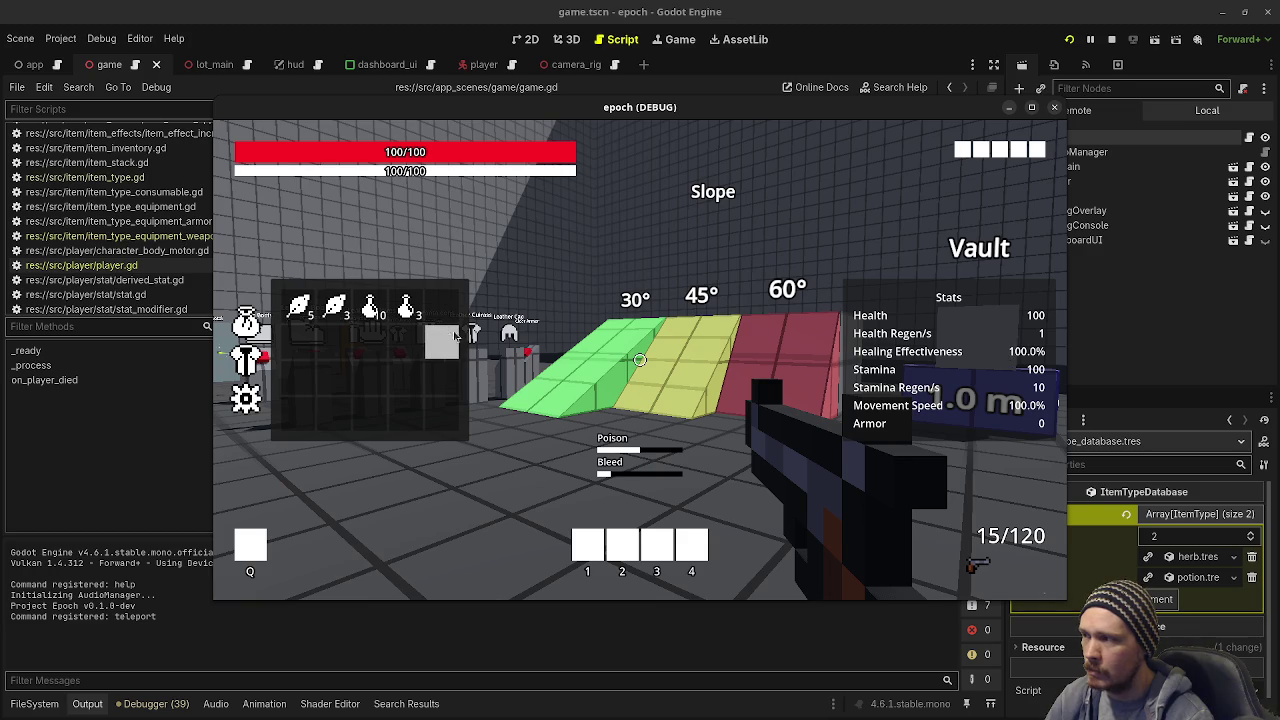
key("Down")
key("Down")
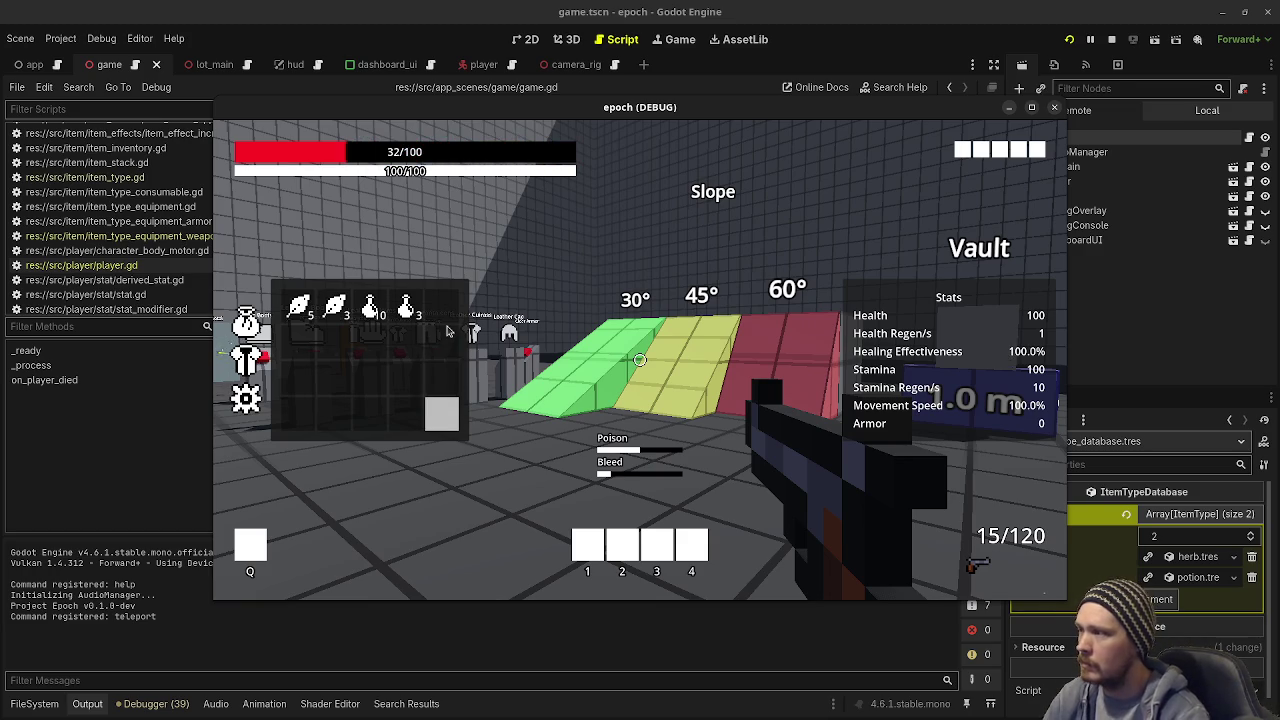
left_click(405, 307)
key("Tab")
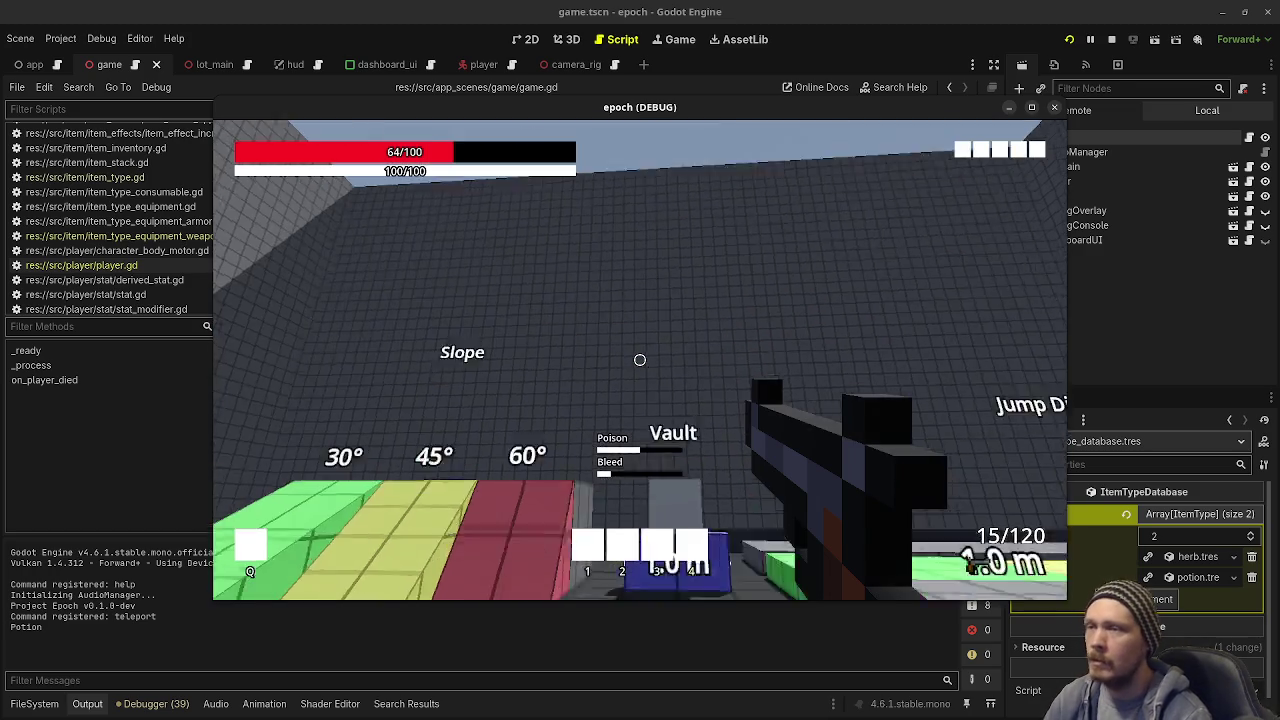
left_click(1111, 39)
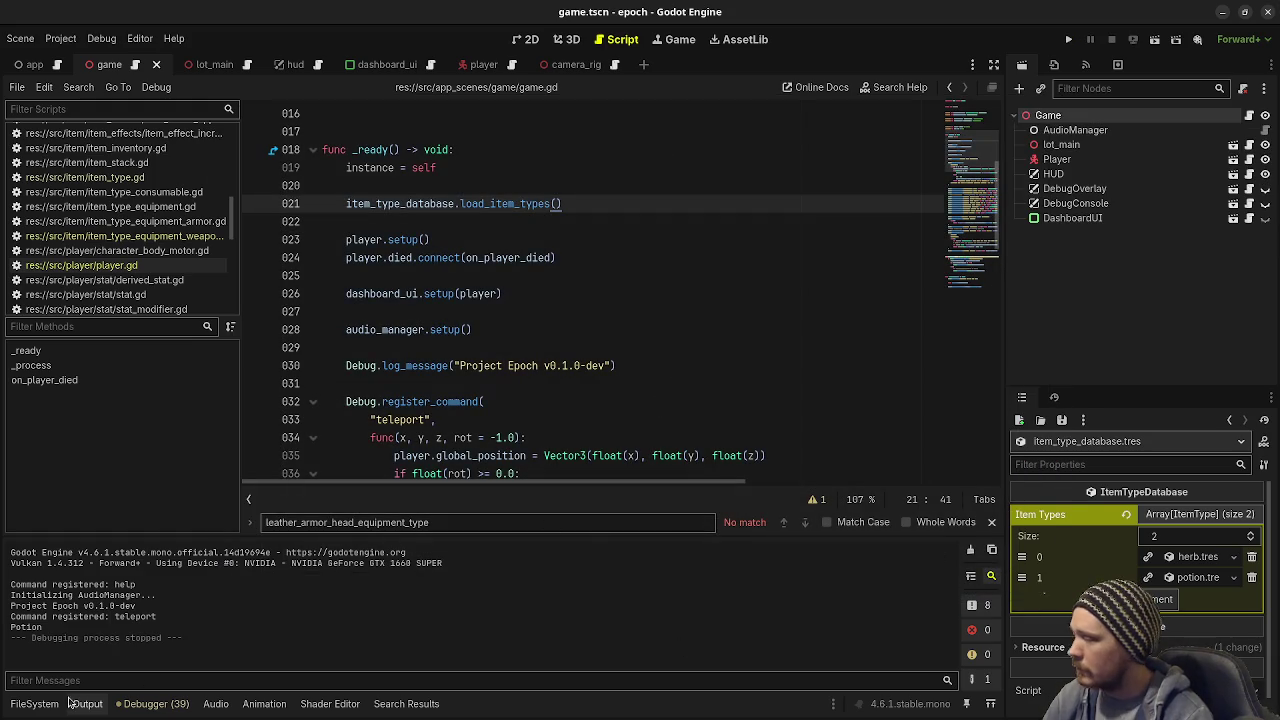
Step: Add the leather armor head, chest, legs, hands and feet files from equipment to Item Types
left_click(34, 703)
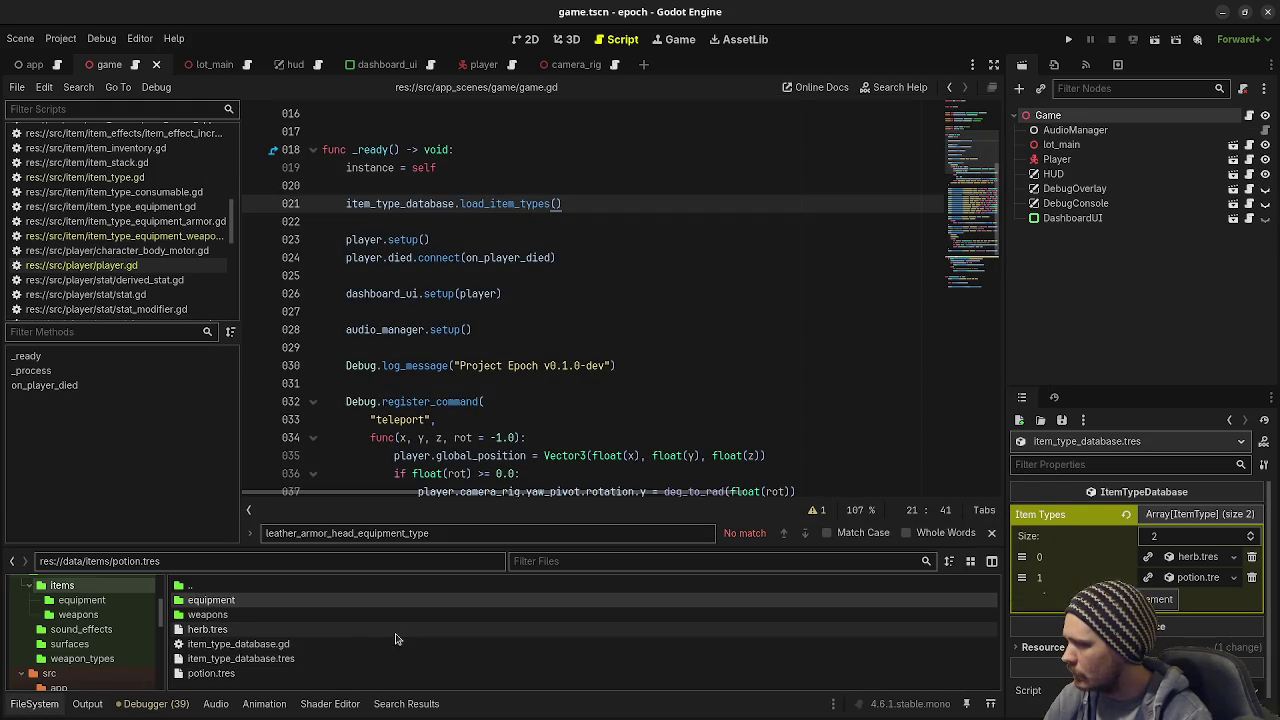
double_click(236, 601)
left_click_drag(375, 553, 390, 415)
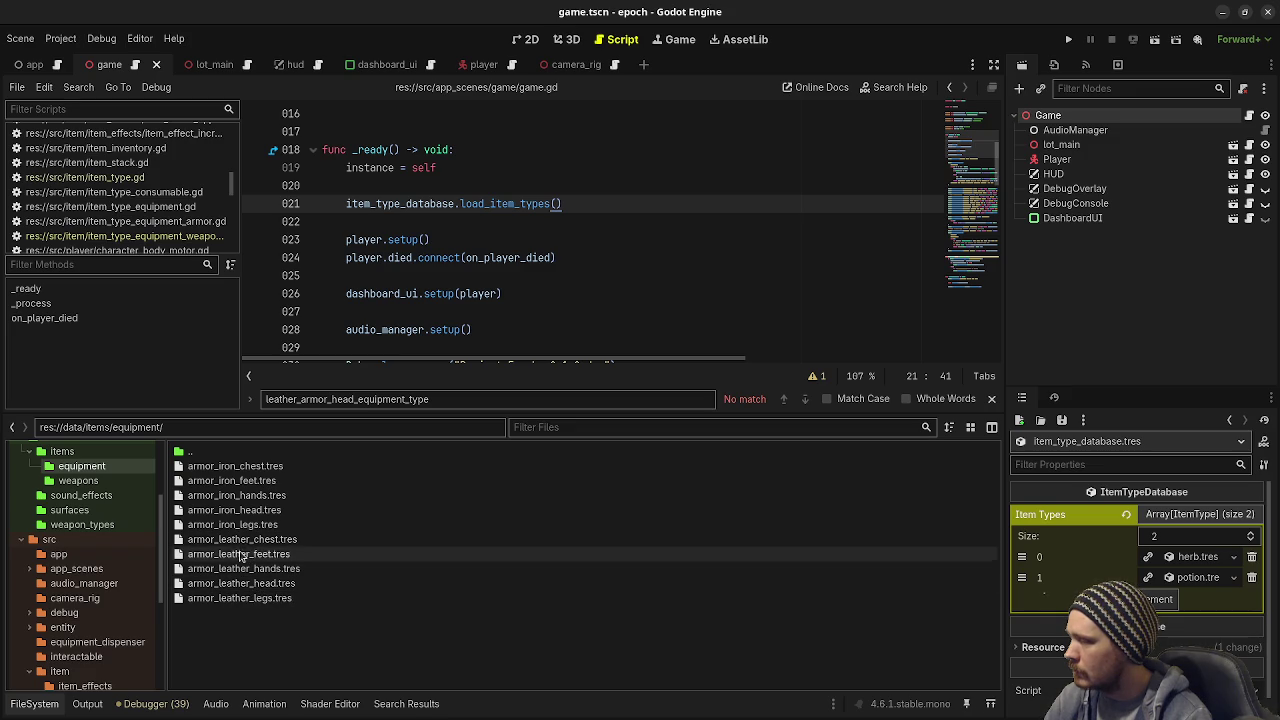
mouse_move(247, 589)
left_mouse_down()
mouse_move(720, 570)
mouse_move(1175, 595)
mouse_move(1165, 600)
left_mouse_up()
mouse_move(242, 539)
left_mouse_down()
mouse_move(1150, 585)
mouse_move(1165, 618)
left_mouse_up()
left_click_drag(268, 598, 1165, 640)
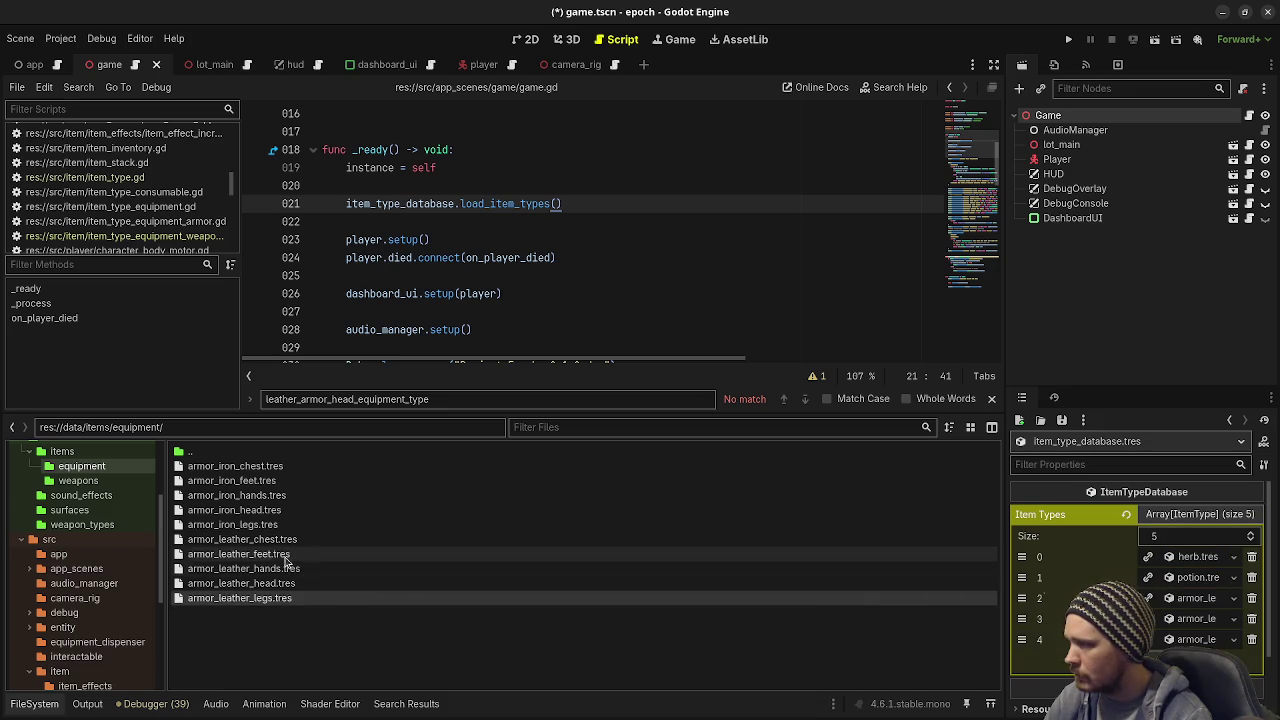
left_click_drag(245, 568, 1052, 622)
left_click(240, 555)
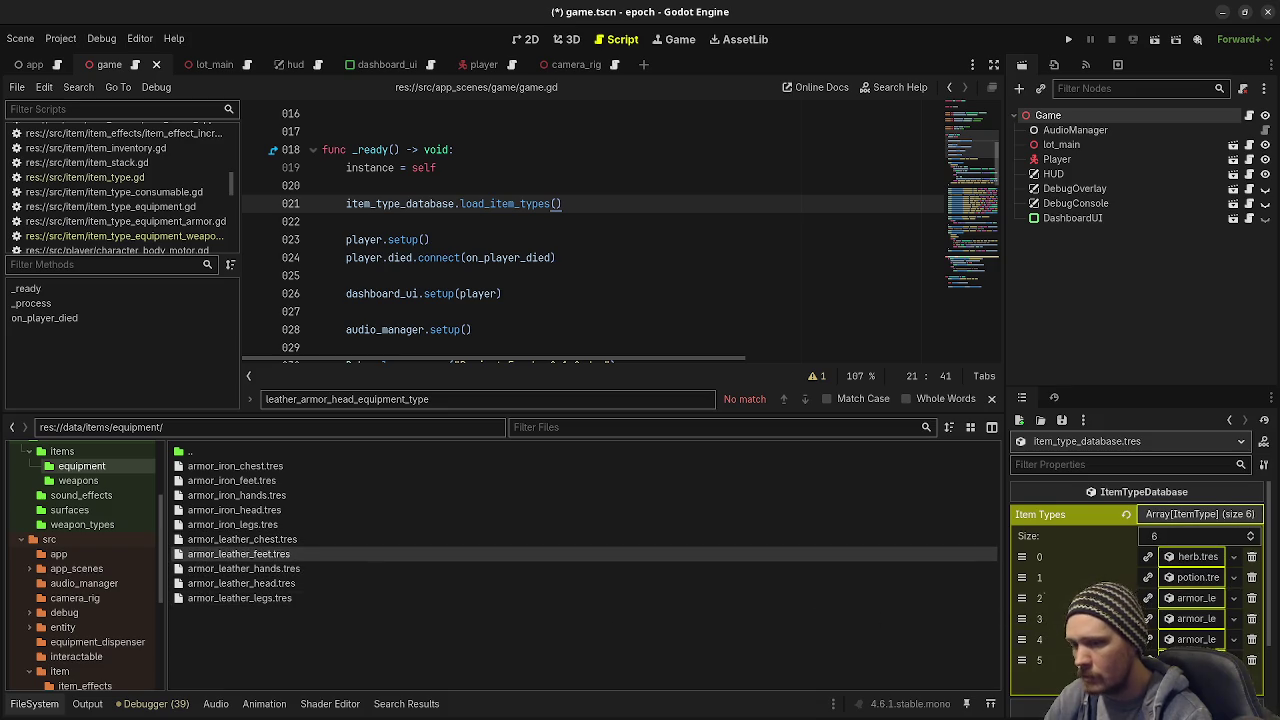
left_click_drag(1160, 650, 1160, 652)
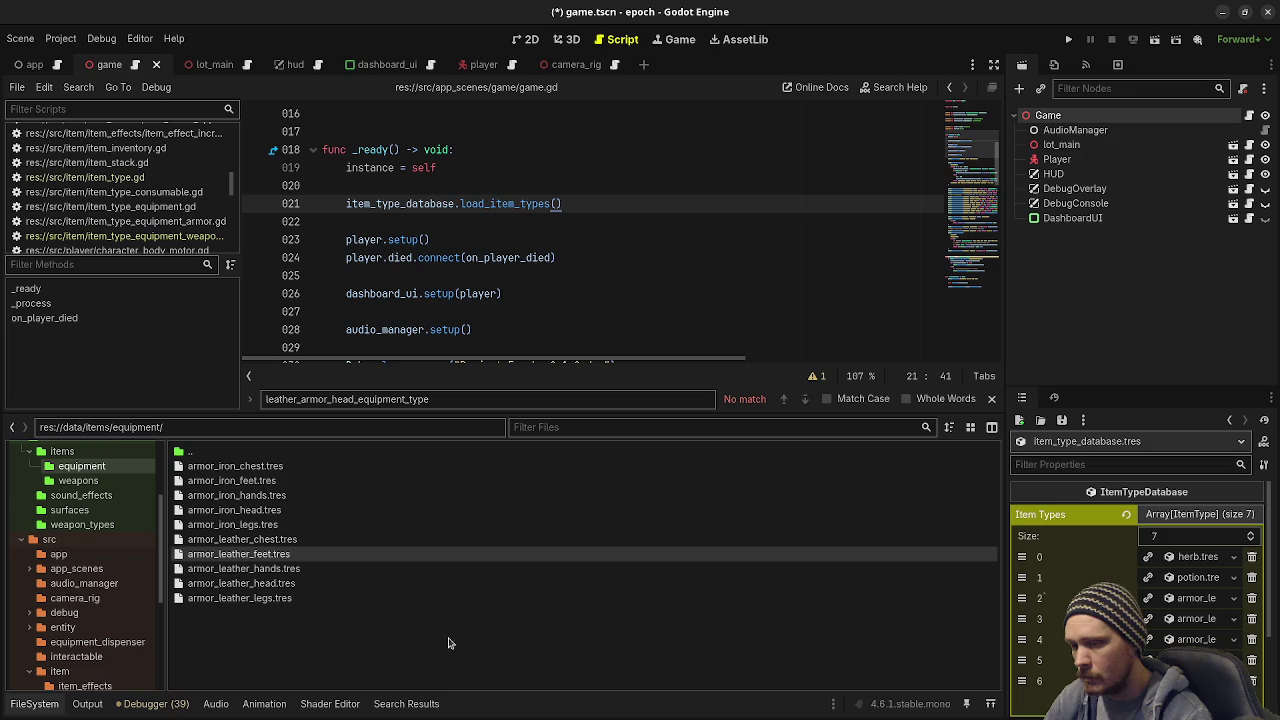
Step: Add the iron armor chest, legs, hands and feet files to the Item Types array
left_click(234, 510)
scroll(1090, 580, "down", 1)
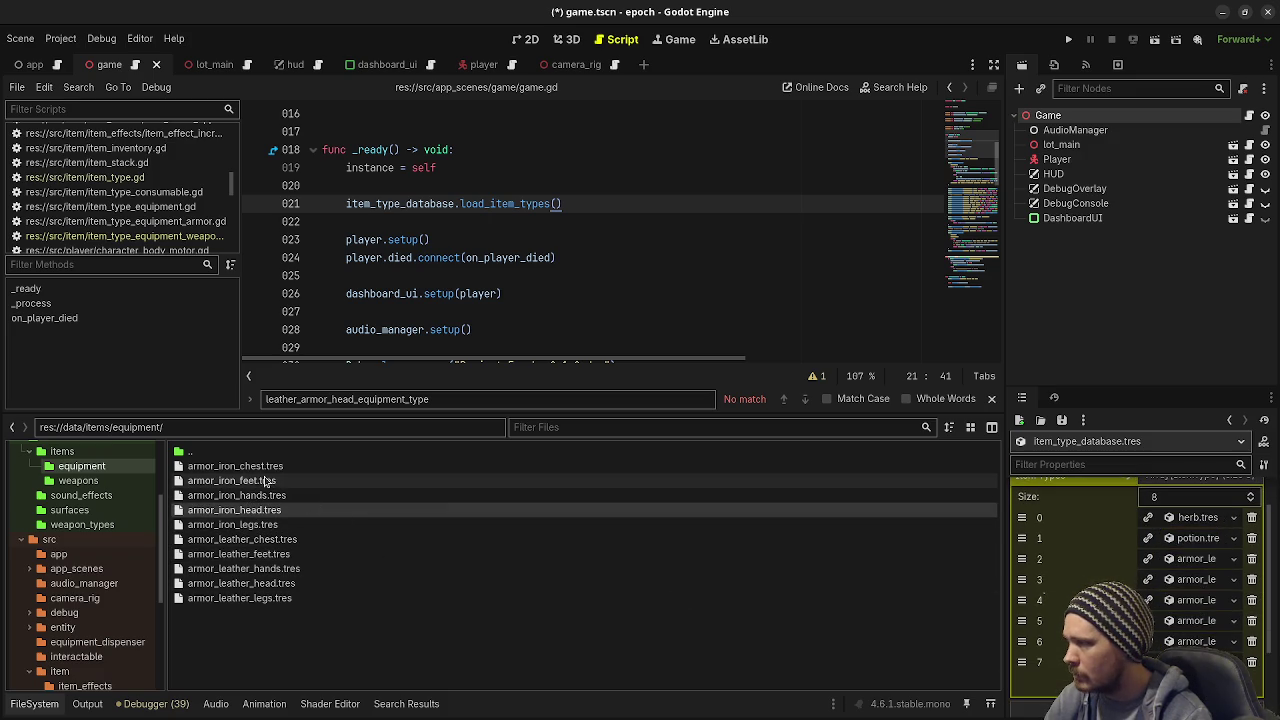
left_click_drag(257, 466, 954, 660)
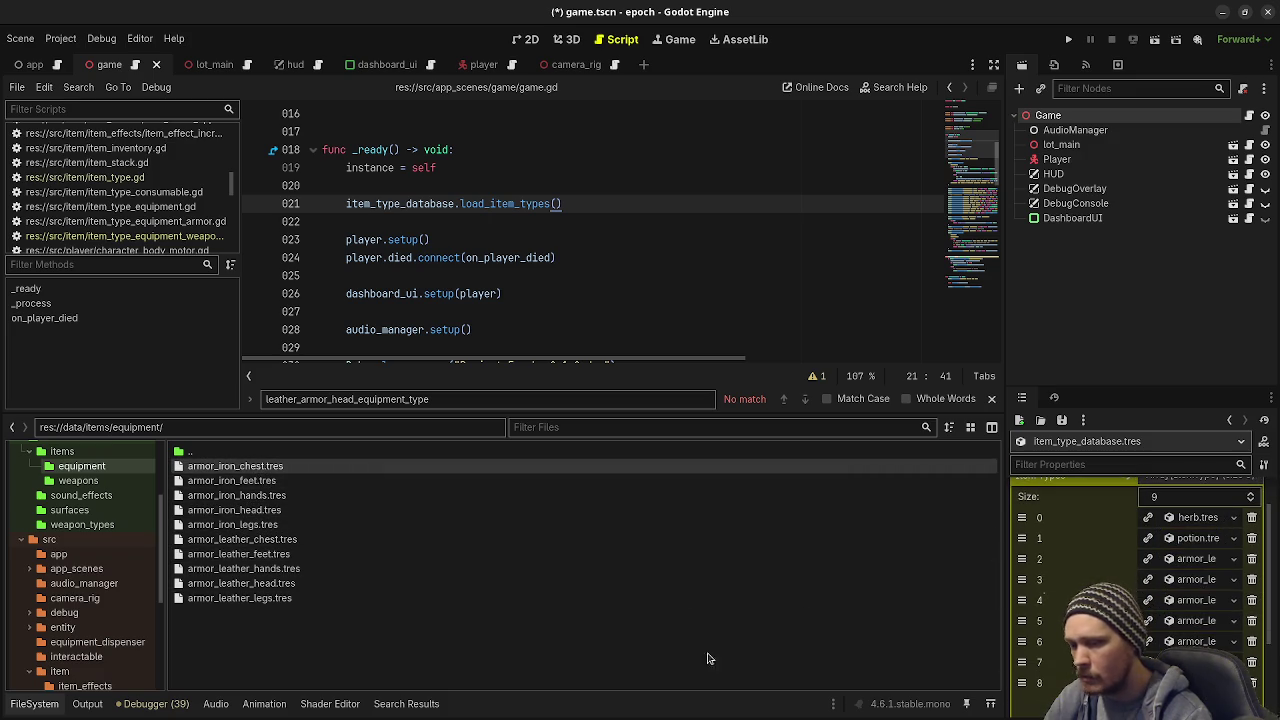
mouse_move(250, 524)
left_mouse_down()
mouse_move(912, 652)
mouse_move(1145, 650)
left_mouse_up()
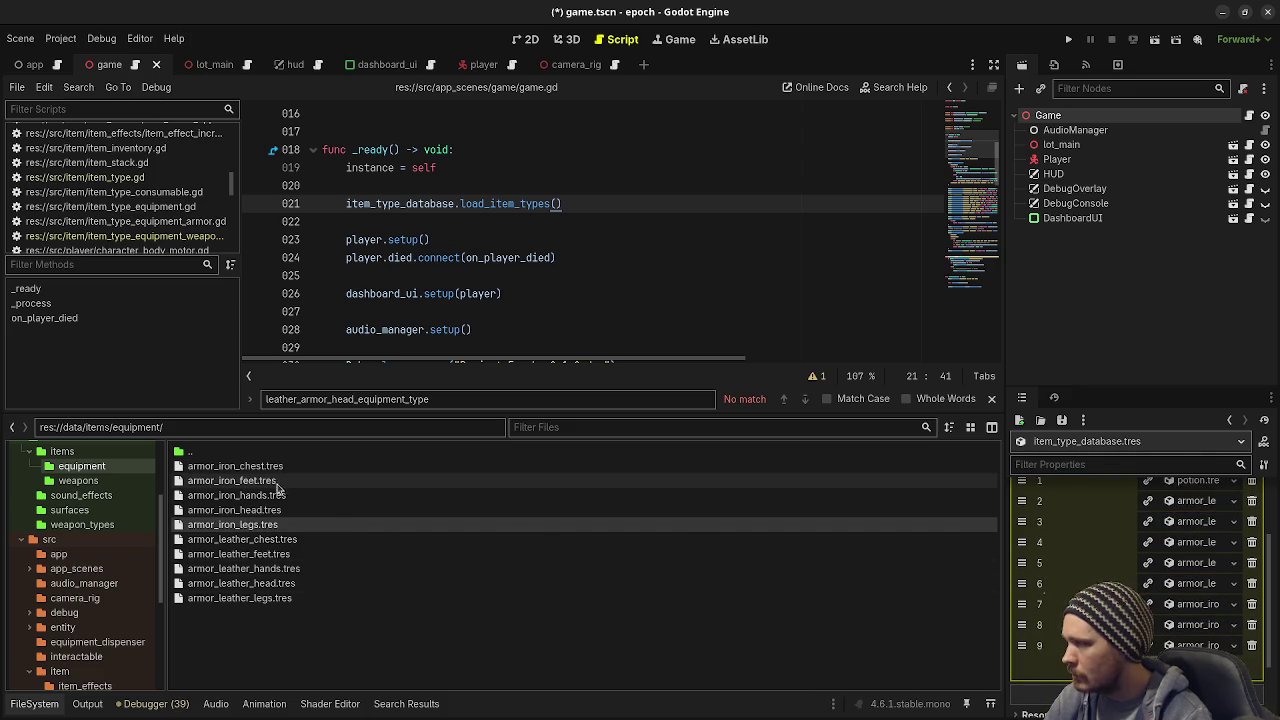
mouse_move(282, 495)
left_mouse_down()
mouse_move(1003, 616)
mouse_move(1140, 658)
left_mouse_up()
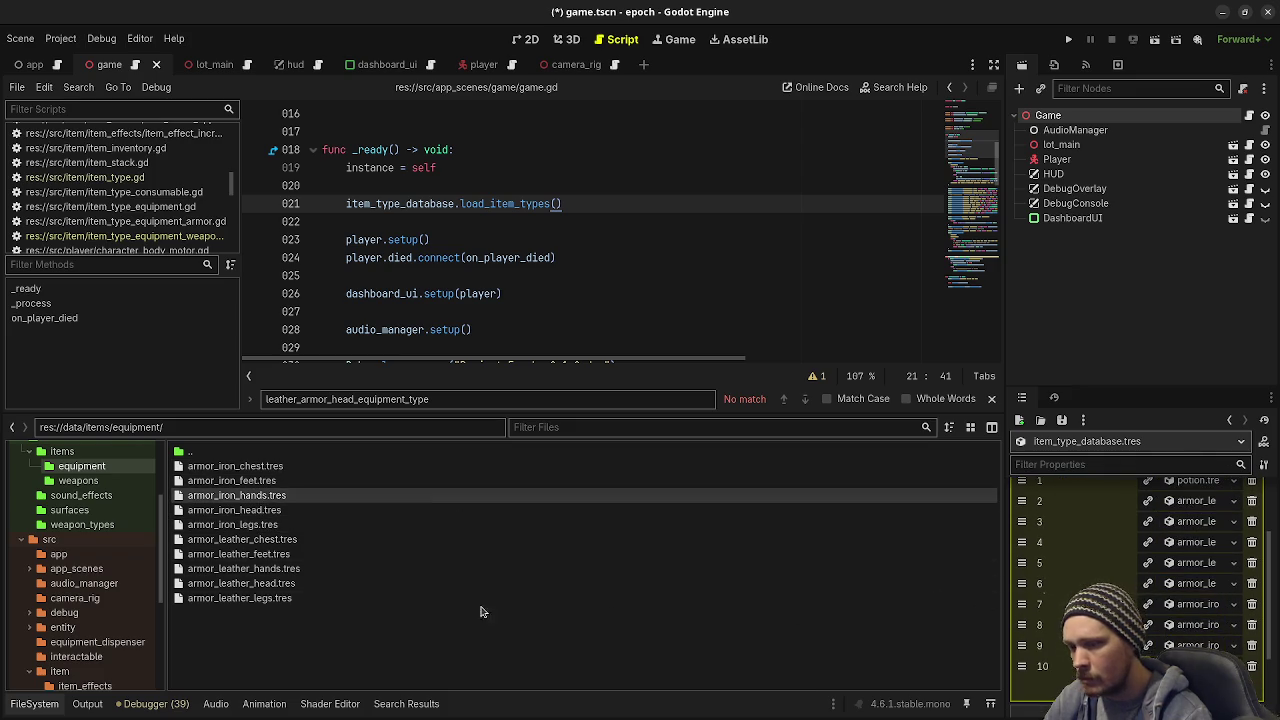
mouse_move(237, 480)
left_mouse_down()
mouse_move(250, 598)
mouse_move(1140, 650)
left_mouse_up()
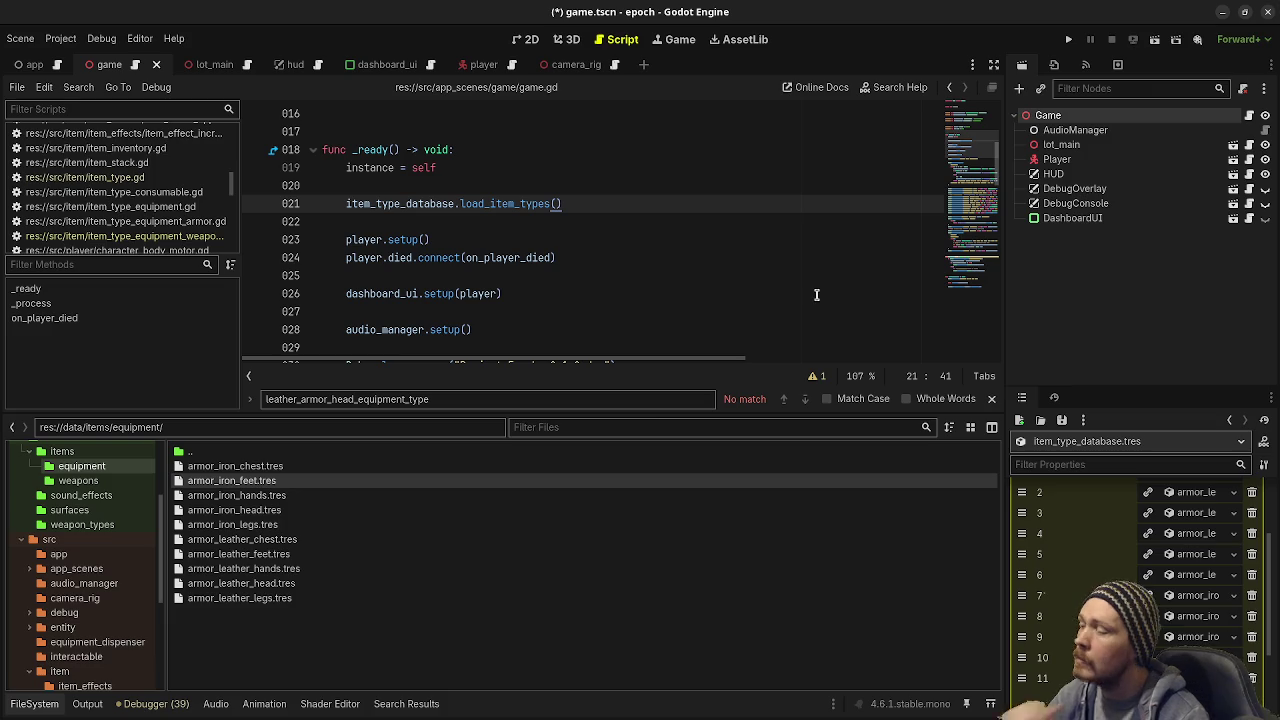
Step: Add item_pistol, item_shotgun, item_assault_rifle and item_smg from weapons to Item Types, and save
left_click(117, 481)
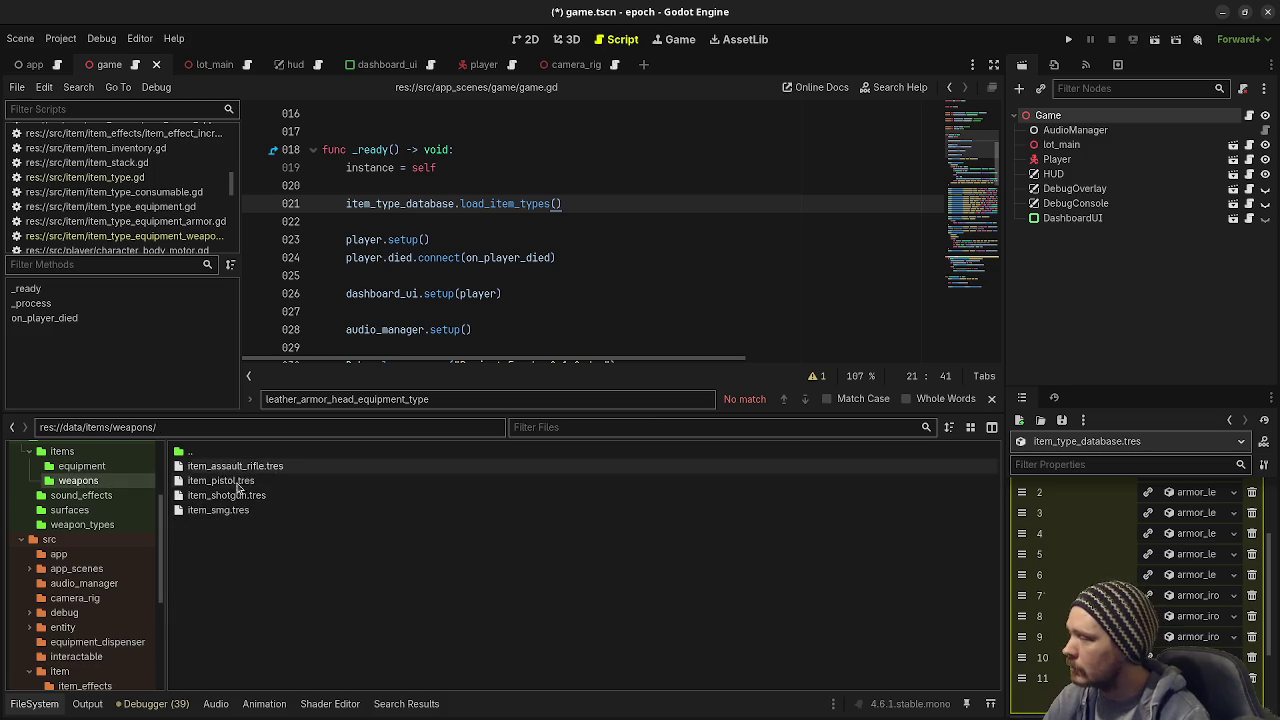
mouse_move(220, 481)
left_mouse_down()
mouse_move(1140, 650)
mouse_move(1140, 665)
left_mouse_up()
mouse_move(250, 495)
left_mouse_down()
mouse_move(1140, 485)
mouse_move(1140, 650)
left_mouse_up()
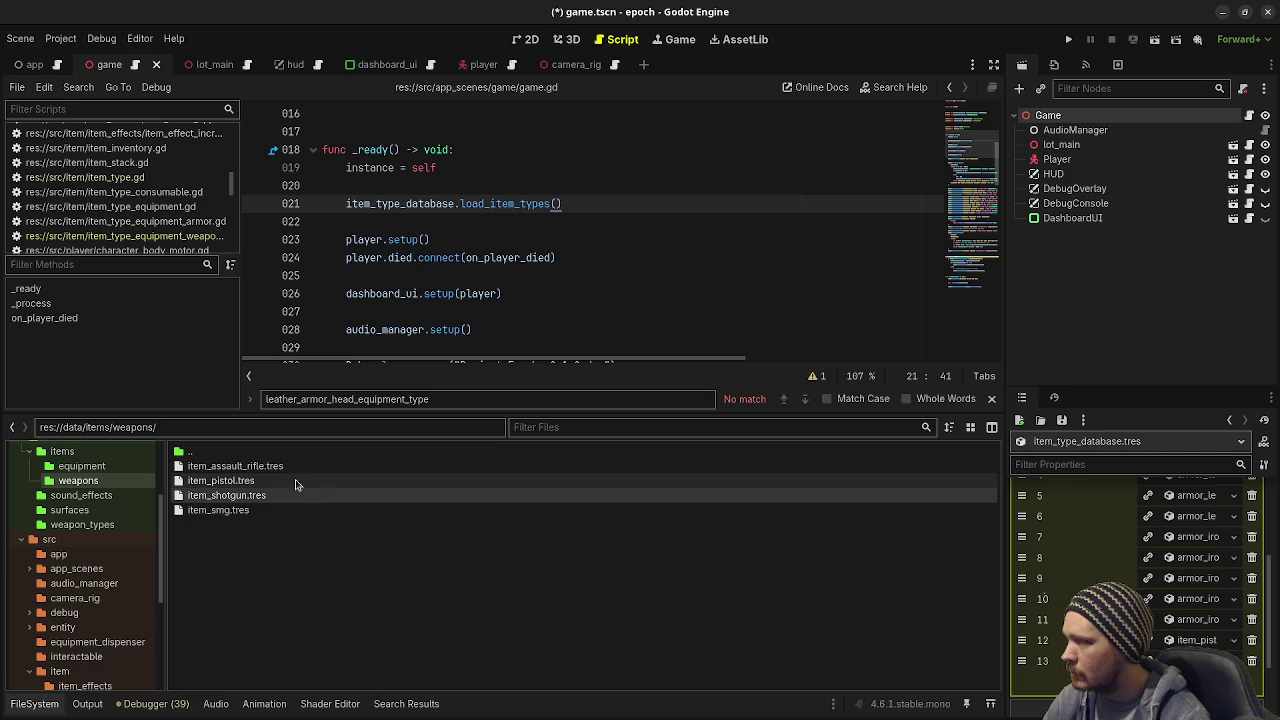
left_click_drag(266, 472, 1140, 645)
left_click_drag(230, 510, 1140, 640)
left_click(668, 296)
key("ctrl+s")
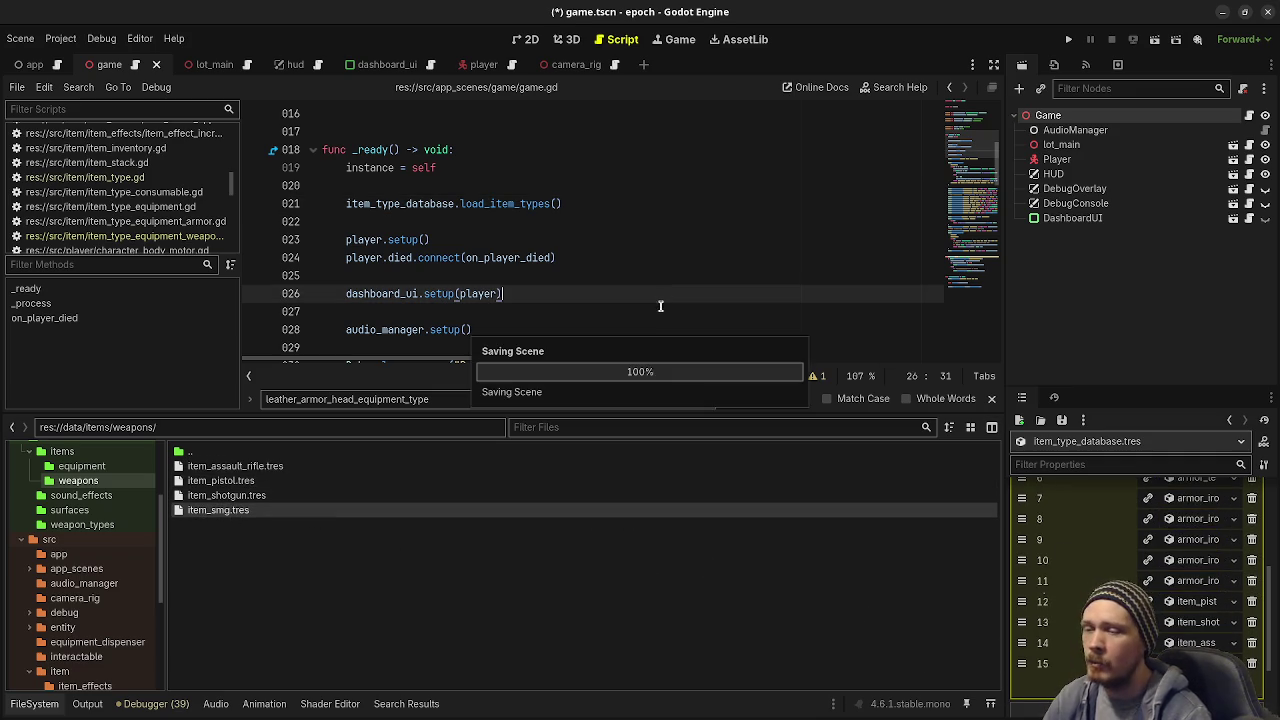
left_click_drag(582, 412, 634, 572)
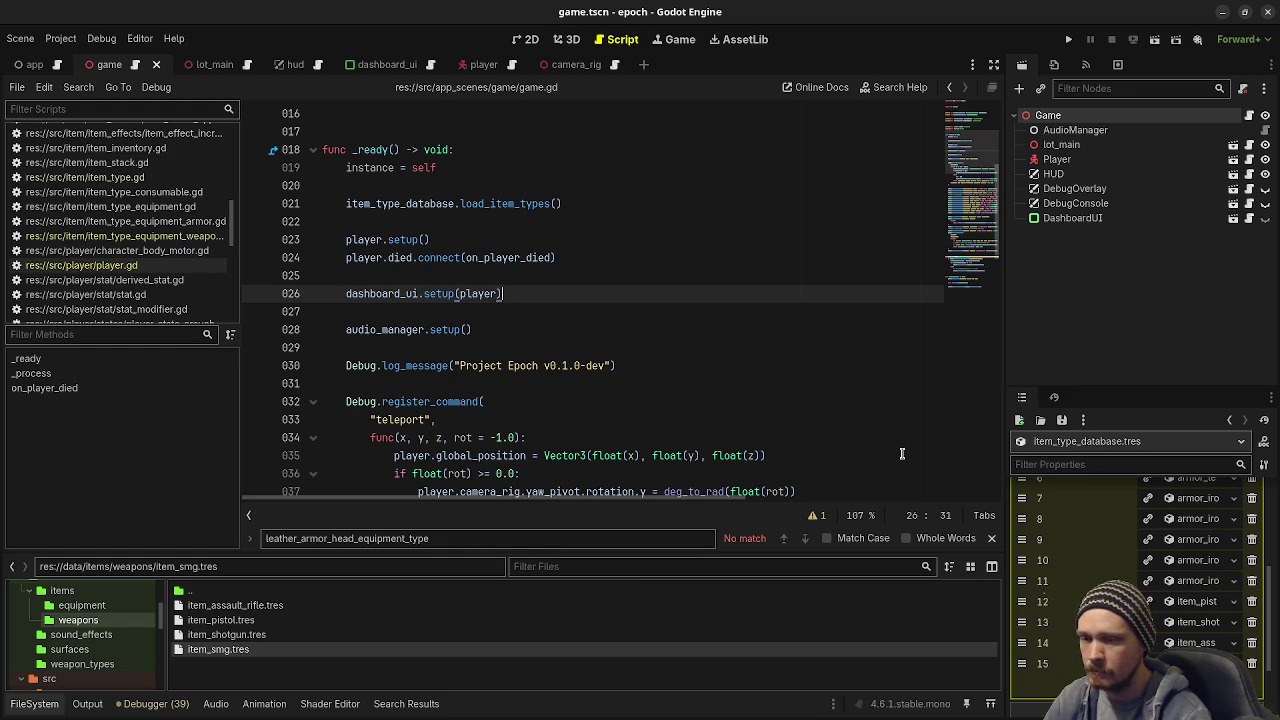
Step: Collapse the Item Types array, review game.gd, and open player.gd at its setup() potion line
scroll(1190, 560, "up", 5)
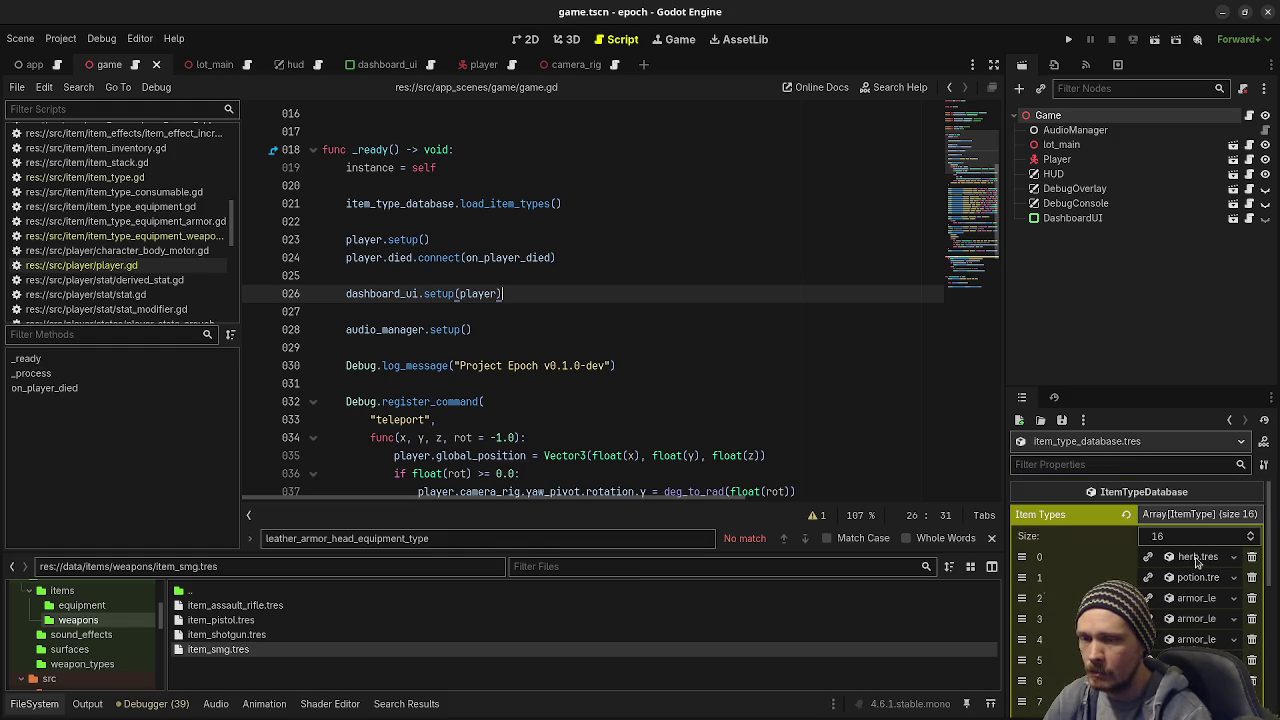
left_click(1195, 515)
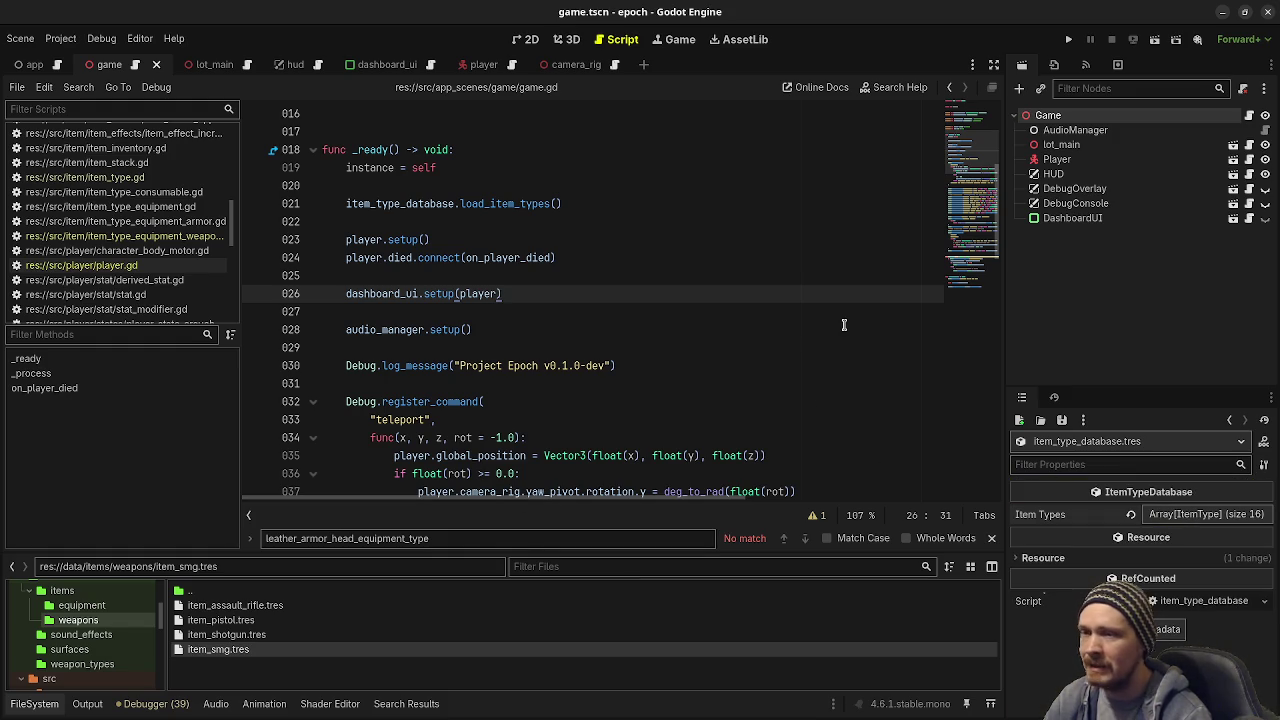
left_click(754, 375)
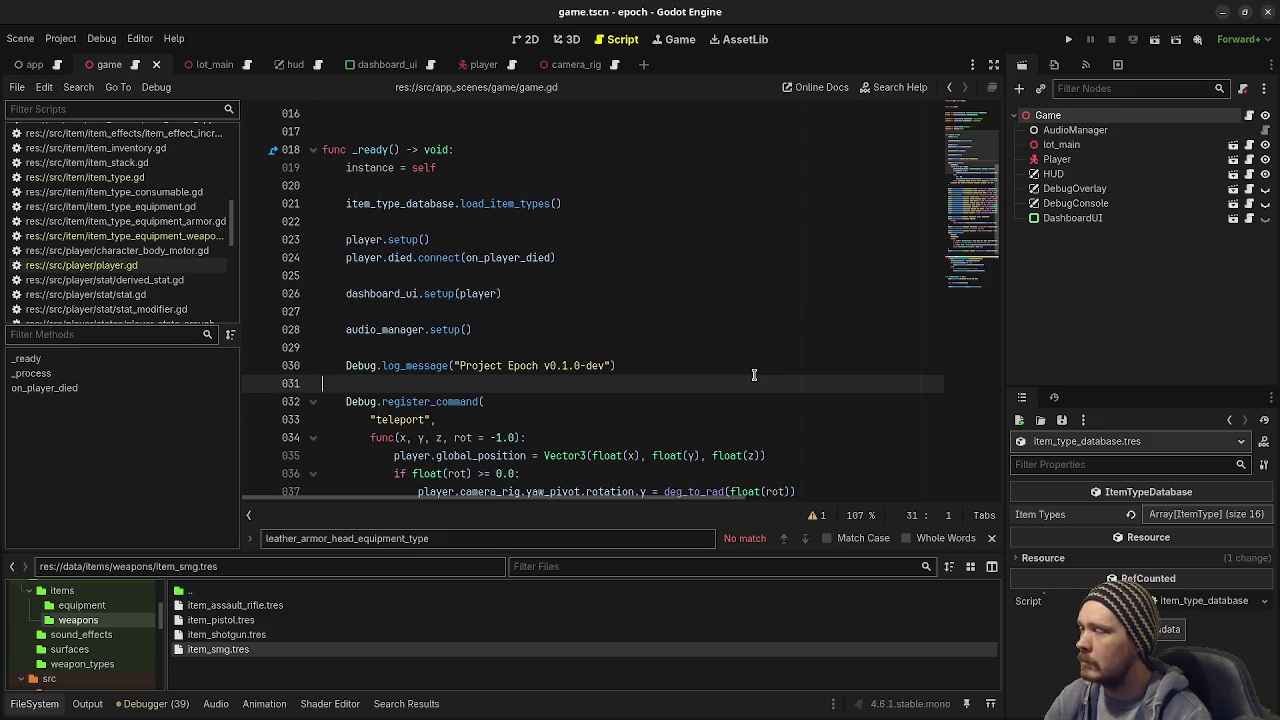
scroll(754, 375, "up", 5)
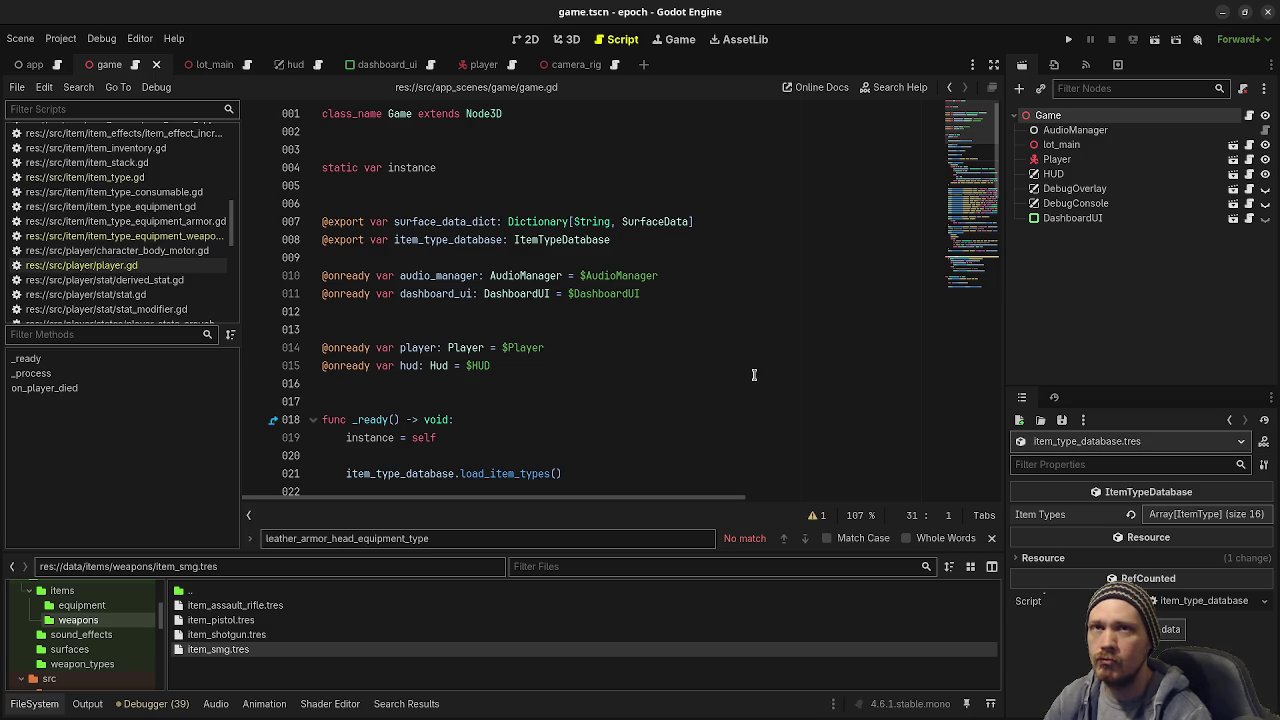
scroll(754, 375, "down", 5)
scroll(750, 394, "down", 7)
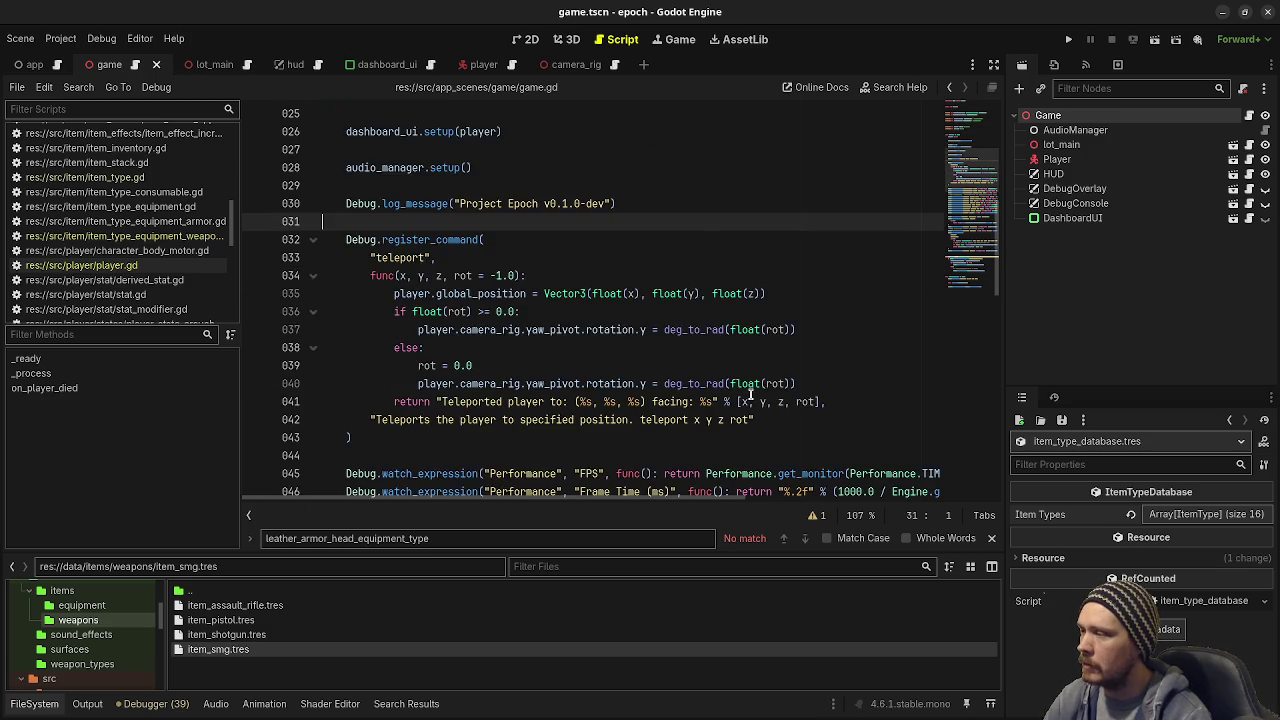
scroll(750, 394, "up", 4)
scroll(750, 394, "down", 3)
left_click(81, 265)
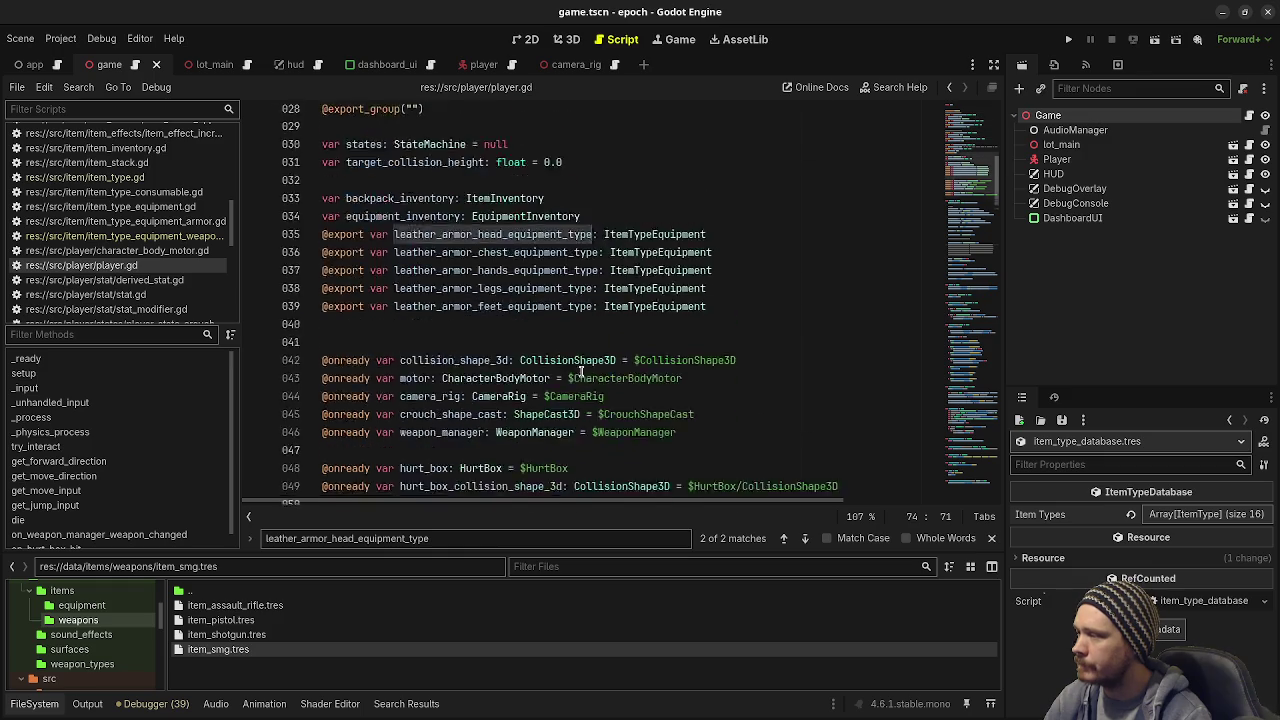
scroll(581, 372, "down", 4)
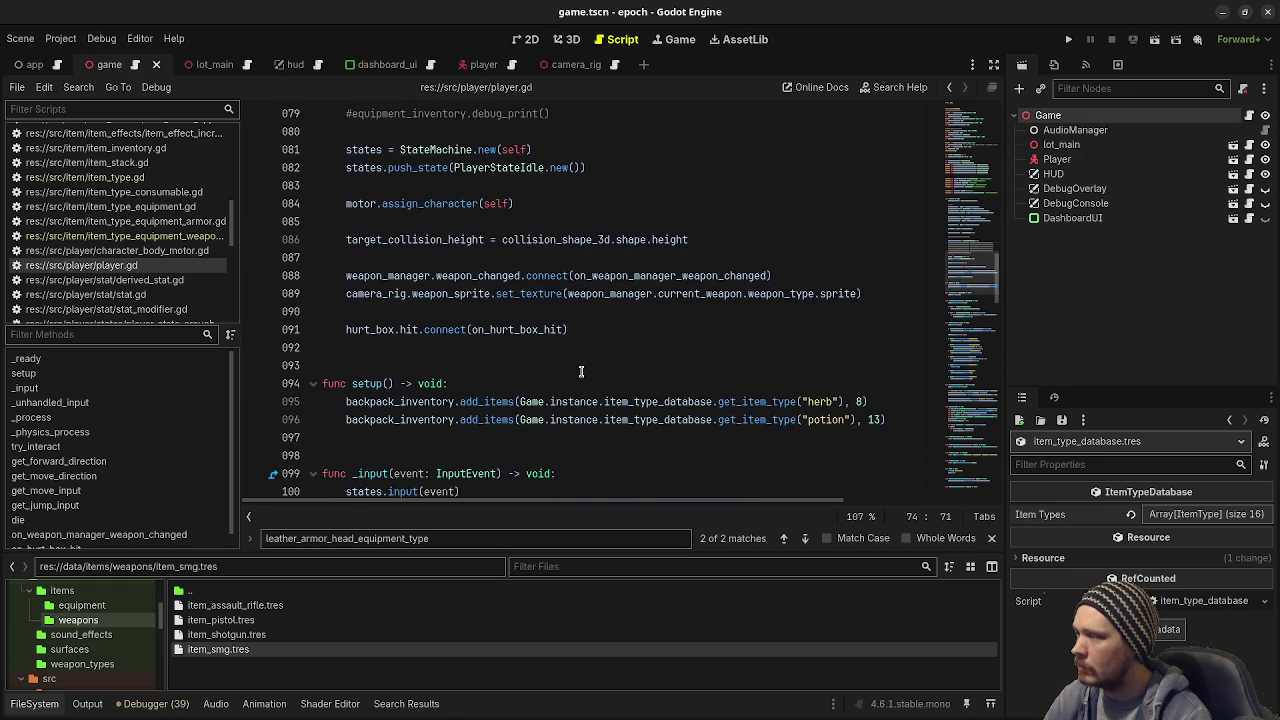
left_click(897, 420)
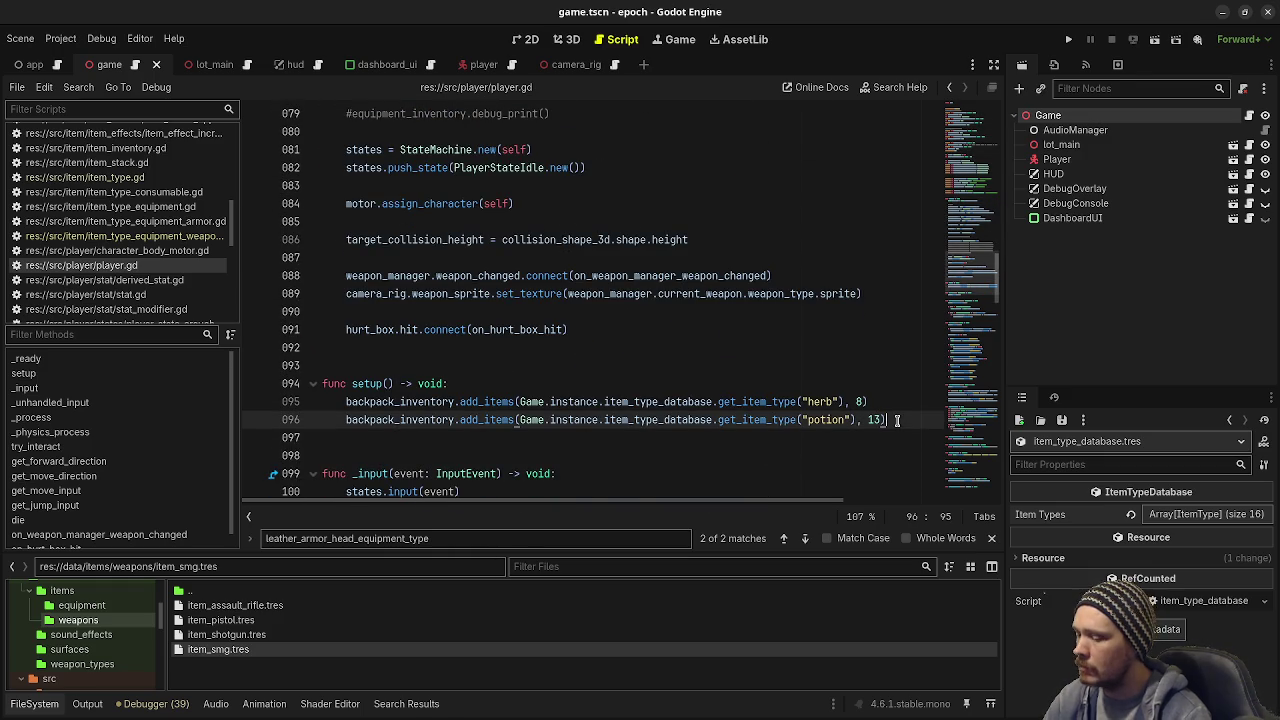
Step: Add backpack_inventory.add_item(Game.instance.item_type_database.get_item_type("pistol")) to setup(), save, and run the game
key("Return")
key("Return")
type("backpac")
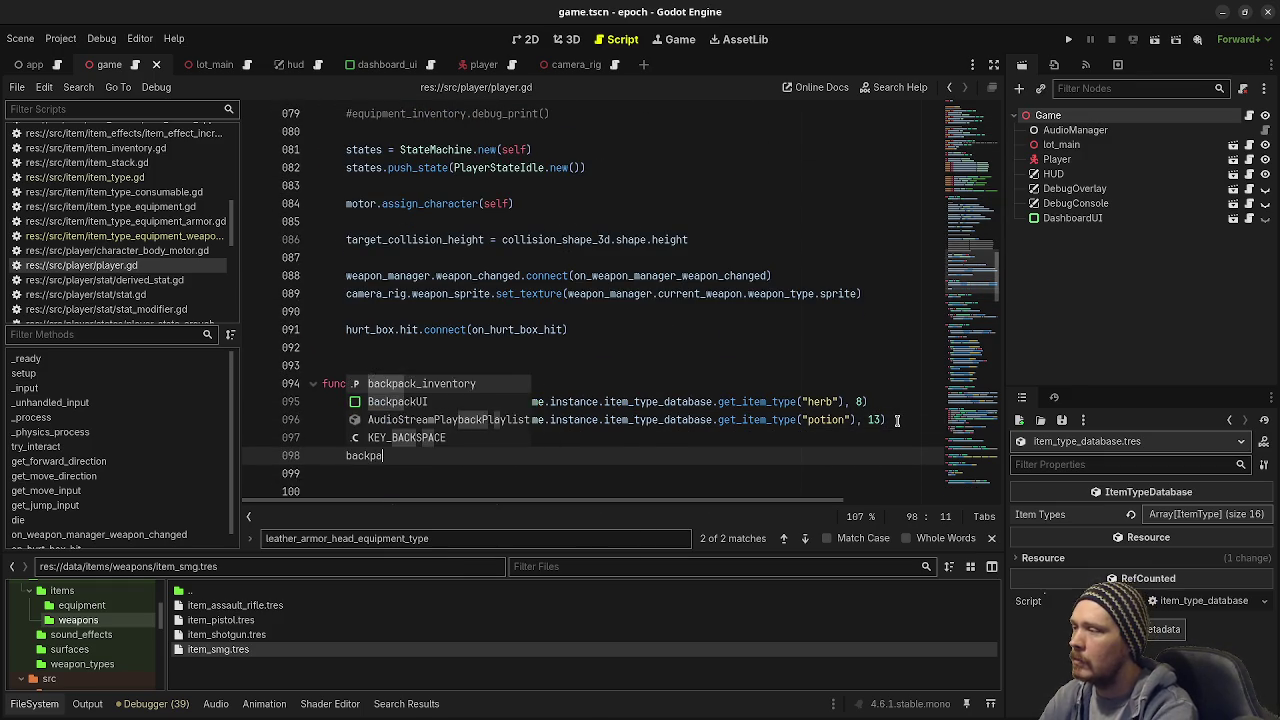
key("Return")
type(".add_i")
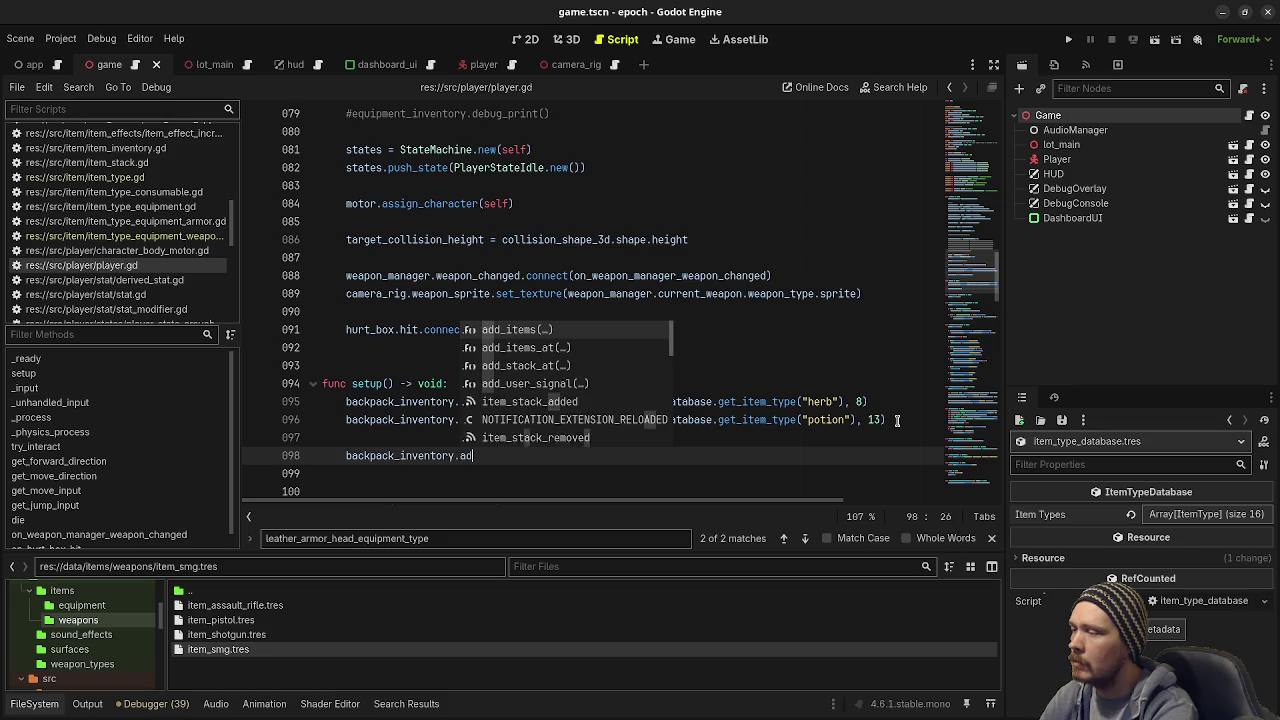
key("Return")
type("Game.instance.i")
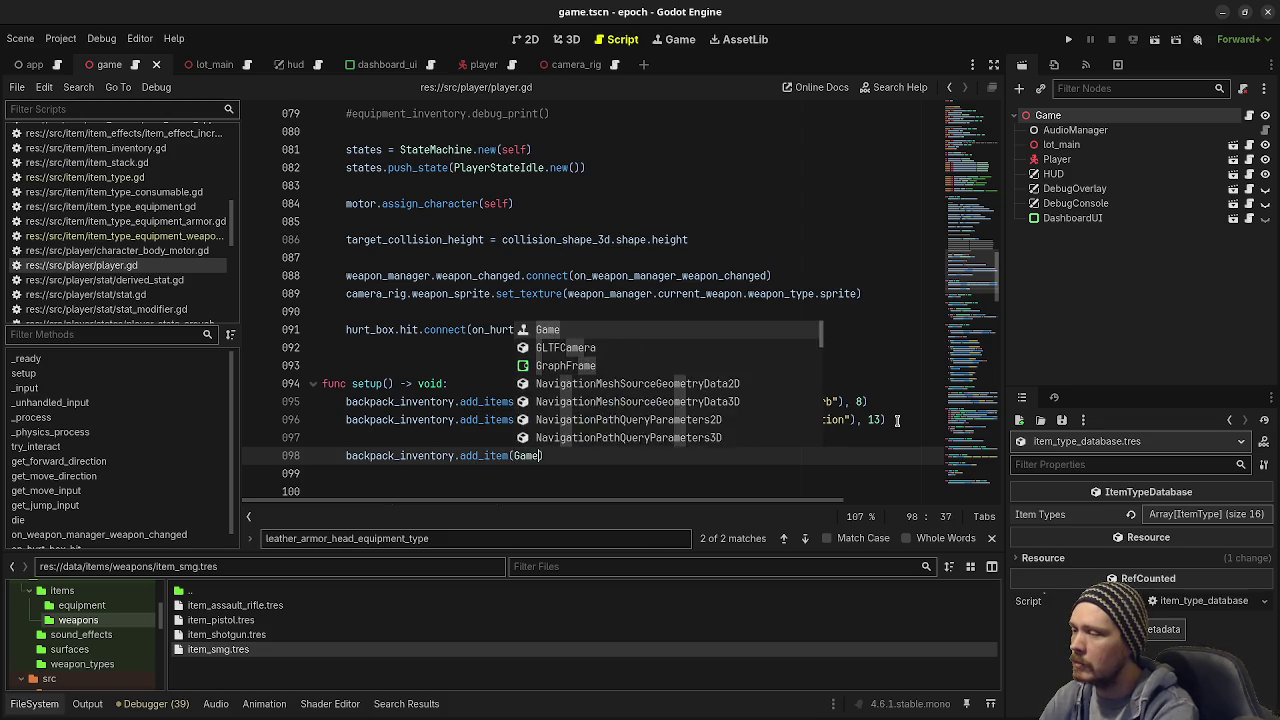
type("tem_ty")
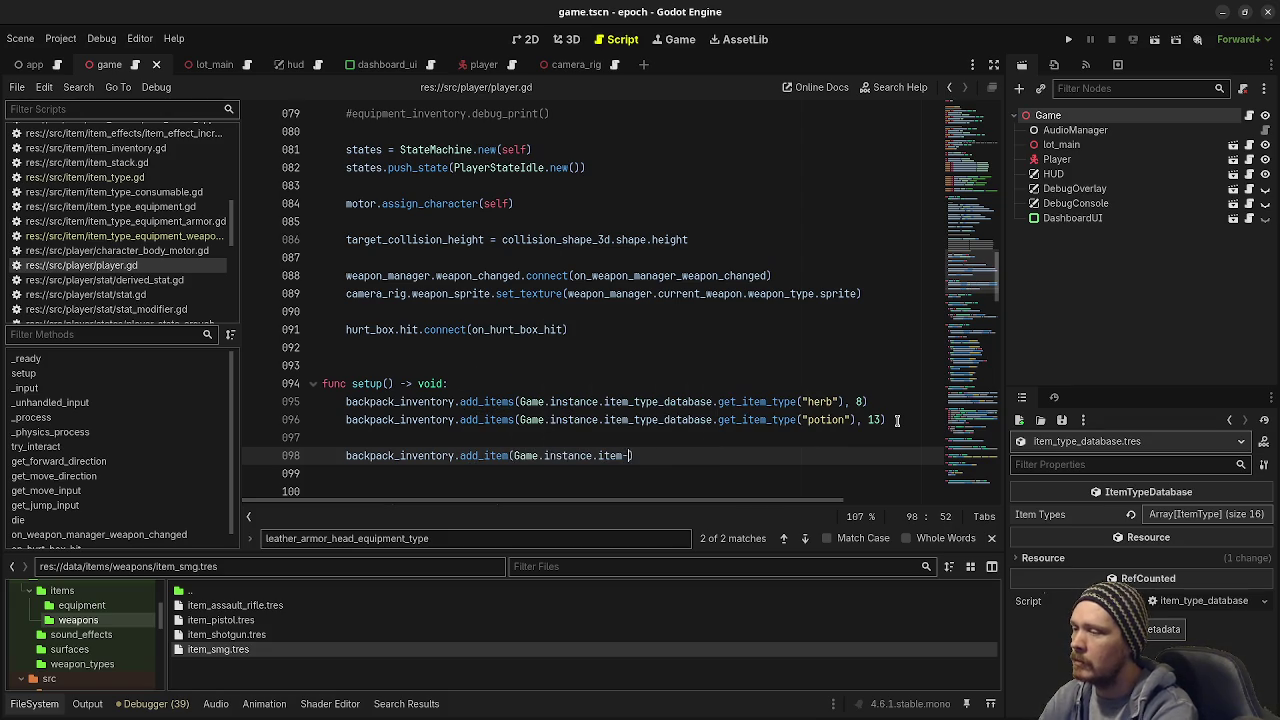
type("pe_d")
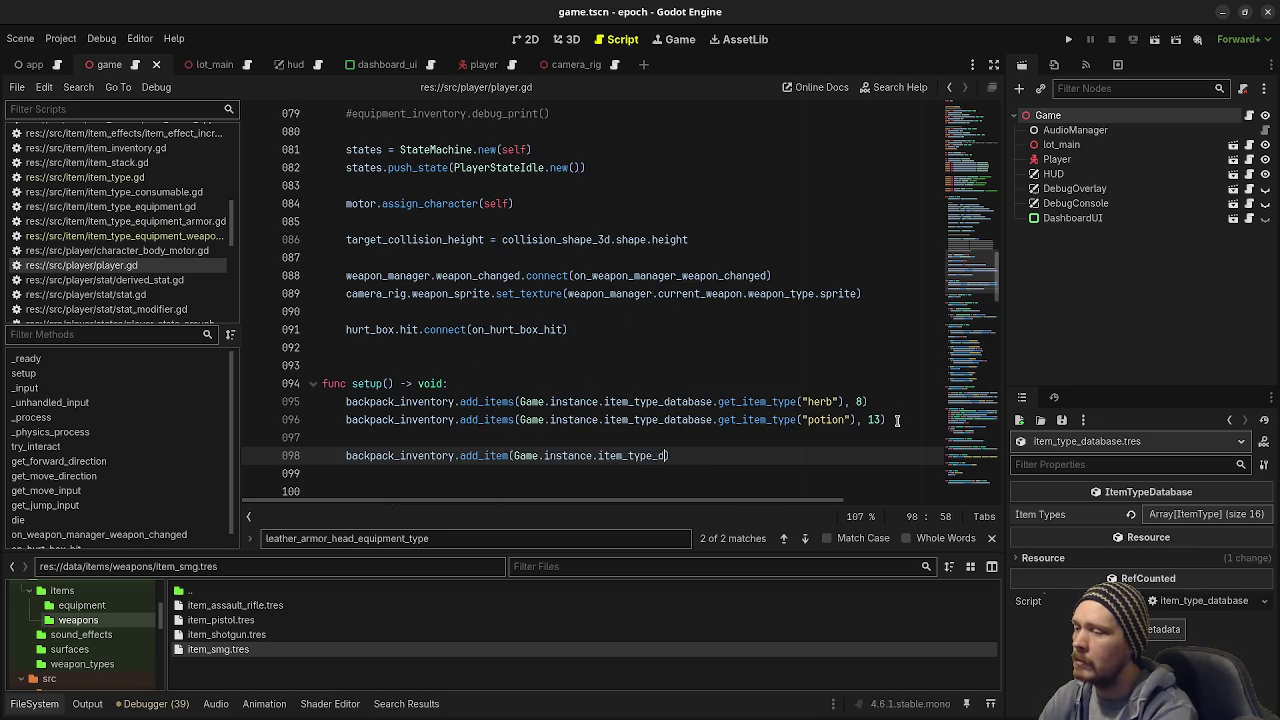
type("atabase.get_item_type(")
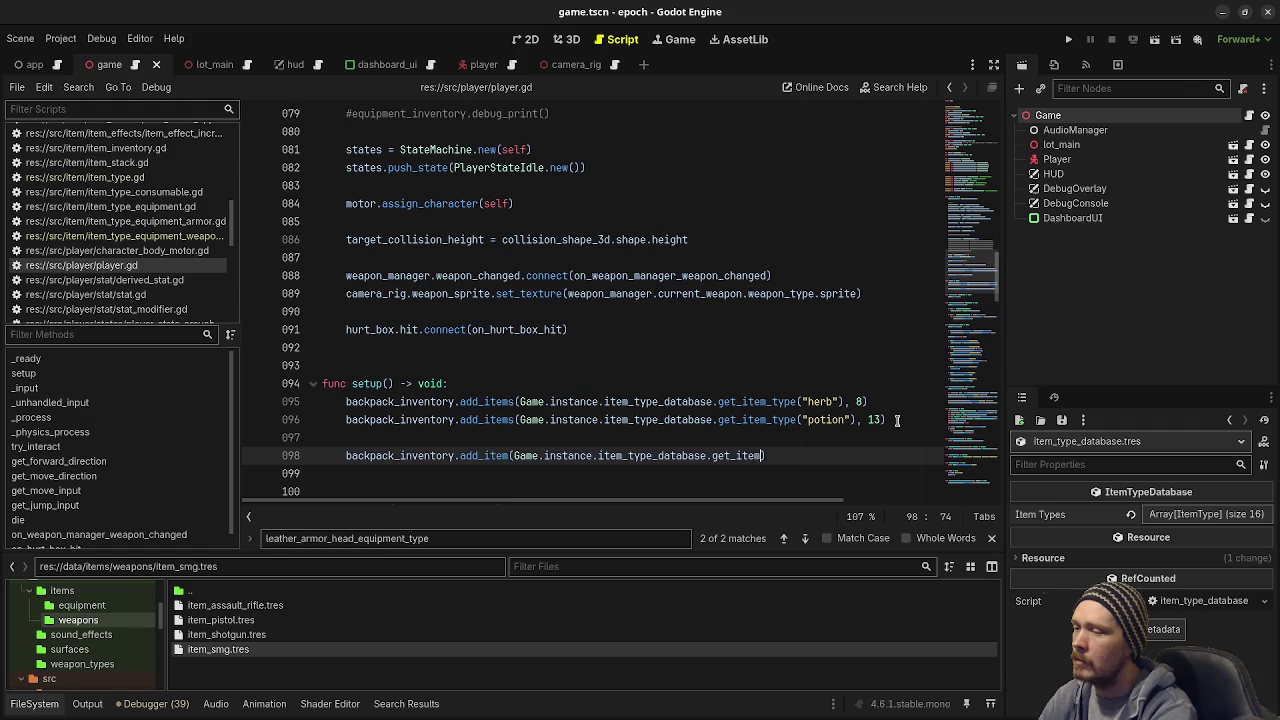
type("\"p")
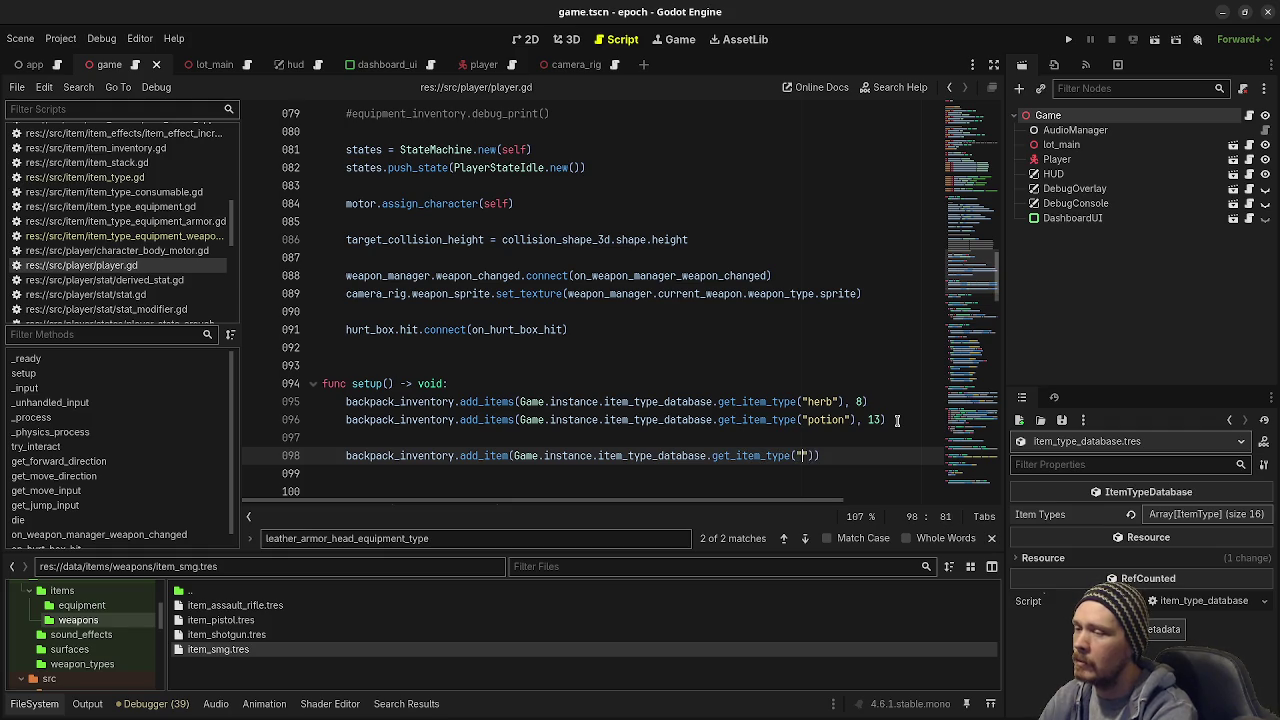
type("istol")
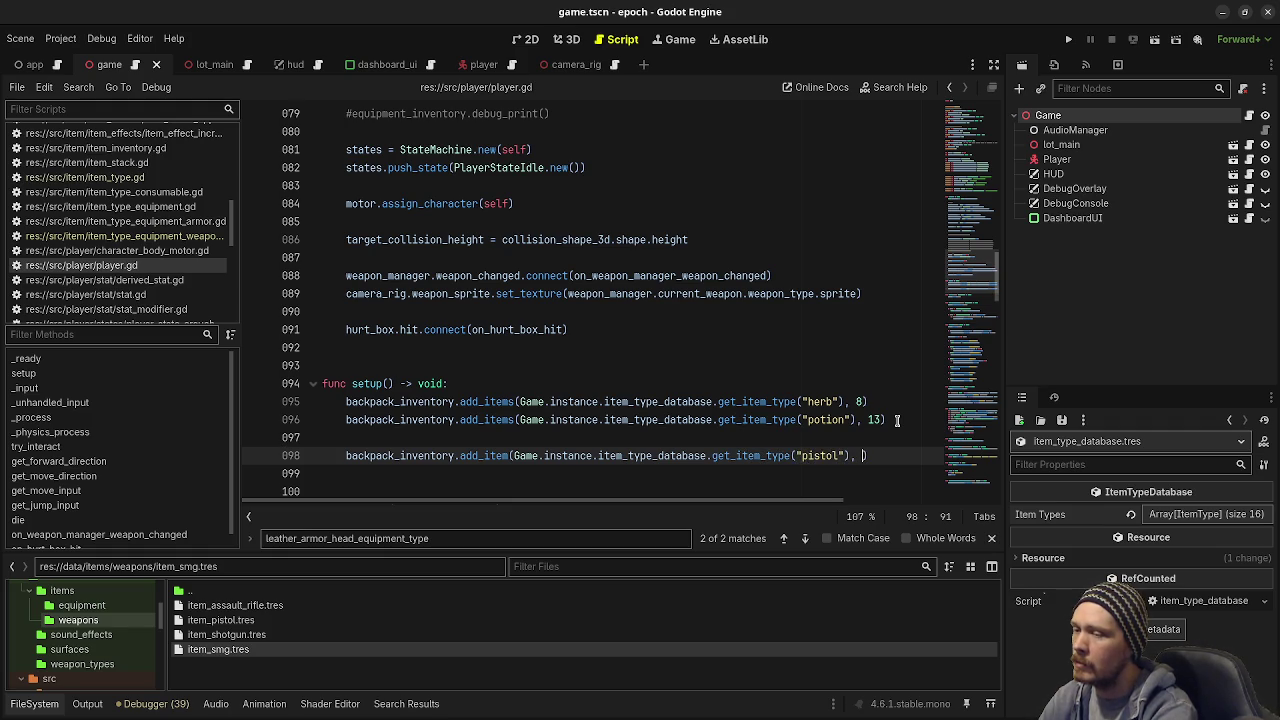
key("BackSpace")
key("ctrl+s")
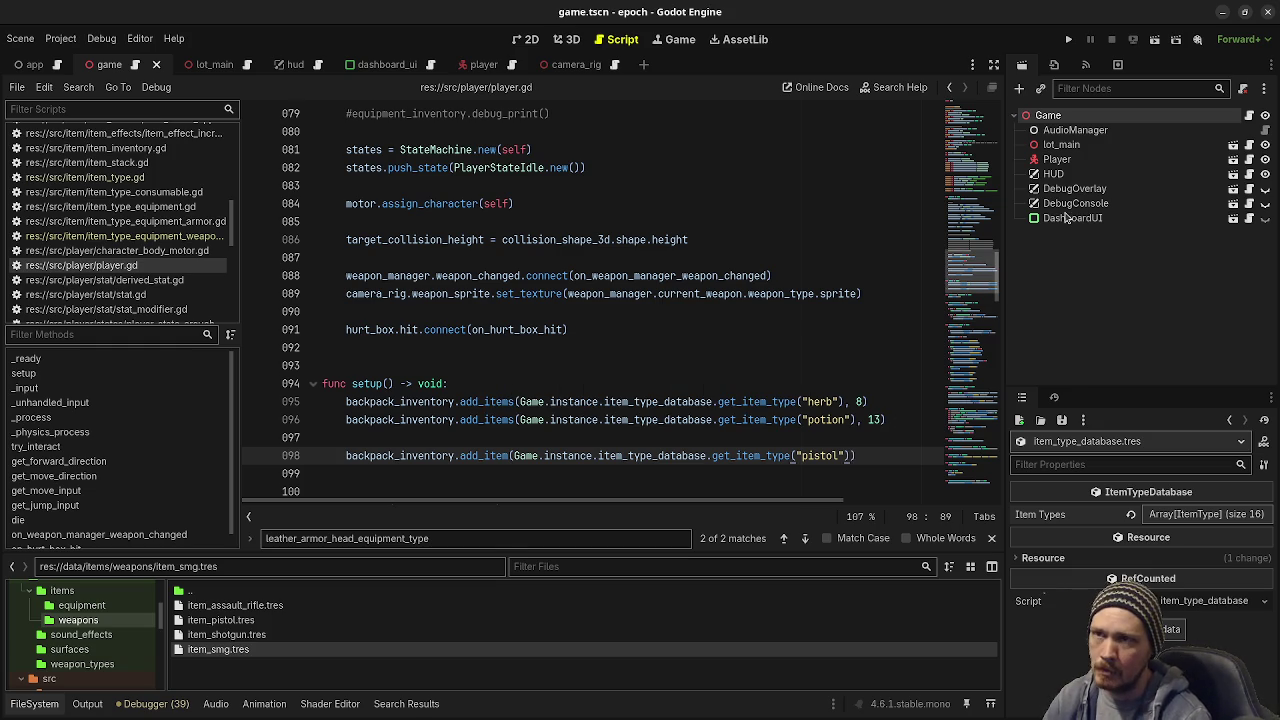
left_click(1062, 40)
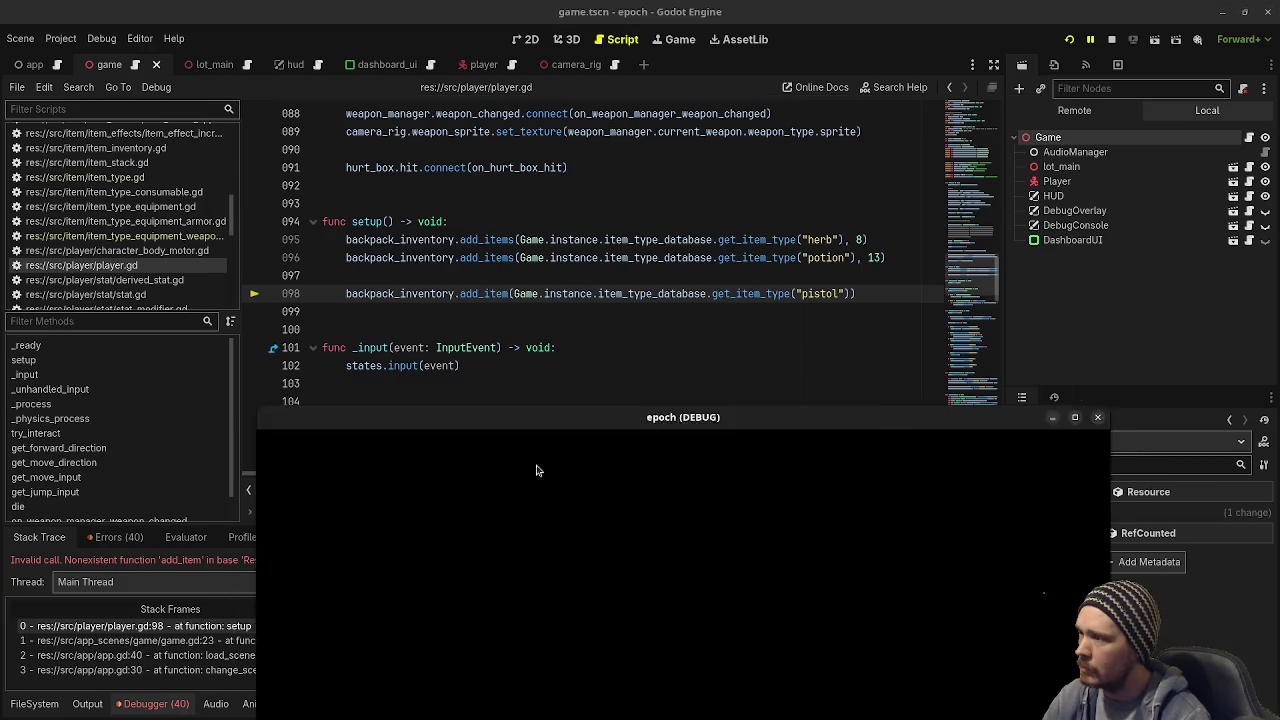
Step: Fix line 98's add_item call to add_items, save, rerun the game and stop it after the new error
left_click_drag(539, 417, 516, 628)
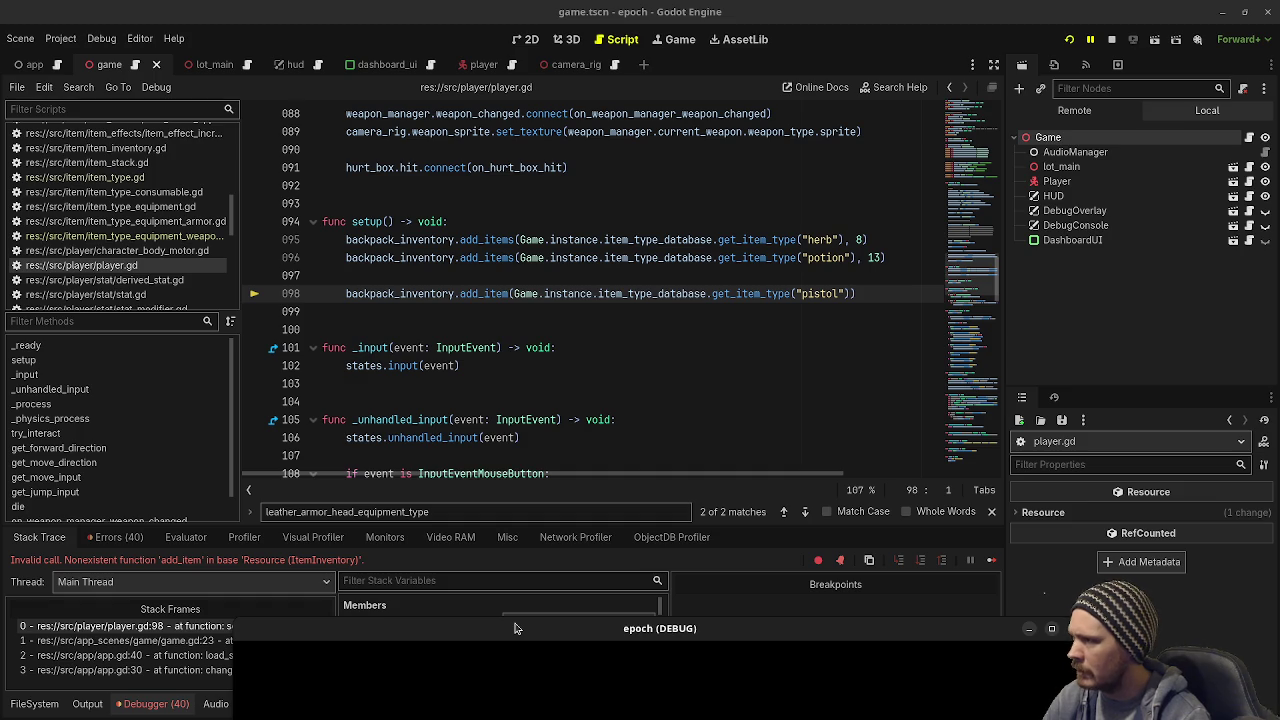
double_click(397, 259)
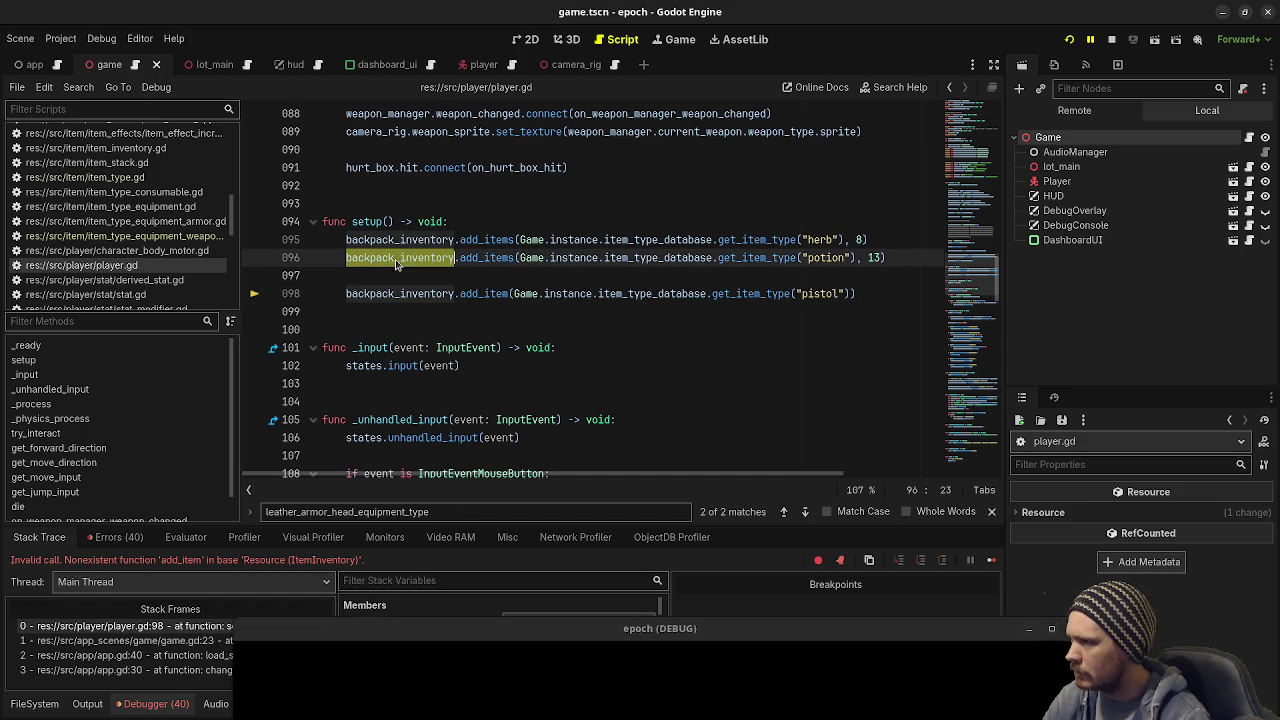
left_click(512, 293)
type("s")
key("ctrl+s")
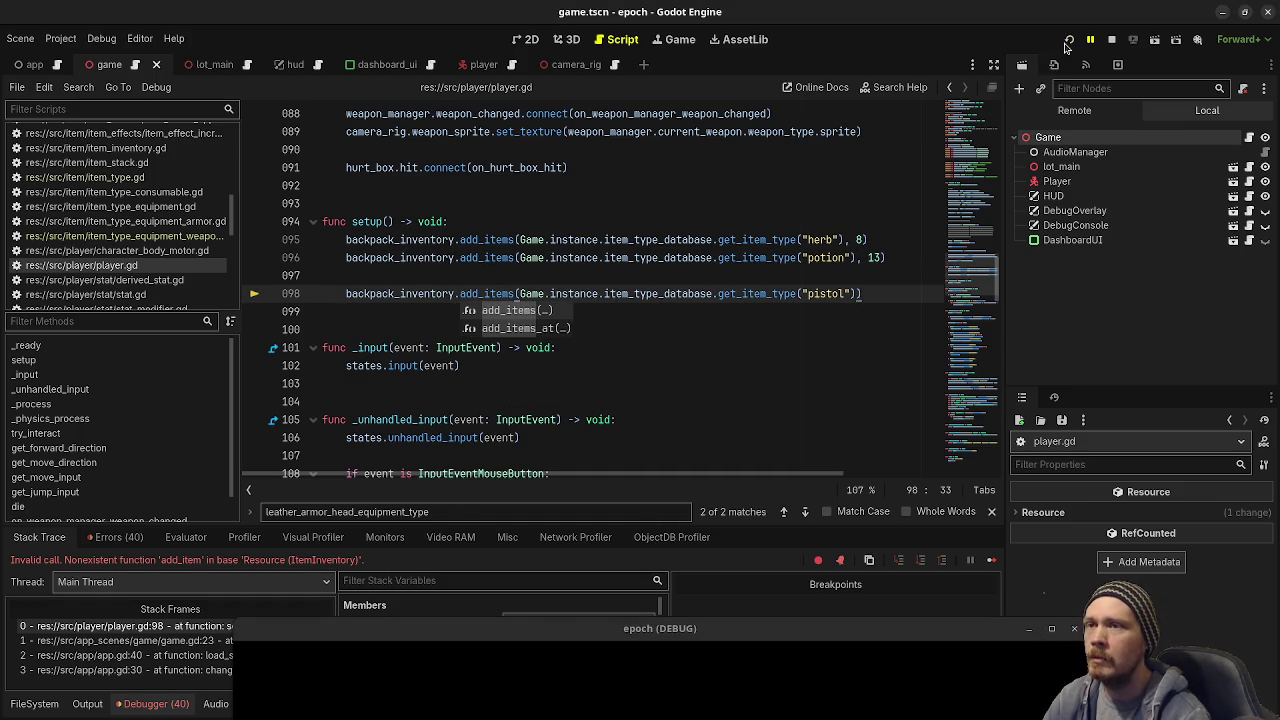
left_click(1111, 39)
left_click(1068, 39)
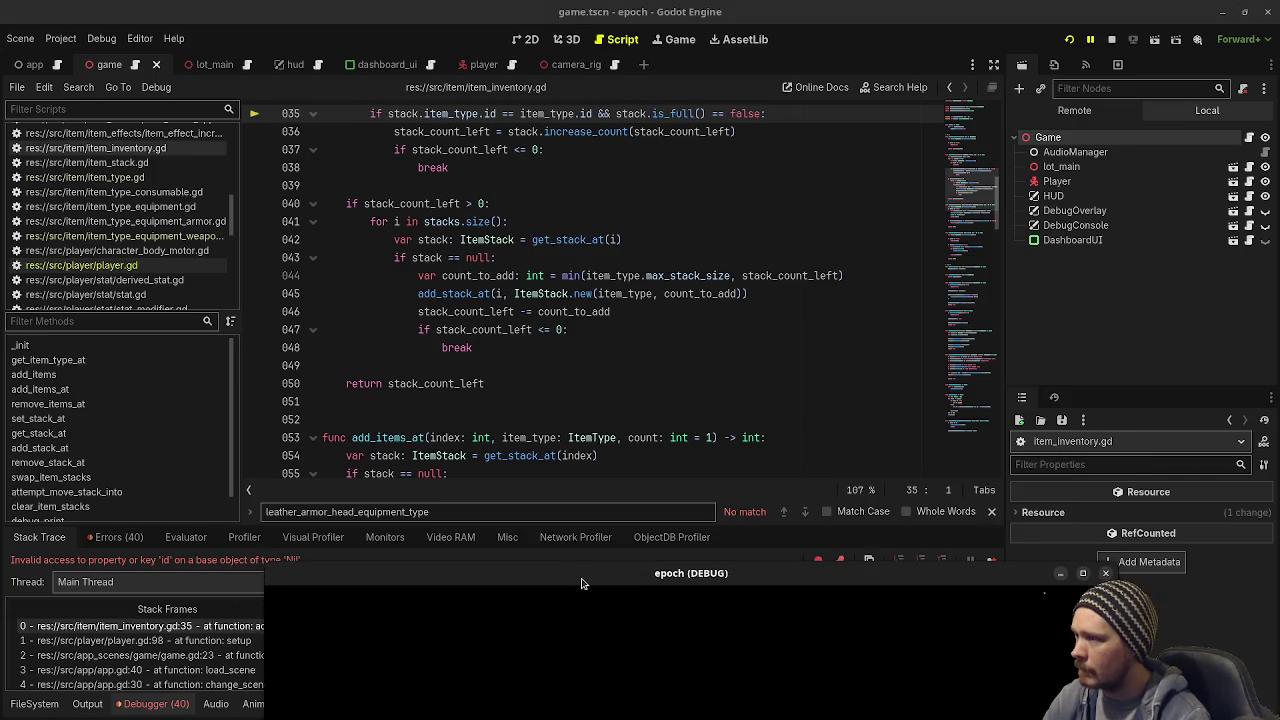
left_click_drag(517, 615, 363, 594)
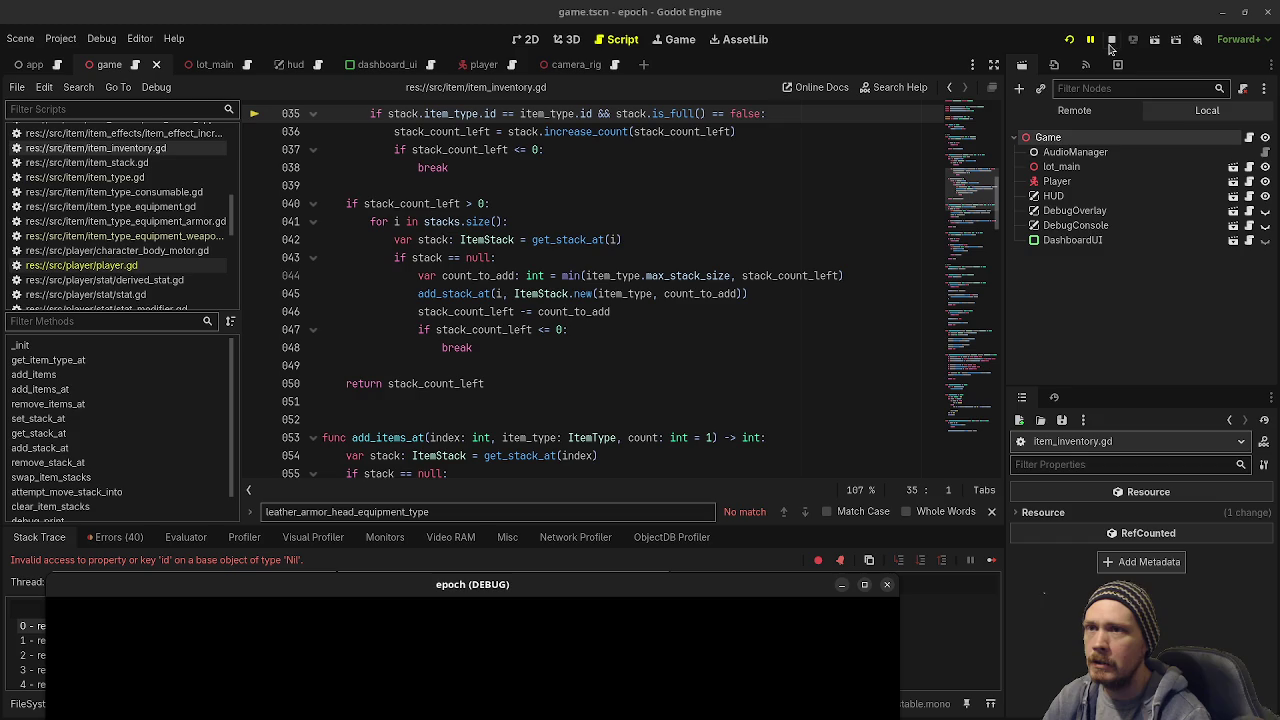
left_click(1112, 44)
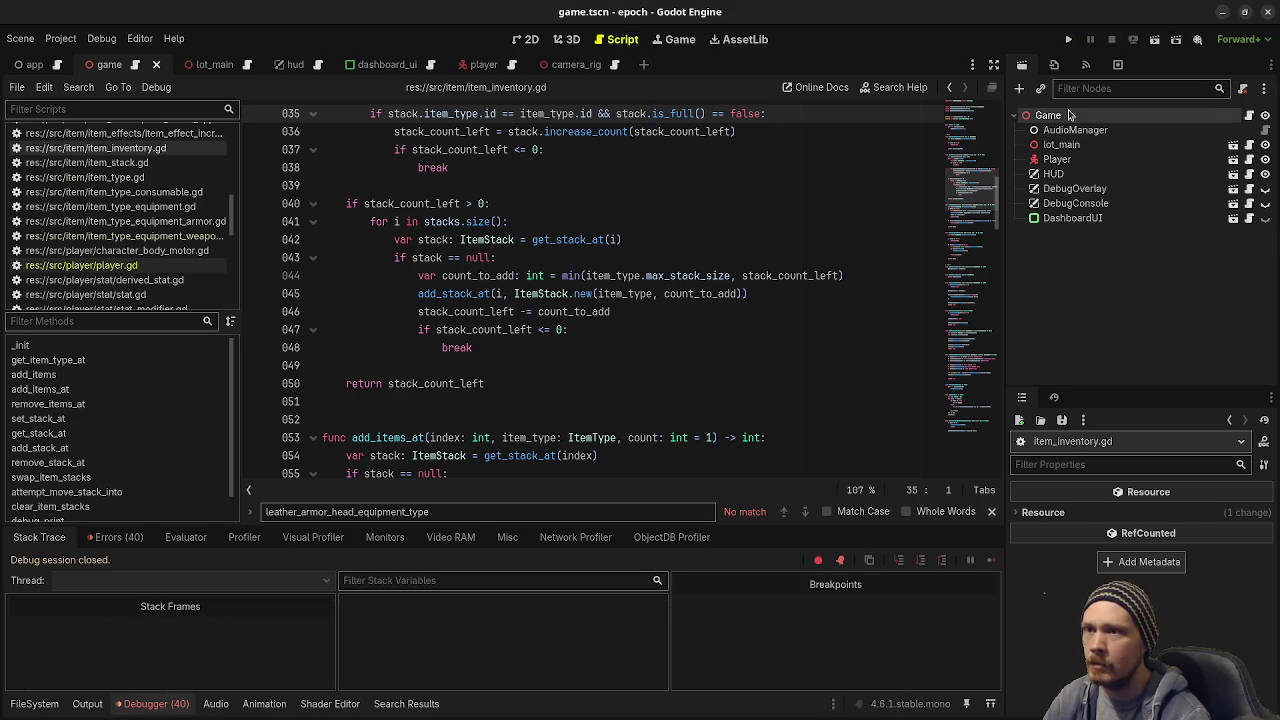
Step: Review the entries of the Game node's database Item Types array in the Inspector
left_click(1203, 545)
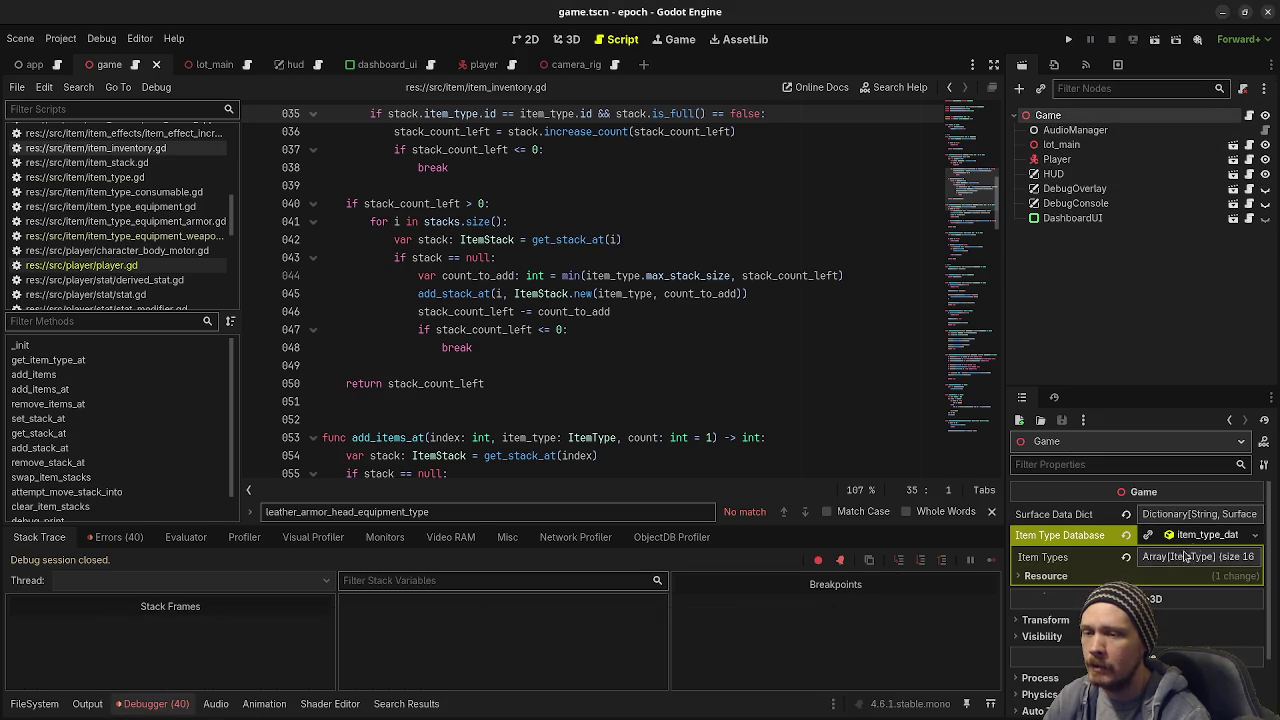
left_click(1200, 557)
scroll(1123, 577, "down", 3)
scroll(1123, 577, "down", 3)
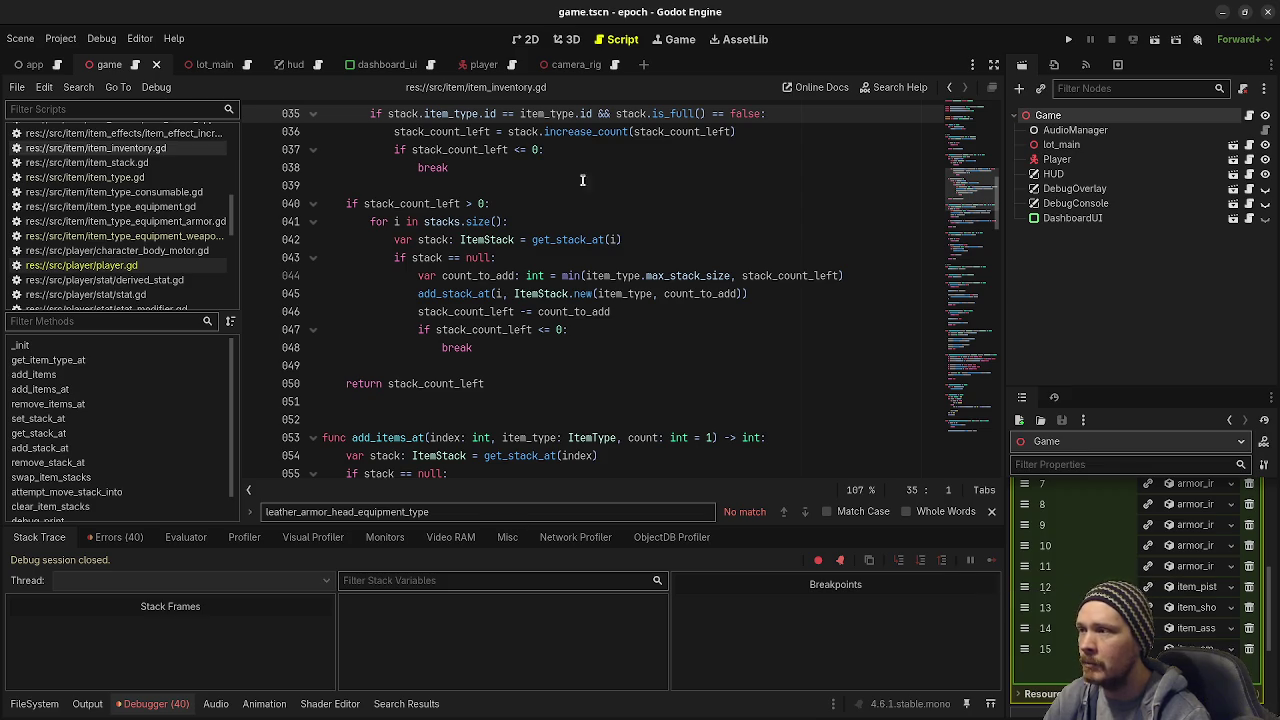
scroll(672, 314, "up", 4)
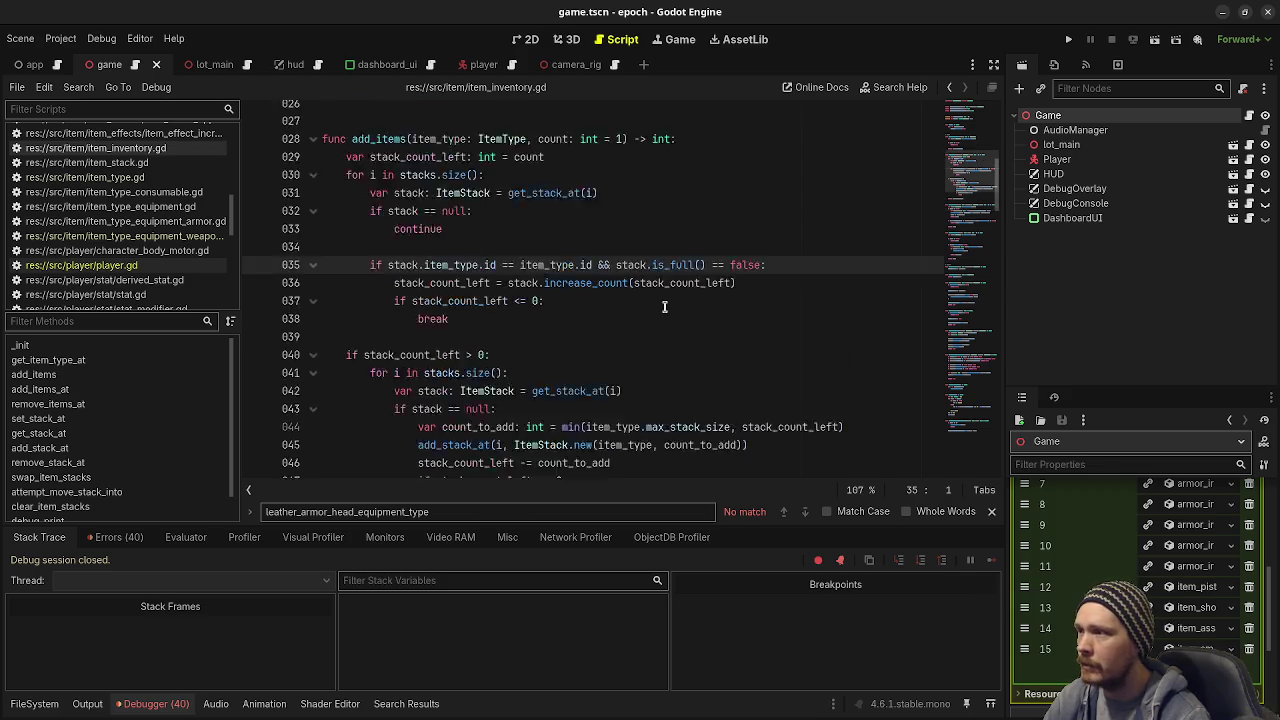
Step: Change the lookup on player.gd line 98 to "item_pistol", save, and run the game again
left_click(951, 88)
left_click(951, 88)
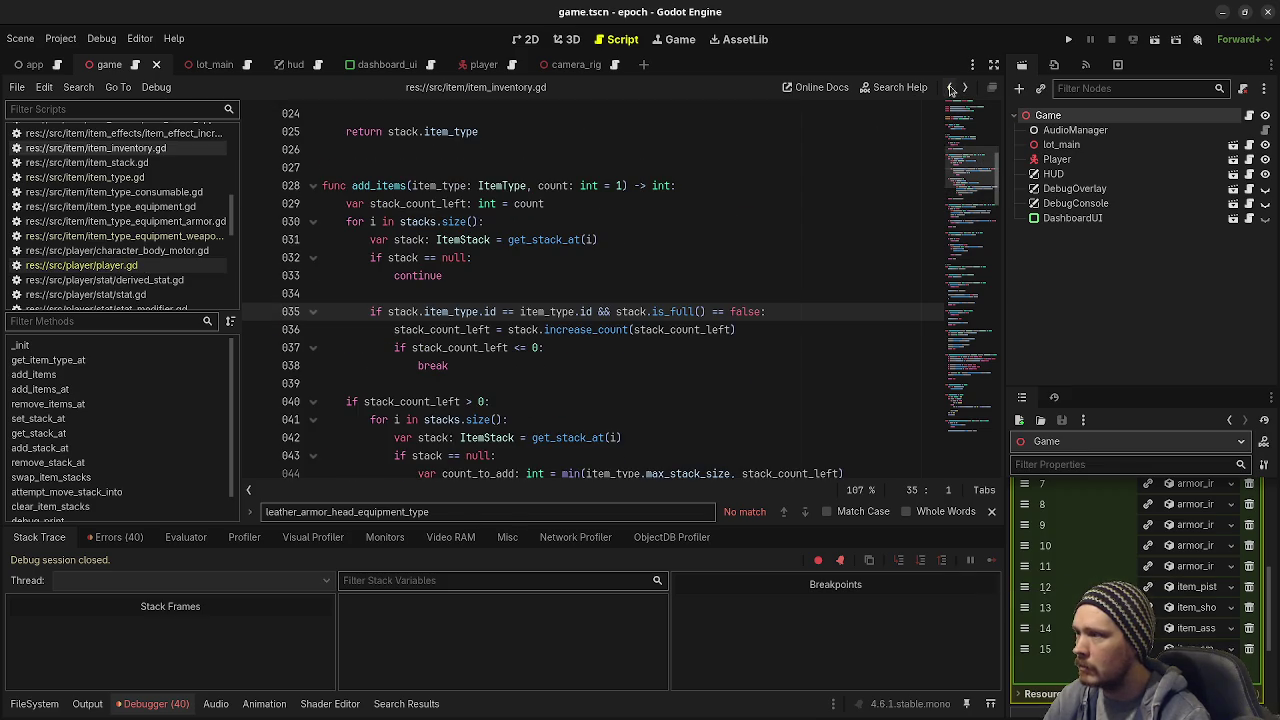
left_click(951, 88)
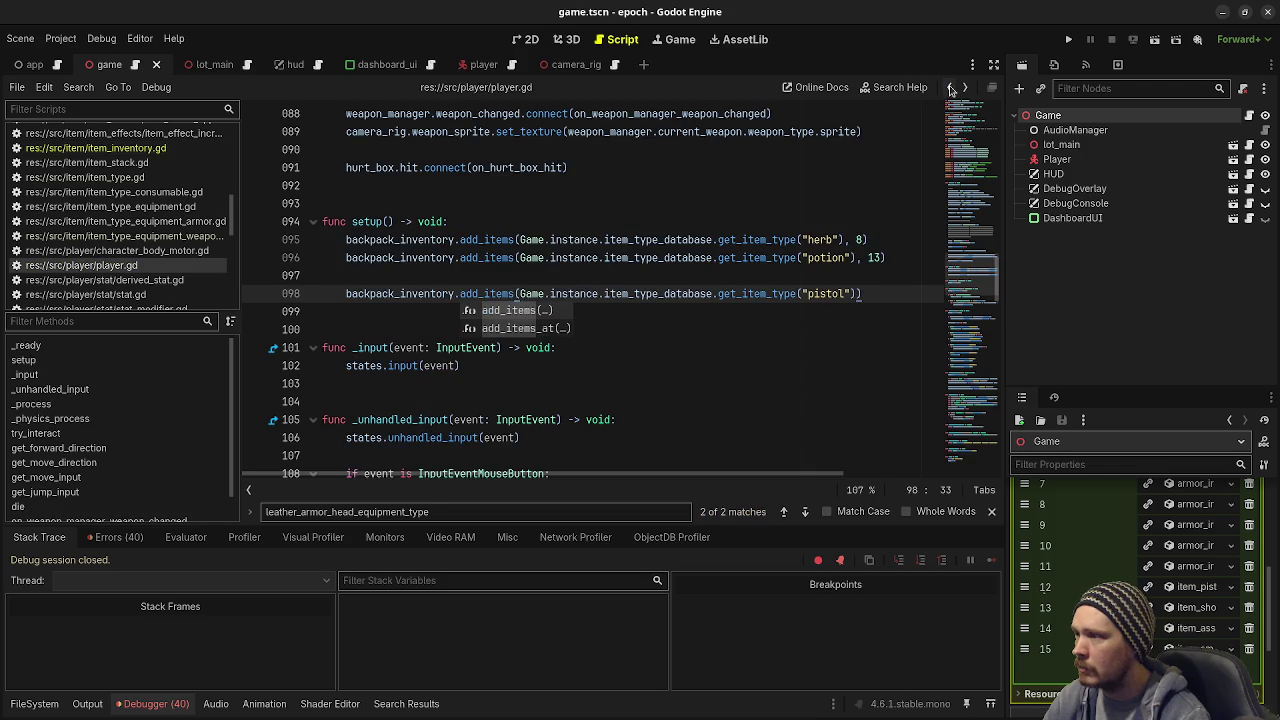
left_click(817, 293)
type("item_")
key("ctrl+s")
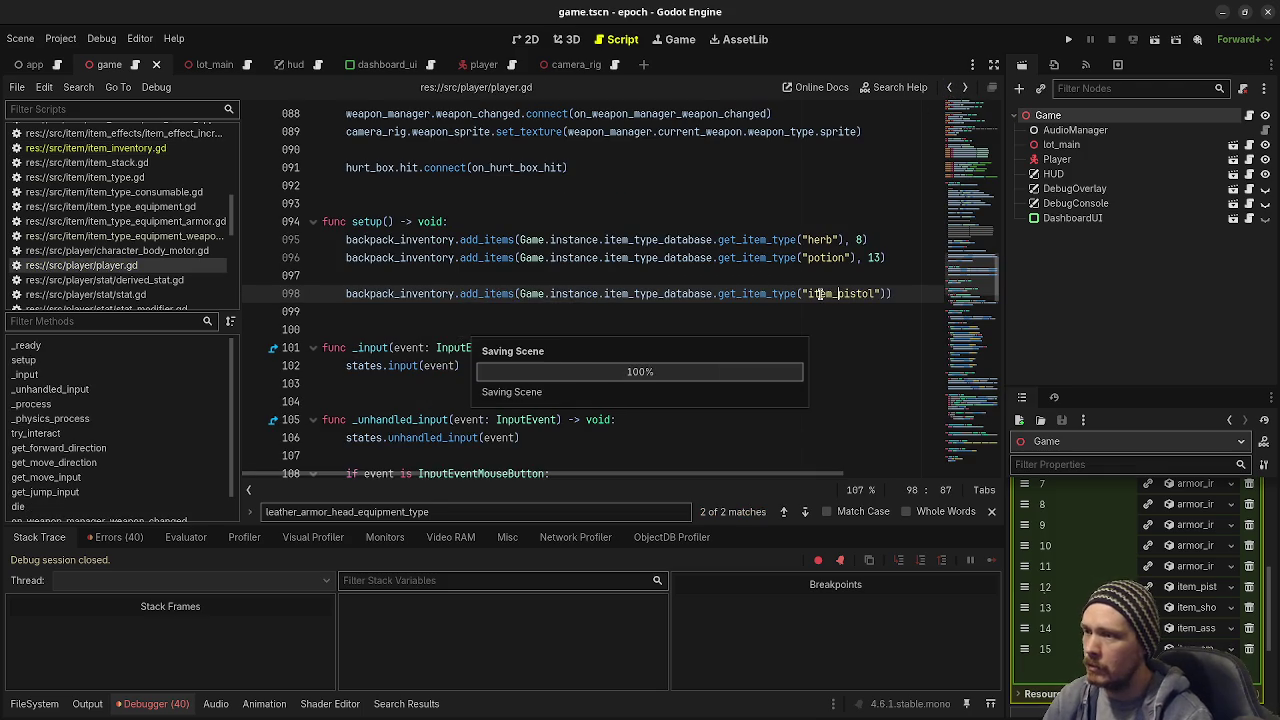
key("F5")
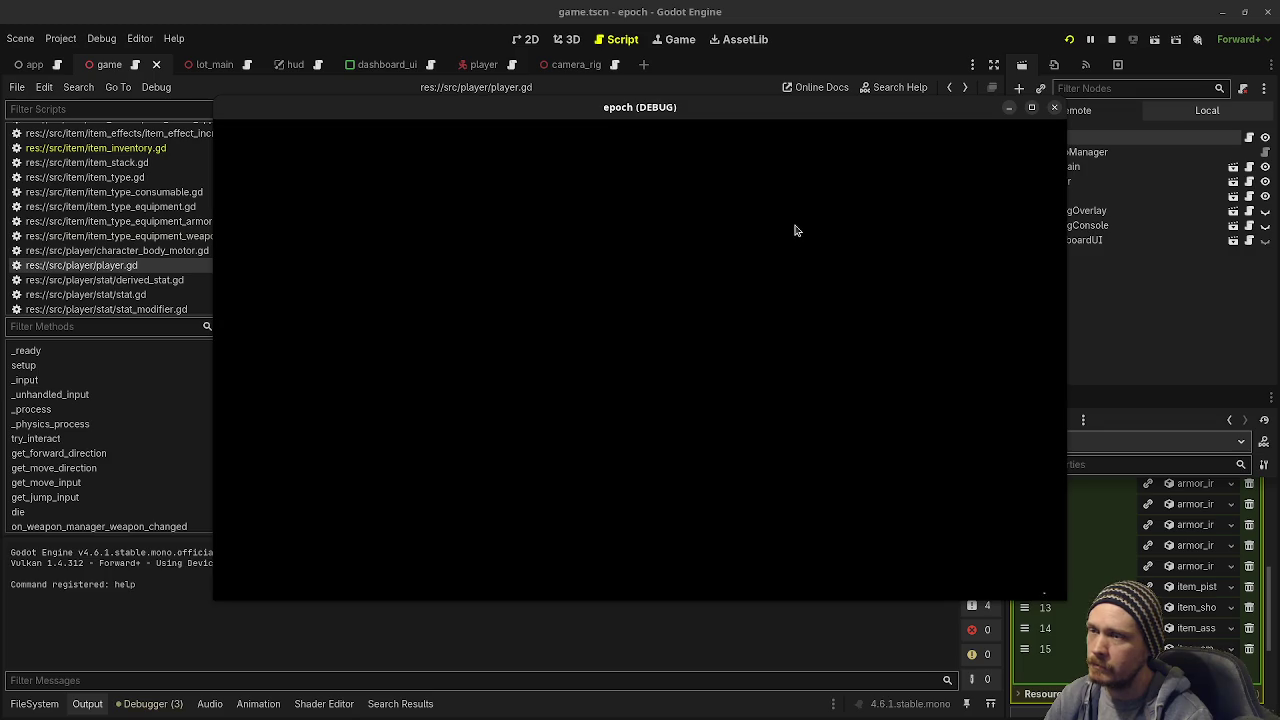
Step: In the running game, check the pistol in the backpack and equipment tabs, then walk forward
key("Tab")
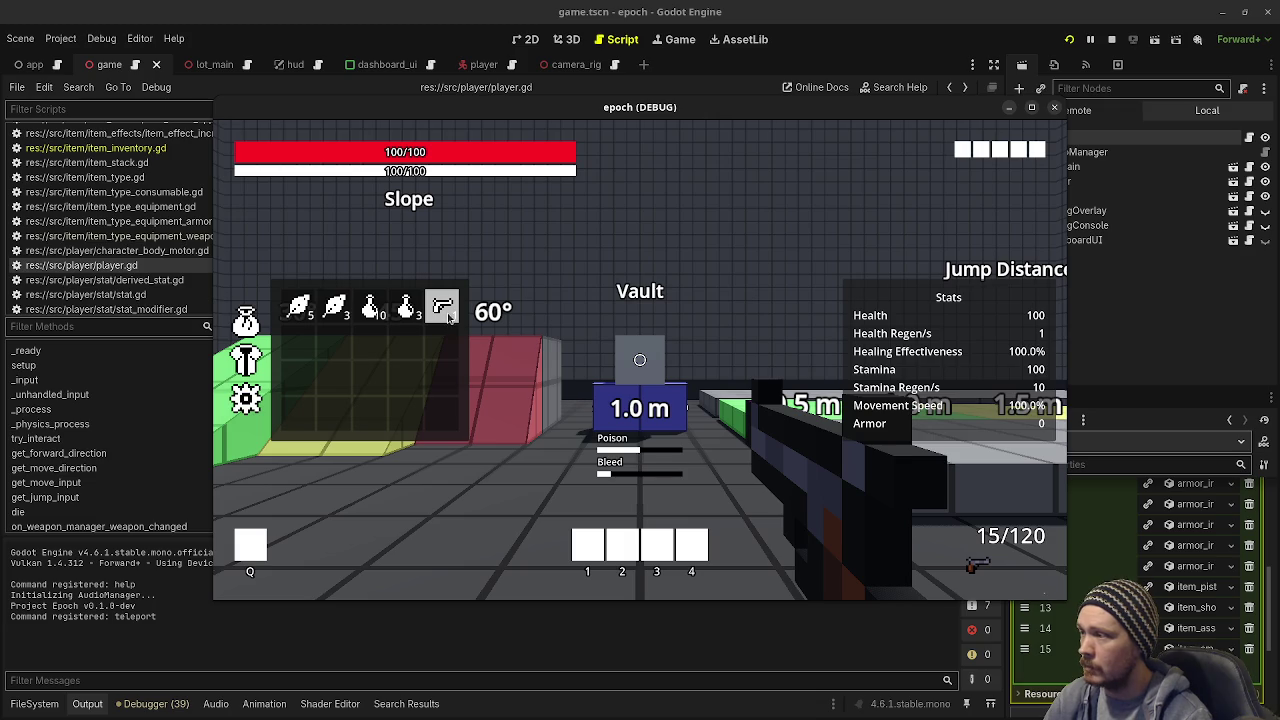
mouse_move(447, 316)
left_mouse_down()
mouse_move(440, 335)
mouse_move(330, 394)
mouse_move(409, 377)
mouse_move(389, 334)
mouse_move(335, 345)
left_mouse_up()
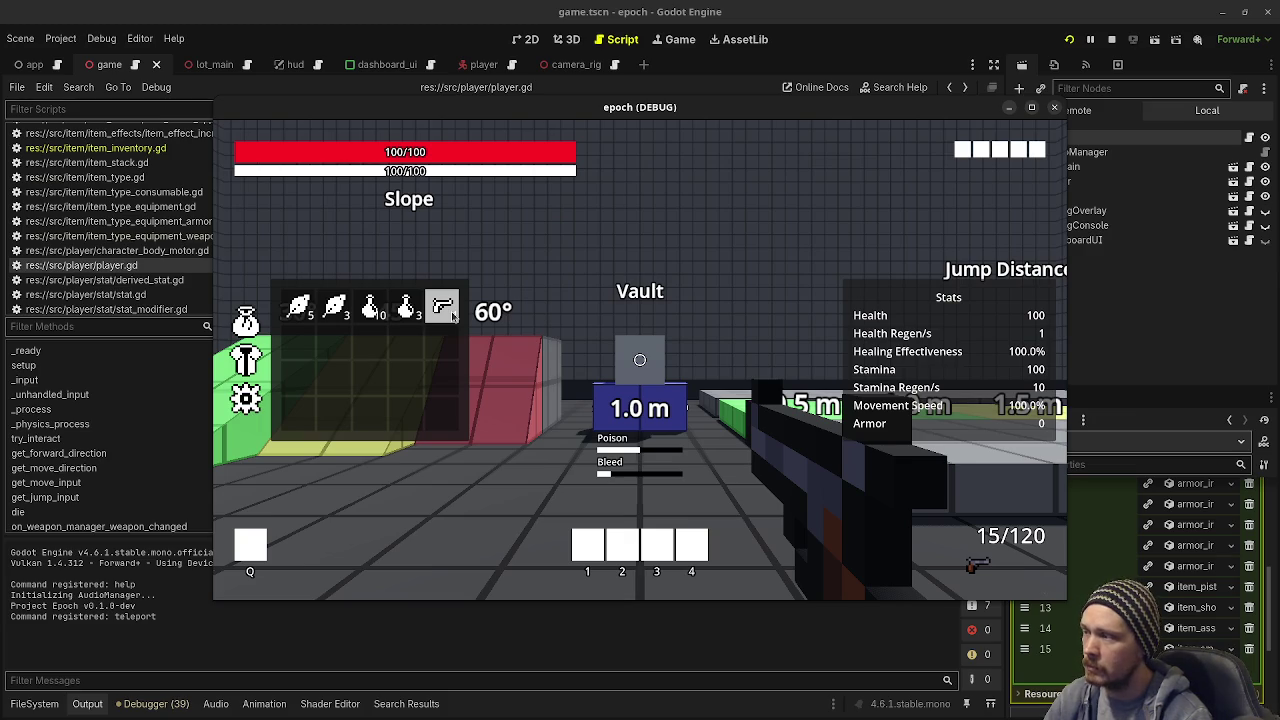
left_click(244, 365)
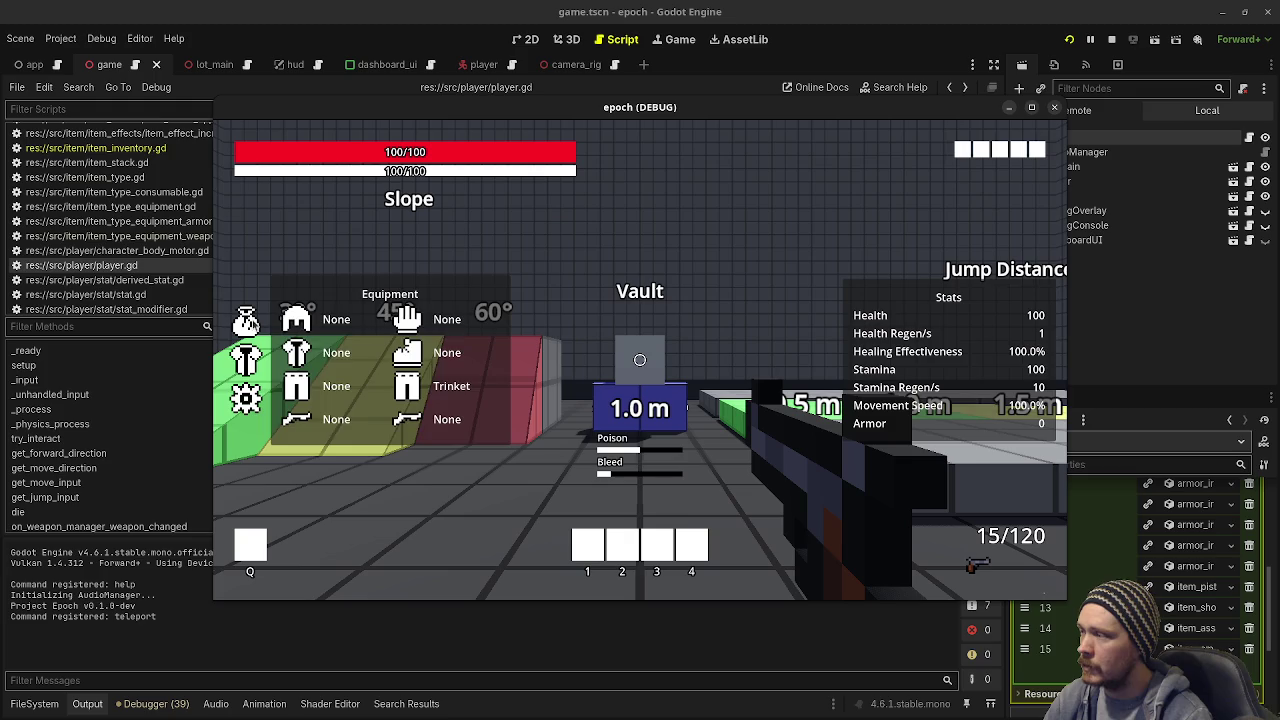
left_click(251, 324)
key("Tab")
key("w")
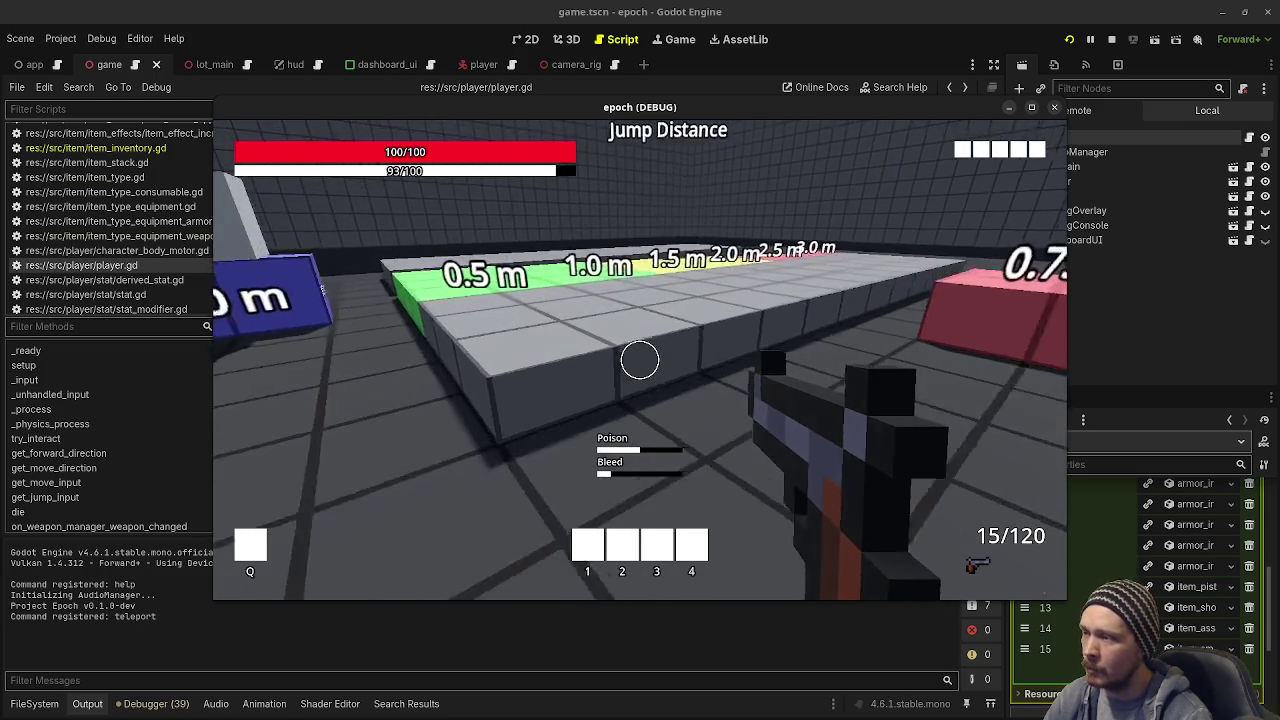